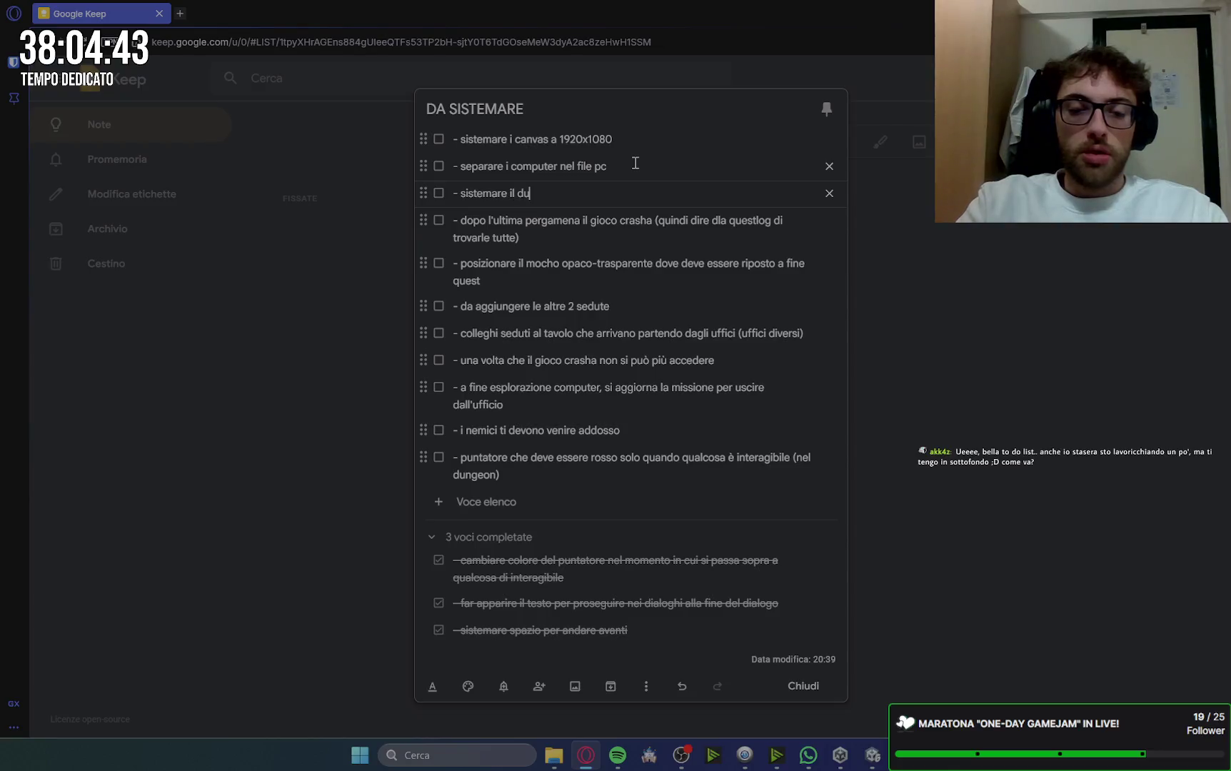
Step: Complete the 'sistemare il dungeon' item and move the game-crash and office-exit items up
text(ngeon)
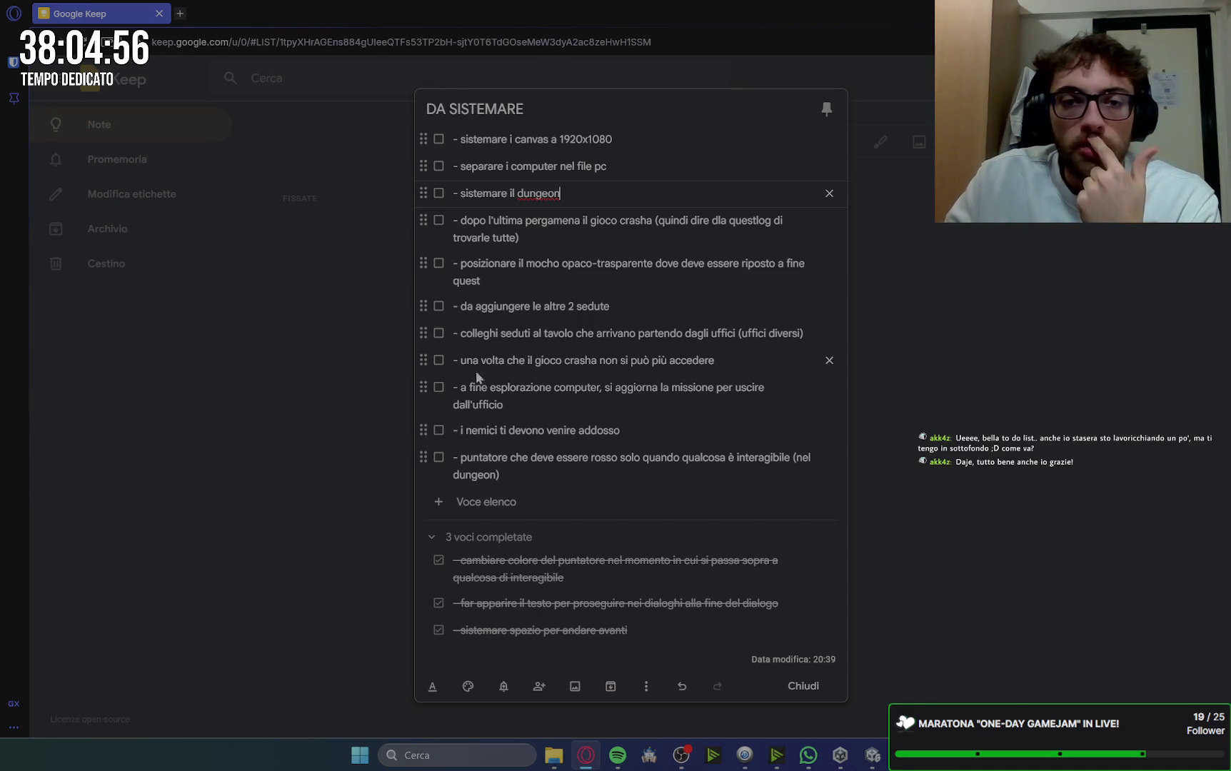
drag(424, 362, 422, 264)
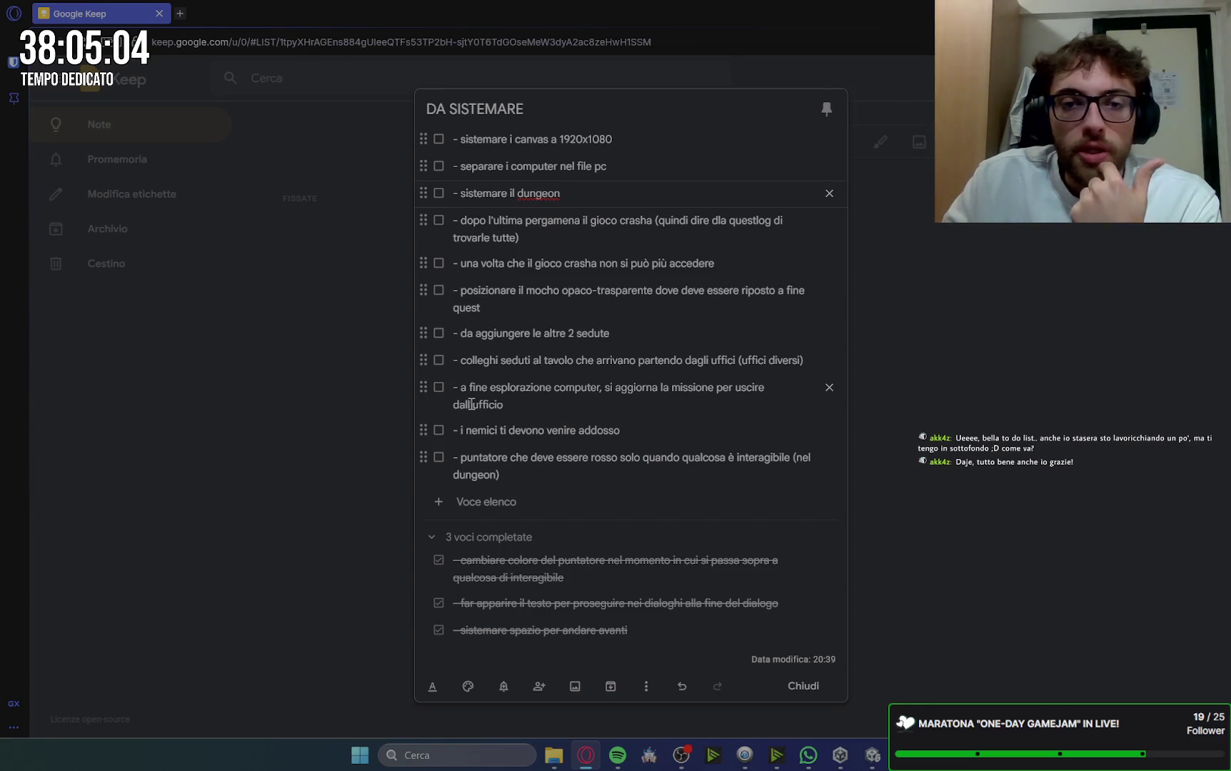
drag(423, 386, 427, 290)
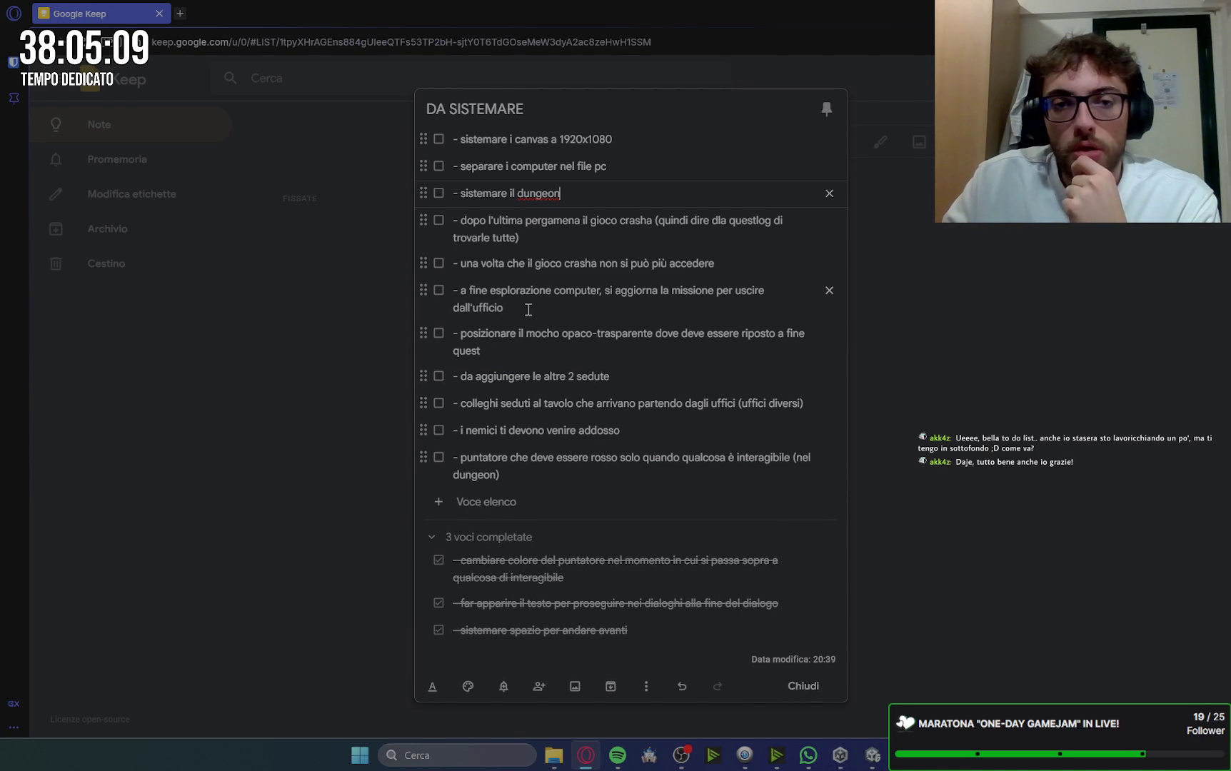
Step: Annotate dall'ufficio with '(il giocatore deve aver visto le immagini e i documenti…)' and move colleghi up
click(528, 309)
text(())
key(Left)
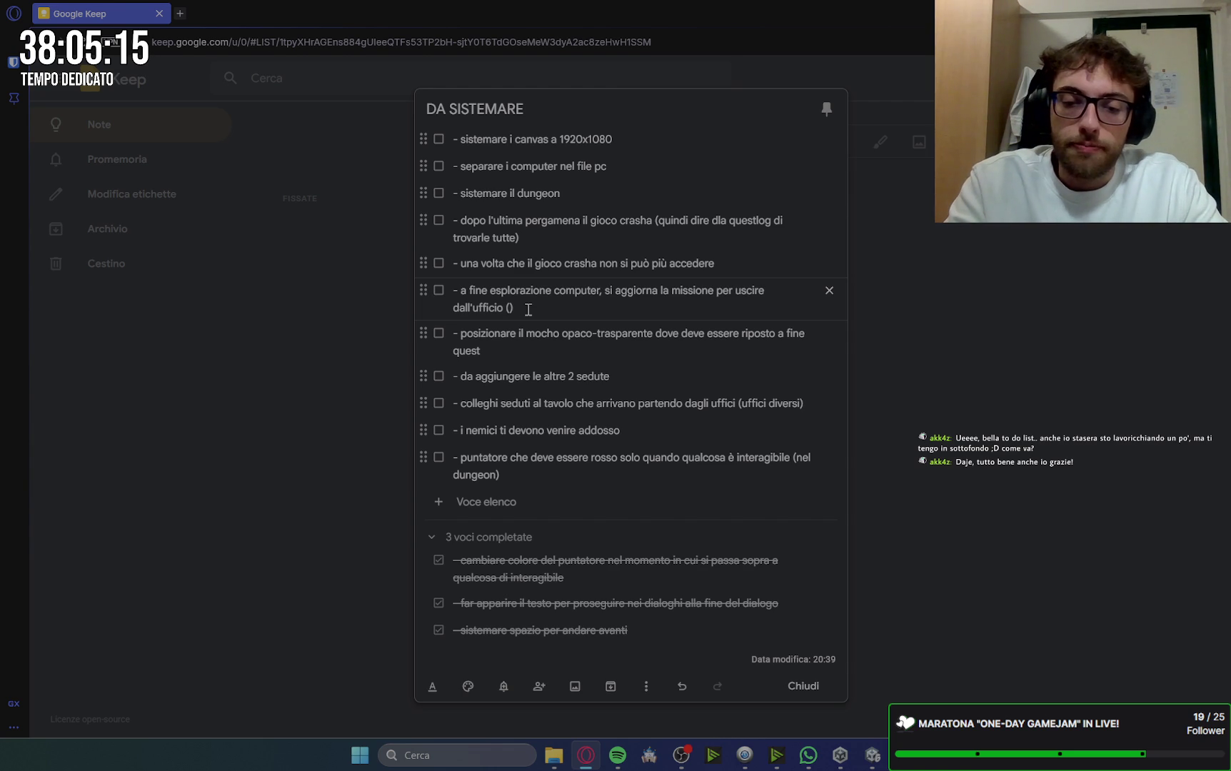
text(il giocato)
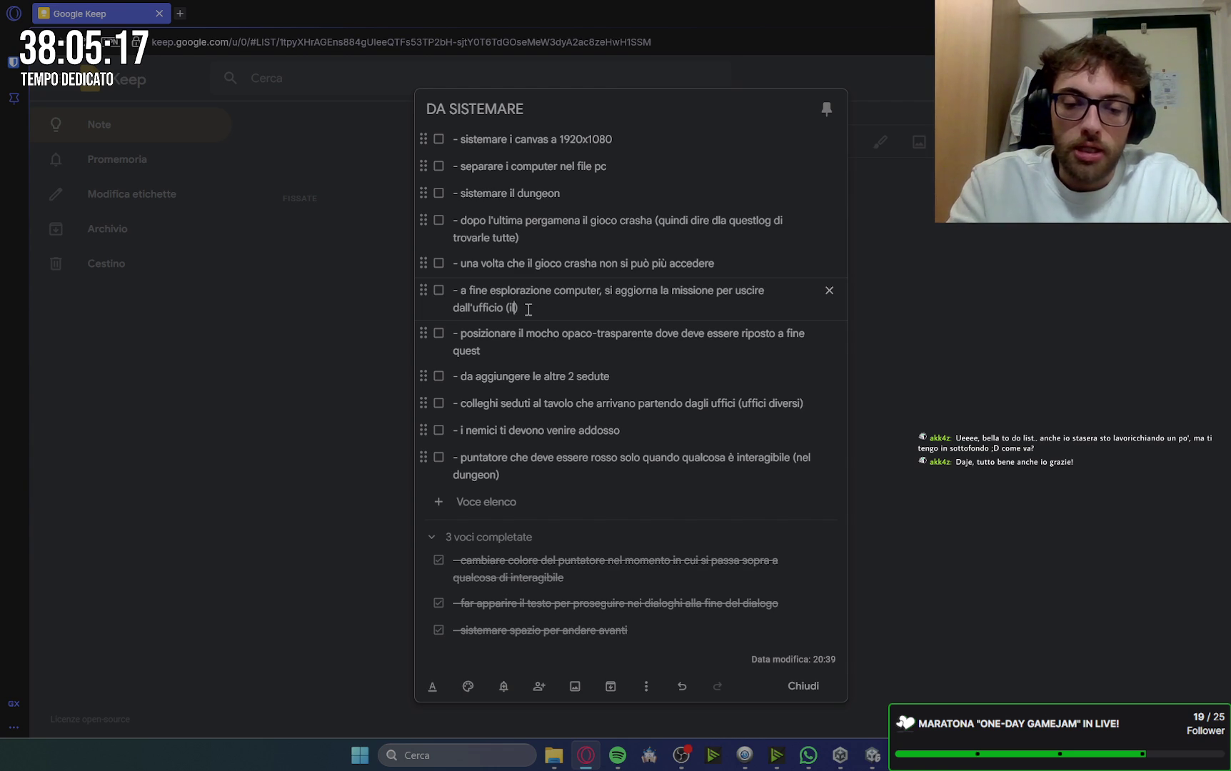
text(re deve aver)
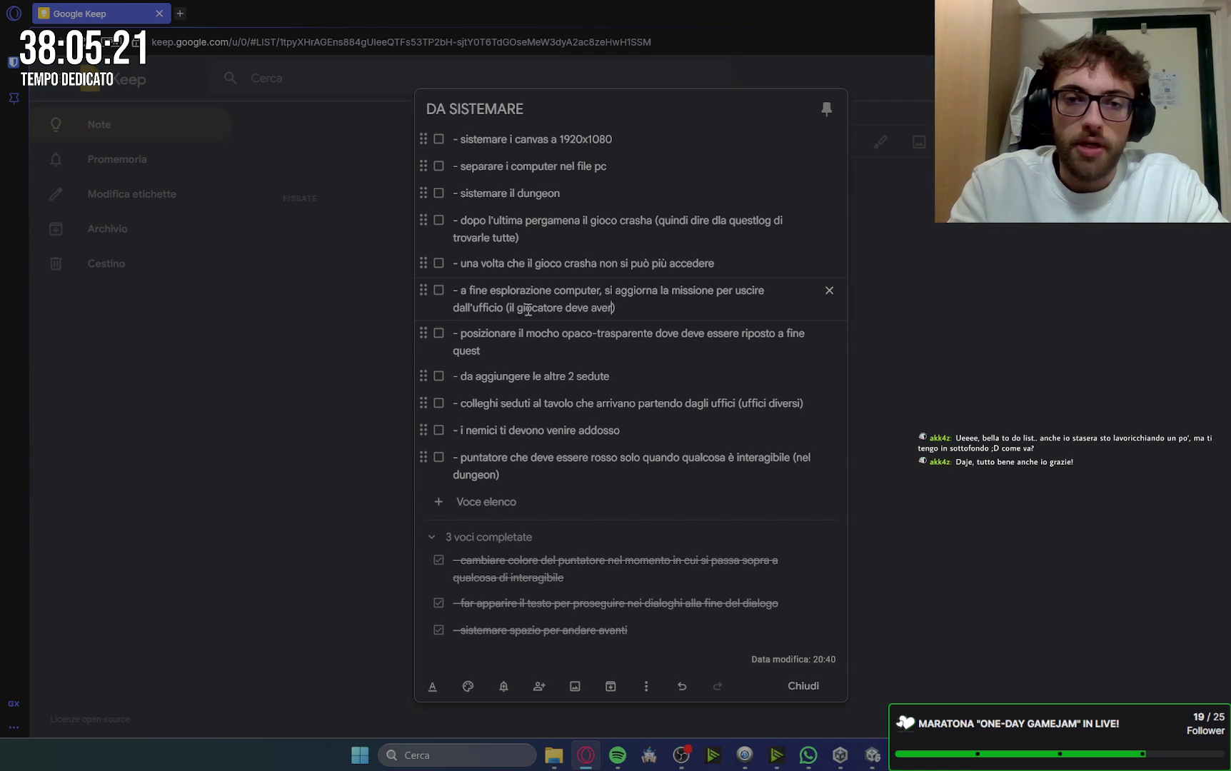
text( visto le immag)
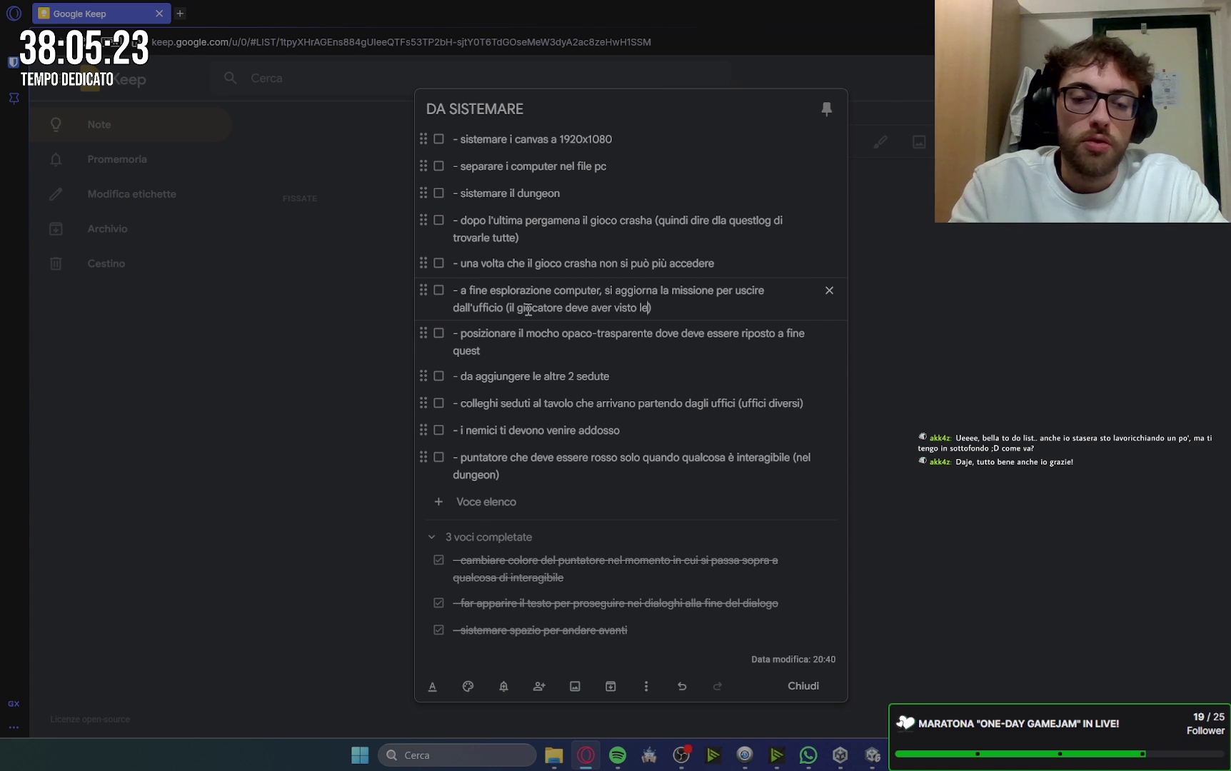
text(ini e i documenti)
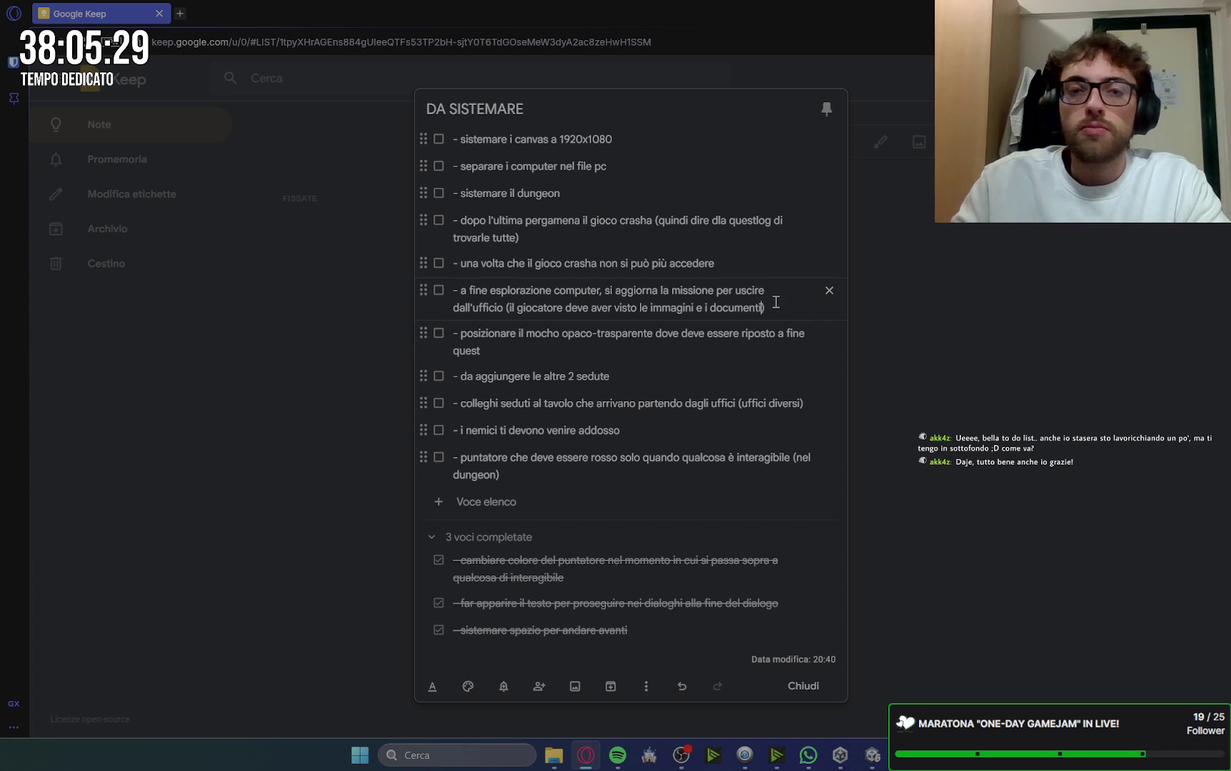
text( prima di )
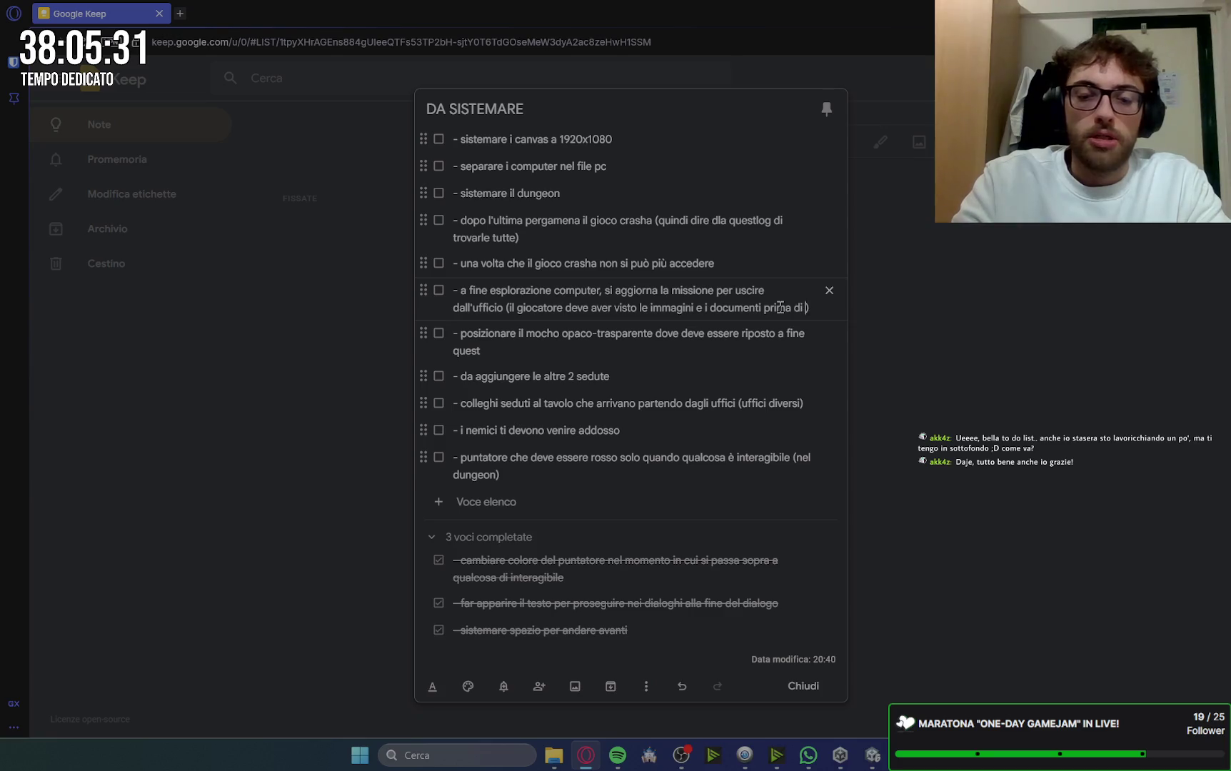
text(uscire dal p)
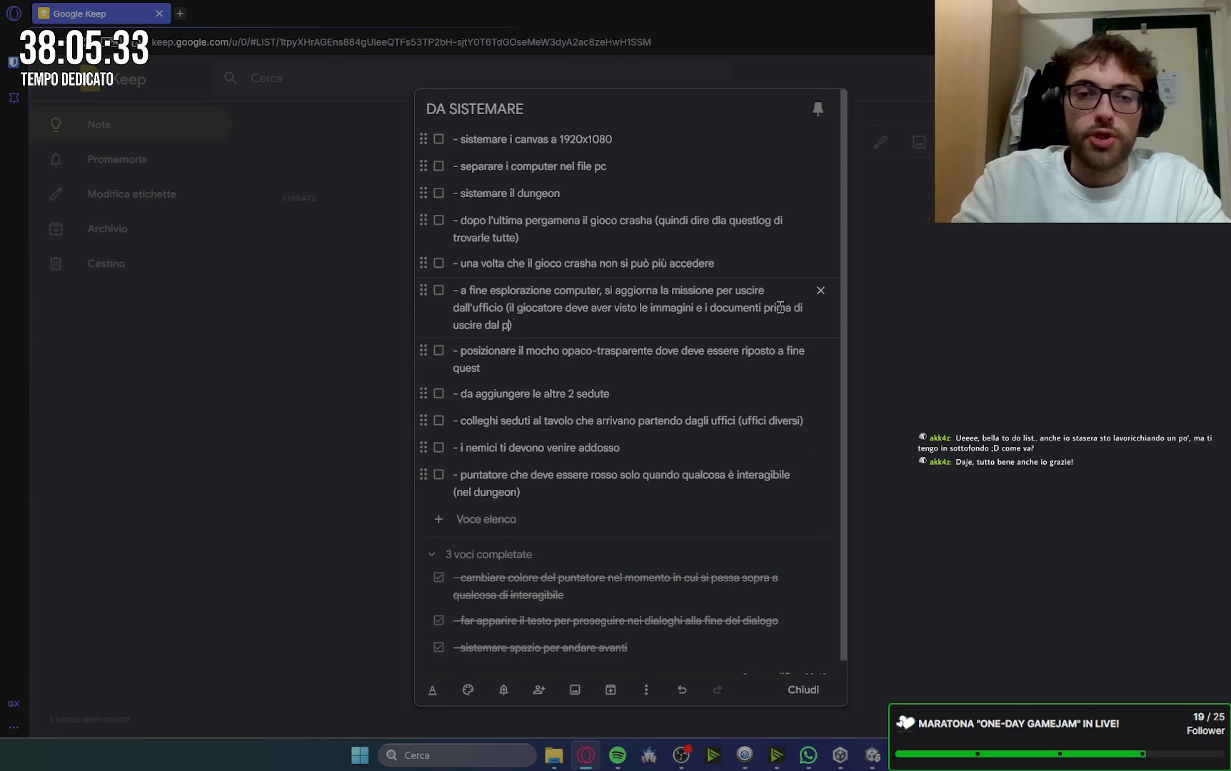
text(c ()
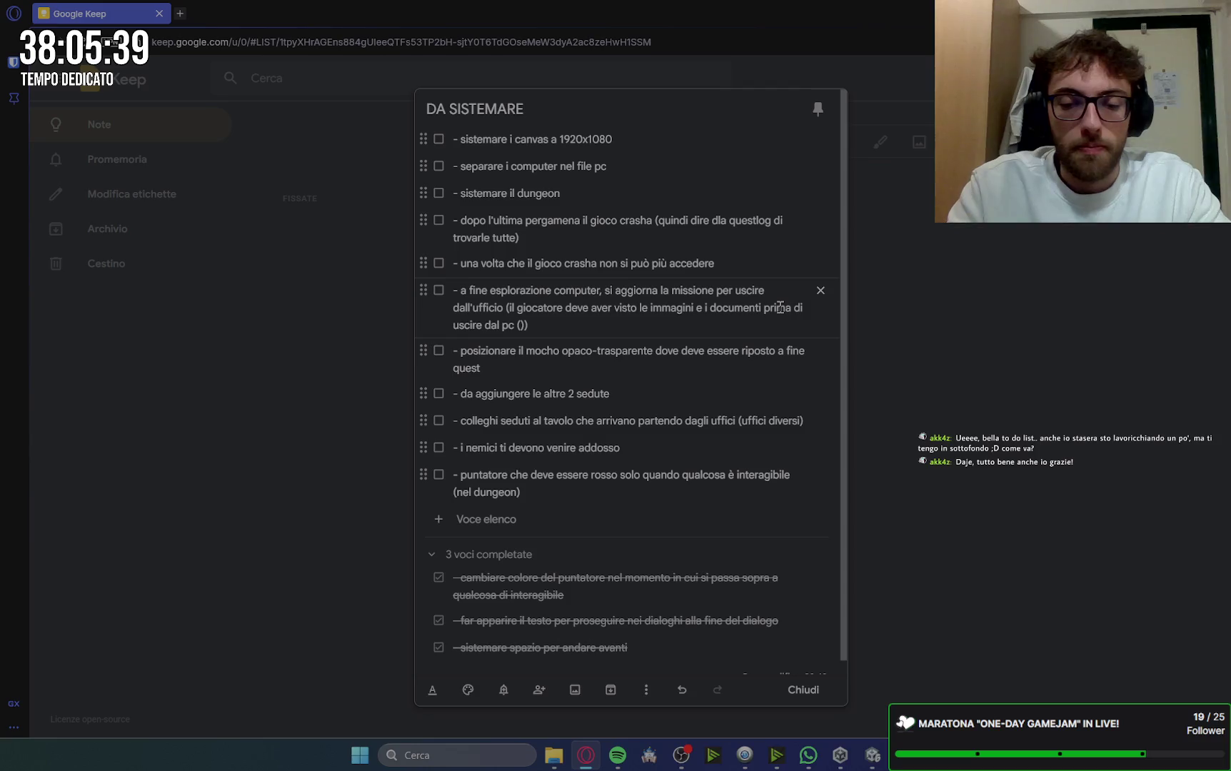
text(mostrare )
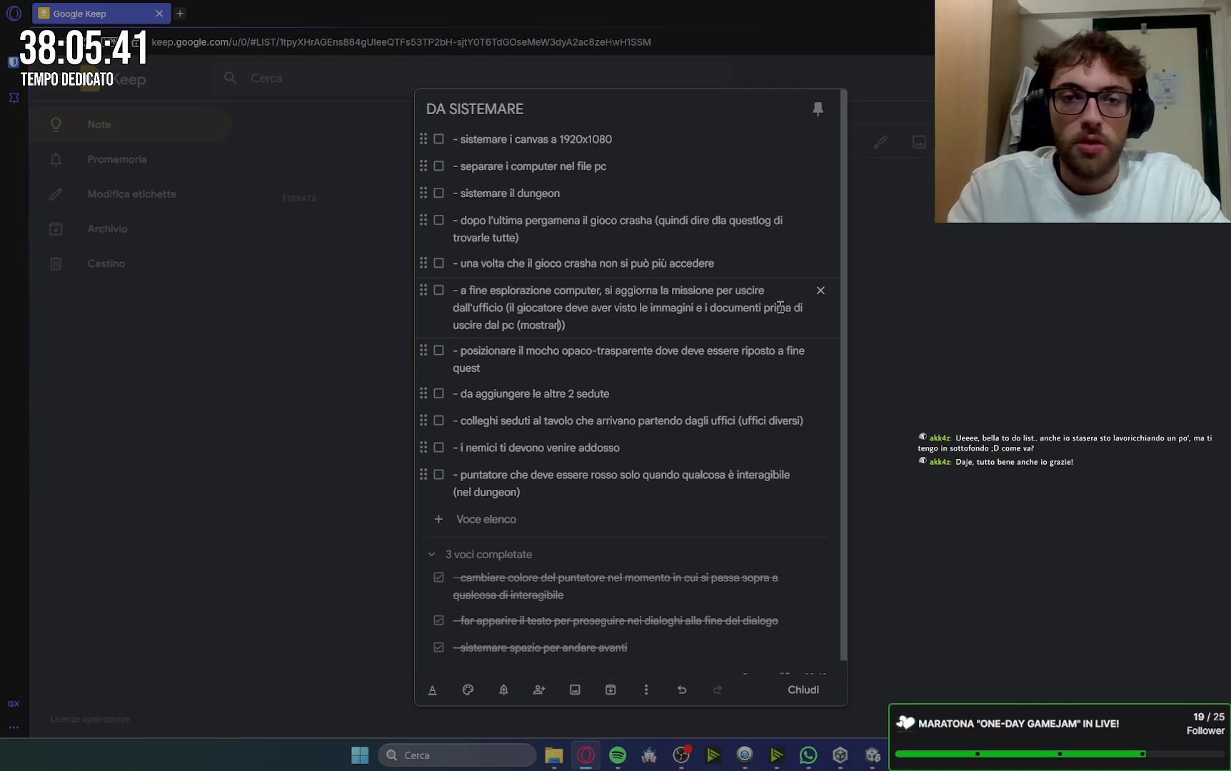
text(dei pens)
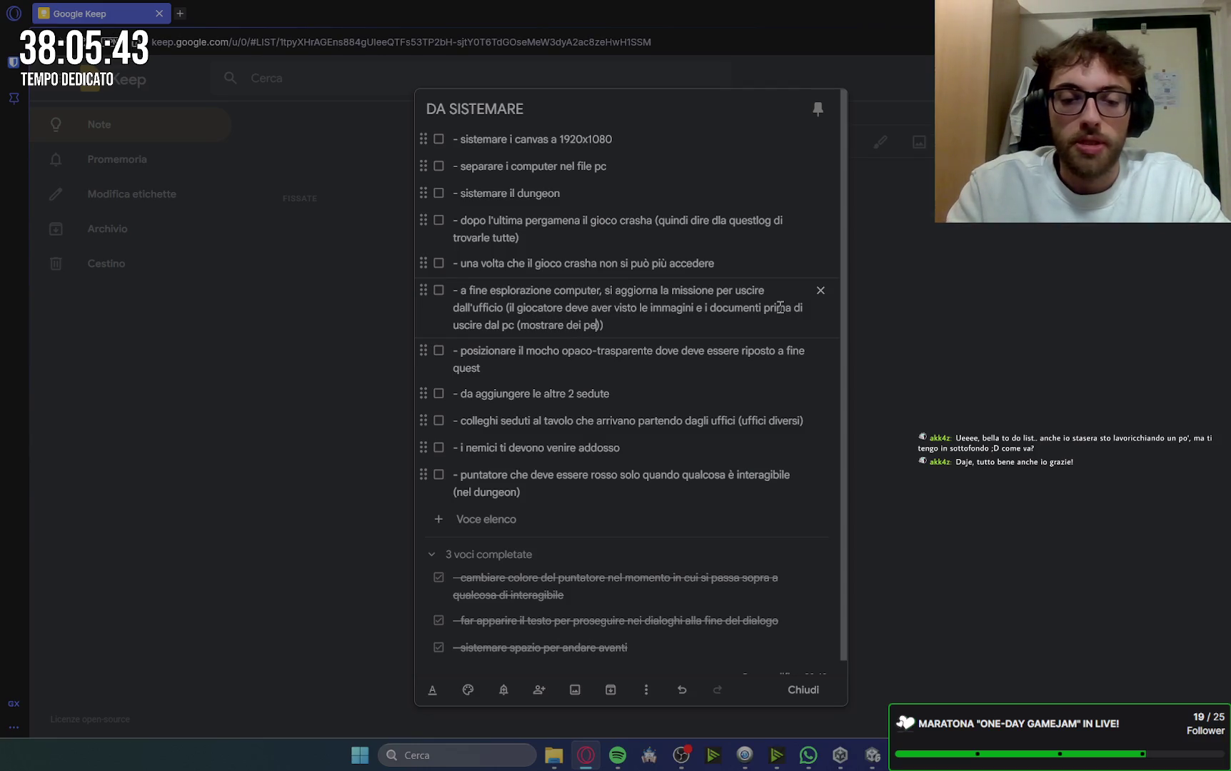
text(ieri)
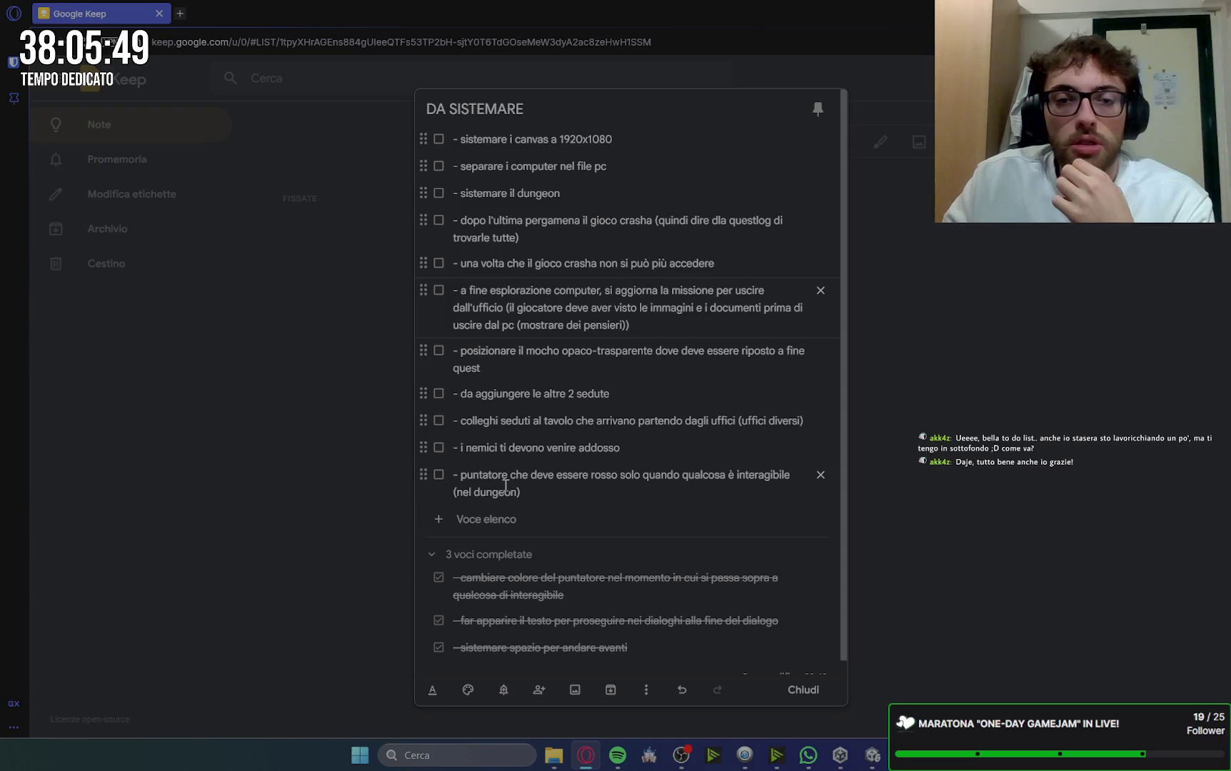
mouse_move(422, 420)
mouse_down()
mouse_move(436, 390)
mouse_move(425, 350)
mouse_up()
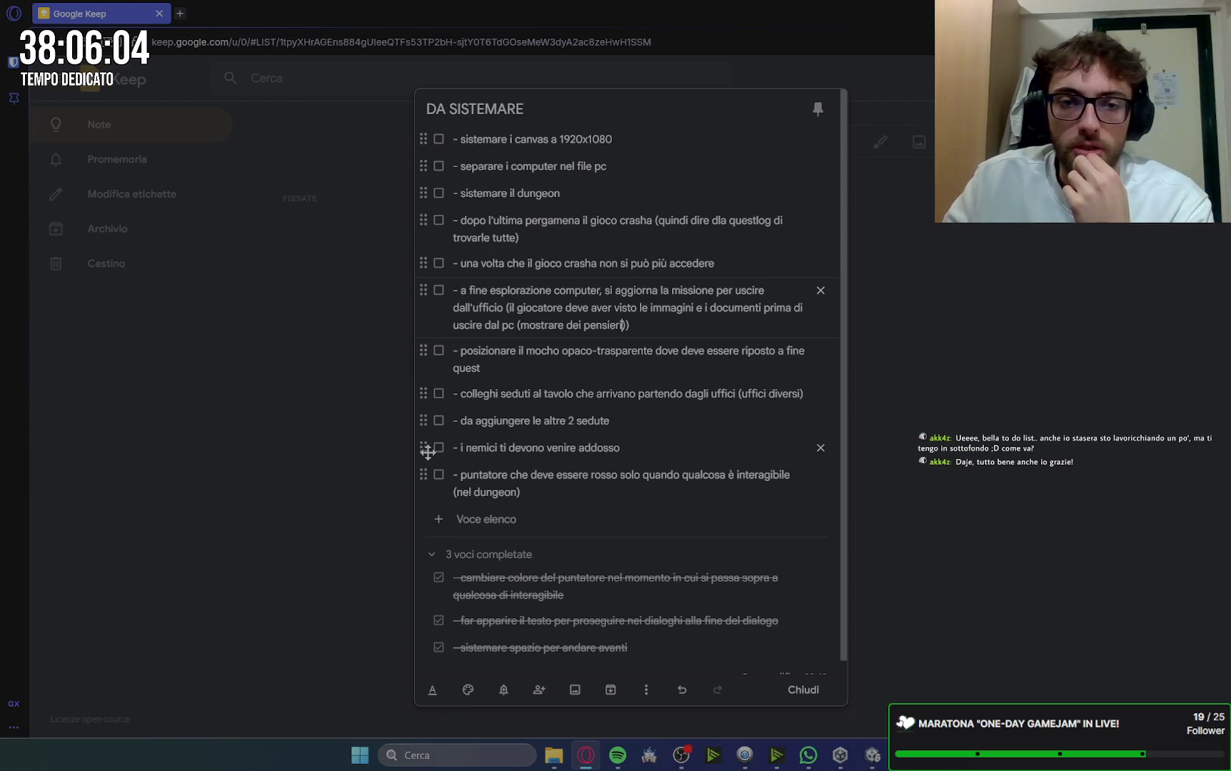
Step: Move the enemies item under the dungeon item and the red-pointer item below parchment, then close
mouse_move(425, 450)
mouse_down()
mouse_move(426, 407)
mouse_move(457, 377)
mouse_move(460, 304)
mouse_move(548, 256)
mouse_move(557, 220)
mouse_up()
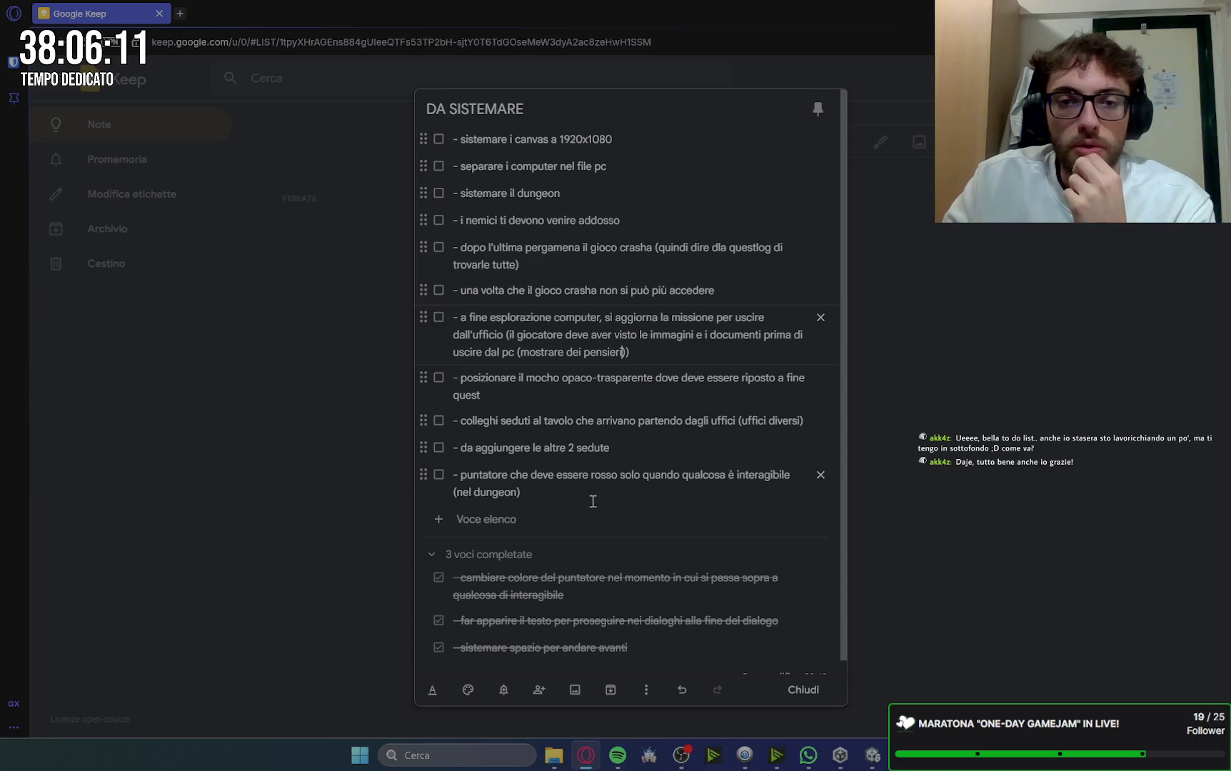
mouse_move(424, 476)
mouse_down()
mouse_move(423, 311)
mouse_move(437, 310)
mouse_move(437, 283)
mouse_up()
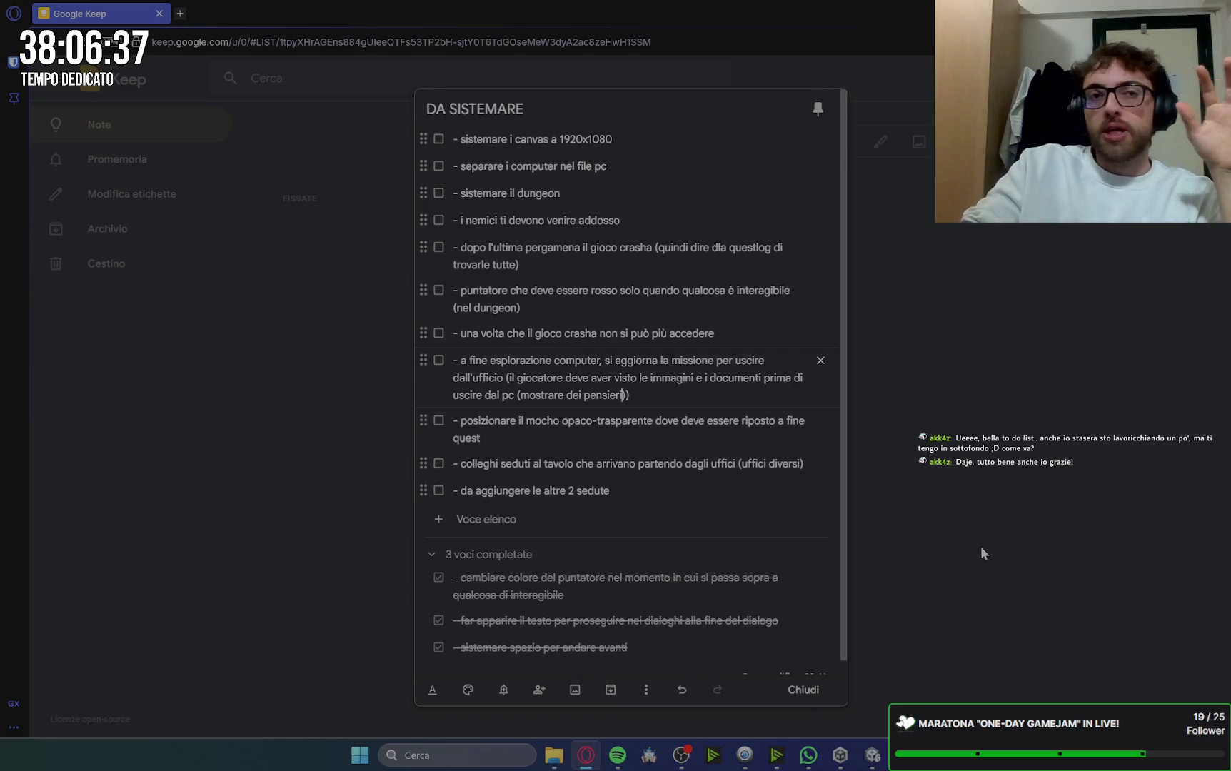
click(812, 695)
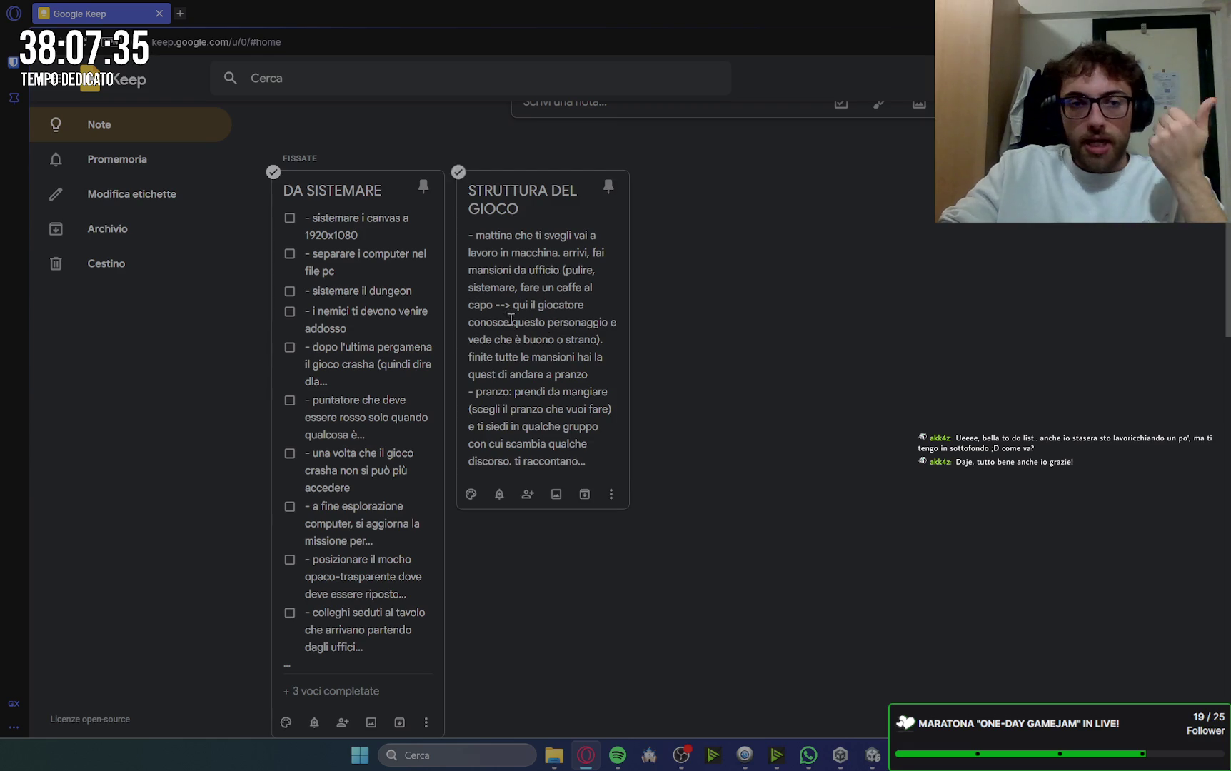
Step: Reopen the DA SISTEMARE note for editing
click(413, 281)
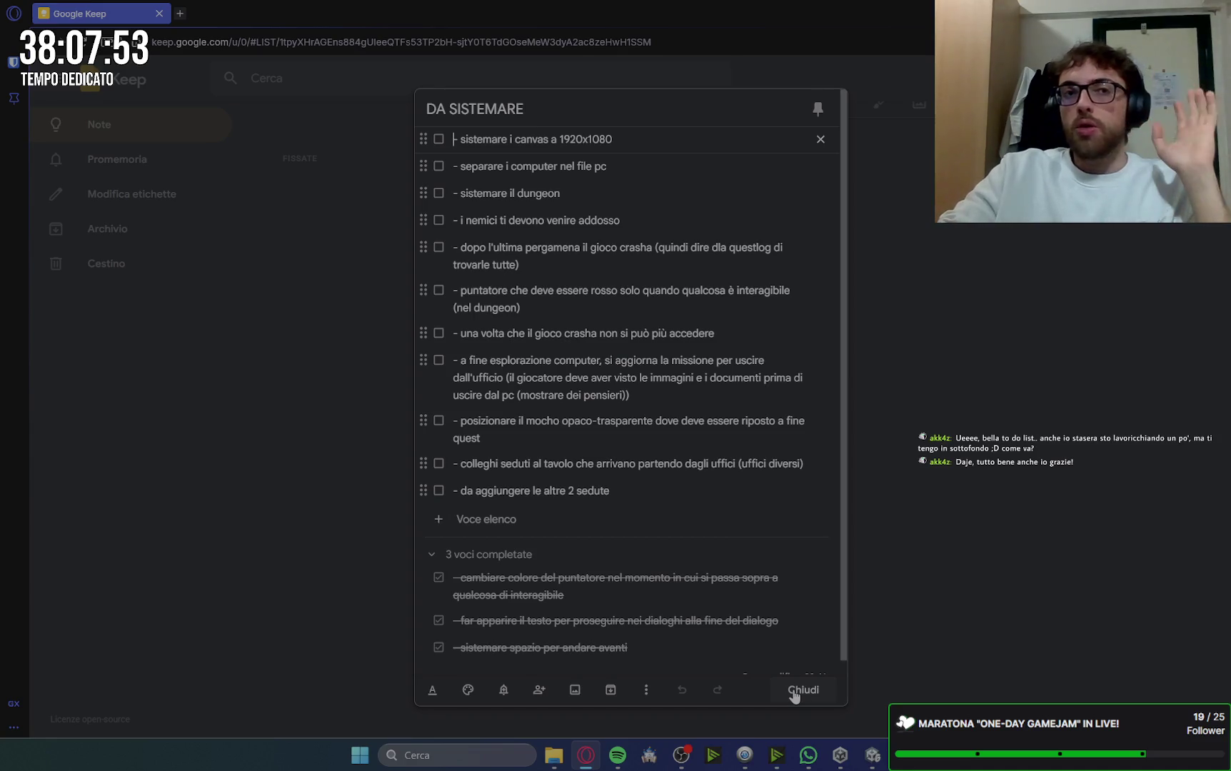
Step: Close the DA SISTEMARE note and start a new browser tab
click(794, 692)
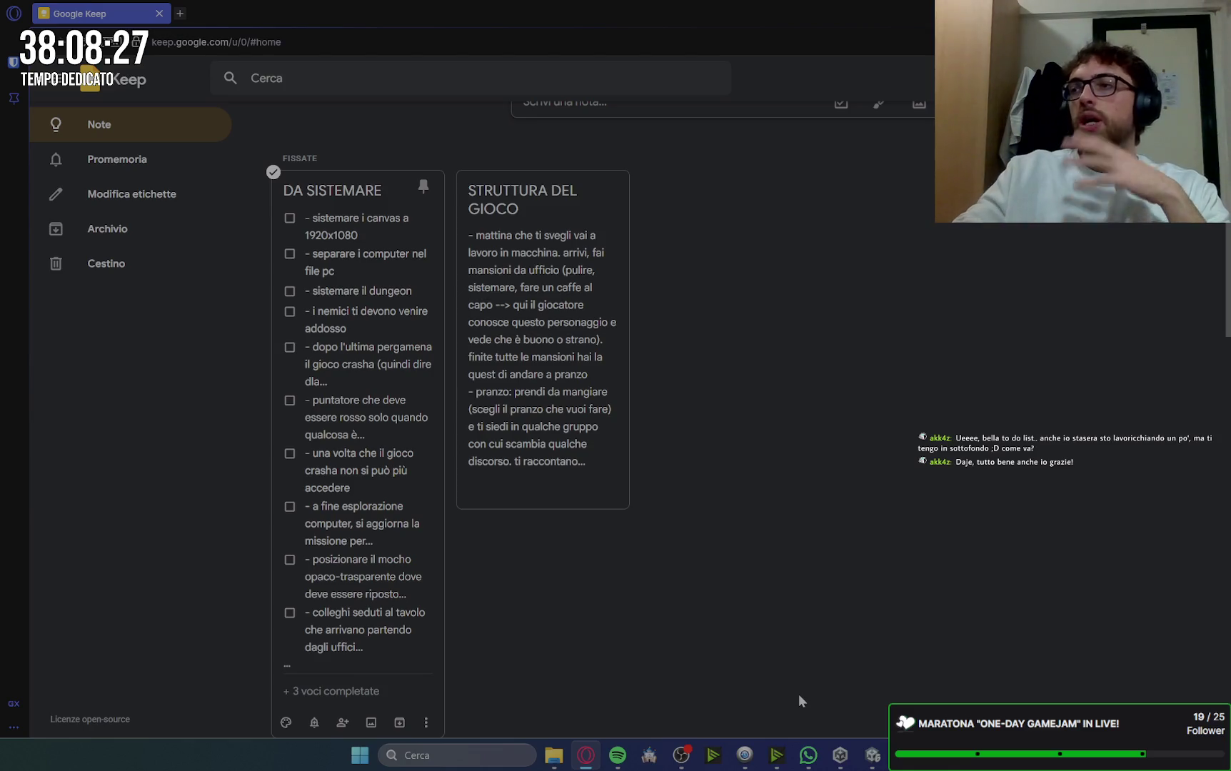
key(alt+Tab)
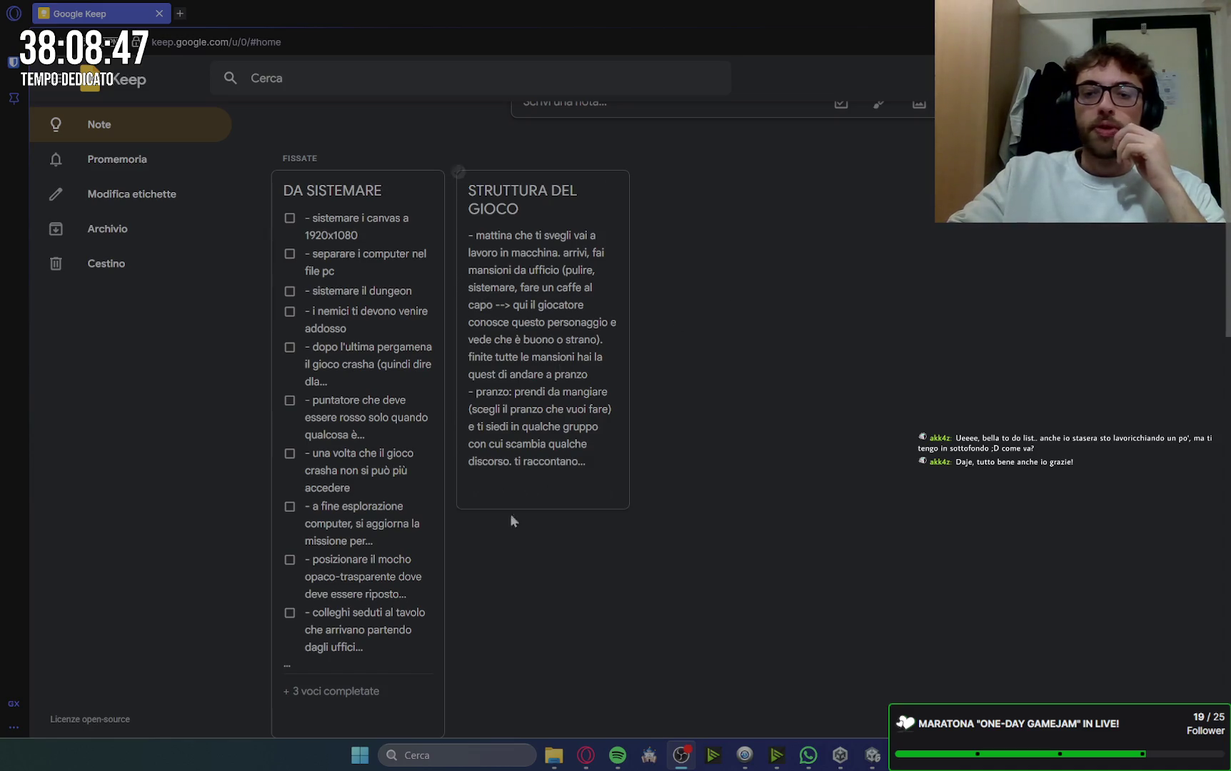
click(184, 16)
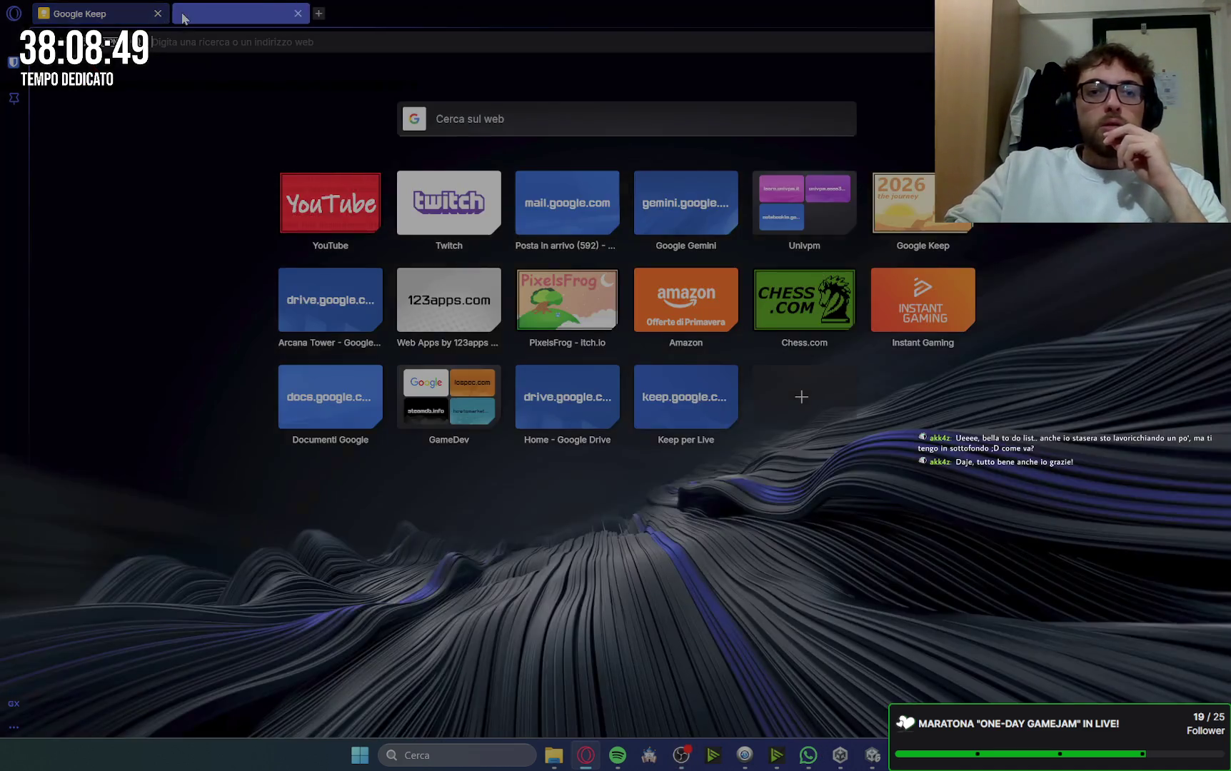
Step: Load Gemini's earlier player-movement chat, then open and close the DA SISTEMARE note in Keep
click(659, 212)
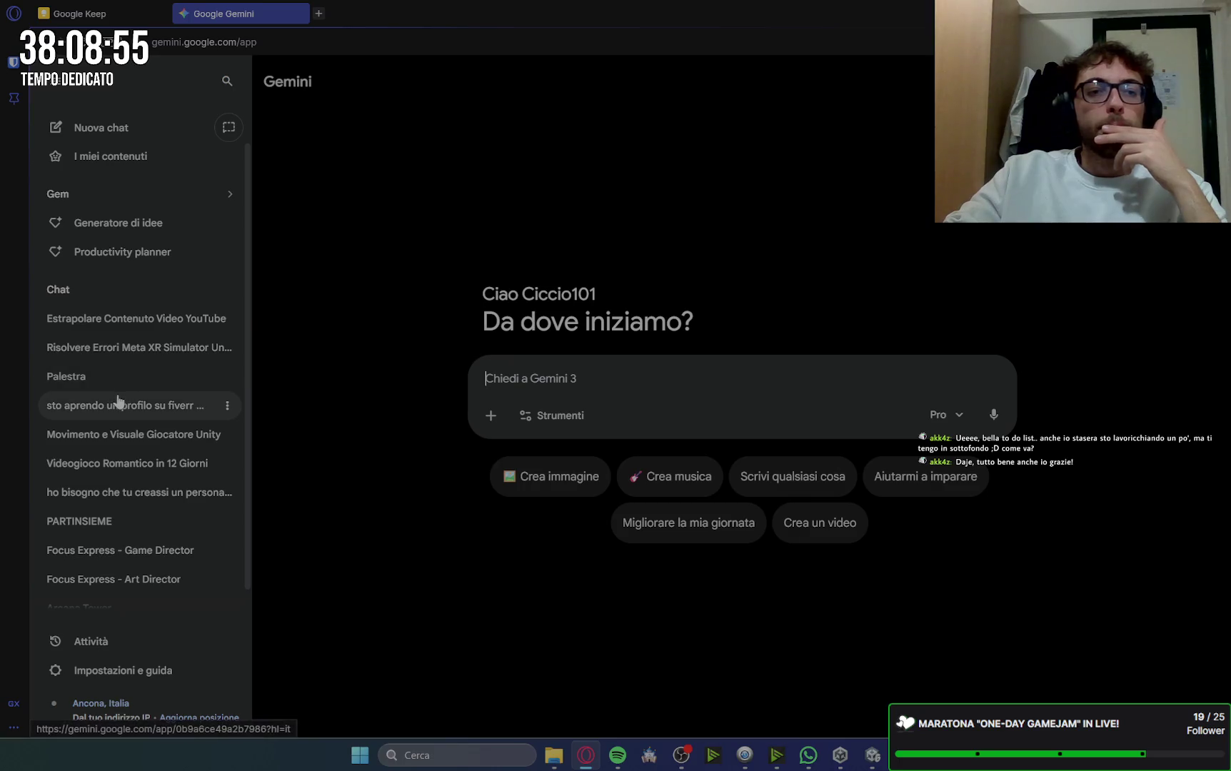
click(179, 434)
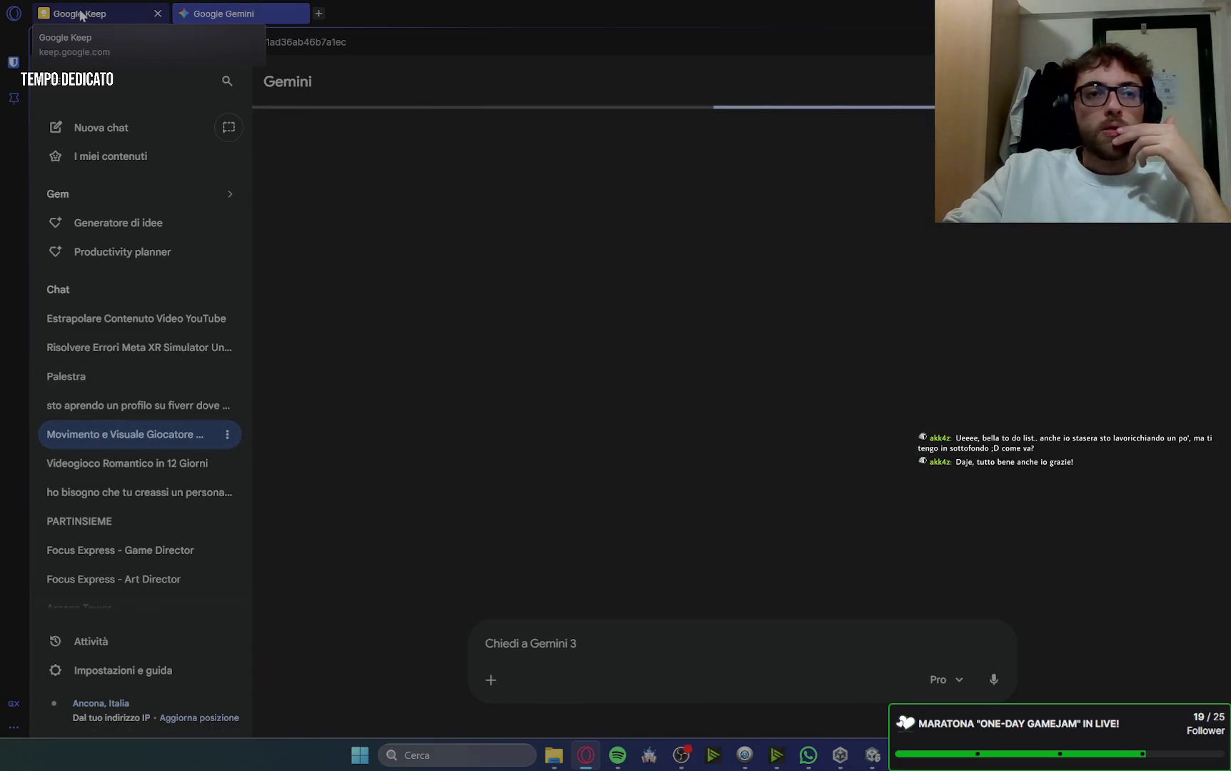
click(81, 13)
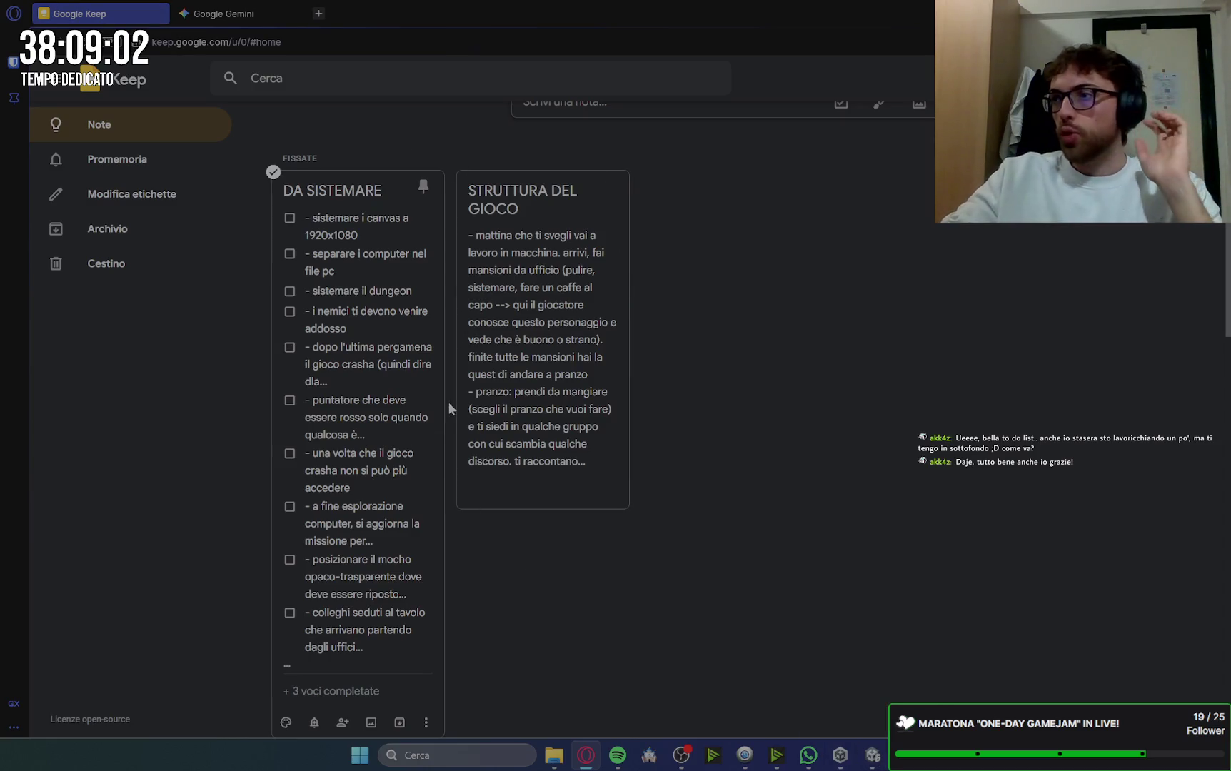
click(384, 393)
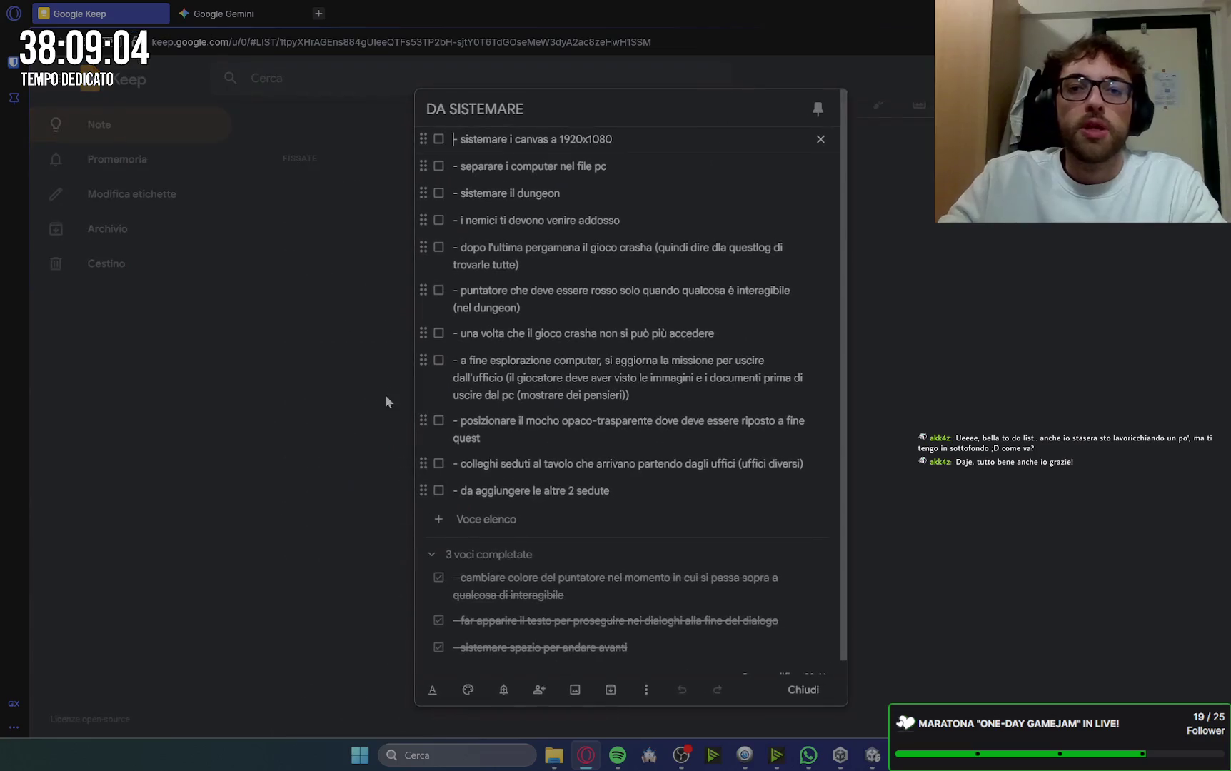
click(849, 690)
Step: Change the Canvas Scaler reference resolution from 800 x 800 to 1920 x 1080 and preview the Game view
click(872, 755)
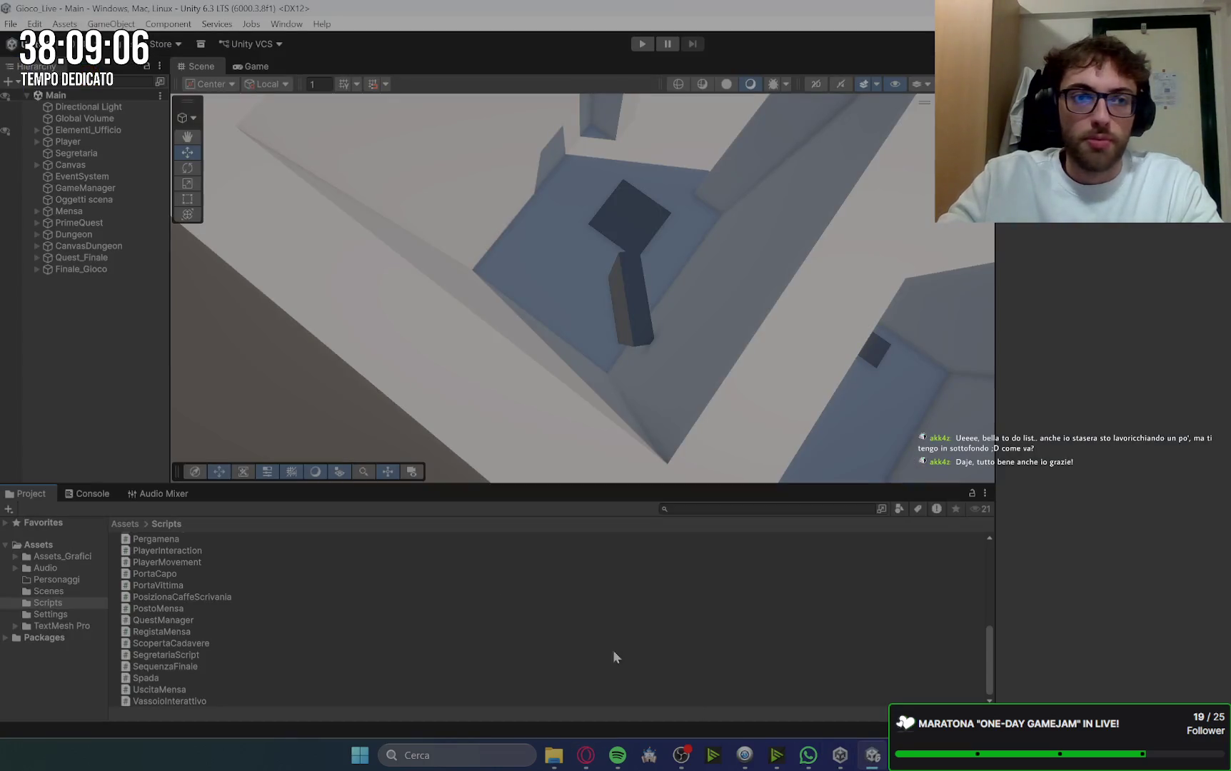
click(68, 166)
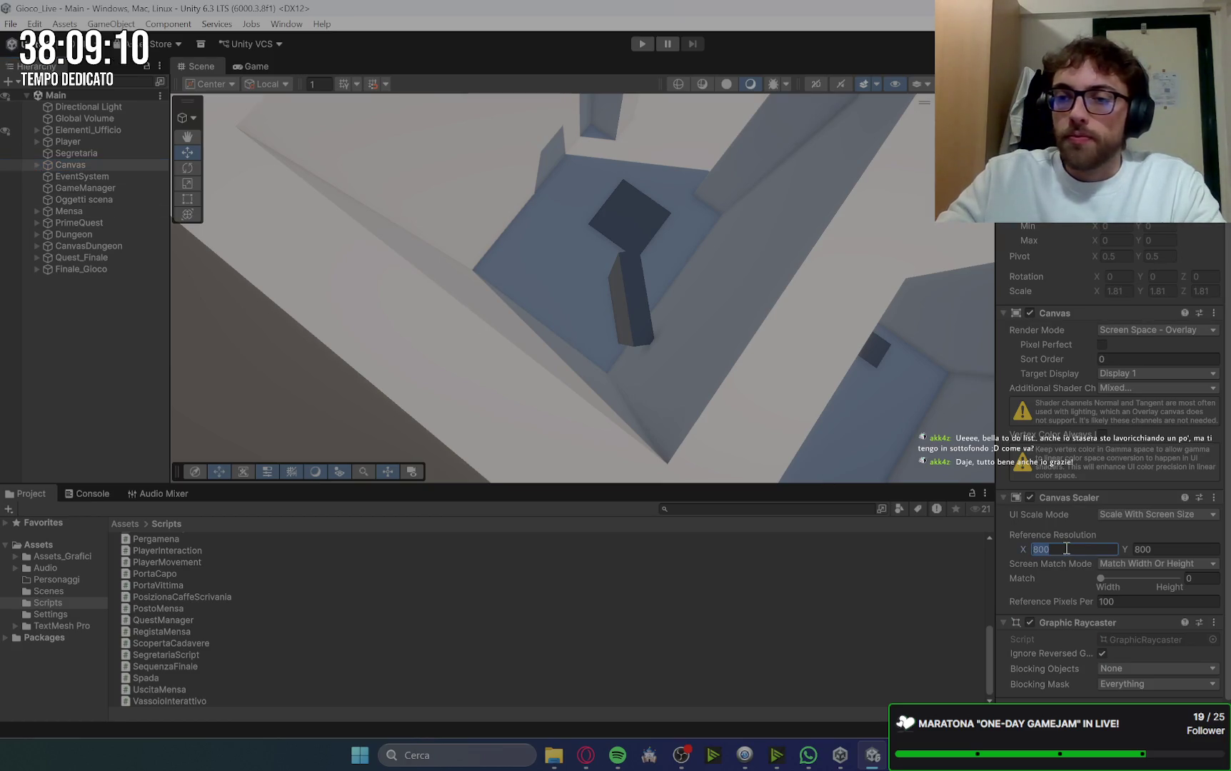
text(1920)
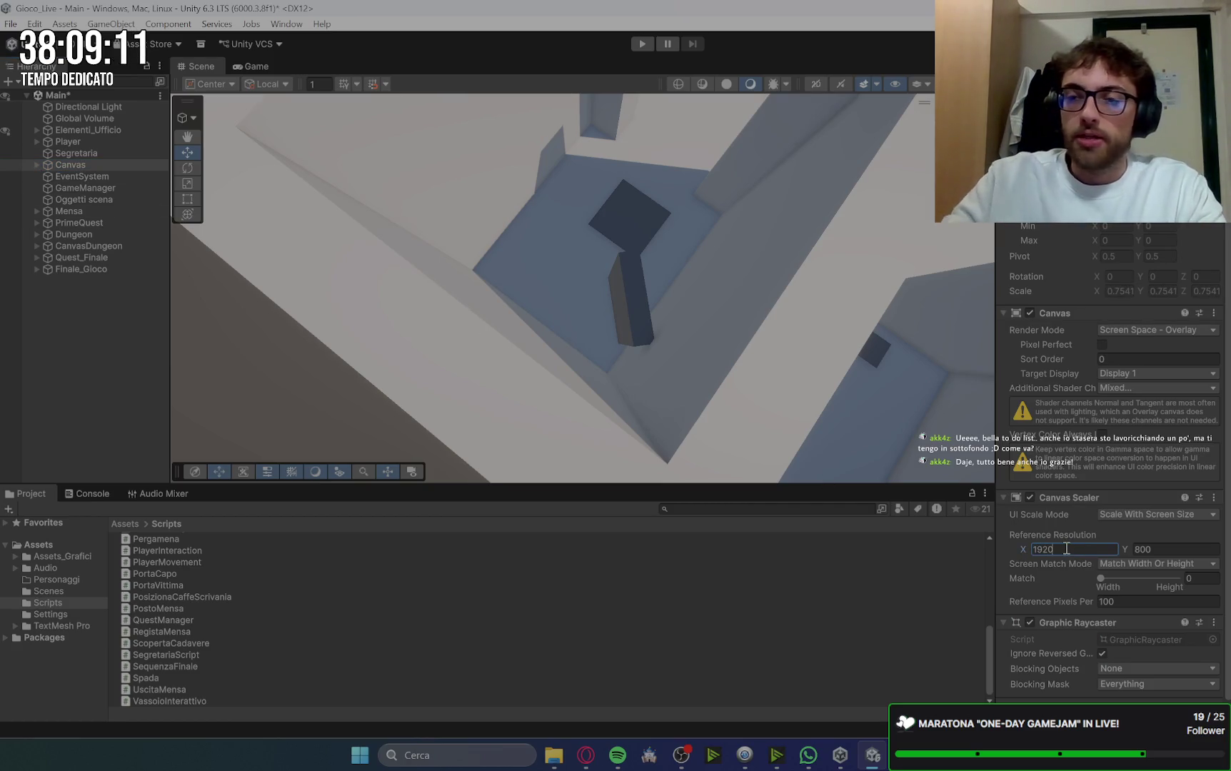
click(1168, 549)
text(0)
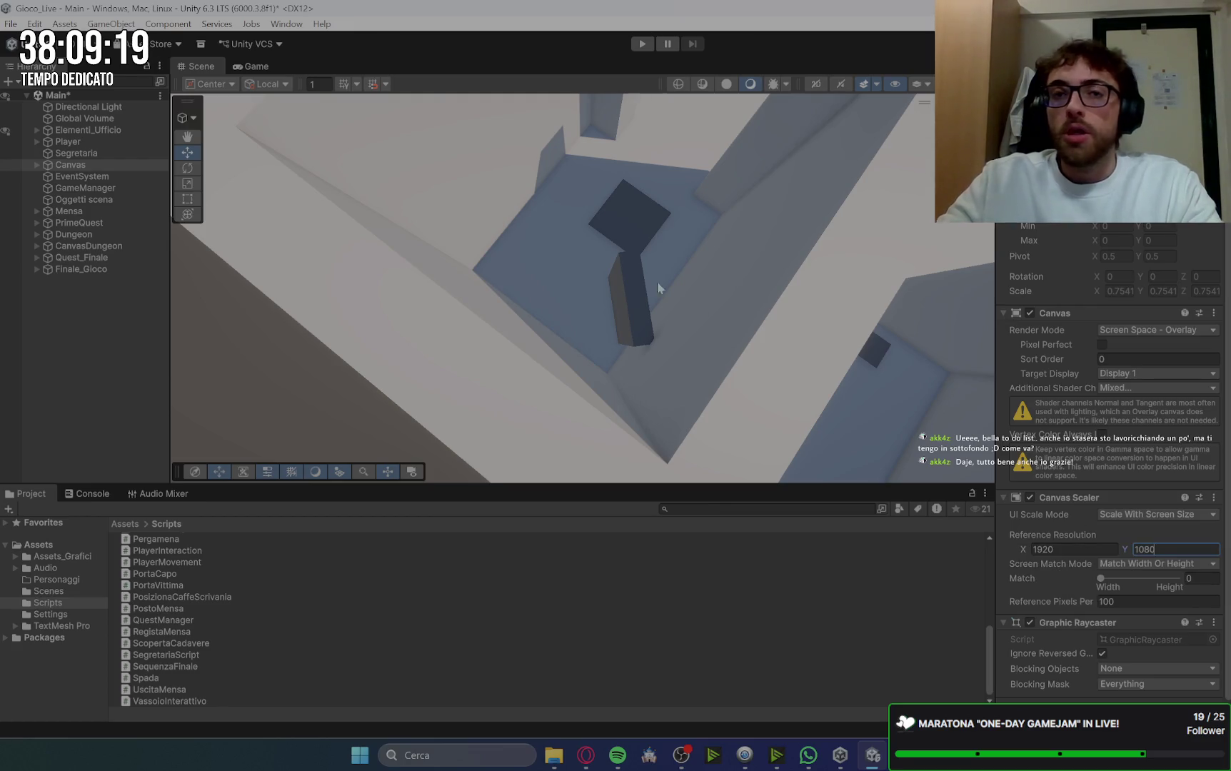
click(264, 67)
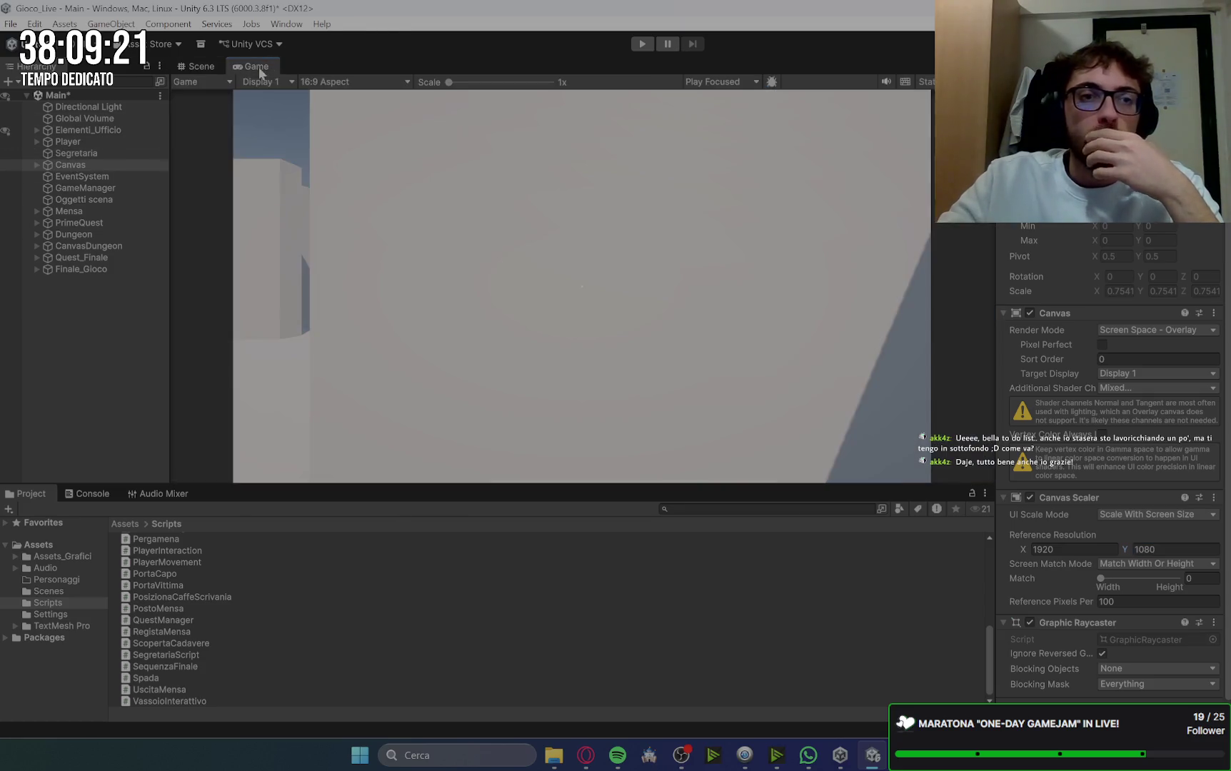
Step: Activate Pannello_Dialoghi under Canvas with Alt+Shift+A and expand its children
click(38, 165)
click(89, 176)
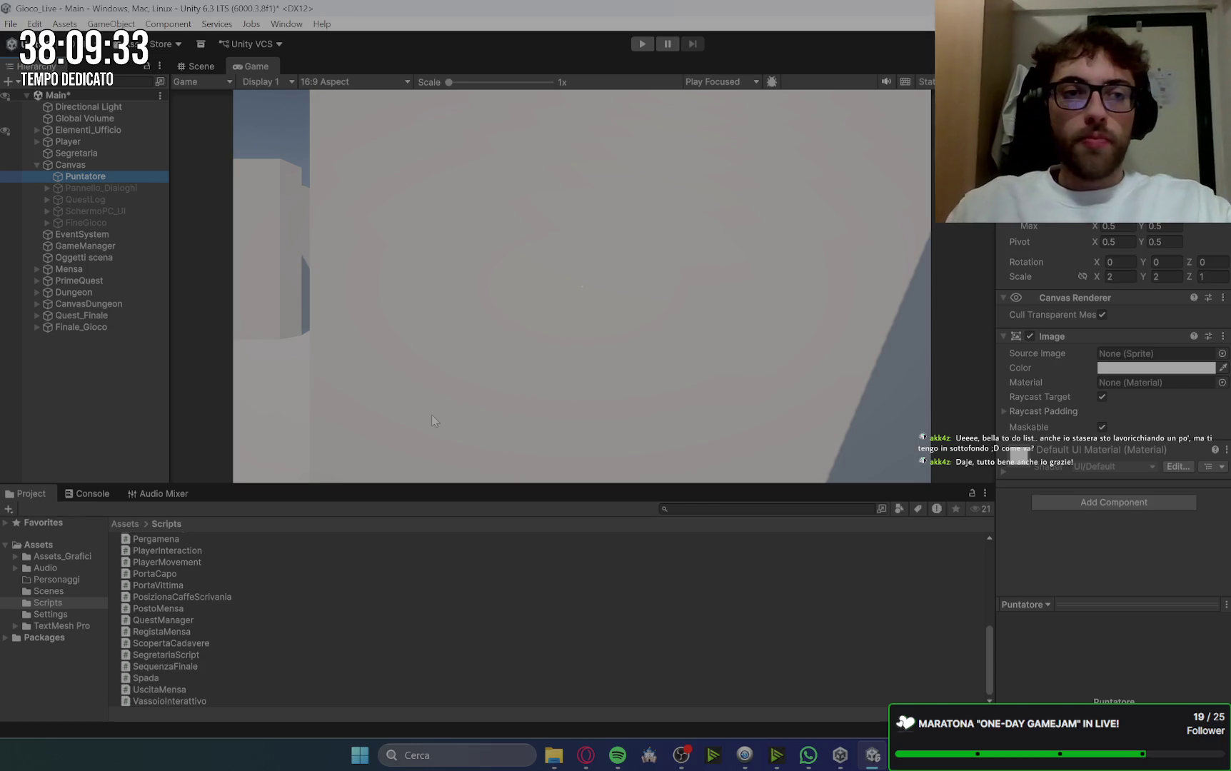
click(94, 188)
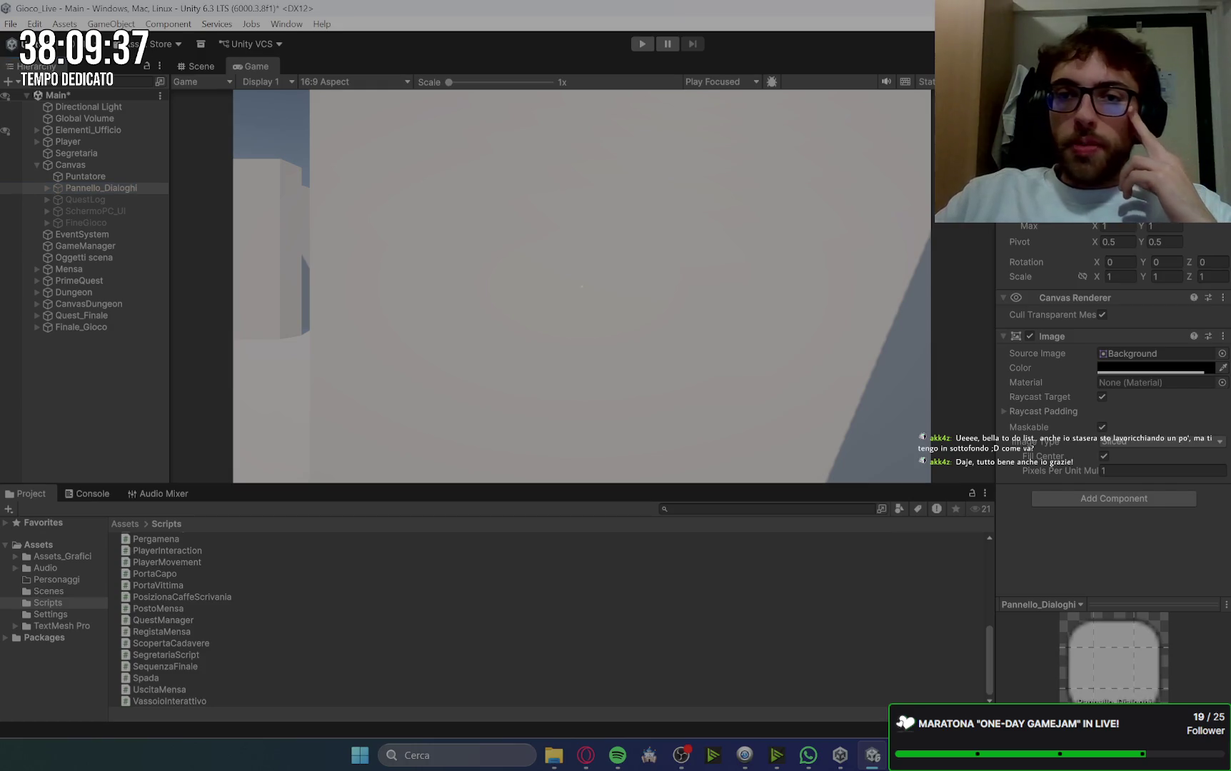
key(alt+shift+a)
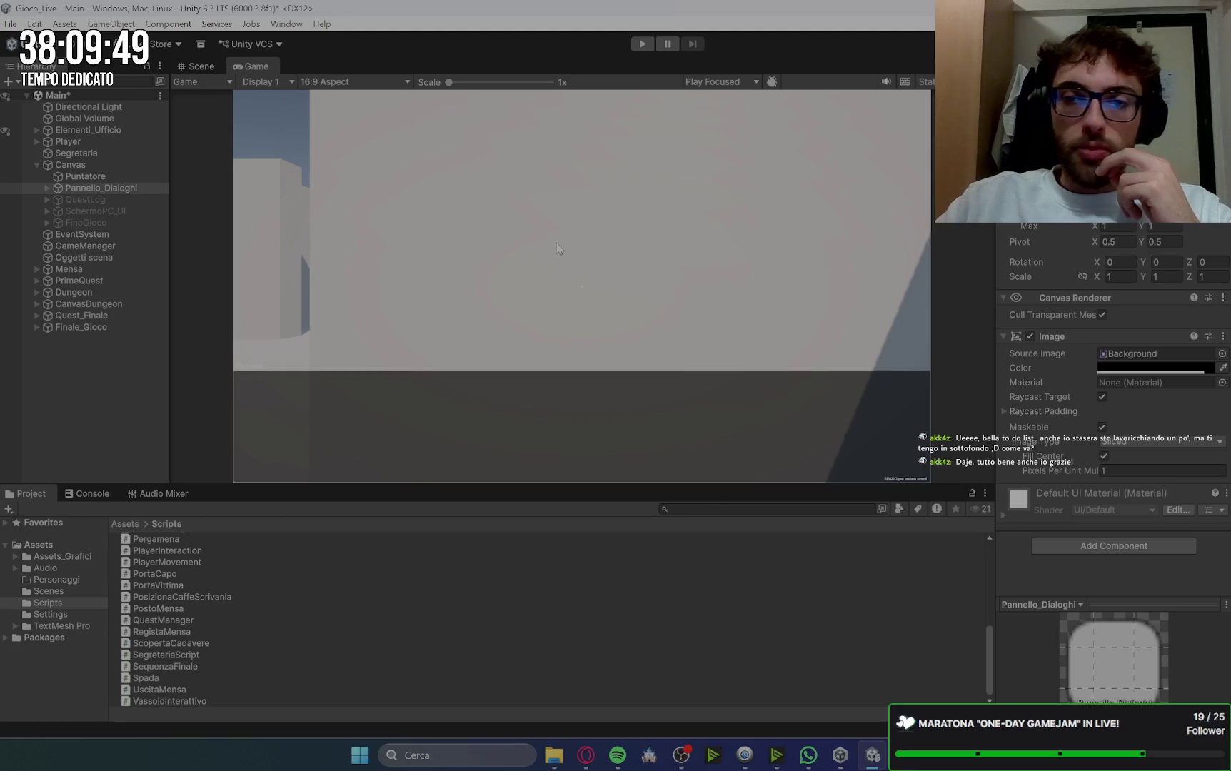
click(47, 188)
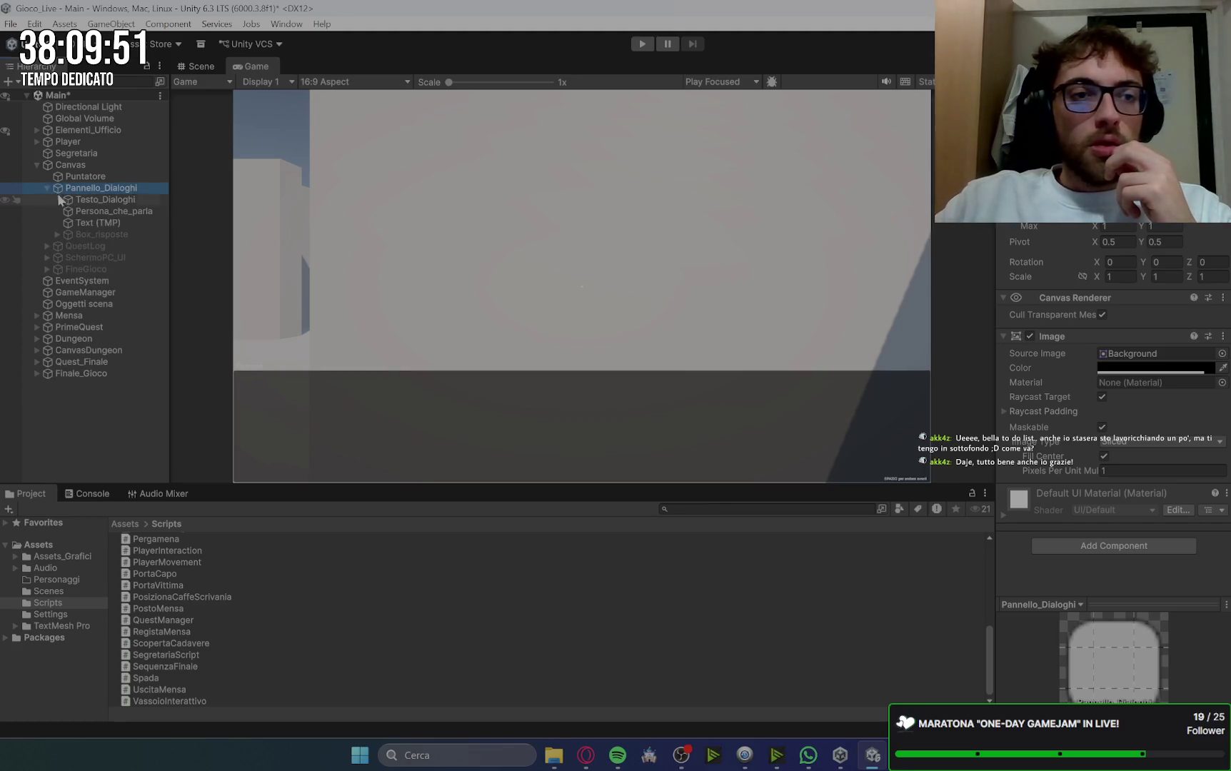
Step: Fill Testo_Dialoghi with placeholder a's and set its font size to 60
click(61, 200)
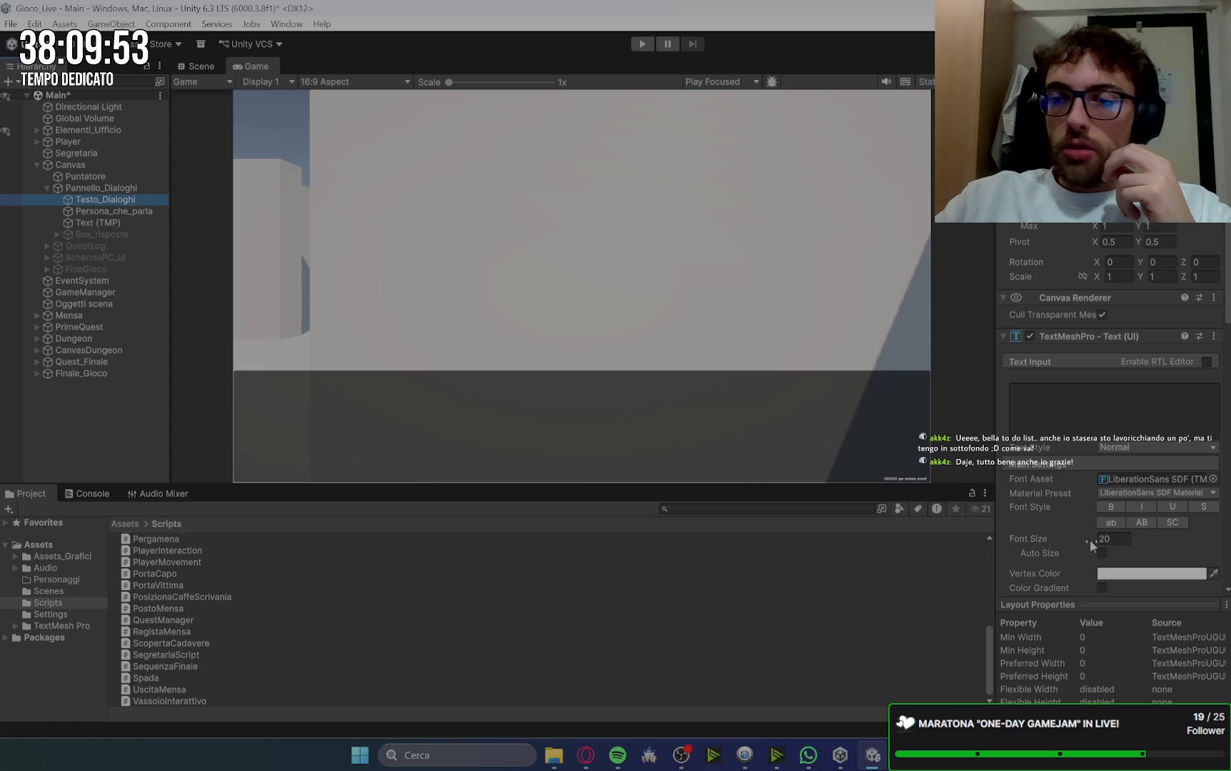
click(1064, 400)
text(dgasfgasd)
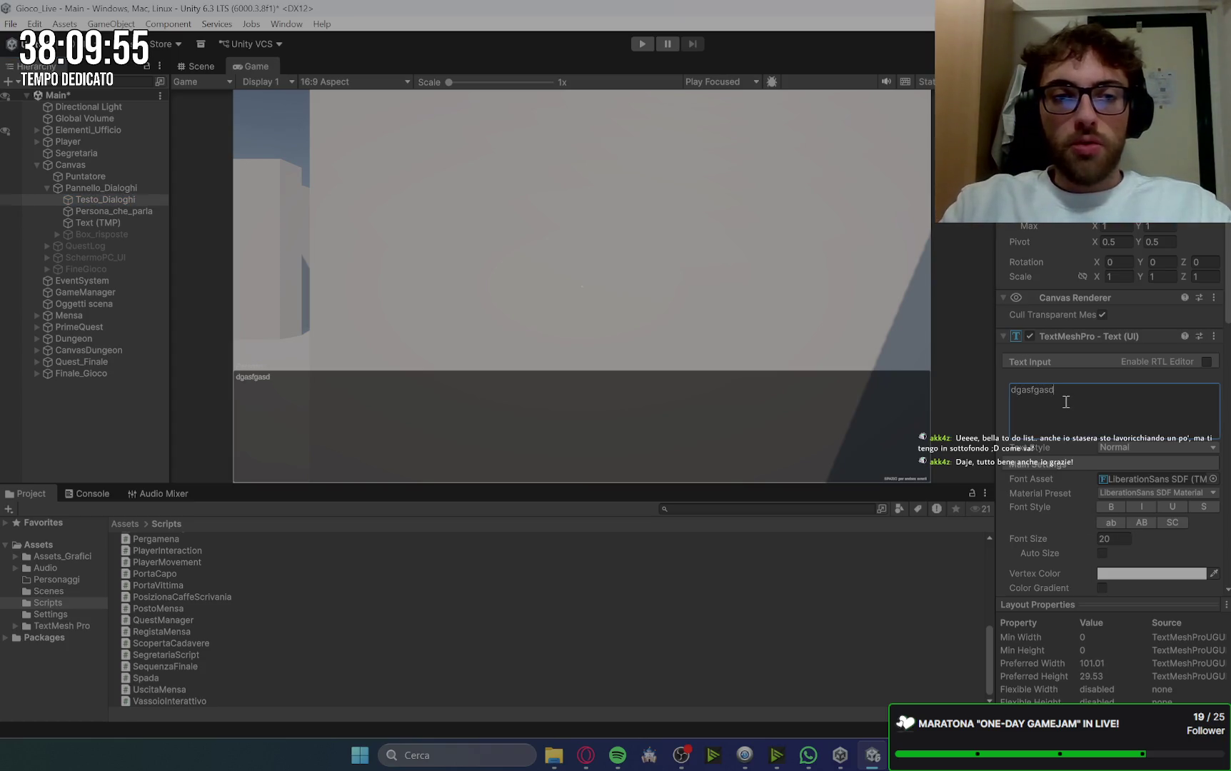
key(BackSpace)
key(BackSpace)
key(BackSpace)
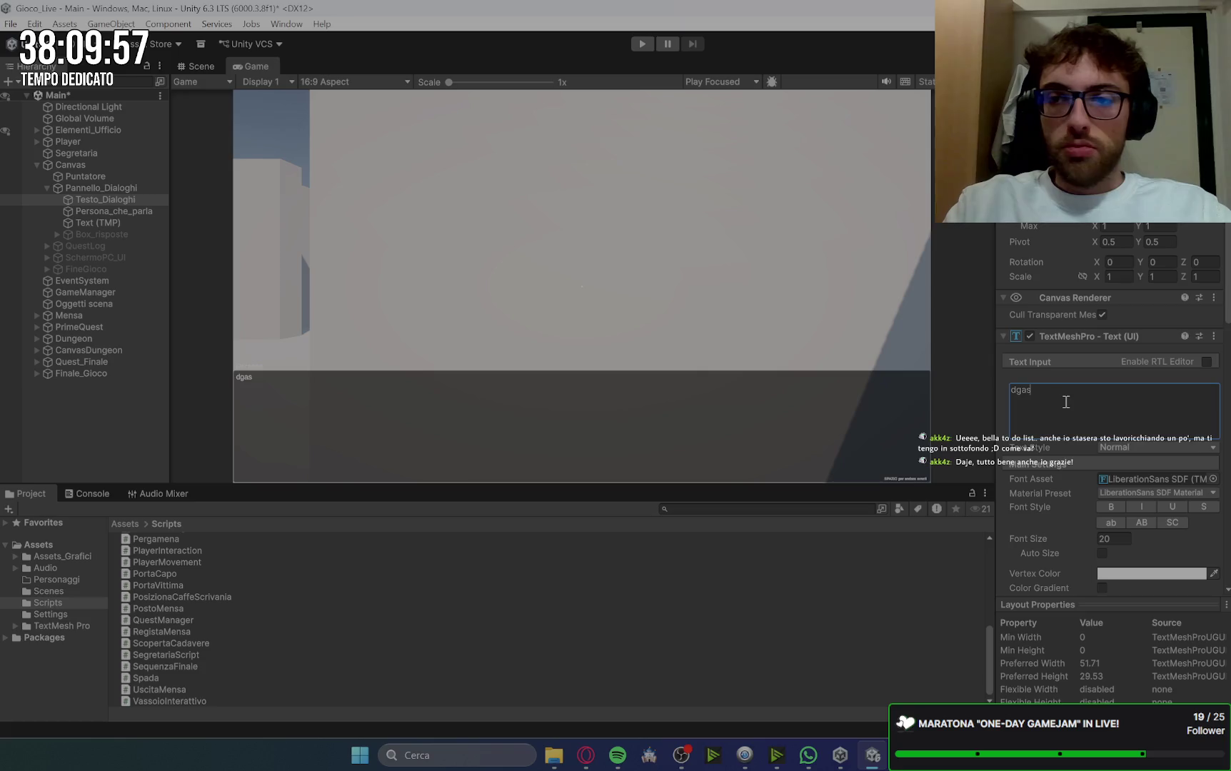
key(BackSpace)
key(BackSpace)
text(aaaaaaaaaaaaaaaaaaaaaaaaaa)
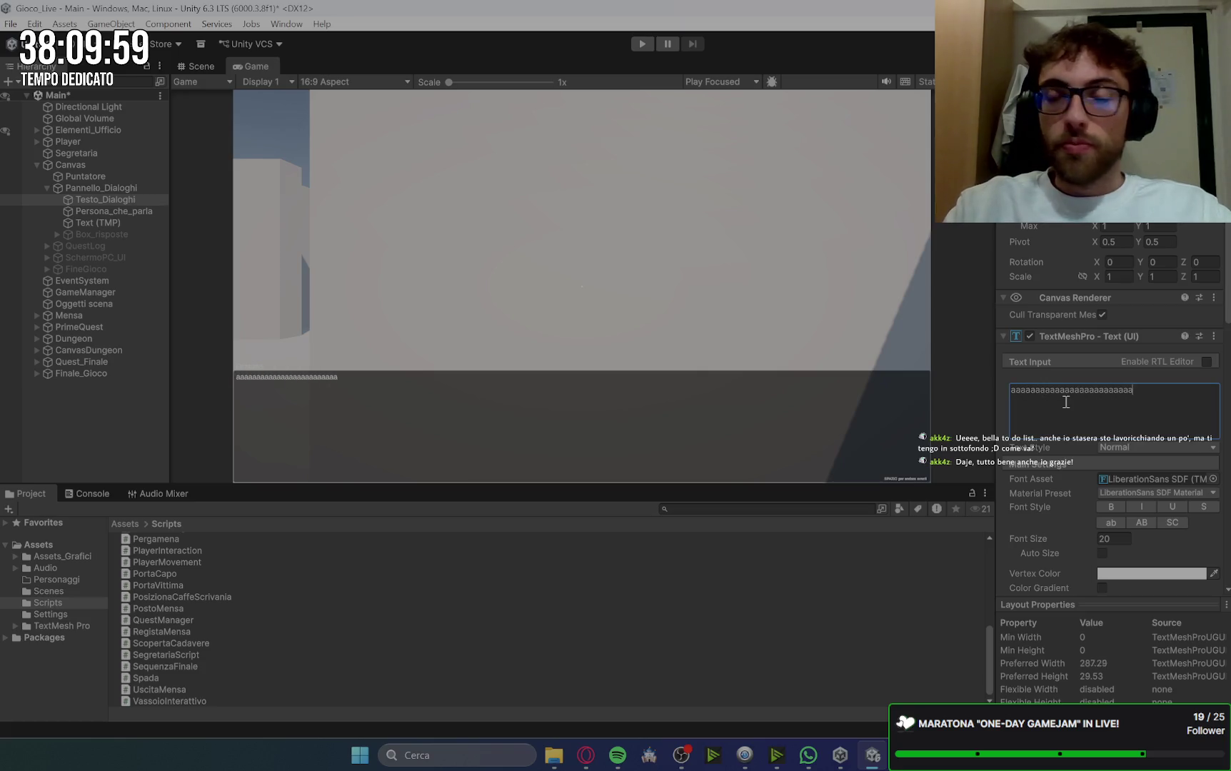
text(aaaaaaaaaaaaaaaaaaaaaaaaaaaaaaaaaaaaaaaaaaaaaaaaaaaaaaaaaaaaaaaaaaaaaaaaaaaaaaaaaaa)
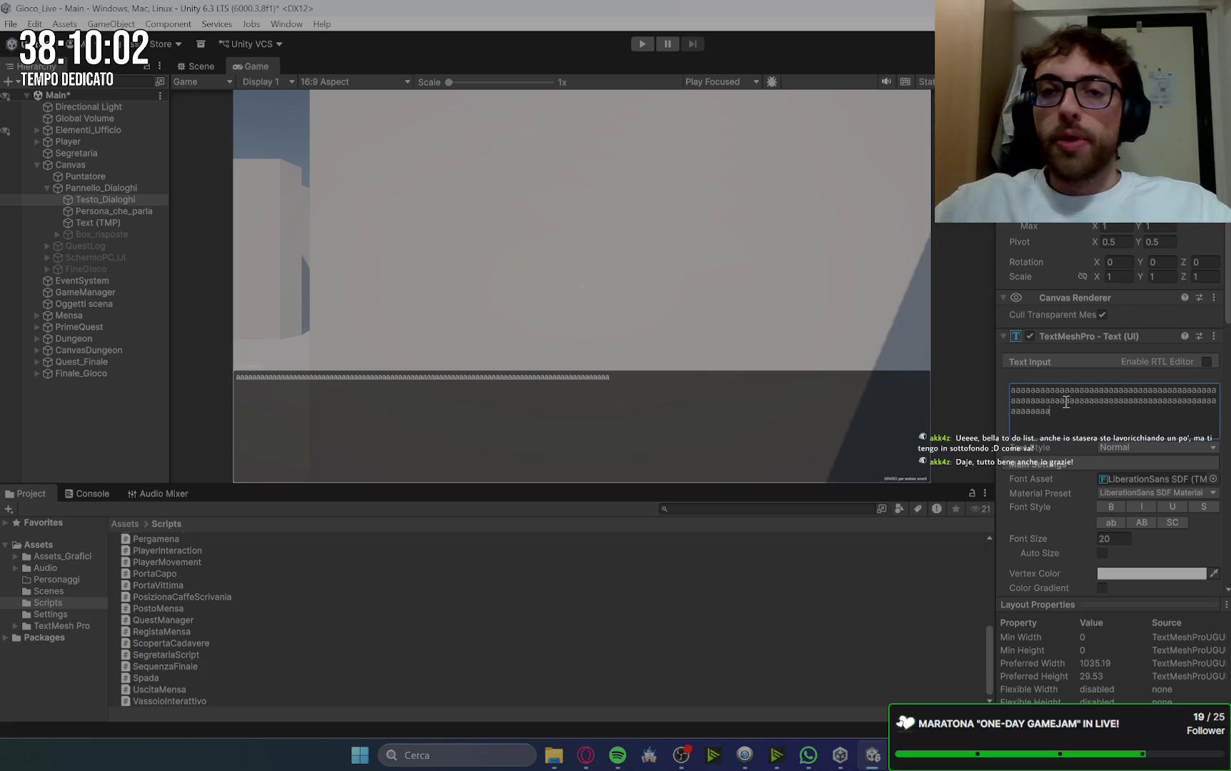
text(aaaaaaaaaaaaaaaaaaaaaaaaaaaaaaaaaaaaaaaaaaaaaaaaaaaaaaaaaaaaaaa)
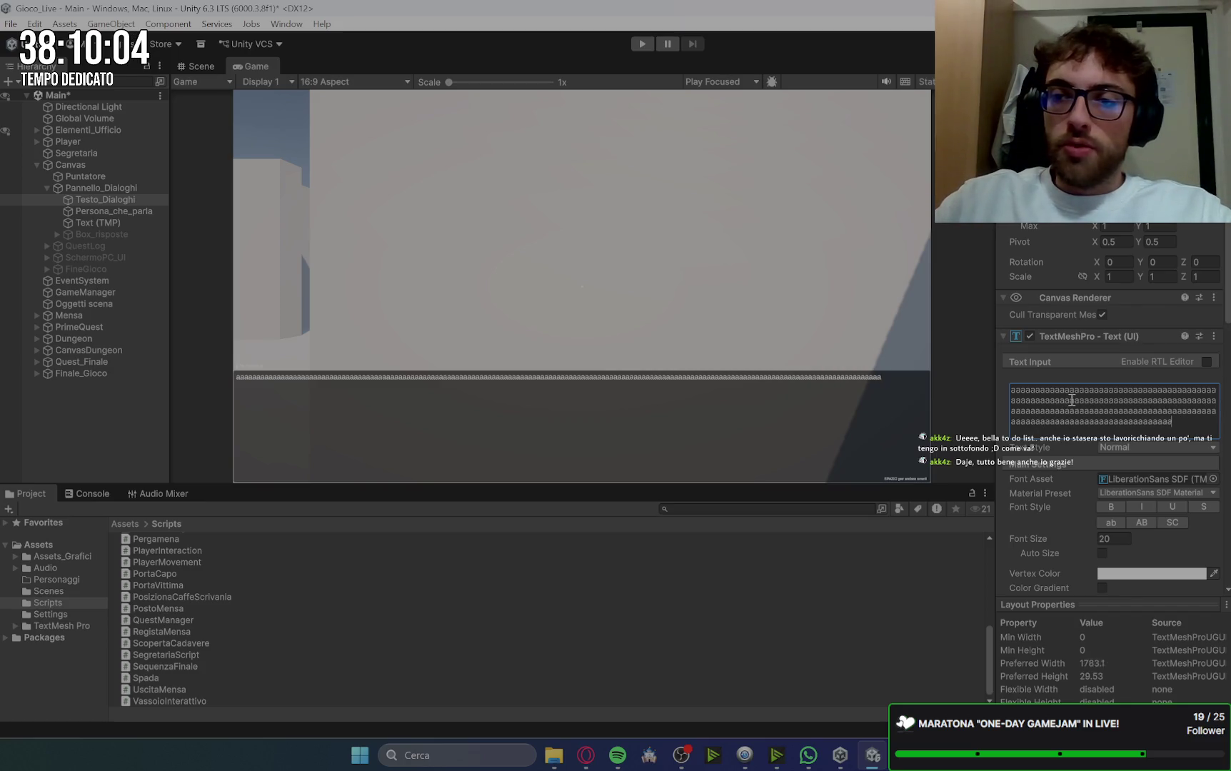
text(aaaaaaaaaaaaaaaaaaaaaaaaaaaaaaaaaaaaaaaaaaaa)
click(1084, 549)
drag(1085, 551, 1135, 549)
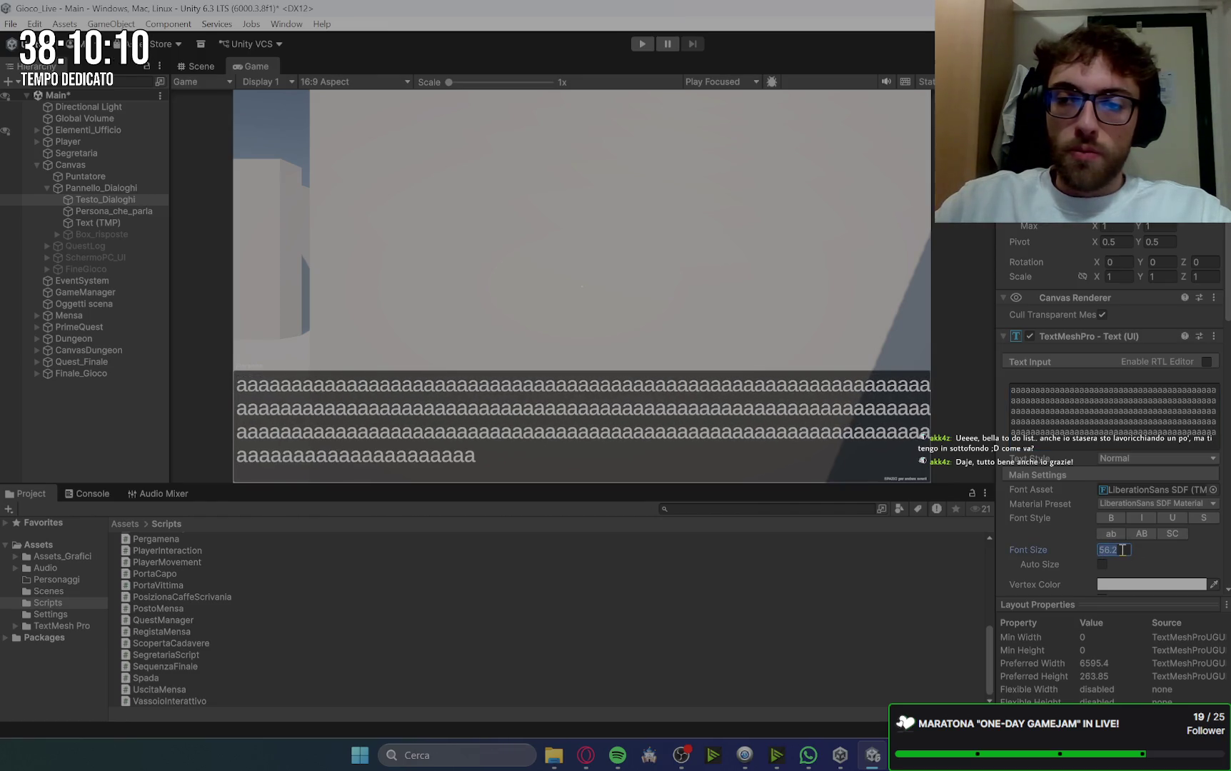
text(60)
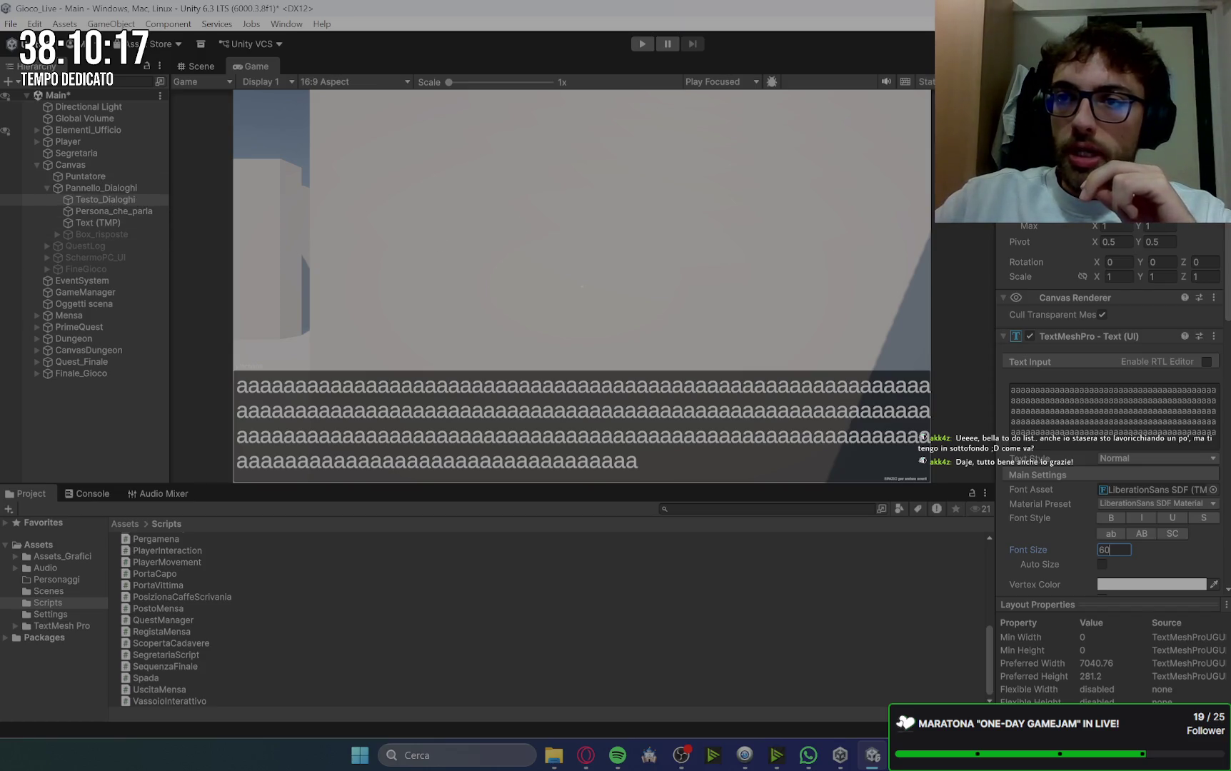
key(Return)
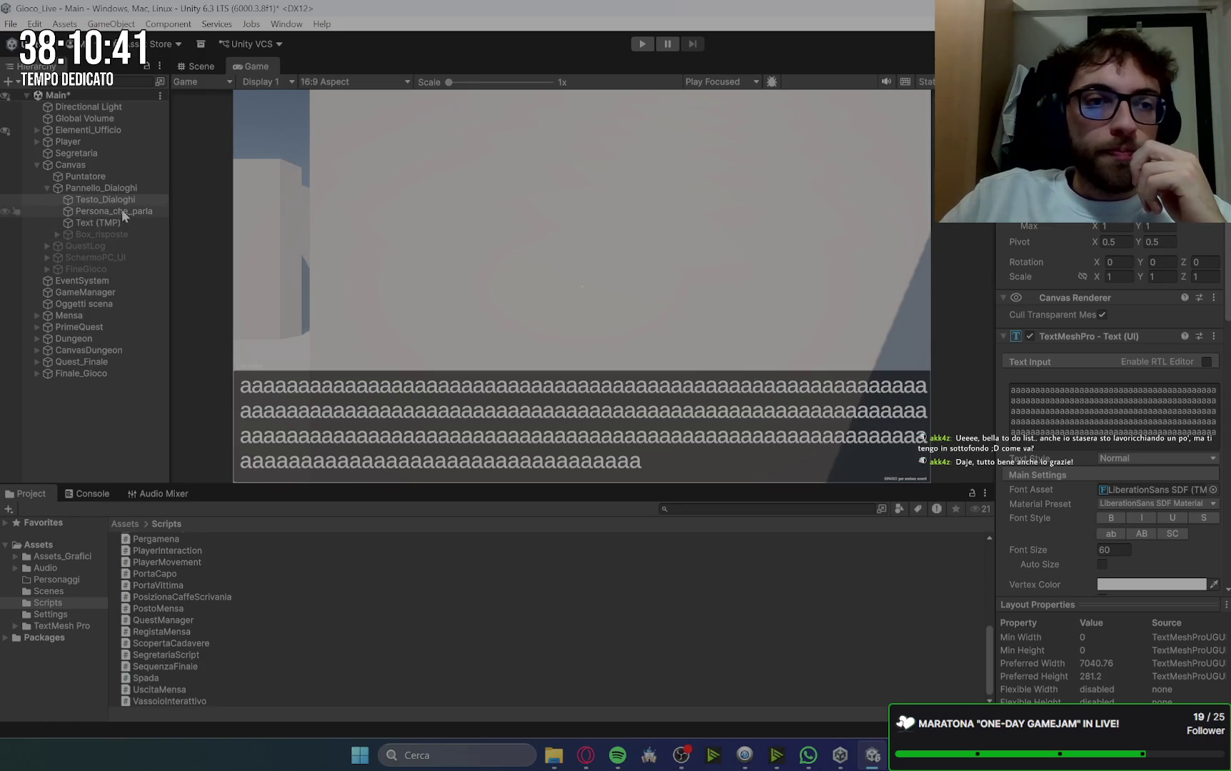
Step: Make the 'SPAZIO per andare avanti' Text (TMP) prompt italic at font size 30
click(104, 223)
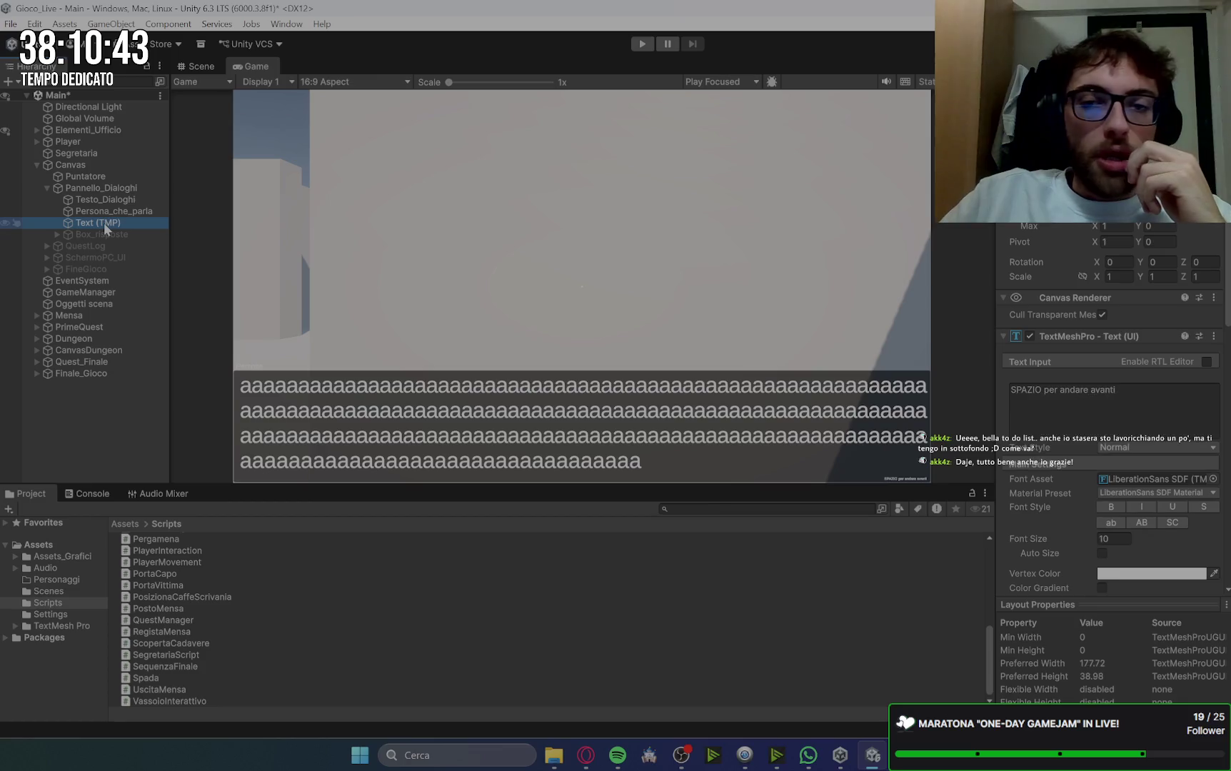
click(1111, 539)
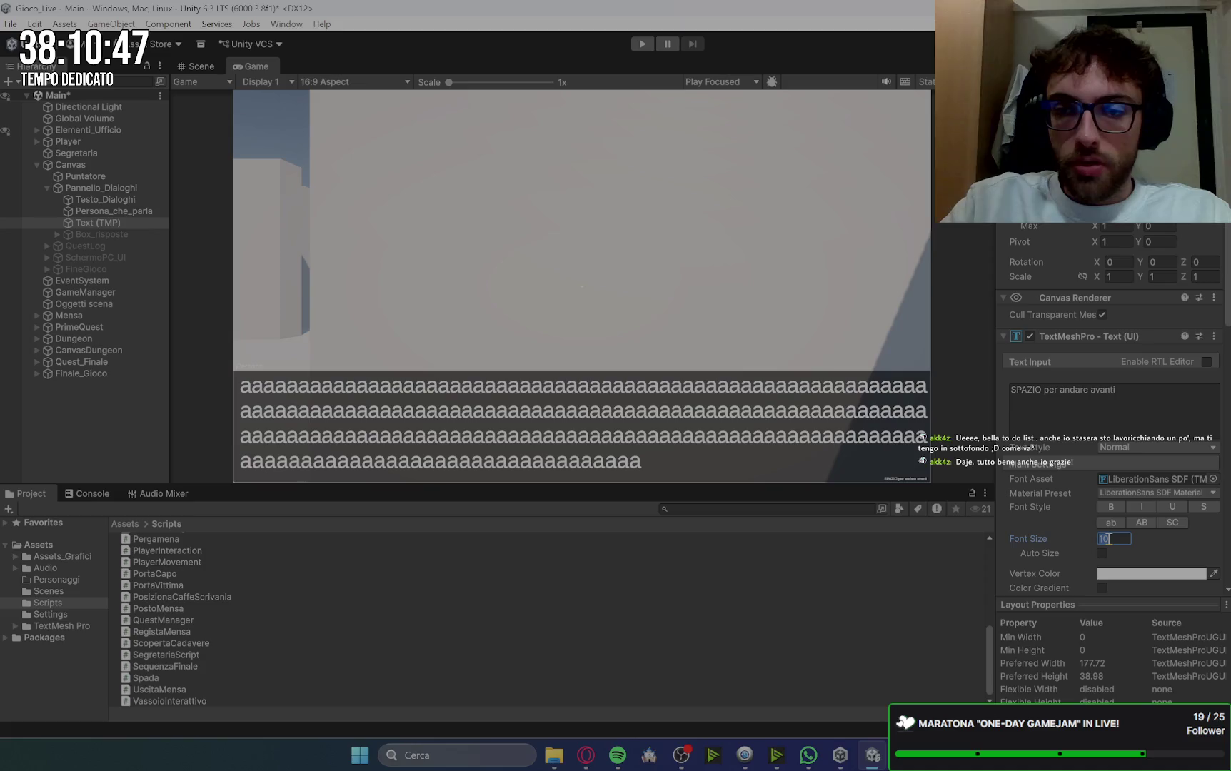
text(30)
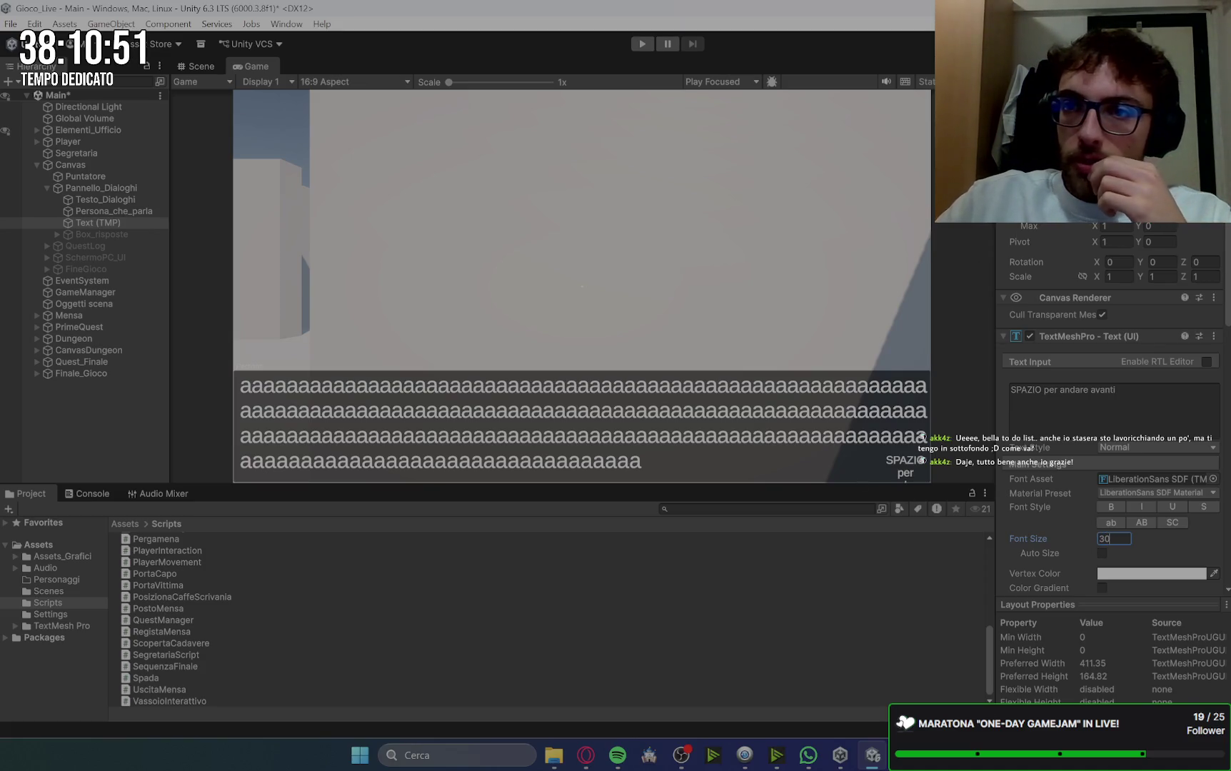
key(Return)
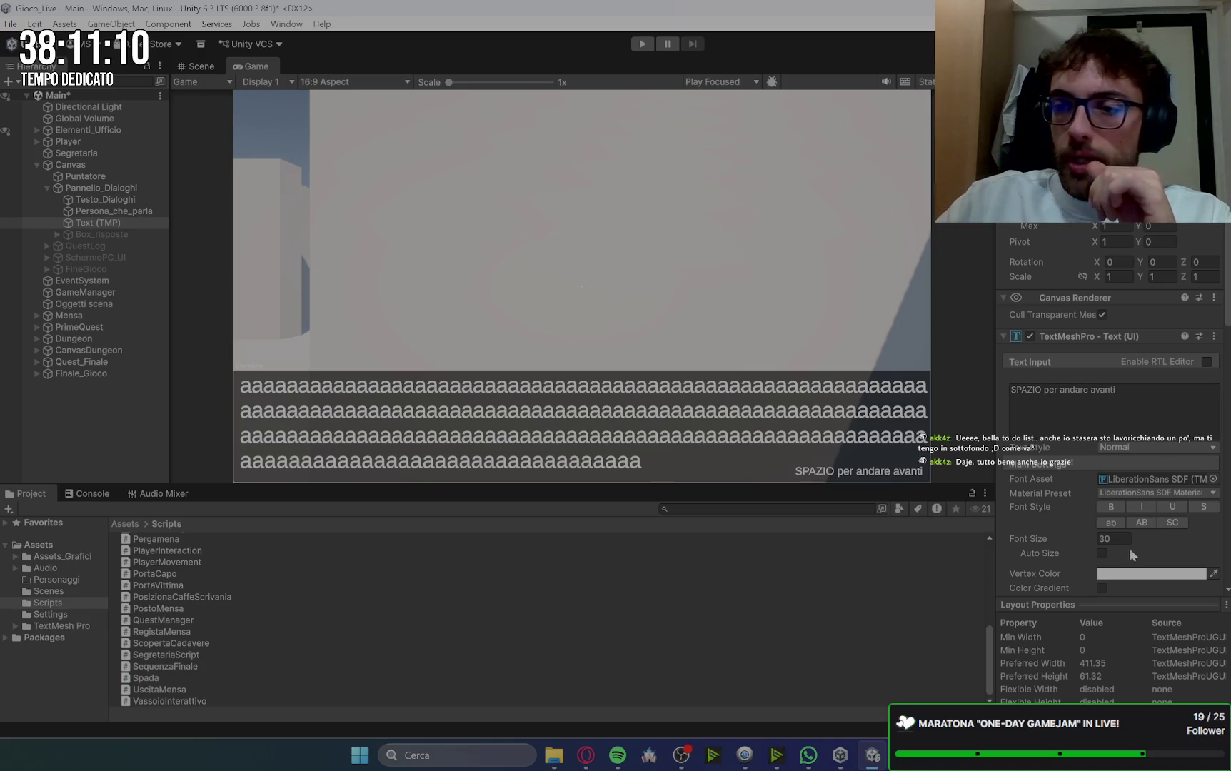
click(1146, 509)
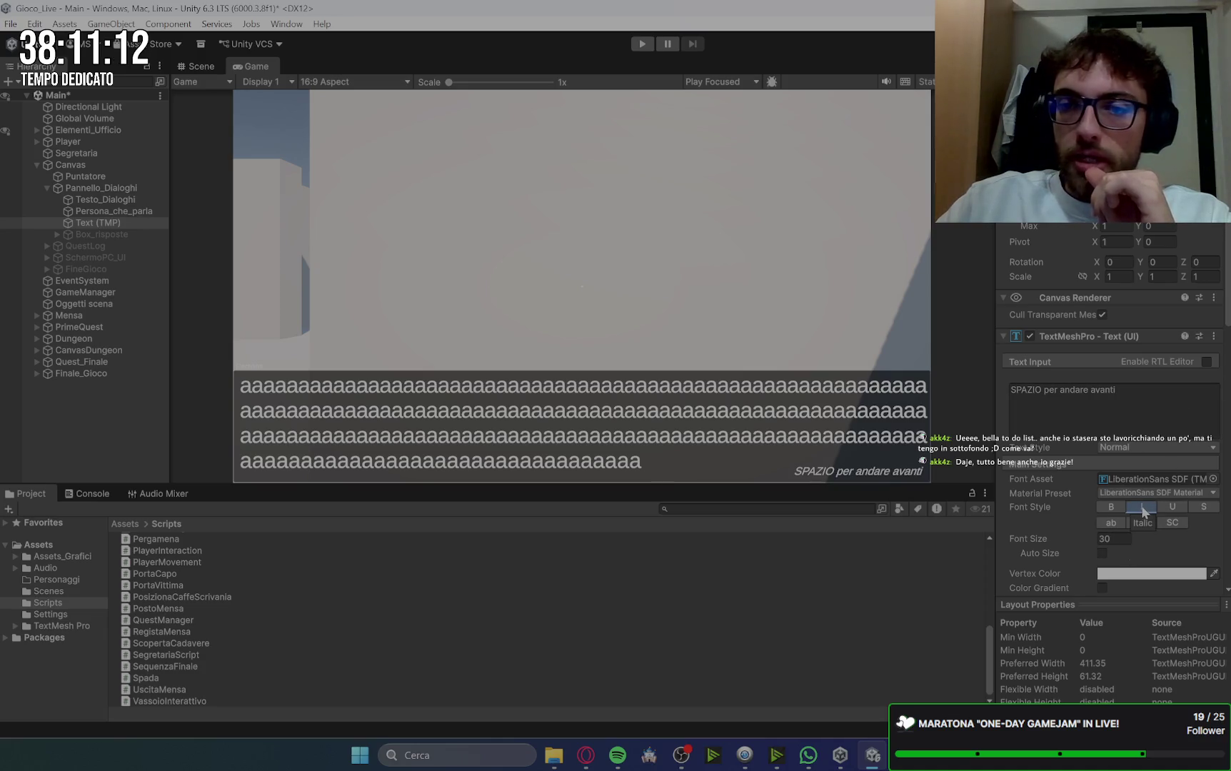
Step: Select Persona_che_parla, then open the DA SISTEMARE note in the browser
click(128, 210)
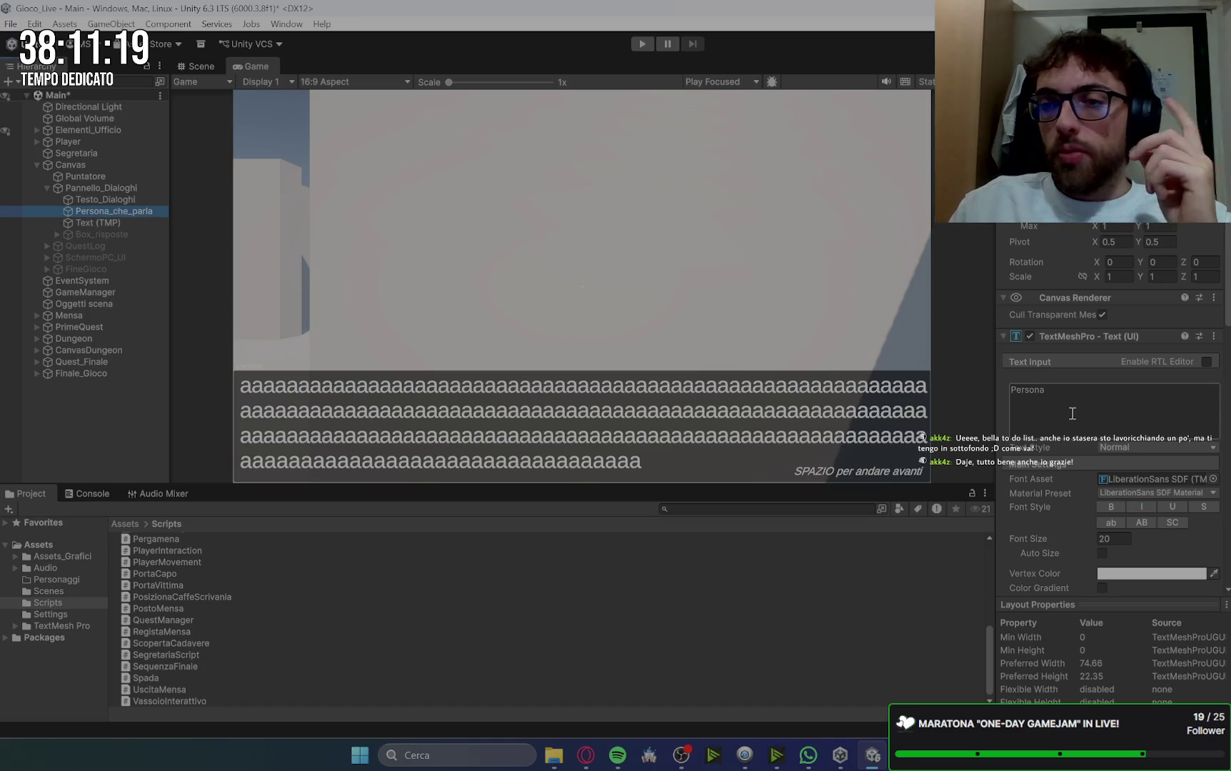
click(582, 764)
click(356, 315)
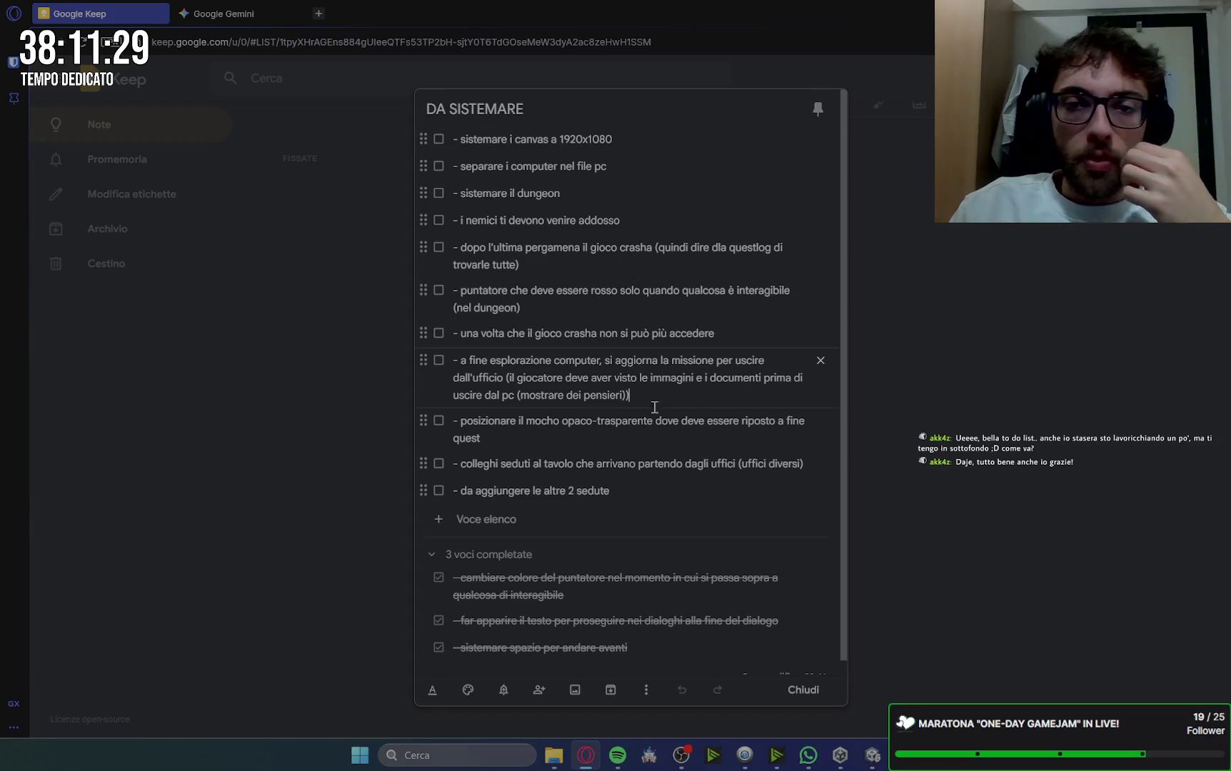
Step: Add the to-do '- aggiornare il nome della persona che parla nei dialoghi' below colleghi
key(Return)
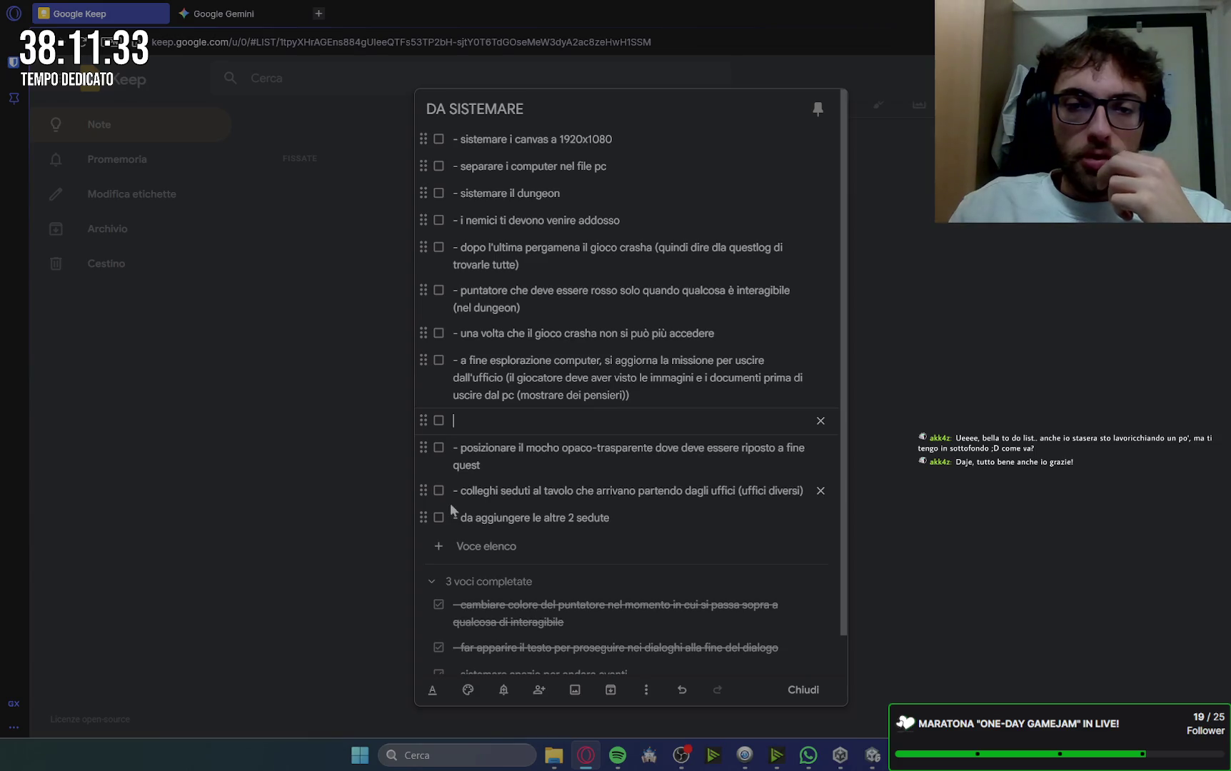
drag(417, 494, 429, 411)
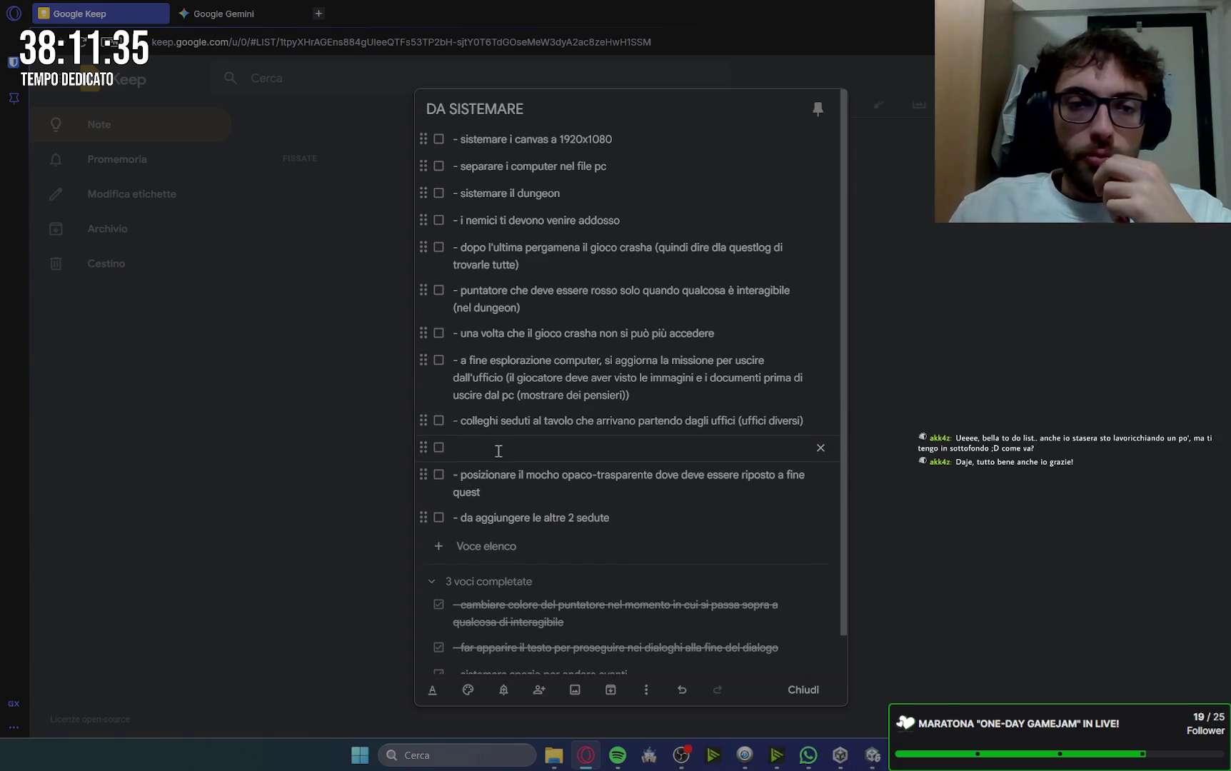
text(-)
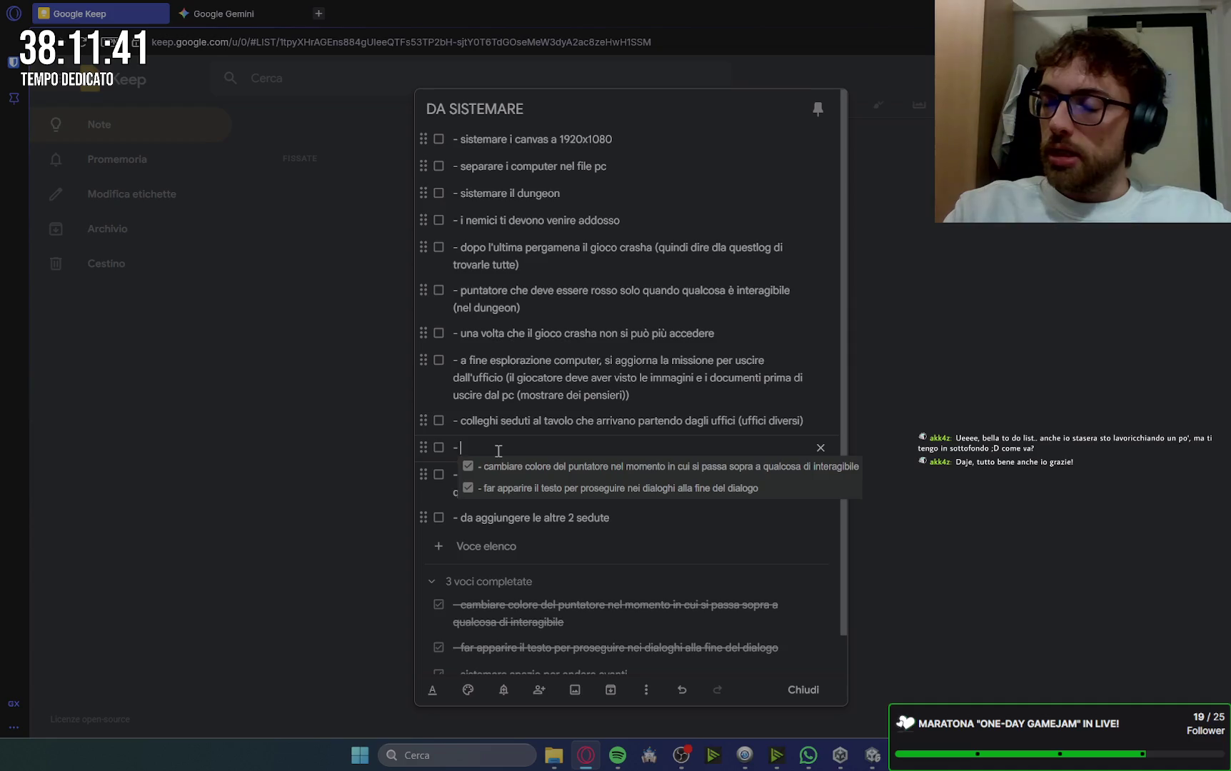
text(aggi)
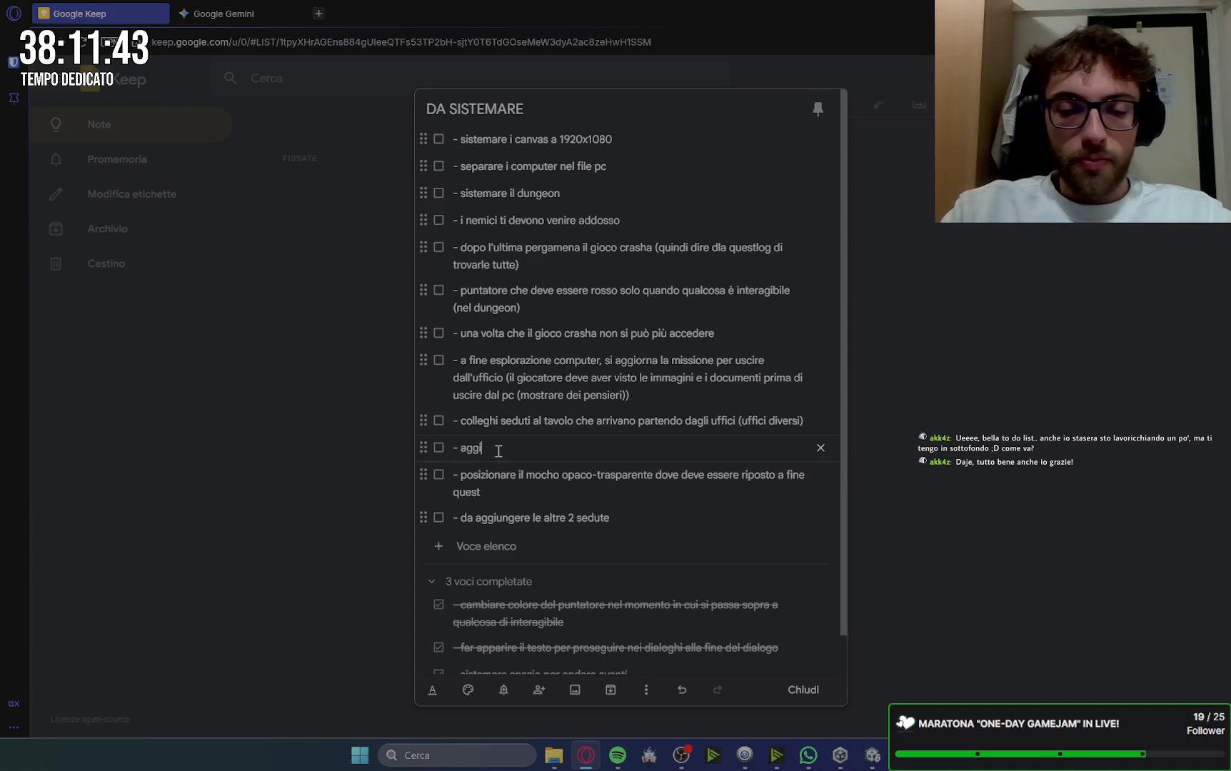
text(ornare il)
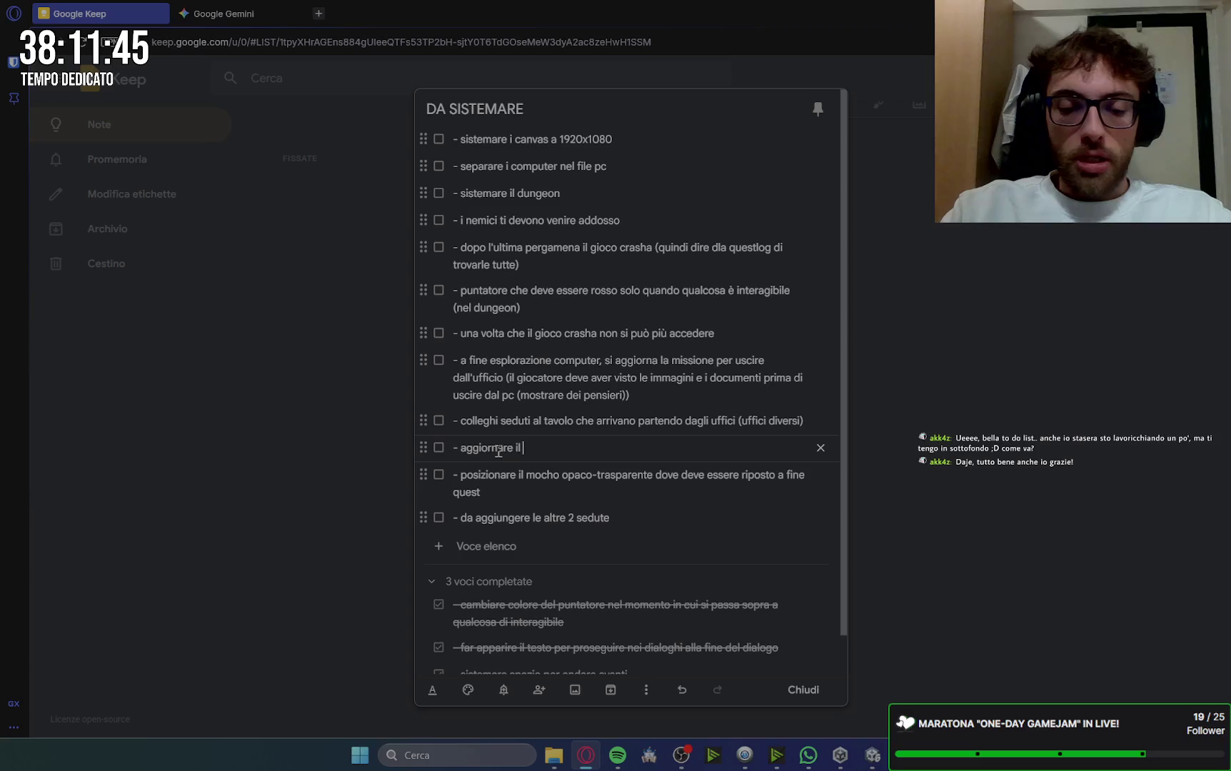
key(BackSpace)
key(BackSpace)
key(BackSpace)
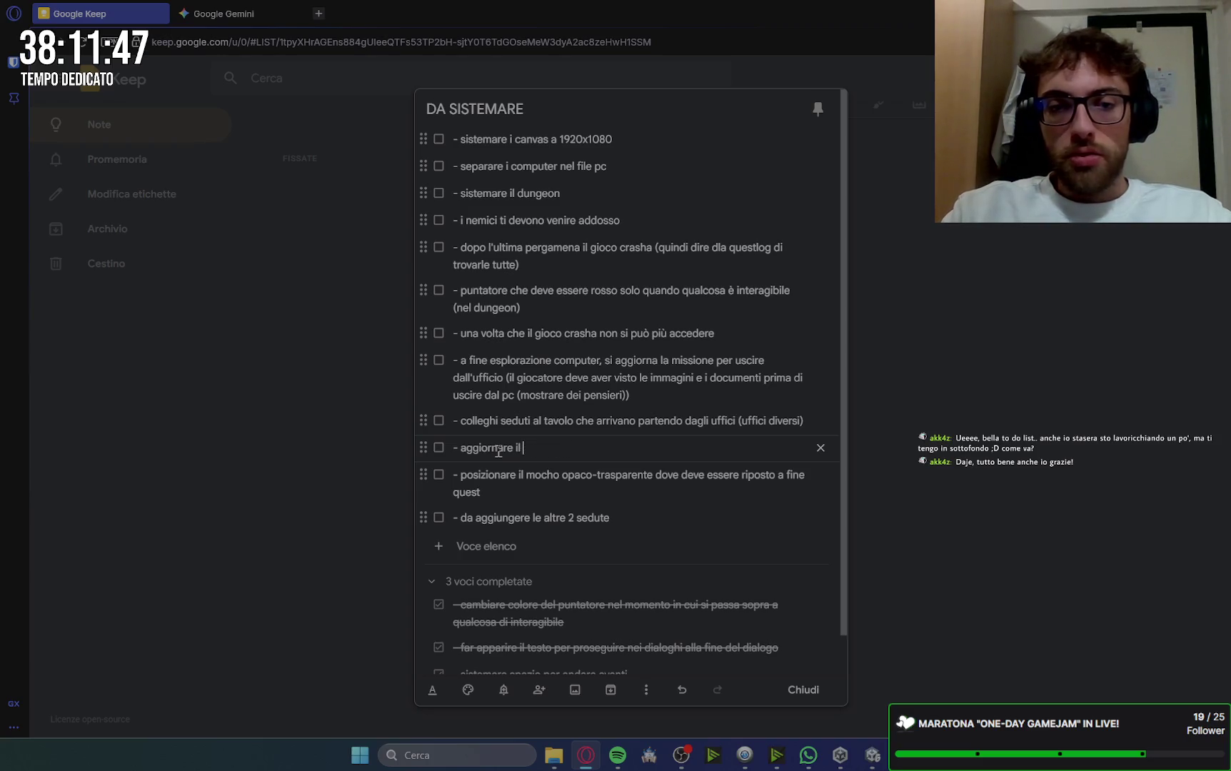
text(nome del)
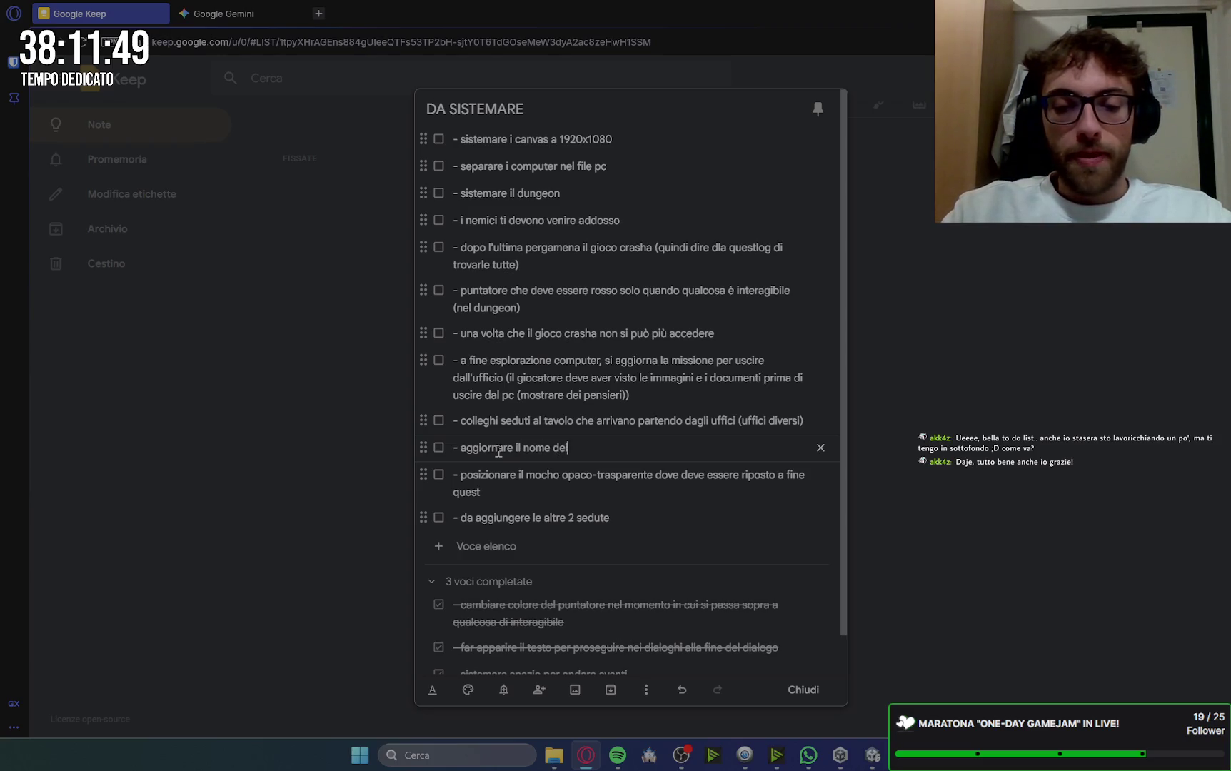
text(la persona che )
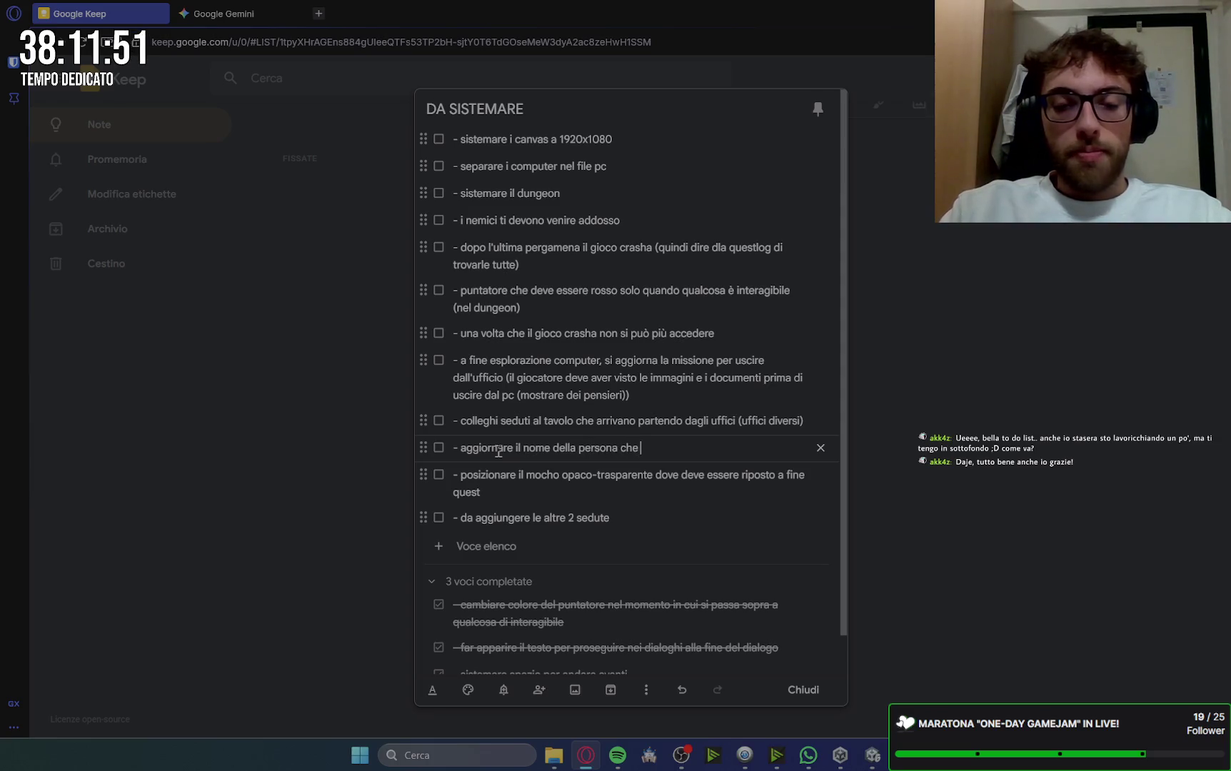
text(parla nei dia)
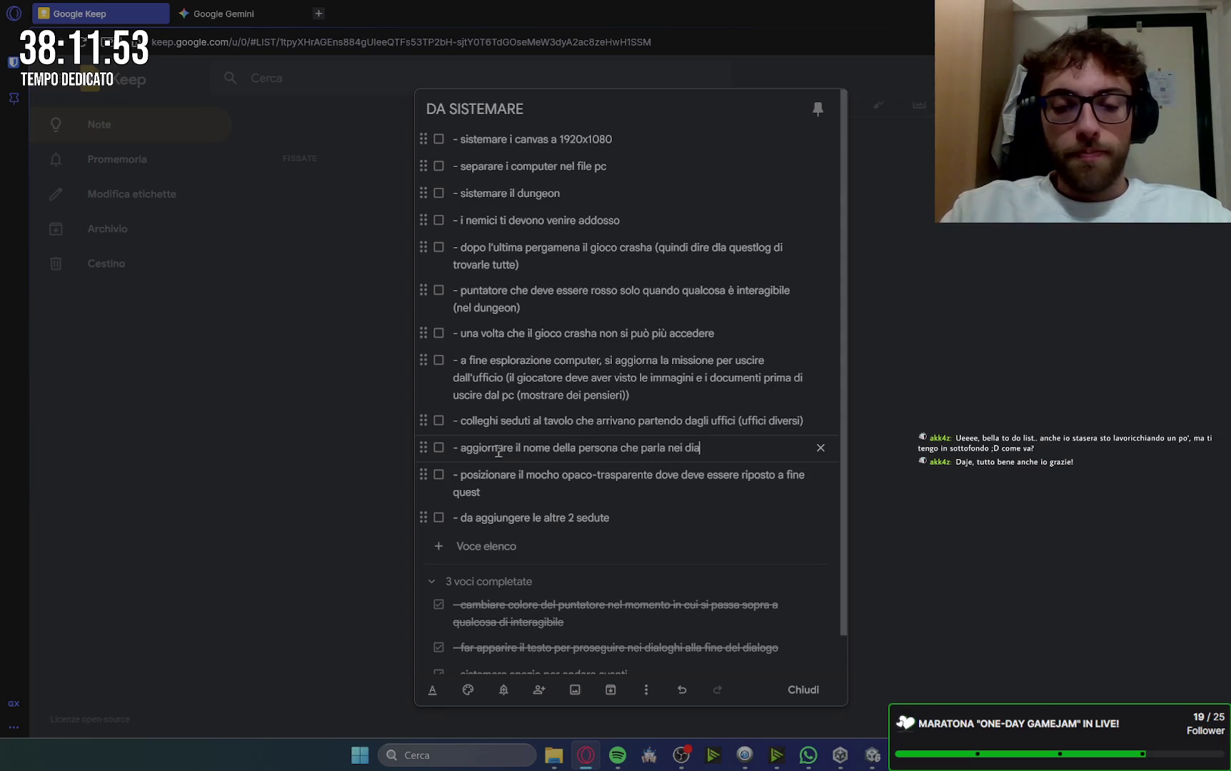
text(loghi)
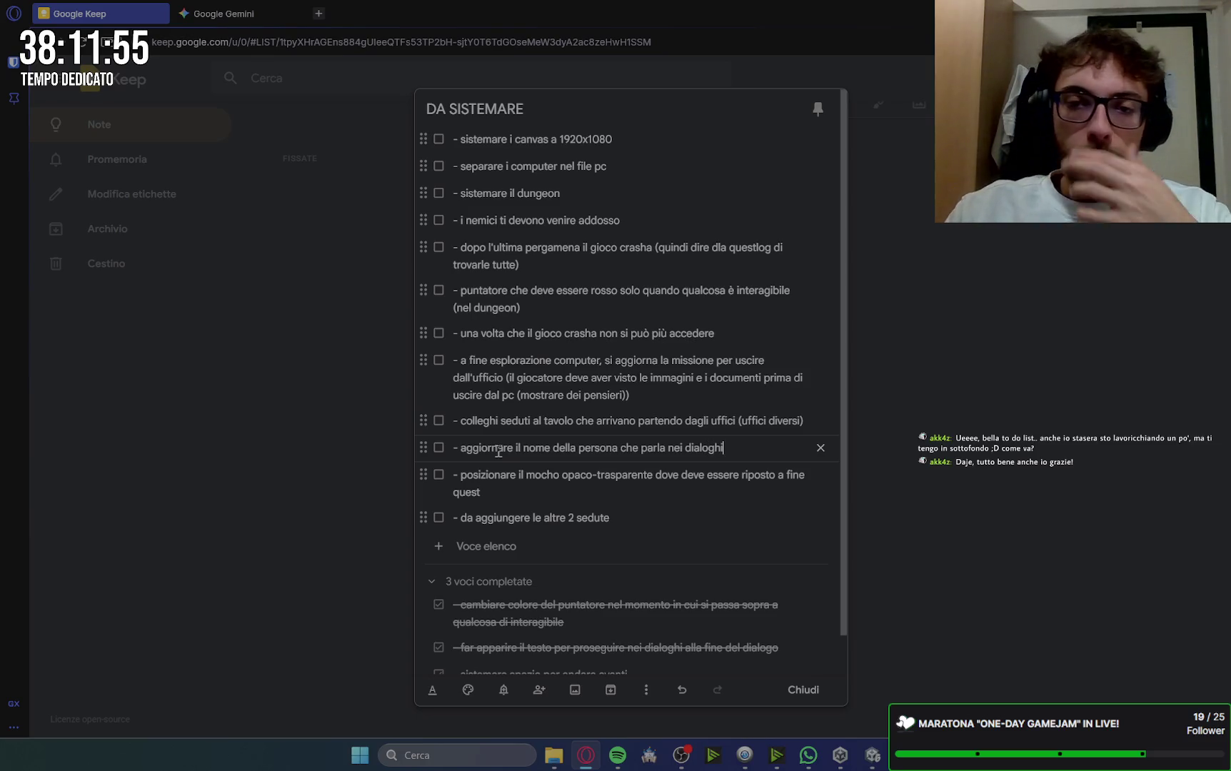
Step: Close the note and return to the Unity editor
click(800, 695)
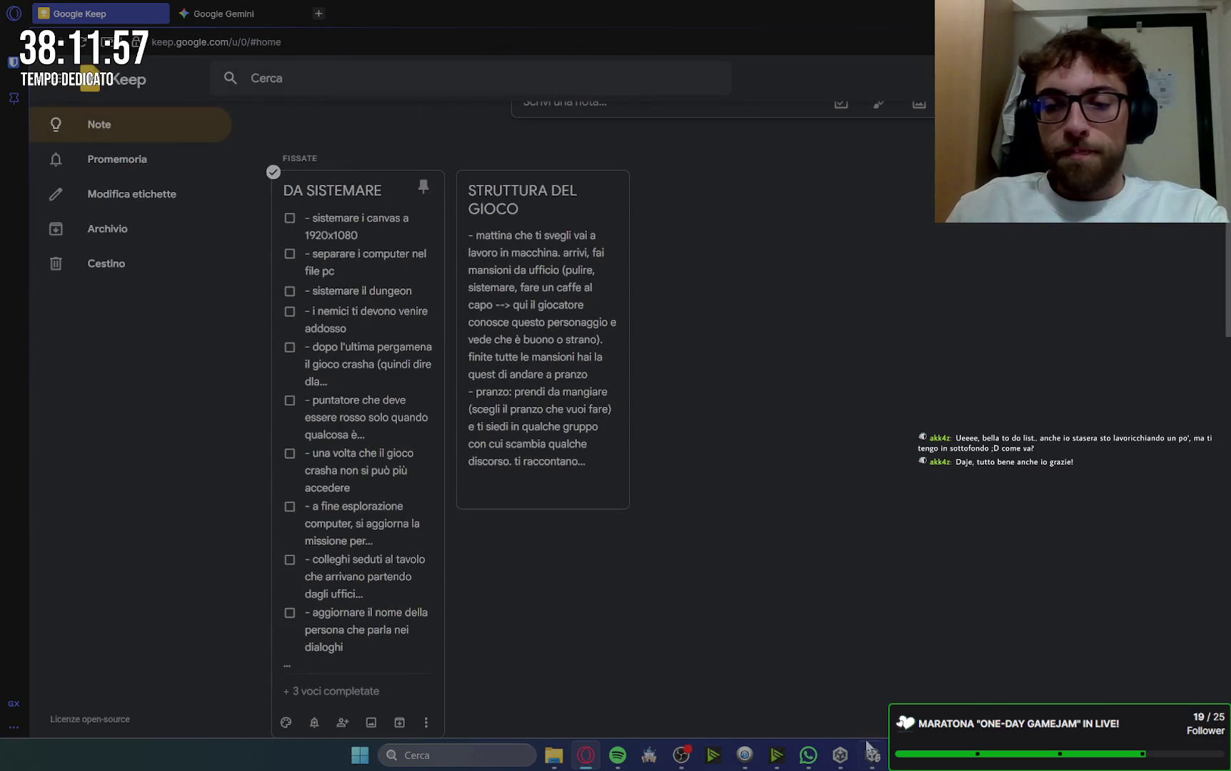
click(682, 755)
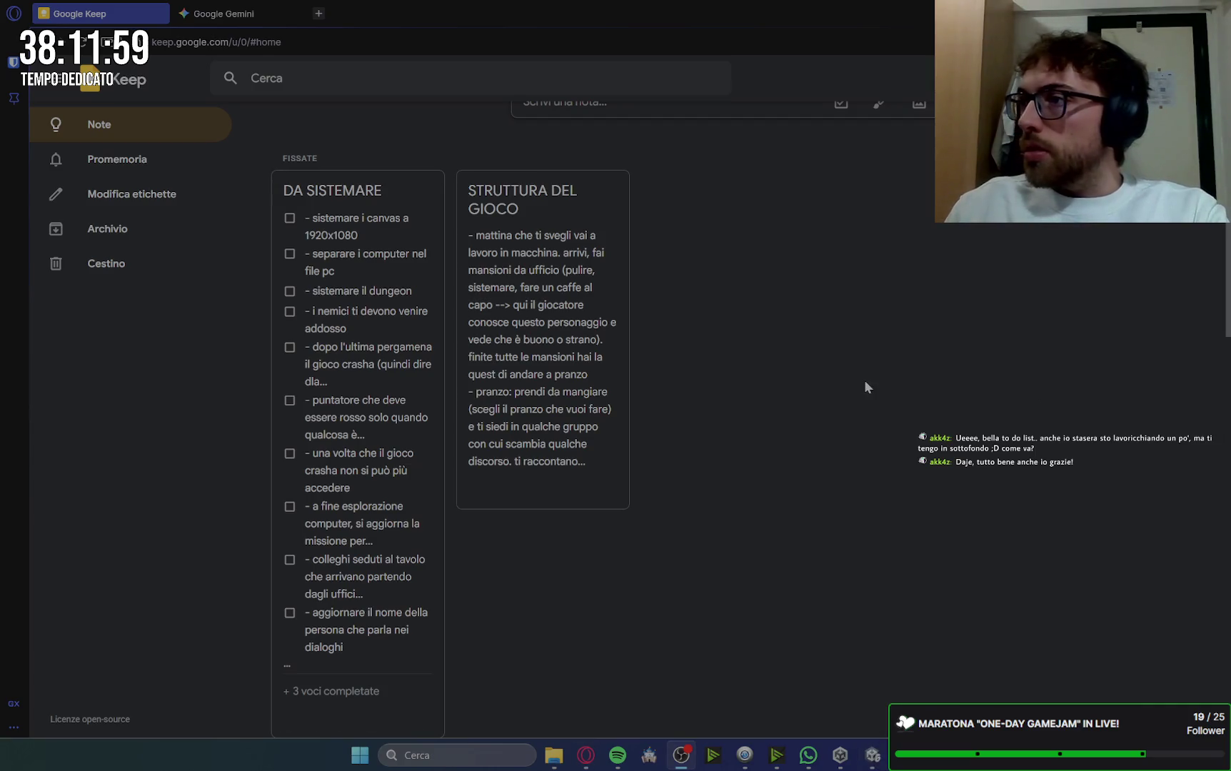
key(alt+Tab)
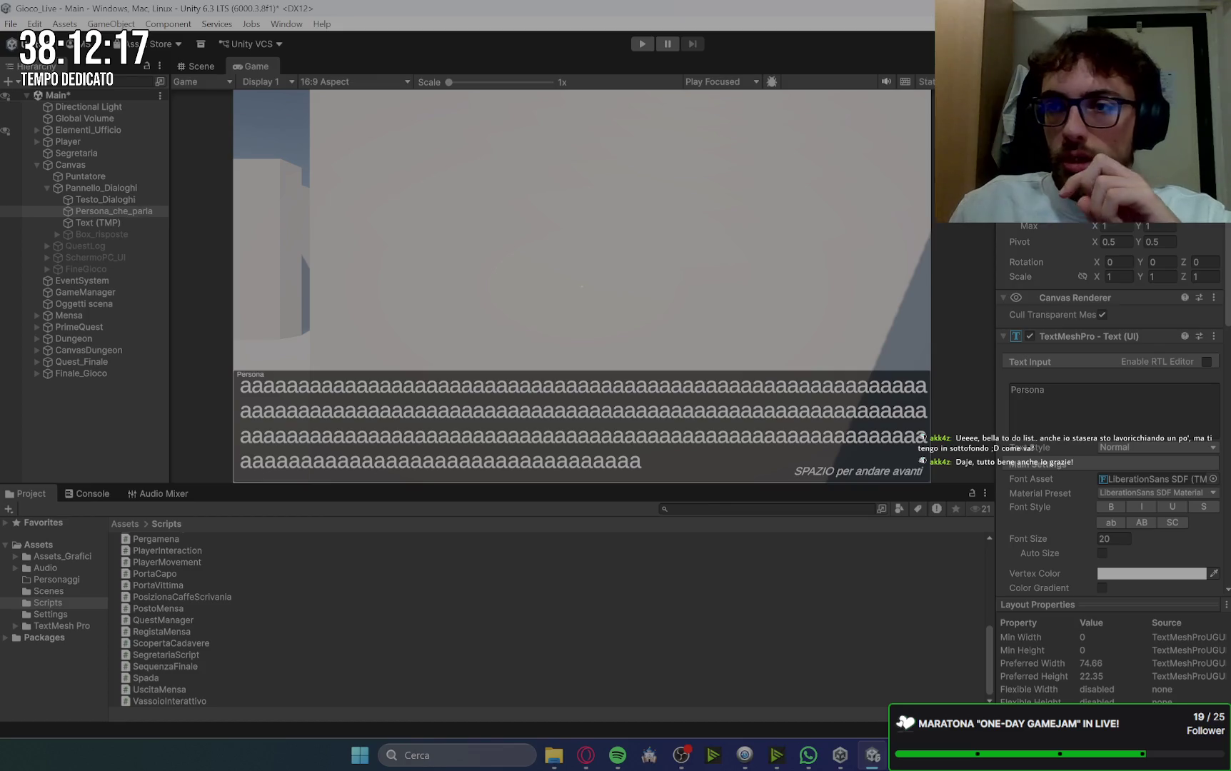
Step: Give the Persona_che_parla label font size 50 and Bold style
click(1109, 540)
text(60)
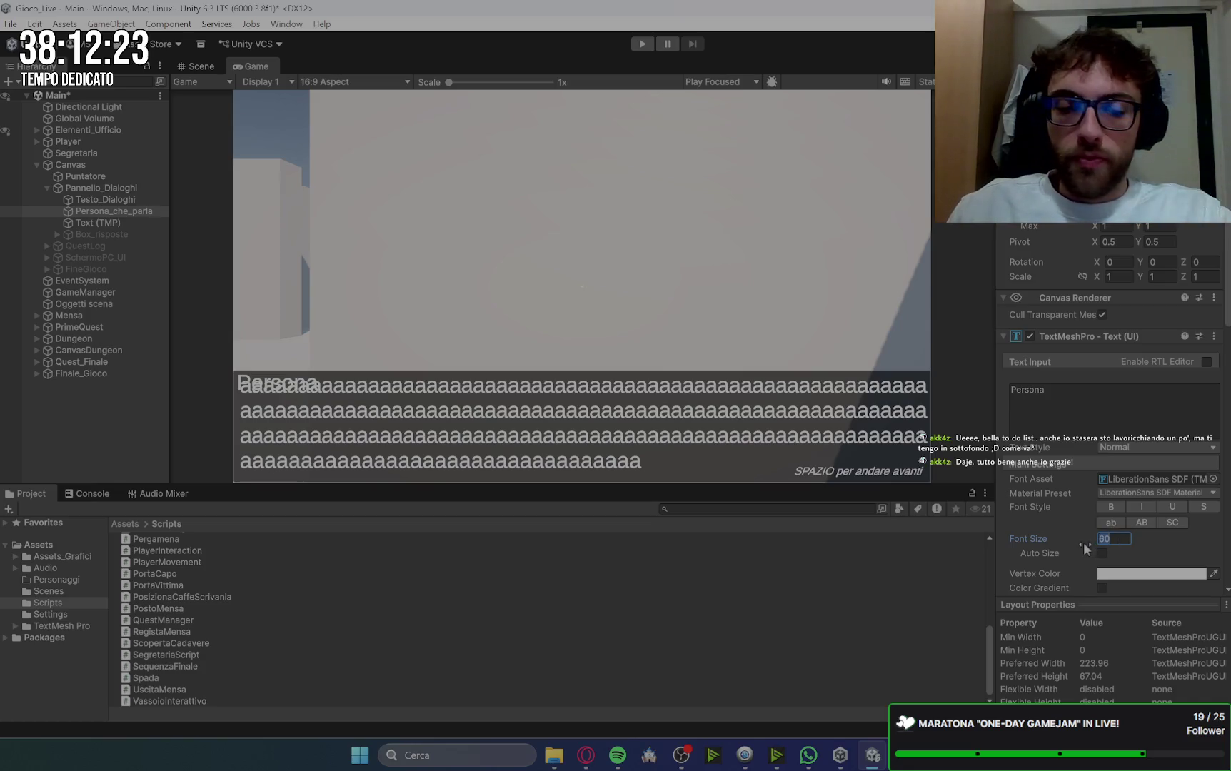
text(50)
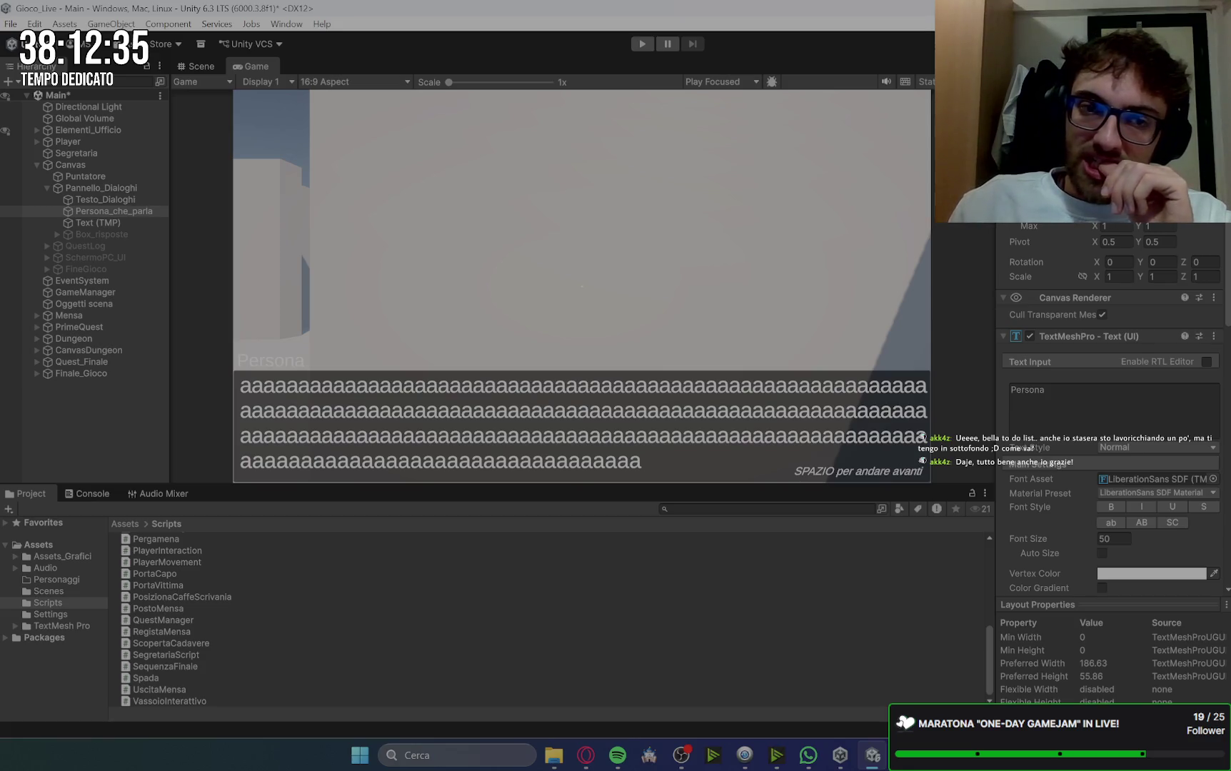
click(1111, 508)
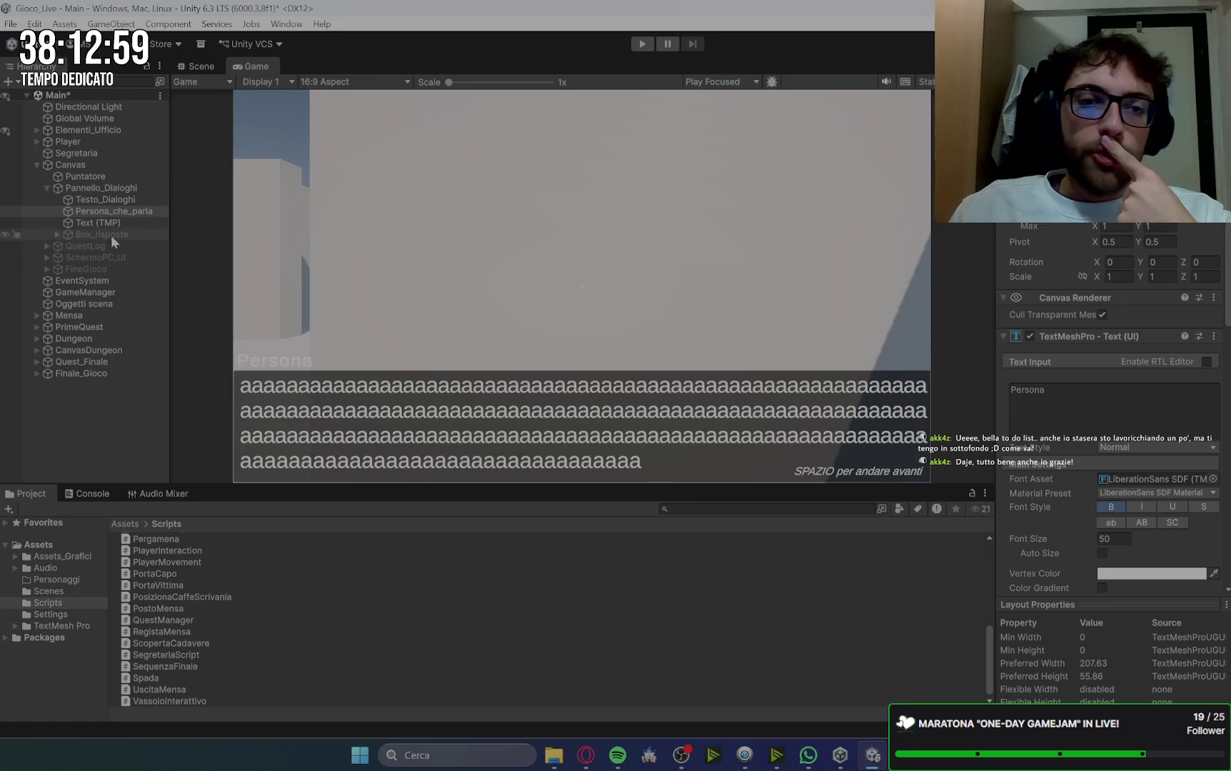
click(87, 200)
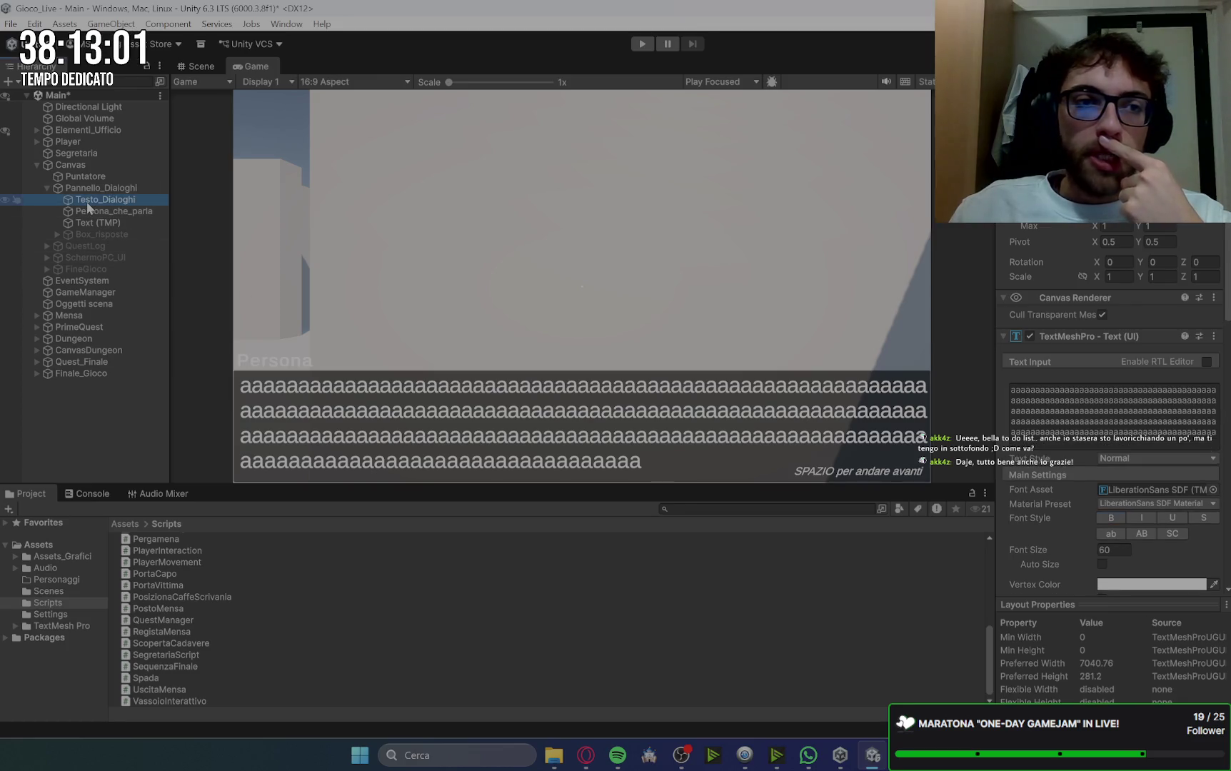
Step: Delete the placeholder text from Testo_Dialoghi and hide Pannello_Dialoghi
click(1154, 416)
key(BackSpace)
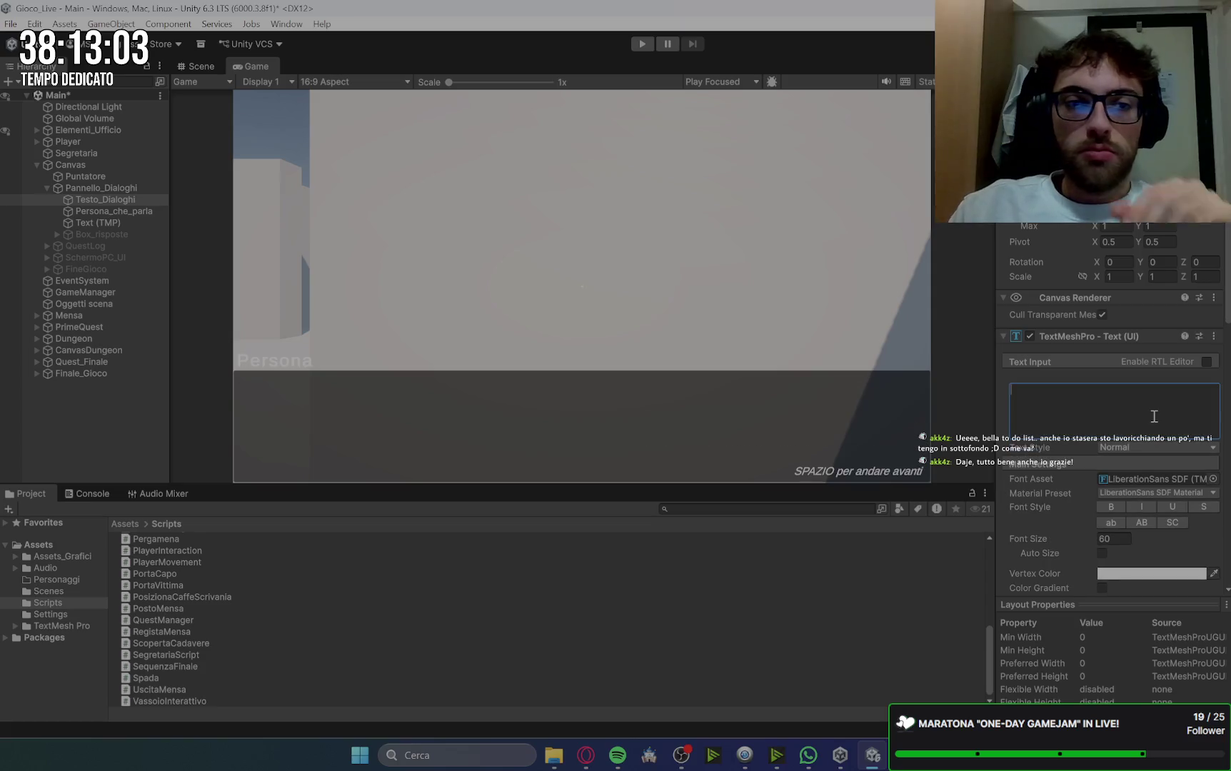
click(115, 188)
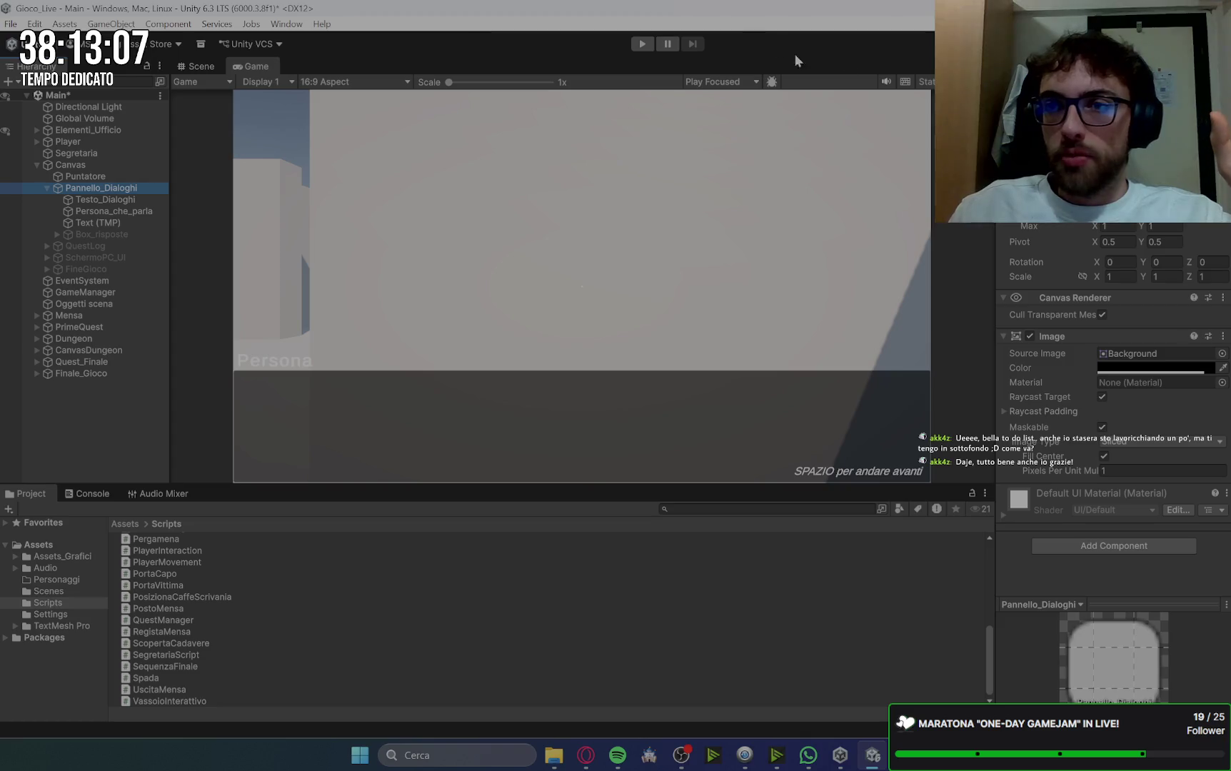
click(683, 130)
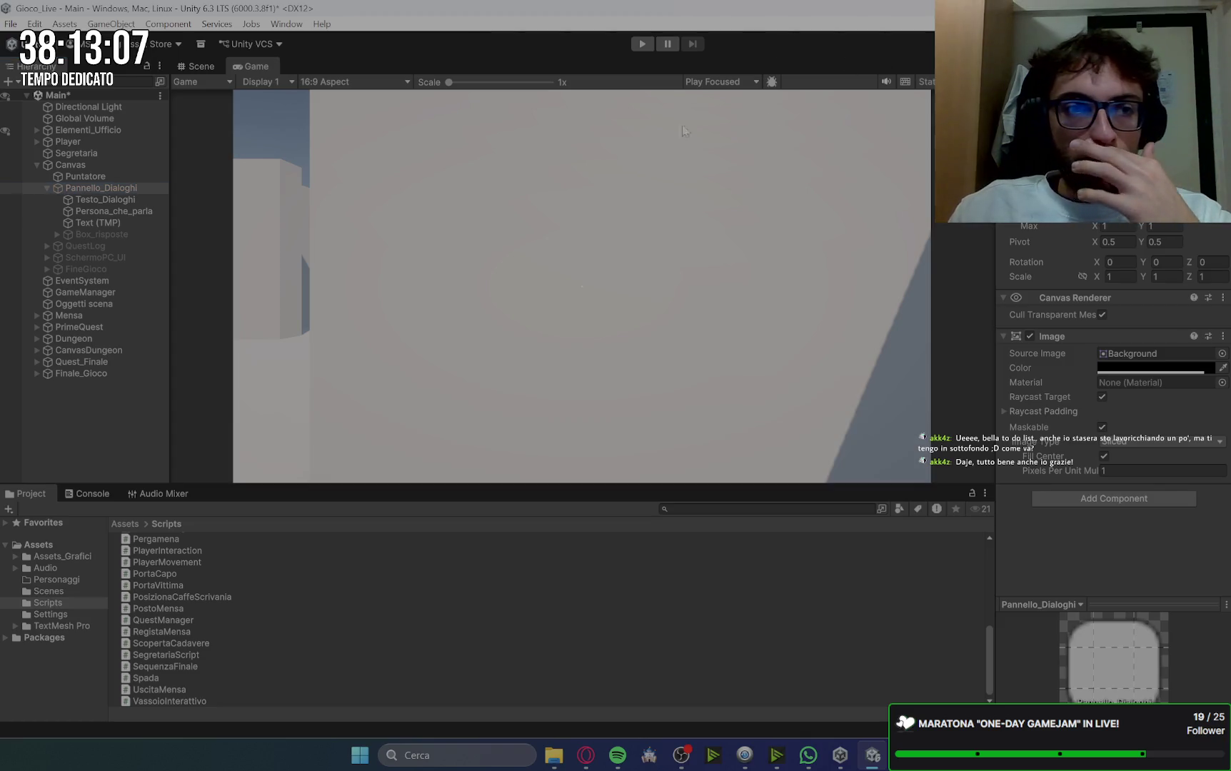
Step: Show Pannello_Dialoghi again and place Box_risposte above the dialogue panel's right end
click(91, 235)
click(762, 157)
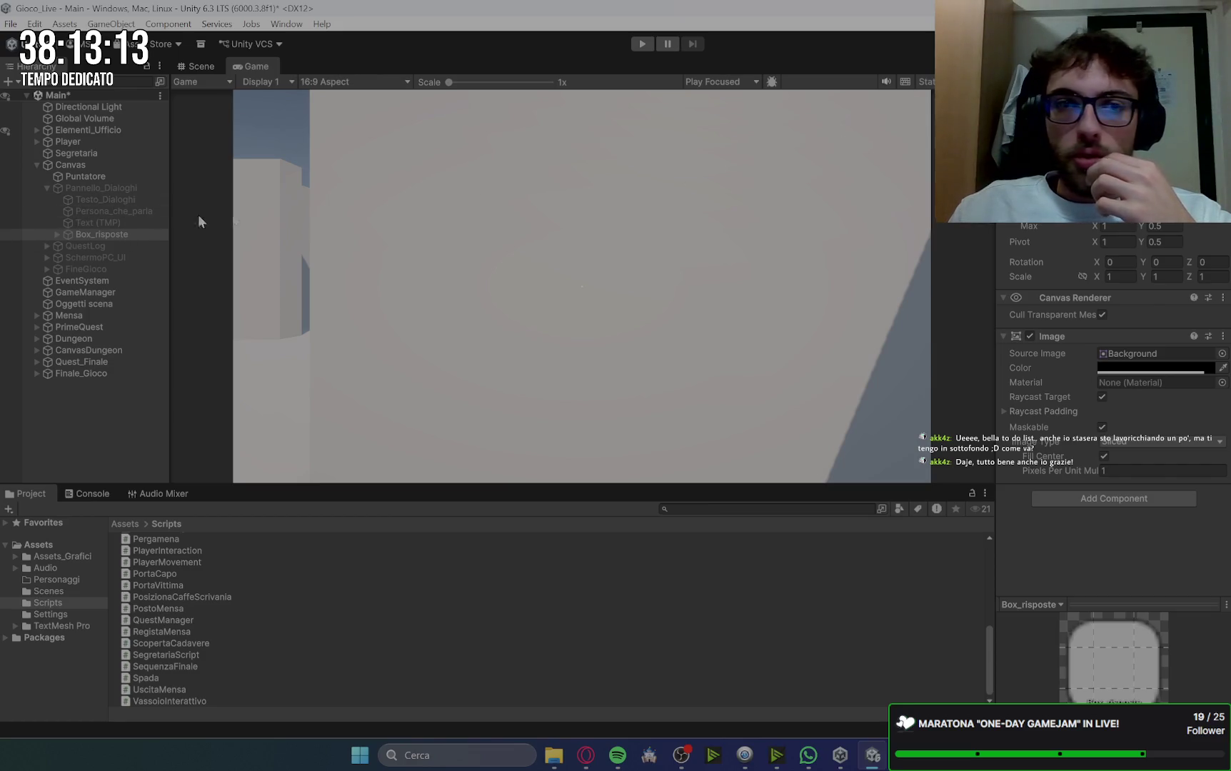
click(107, 188)
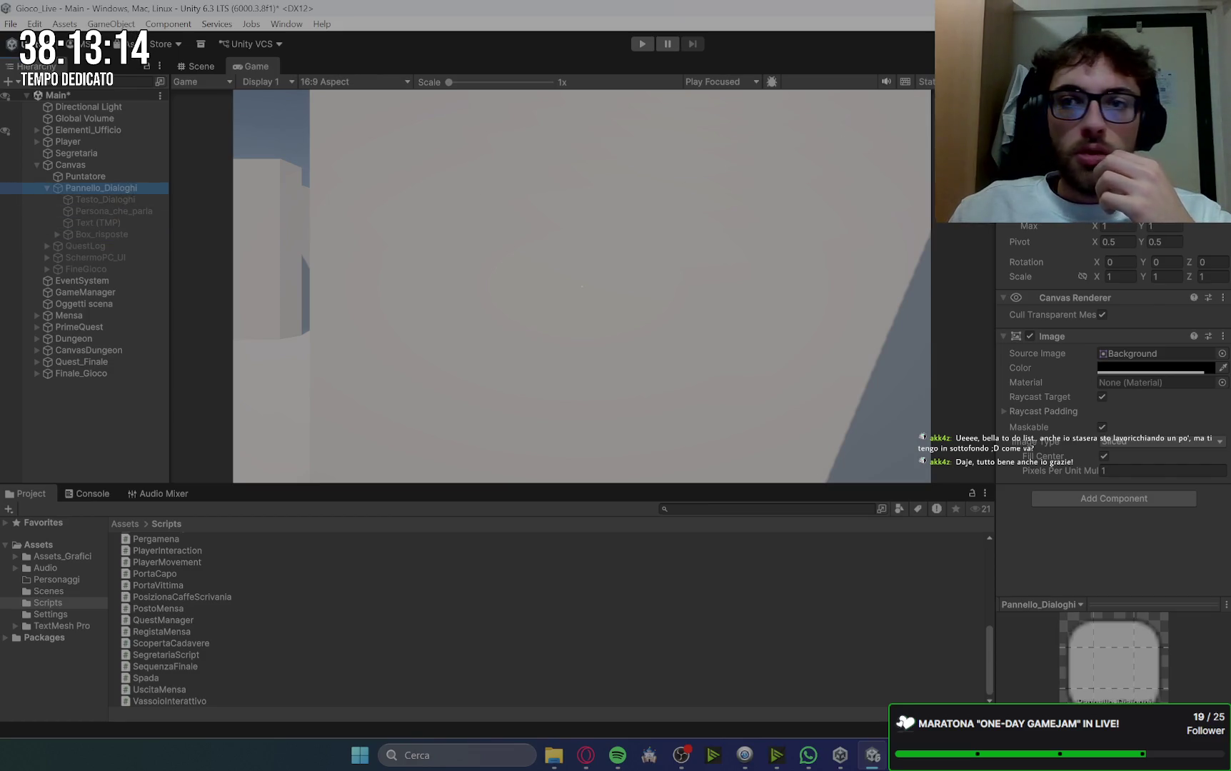
key(alt+shift+a)
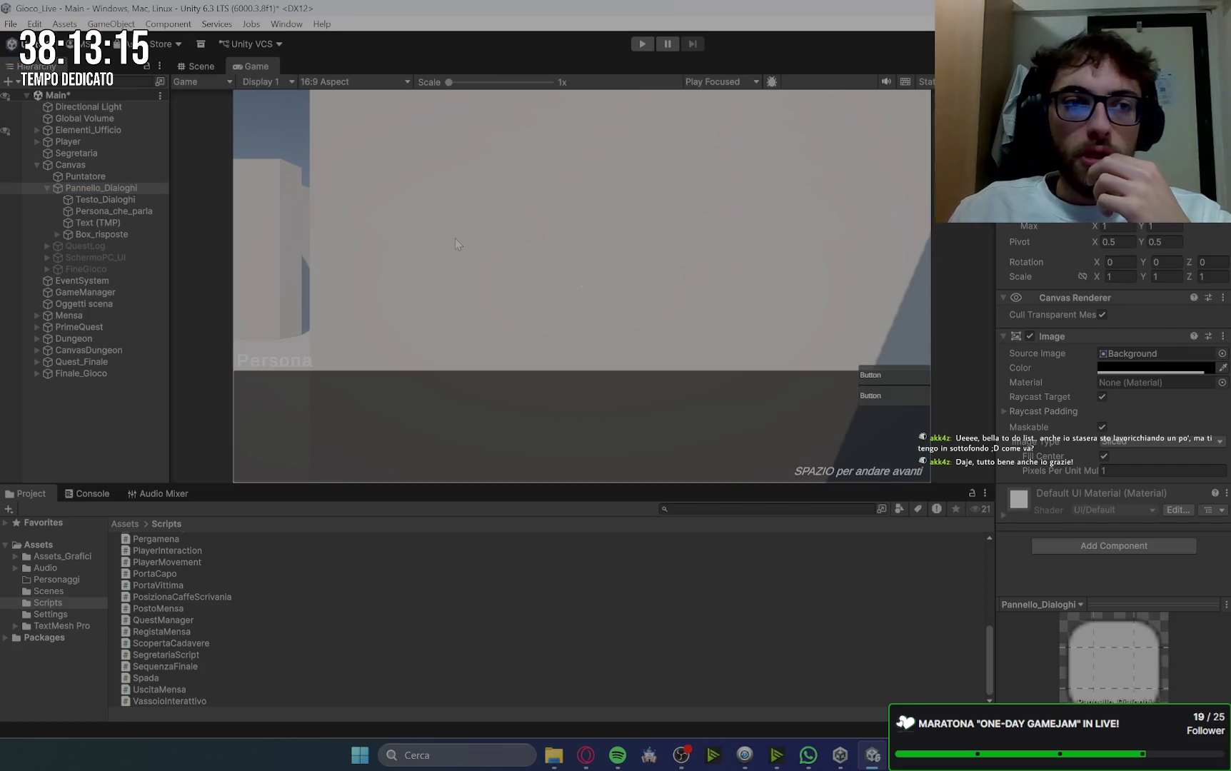
click(94, 232)
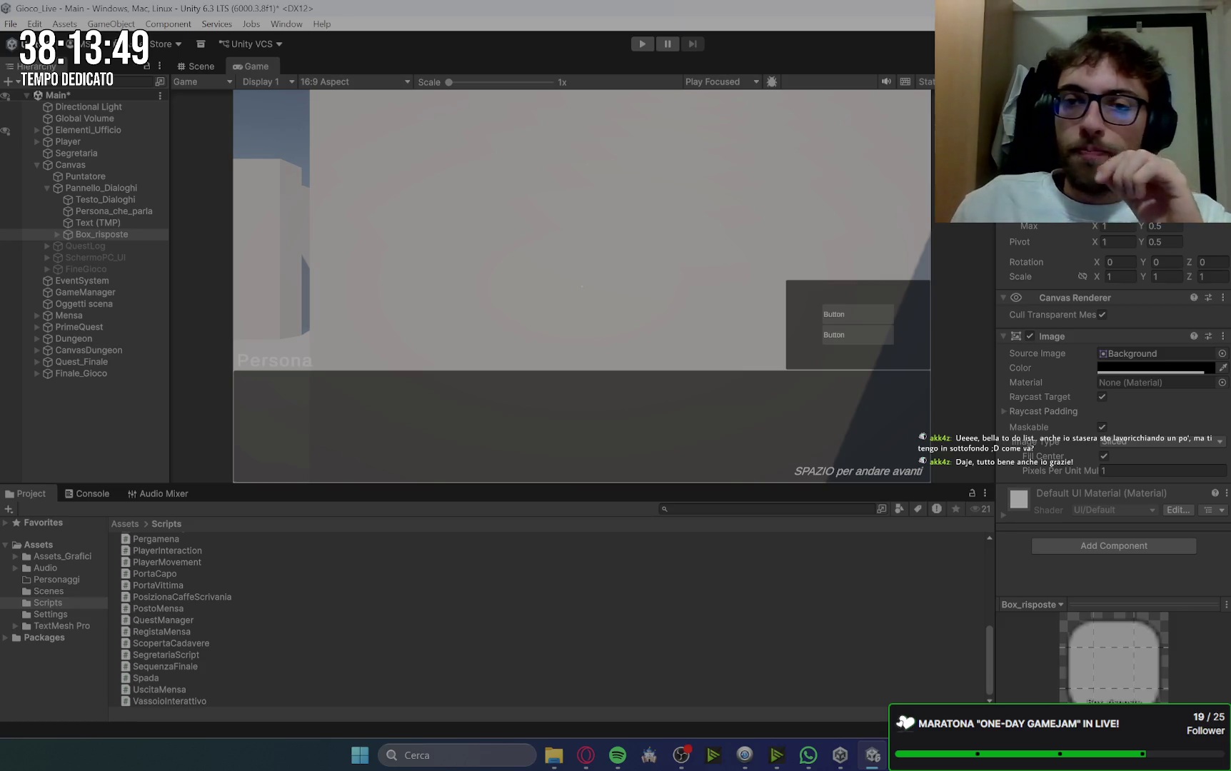
Step: Multi-select Risp1 and Risp2 and change their Pivot X
click(57, 235)
click(120, 246)
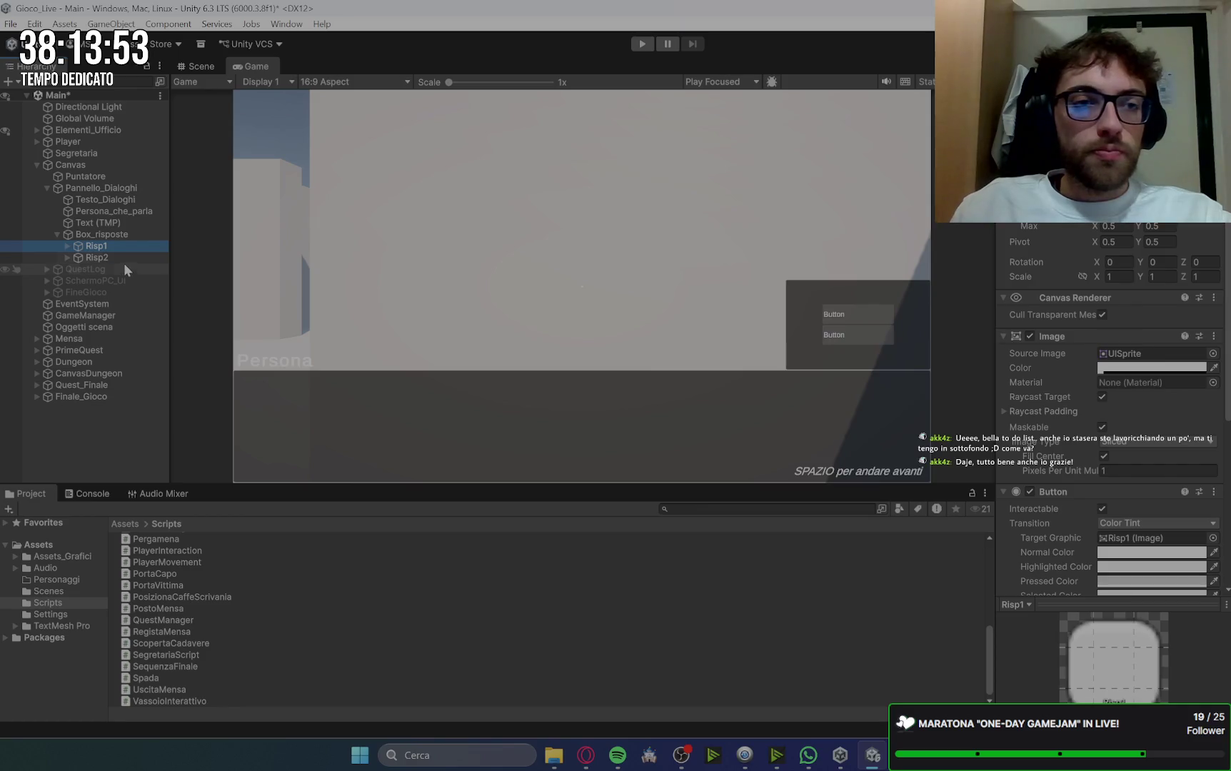
shift+click(122, 254)
click(1110, 242)
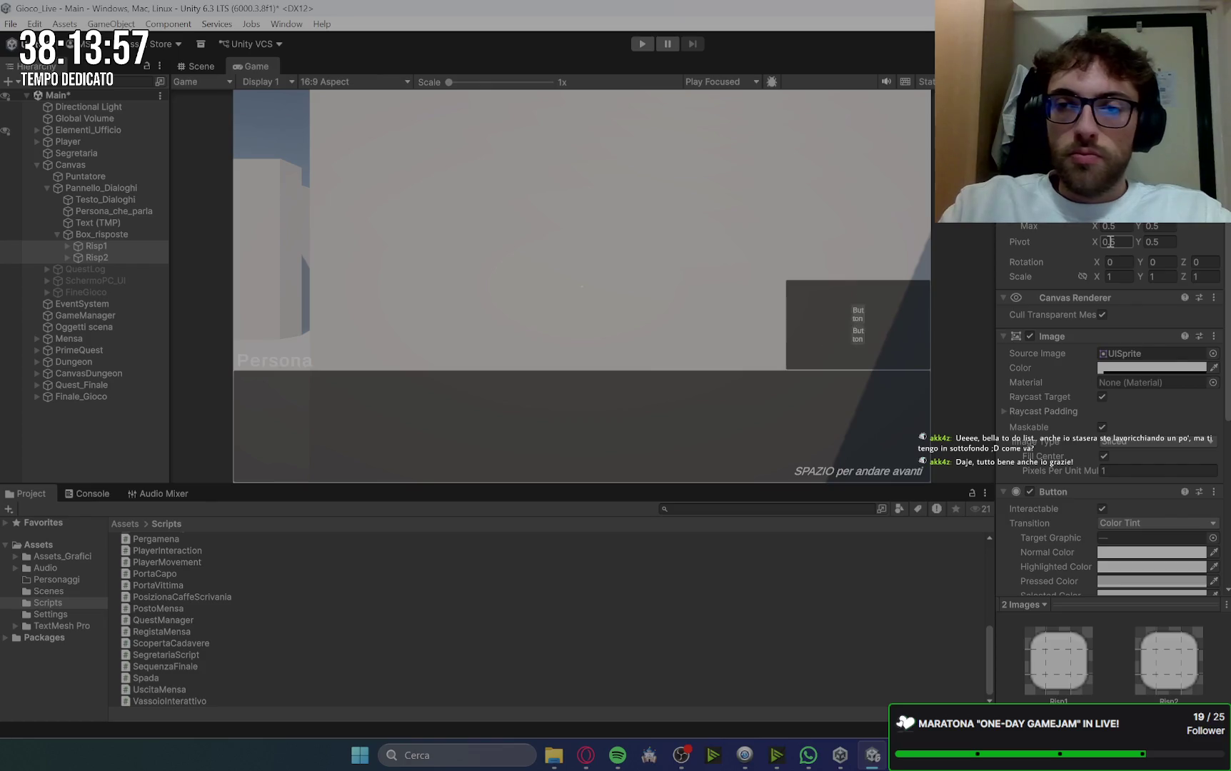
key(Return)
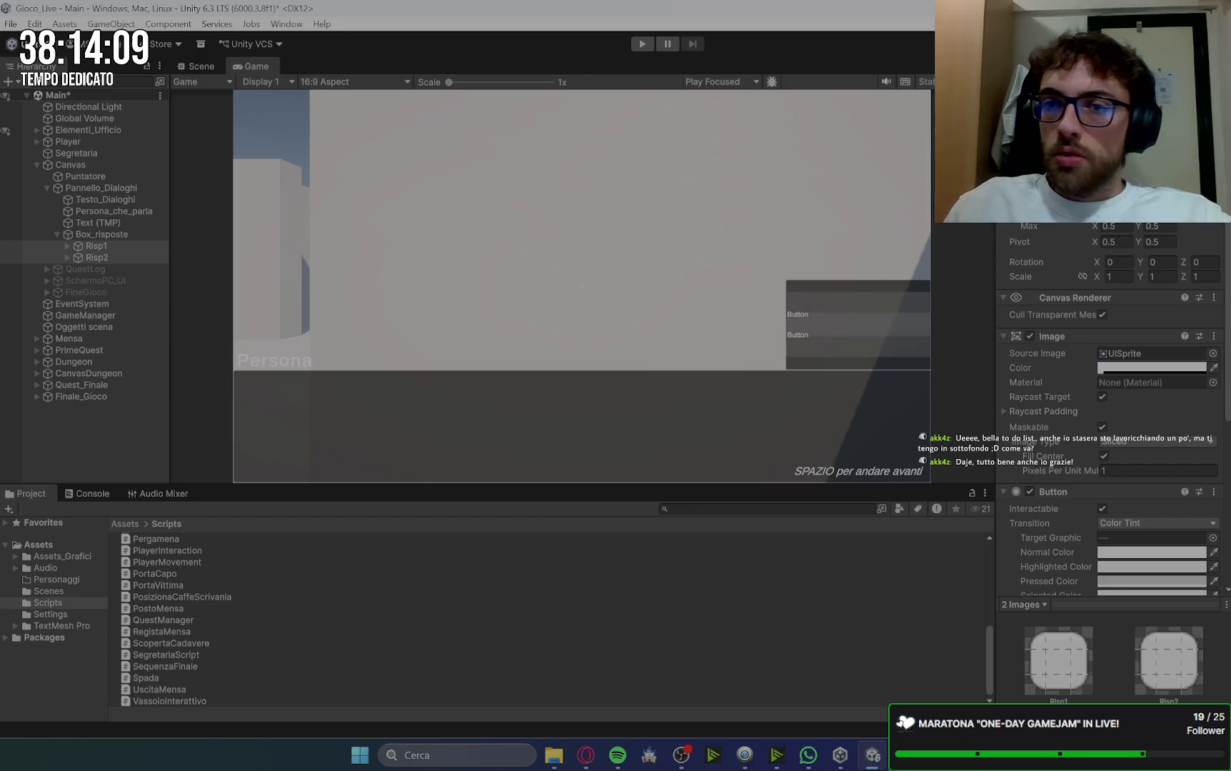
Step: Check Risp1, Risp2 and Box_risposte individually to confirm the buttons fill the box
click(97, 246)
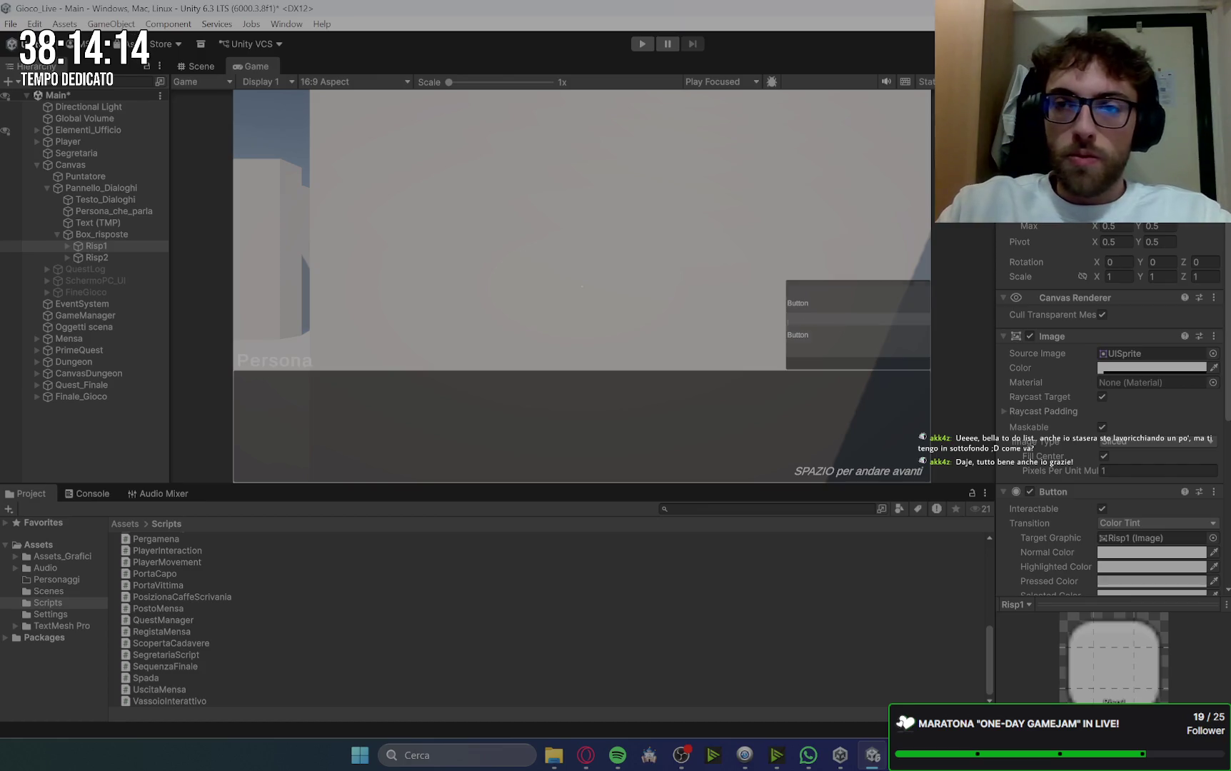
click(97, 257)
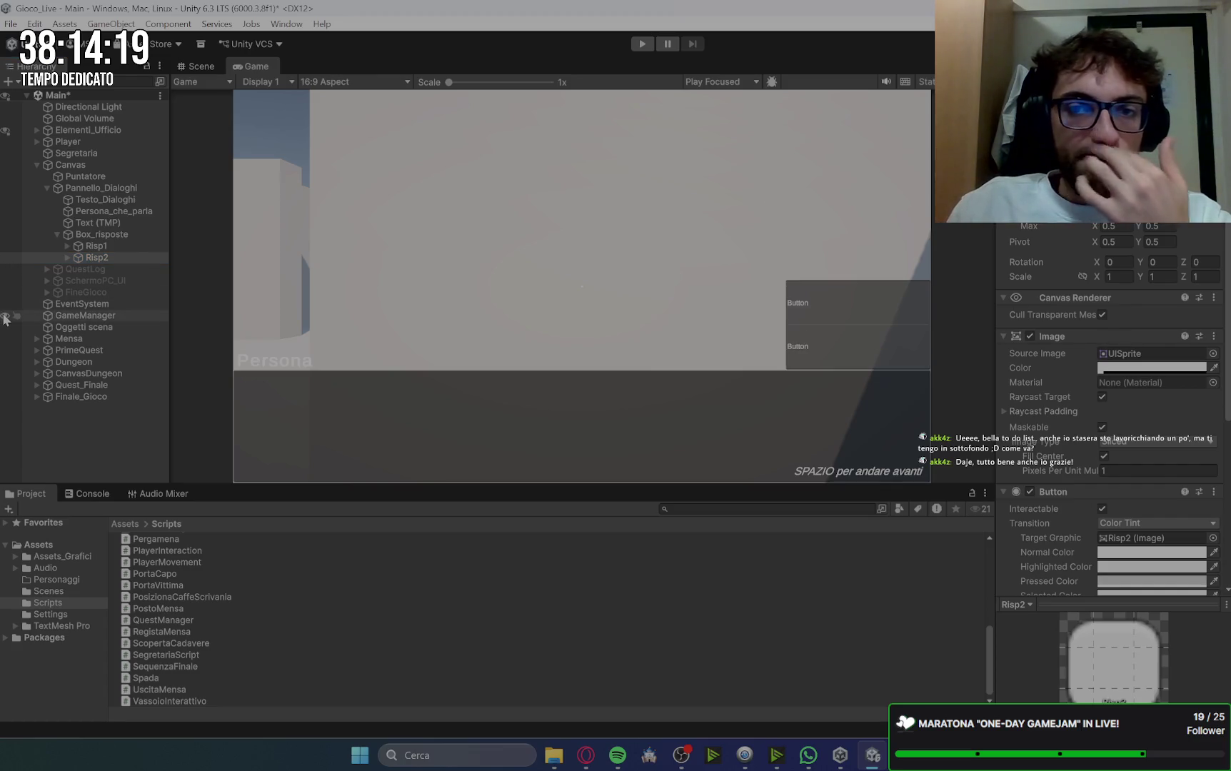
click(110, 236)
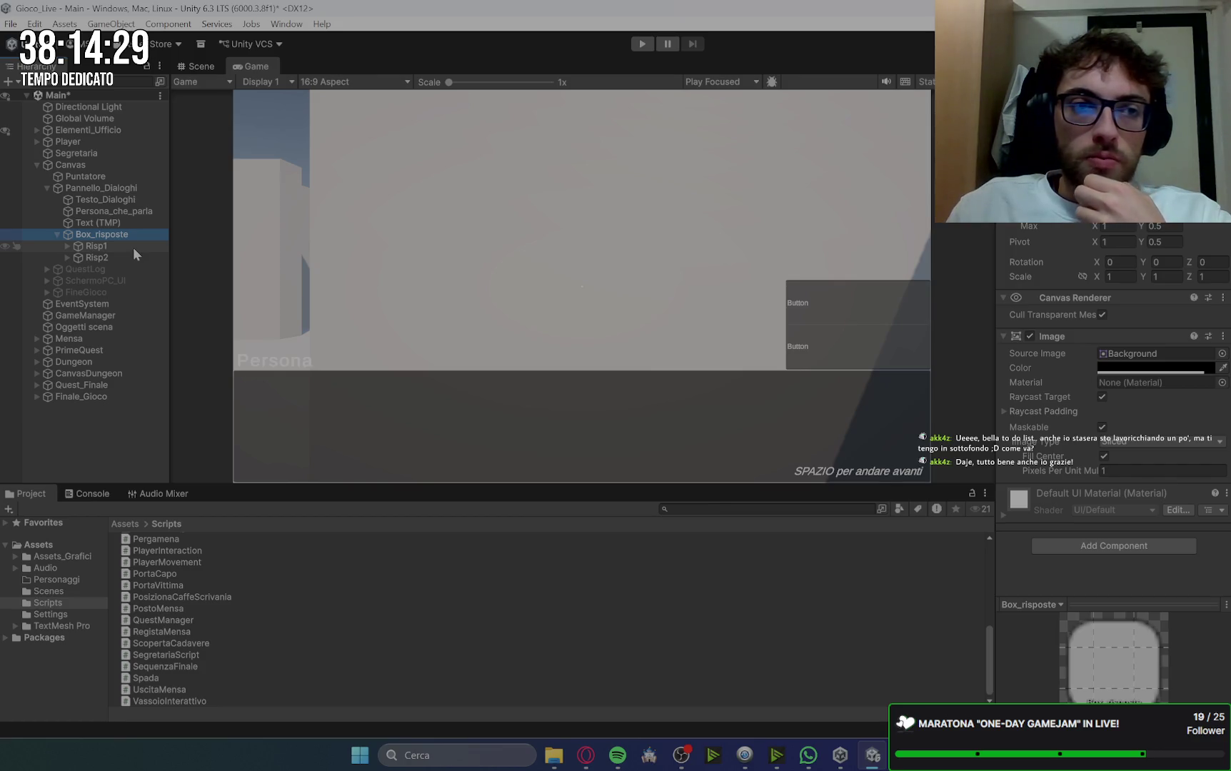
click(133, 246)
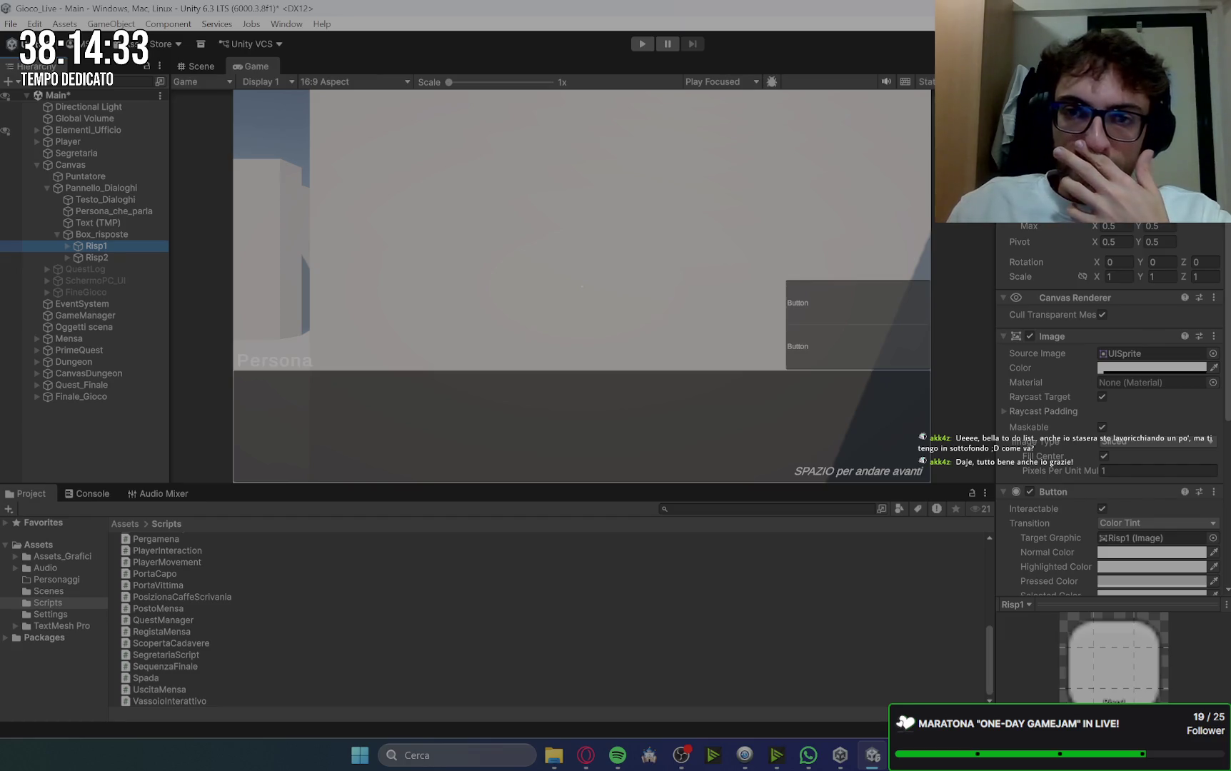
scroll(914, 321, up, 5)
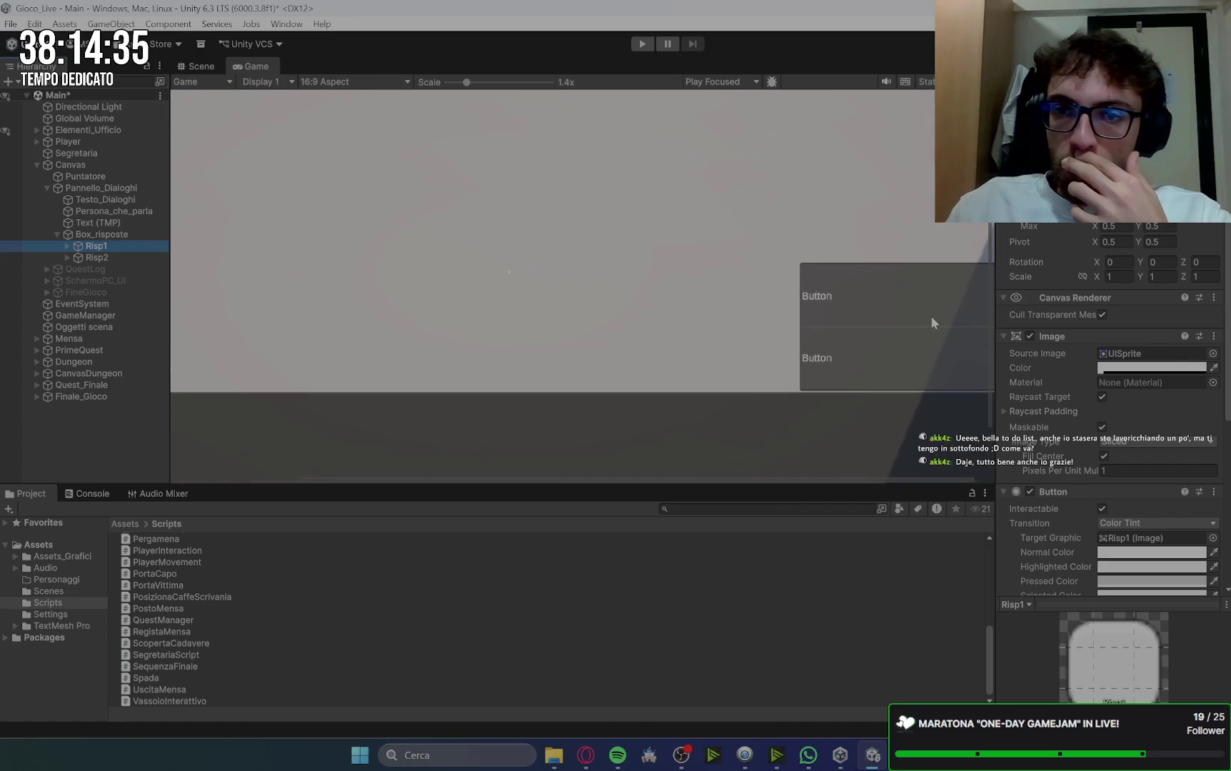
scroll(932, 318, up, 1)
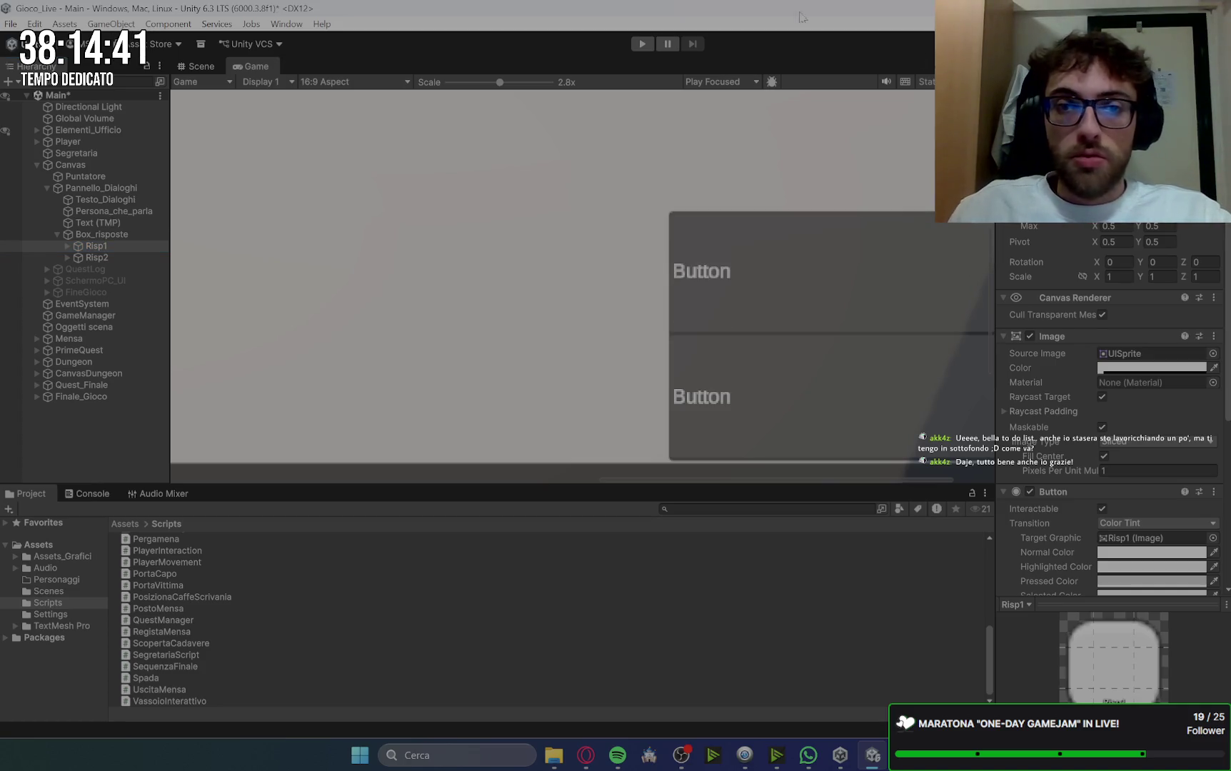
click(112, 258)
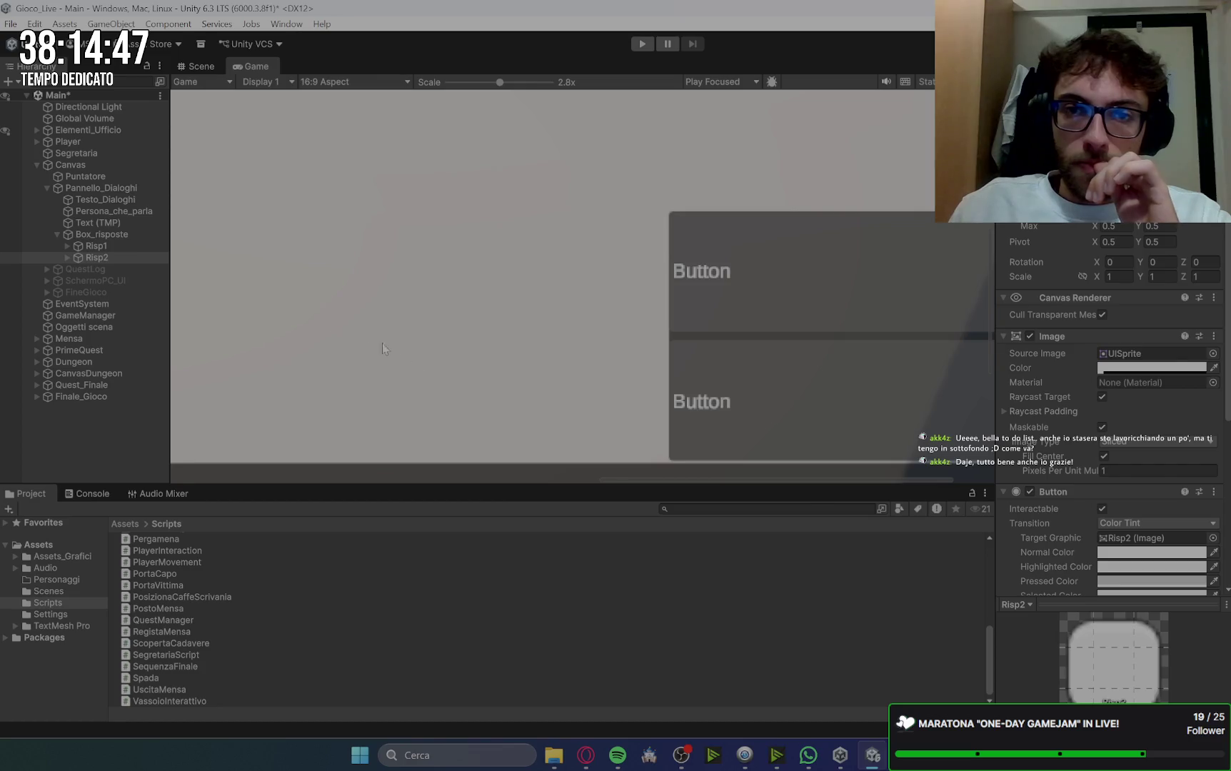
scroll(360, 343, down, 4)
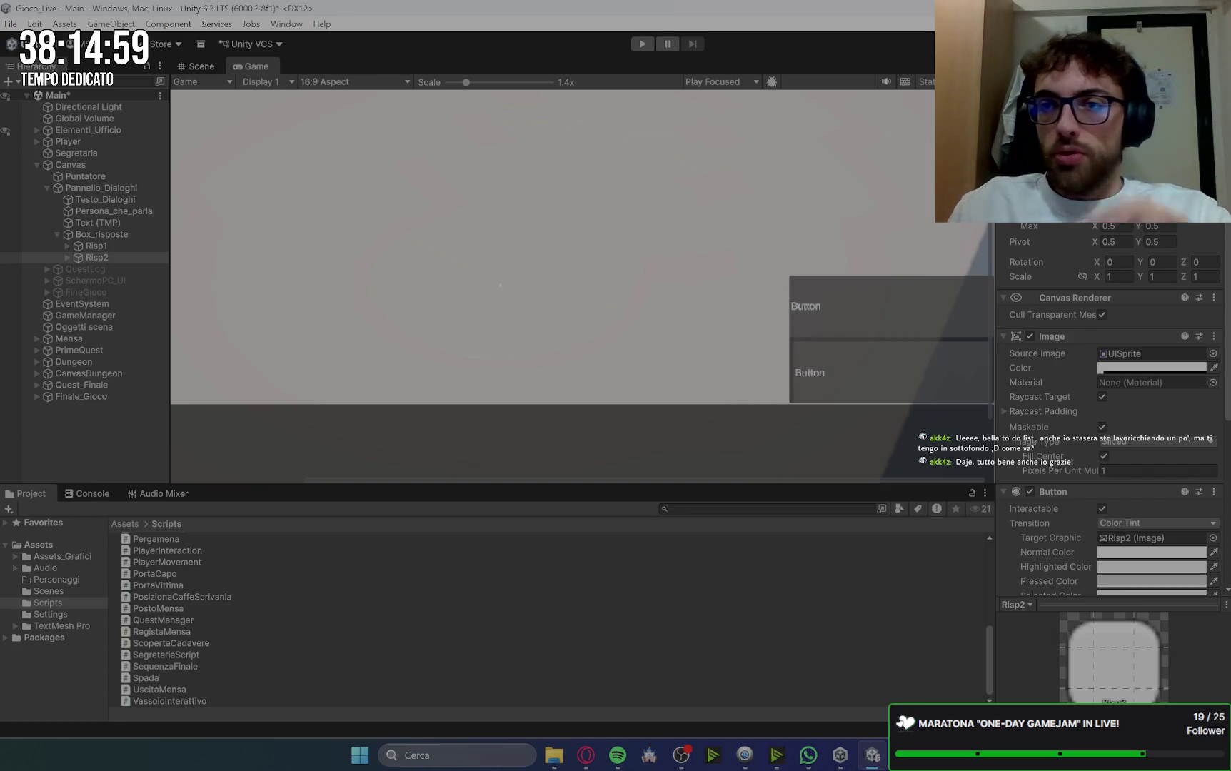
scroll(864, 311, down, 2)
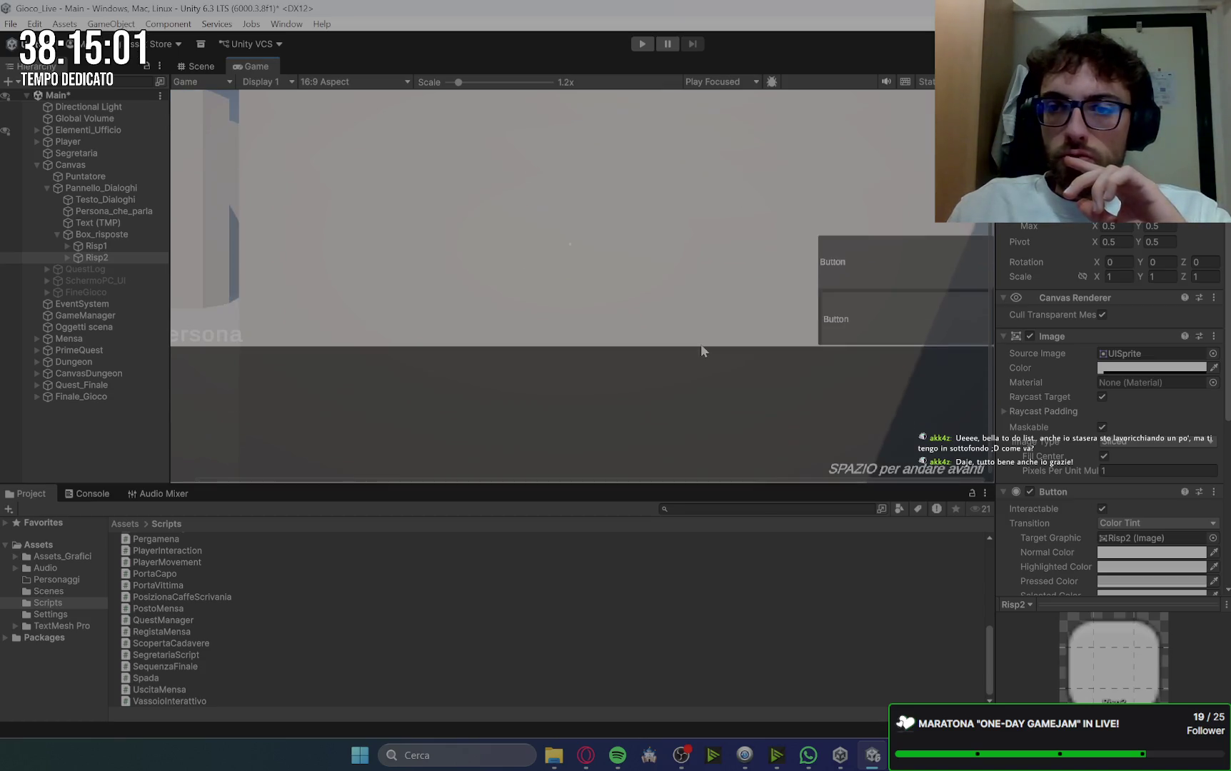
drag(700, 379, 693, 396)
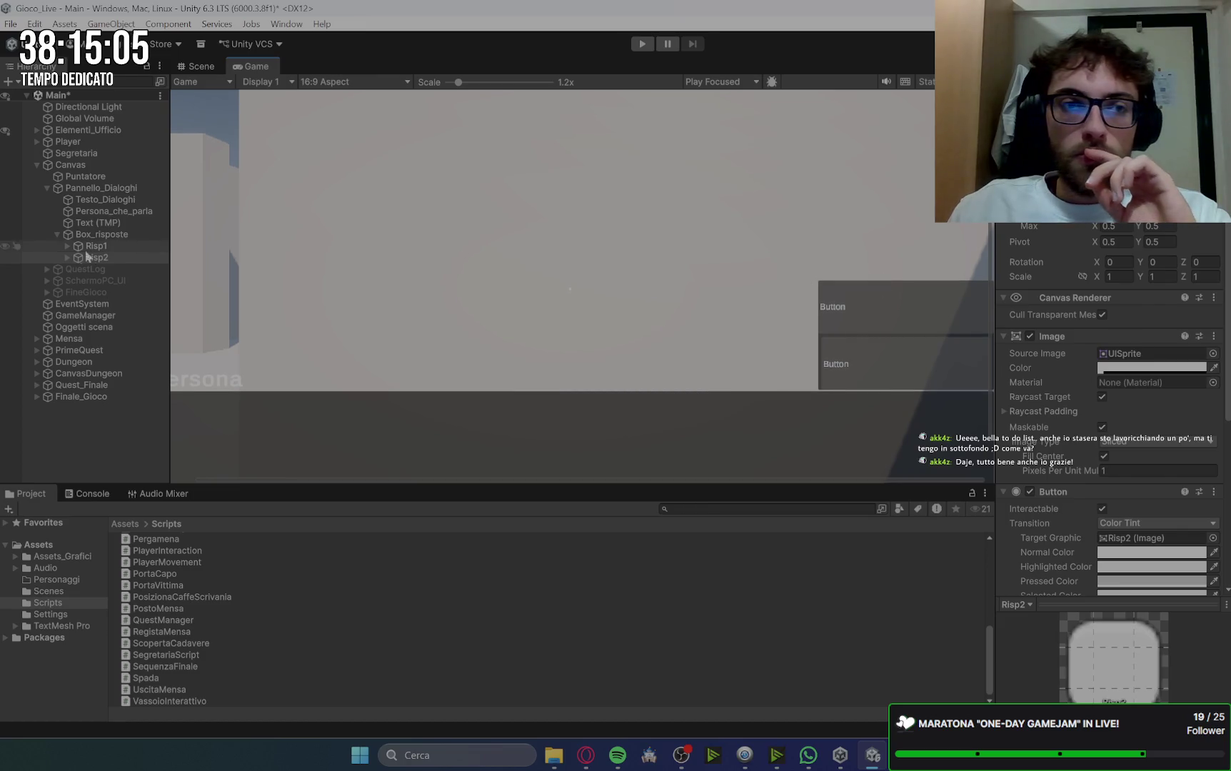
click(109, 243)
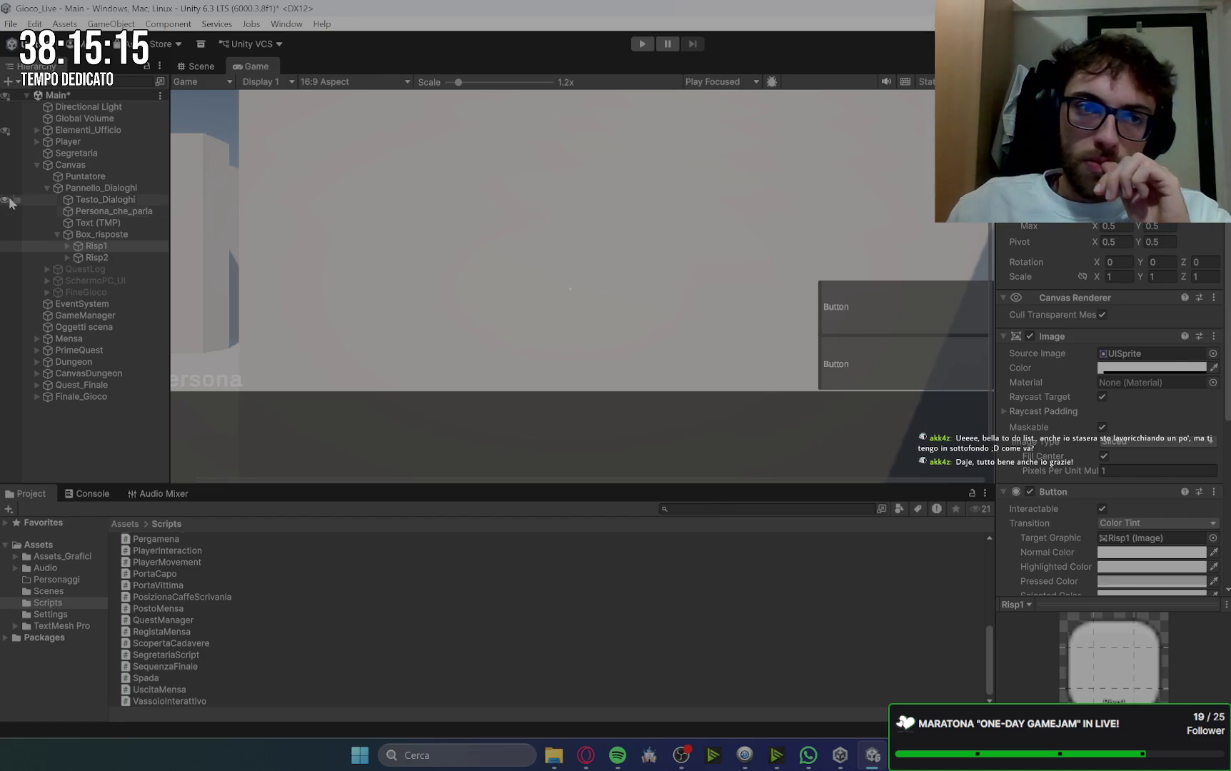
Step: Give both answer-button Text (TMP) labels font size 30 and delete their 'Button' text
click(67, 246)
click(73, 258)
click(67, 269)
click(118, 280)
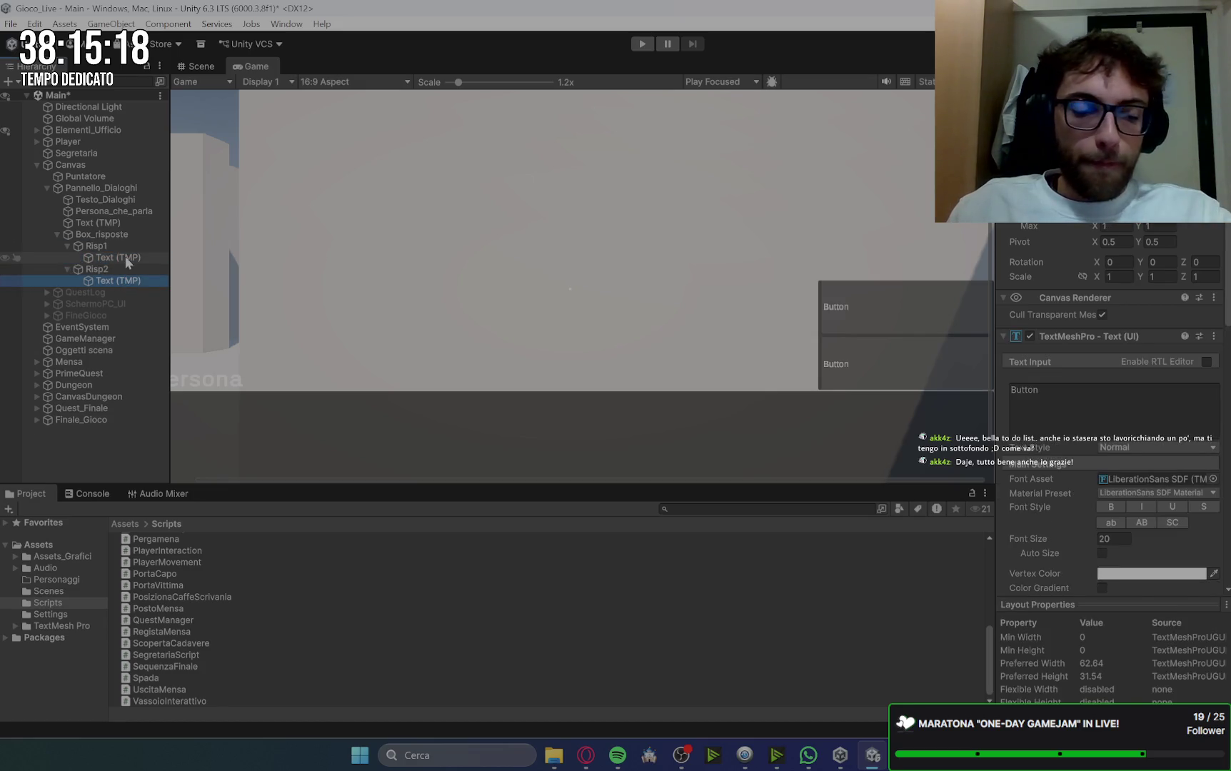
ctrl+click(124, 257)
drag(1089, 538, 1161, 546)
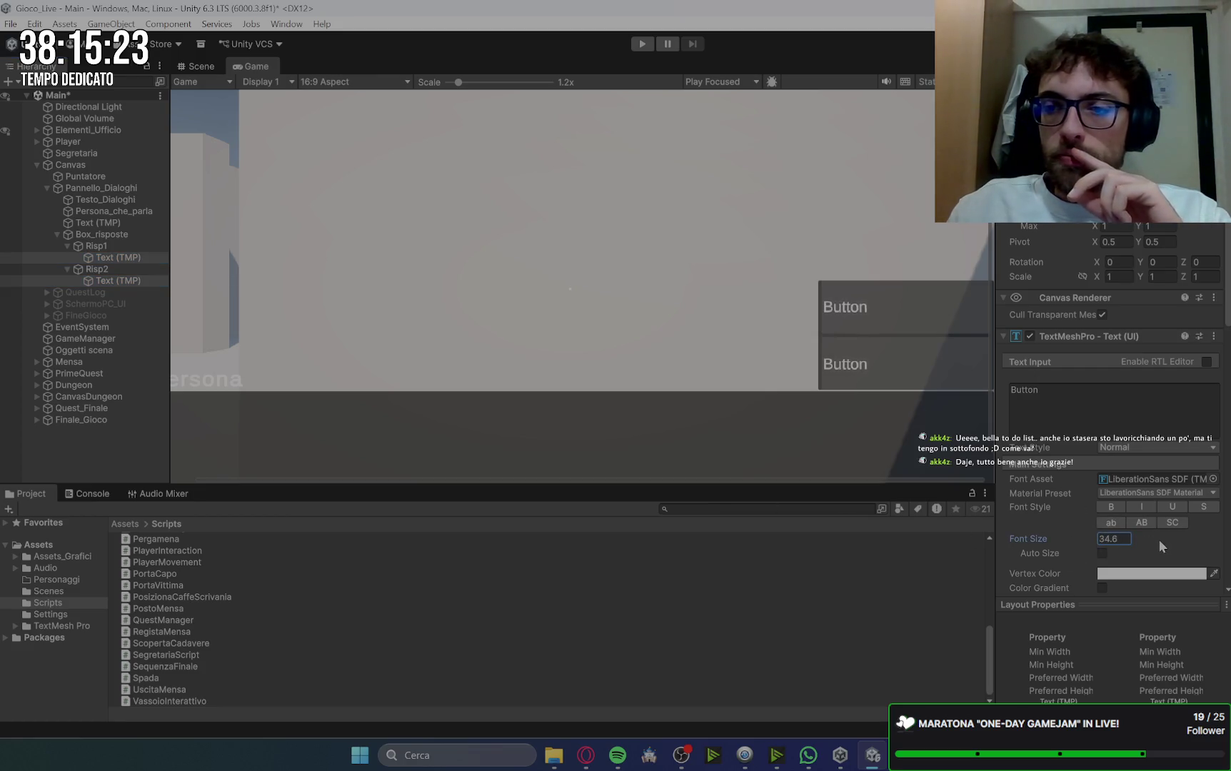
double_click(1122, 539)
text(30)
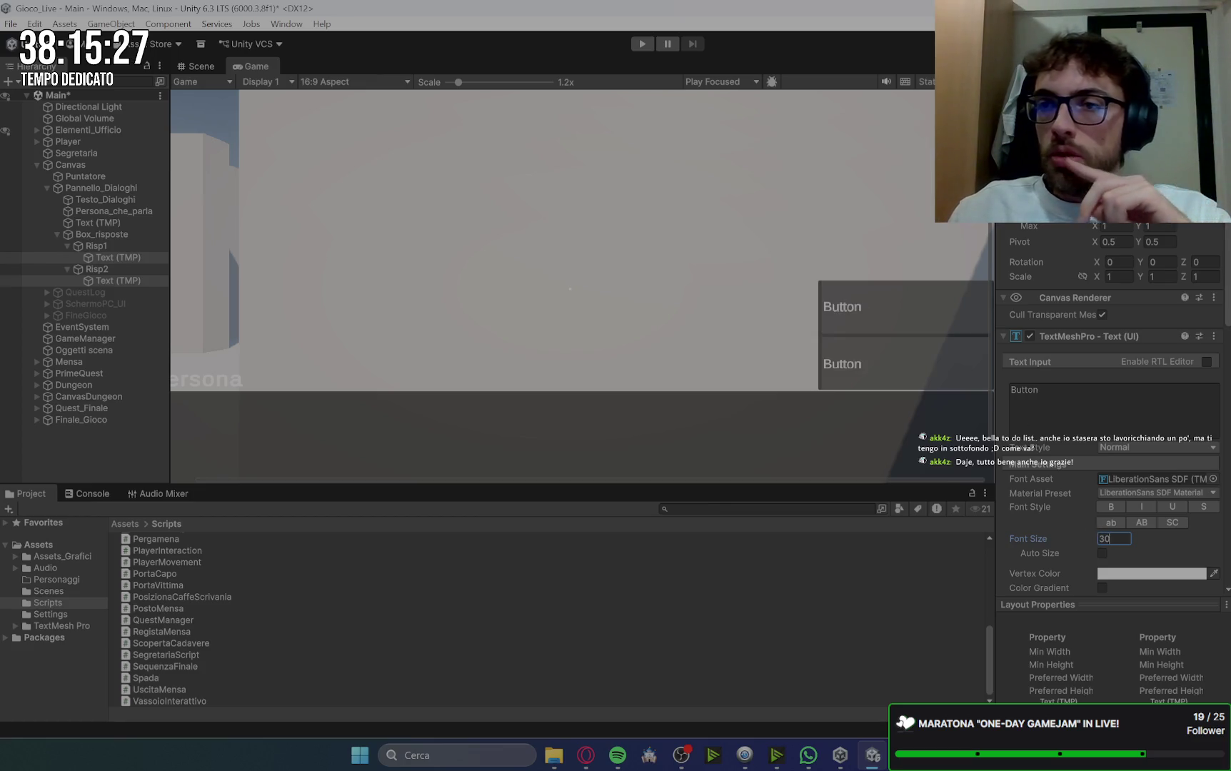
key(Return)
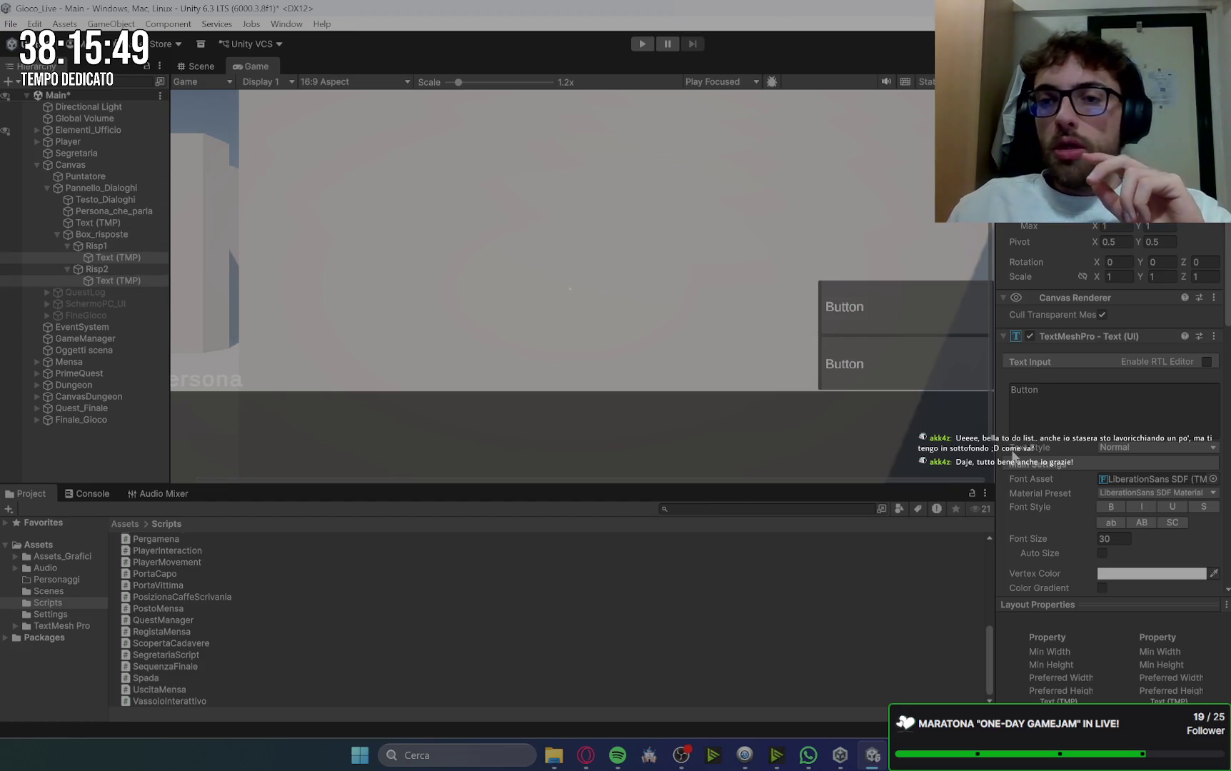
click(1063, 407)
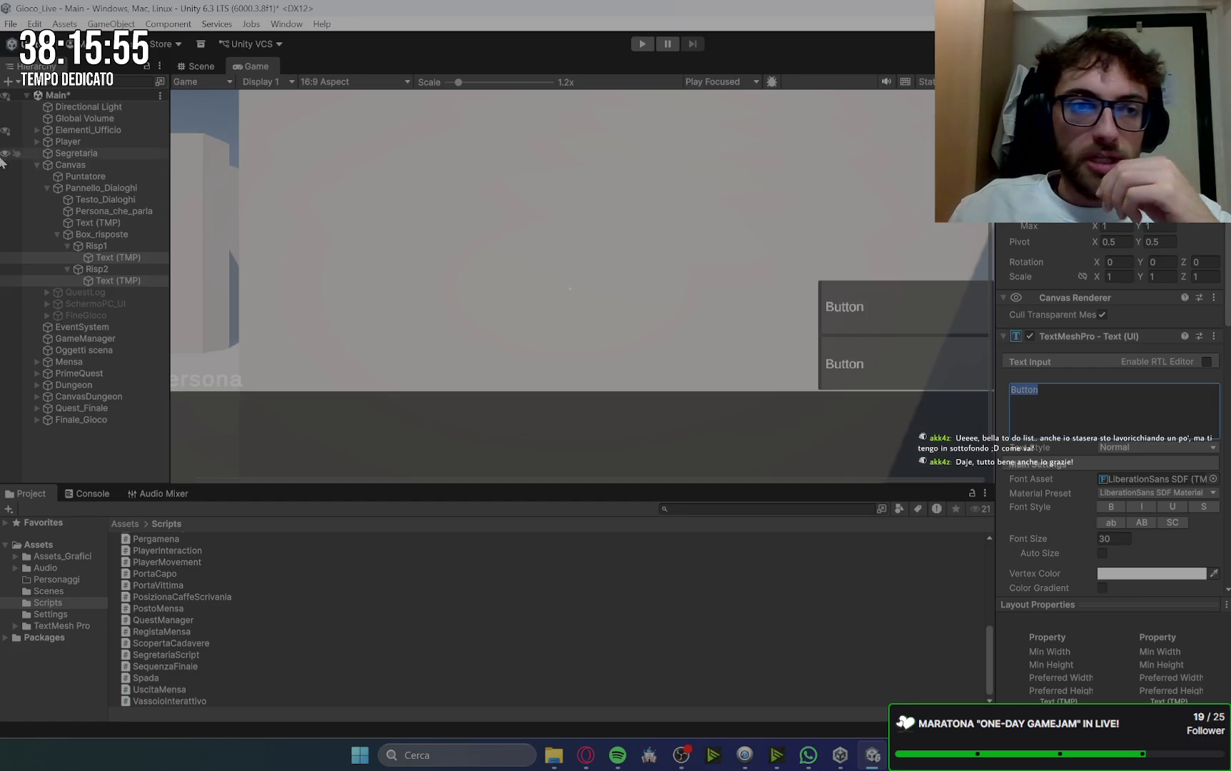
key(BackSpace)
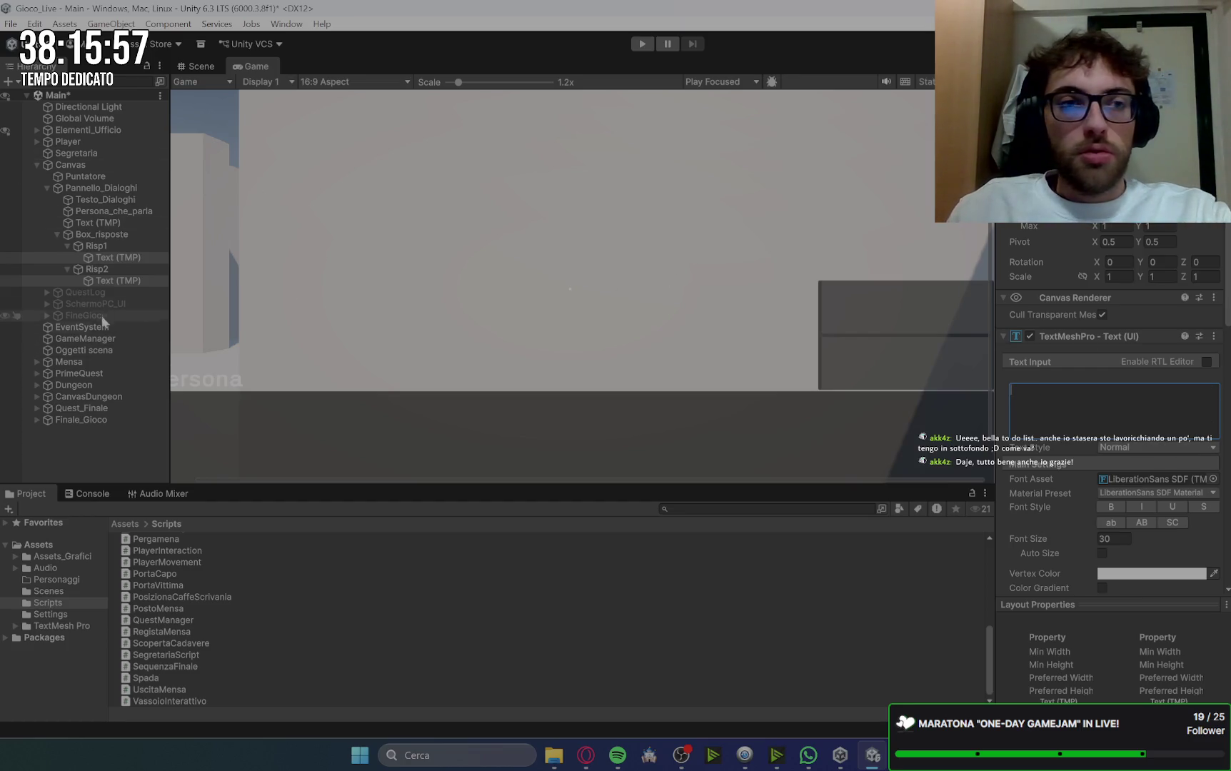
Step: Collapse the answer buttons and deactivate Box_risposte
click(68, 246)
click(67, 257)
click(57, 235)
click(100, 235)
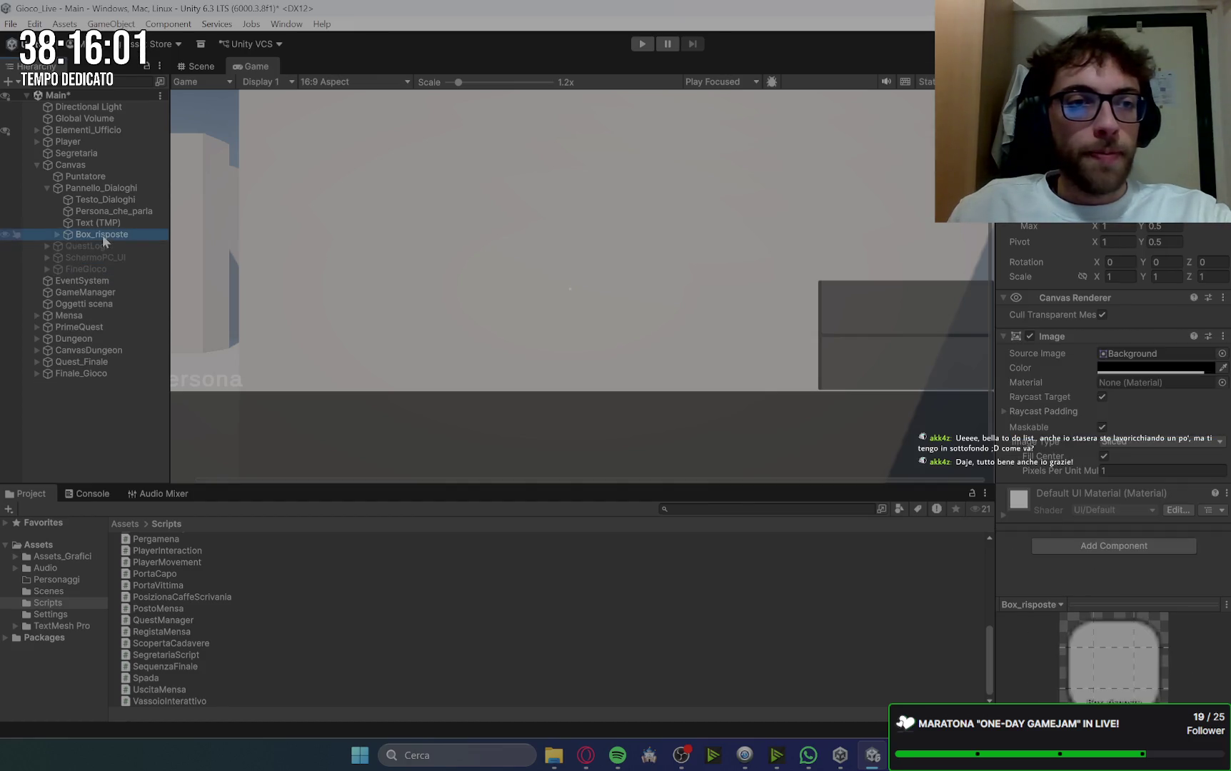
click(88, 188)
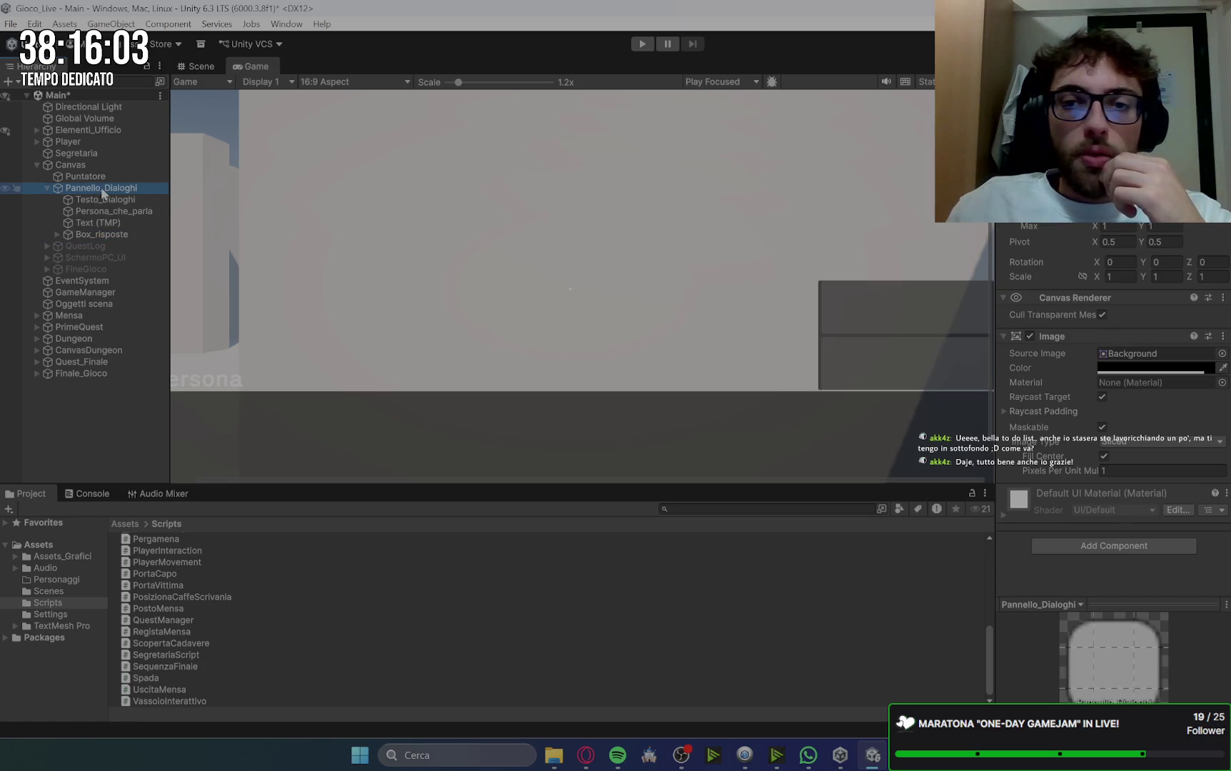
click(129, 235)
key(alt+shift+a)
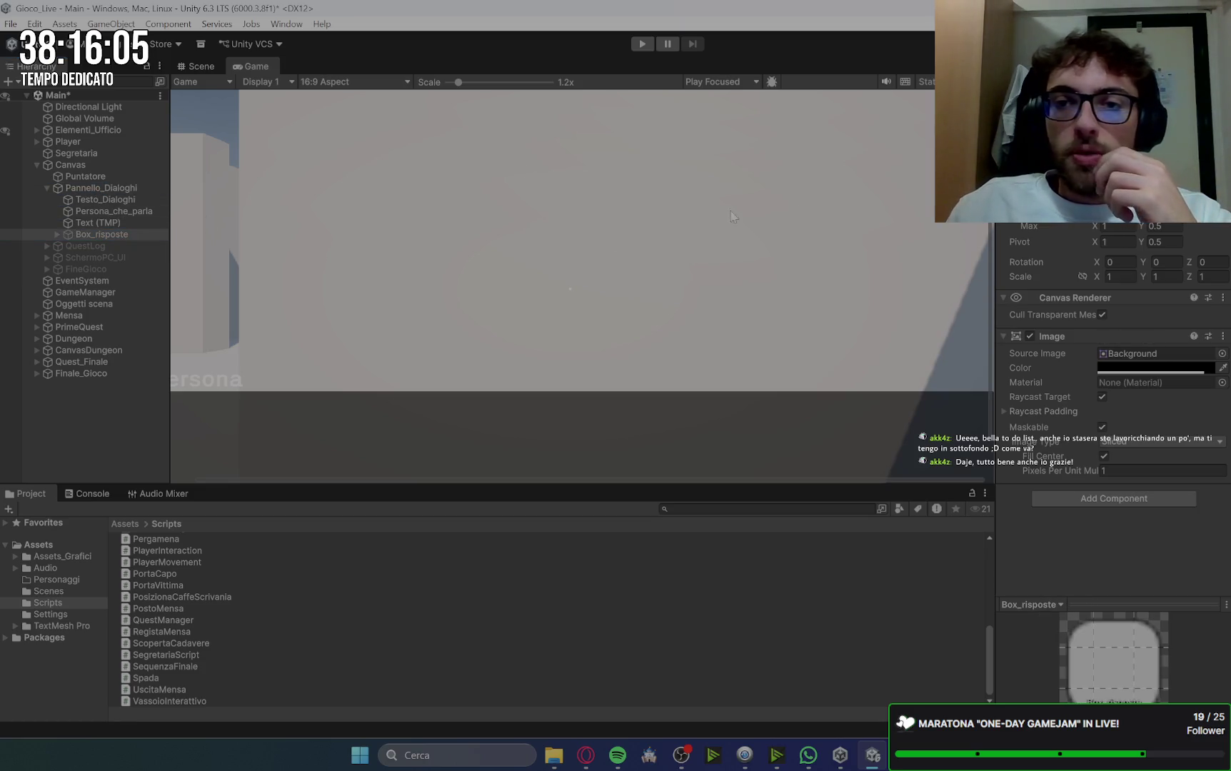
Step: Deactivate Pannello_Dialoghi and collapse it in the hierarchy
click(88, 189)
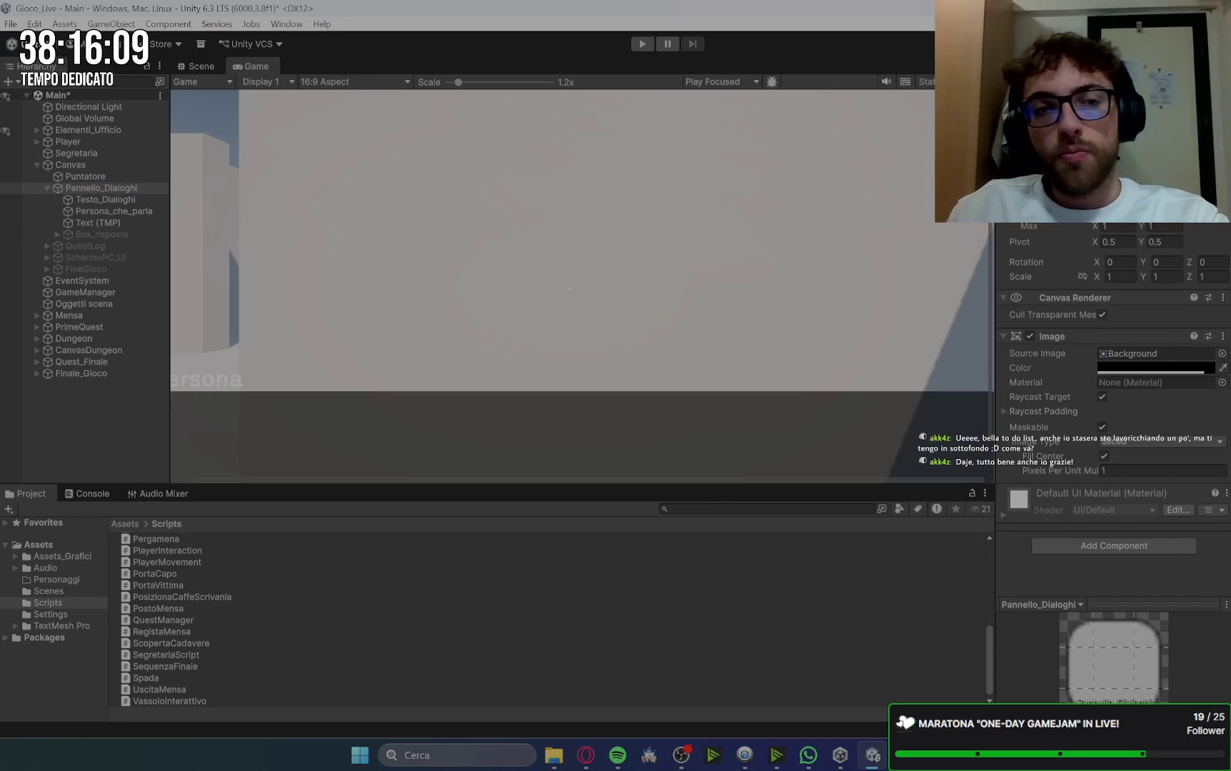
scroll(512, 380, down, 2)
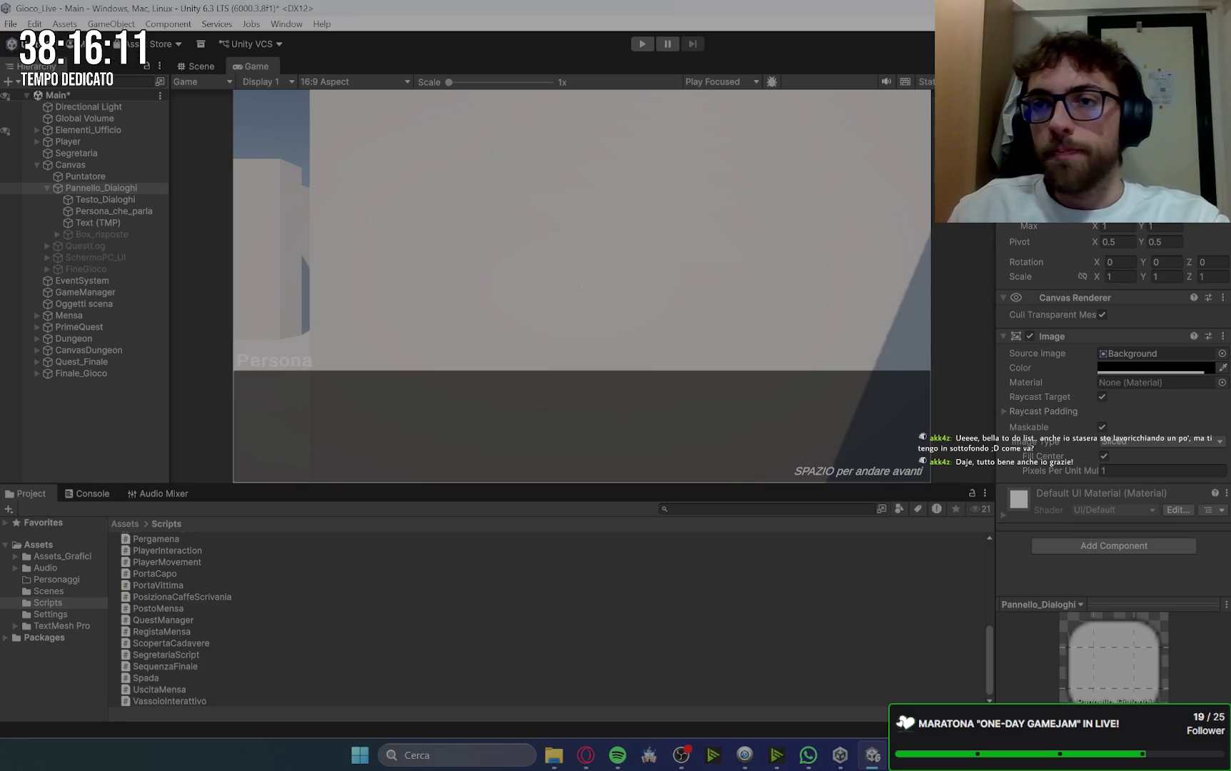
key(ctrl+z)
click(47, 187)
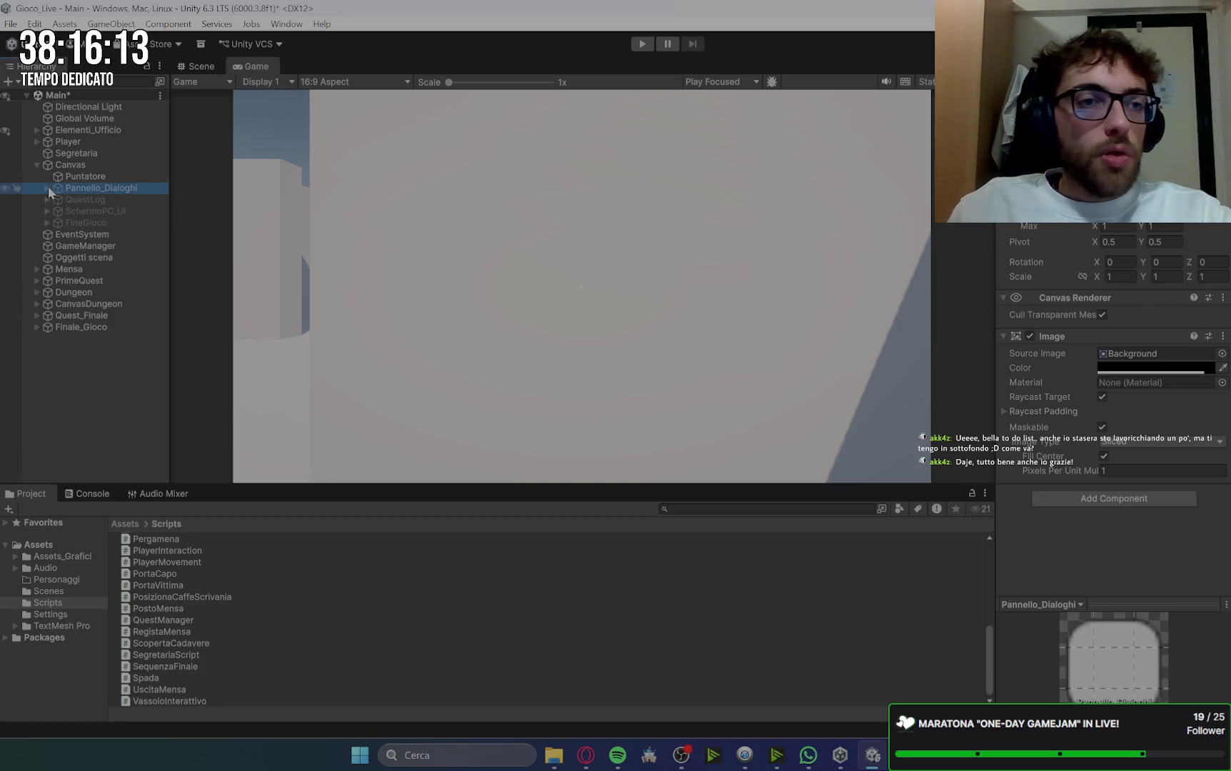
click(75, 199)
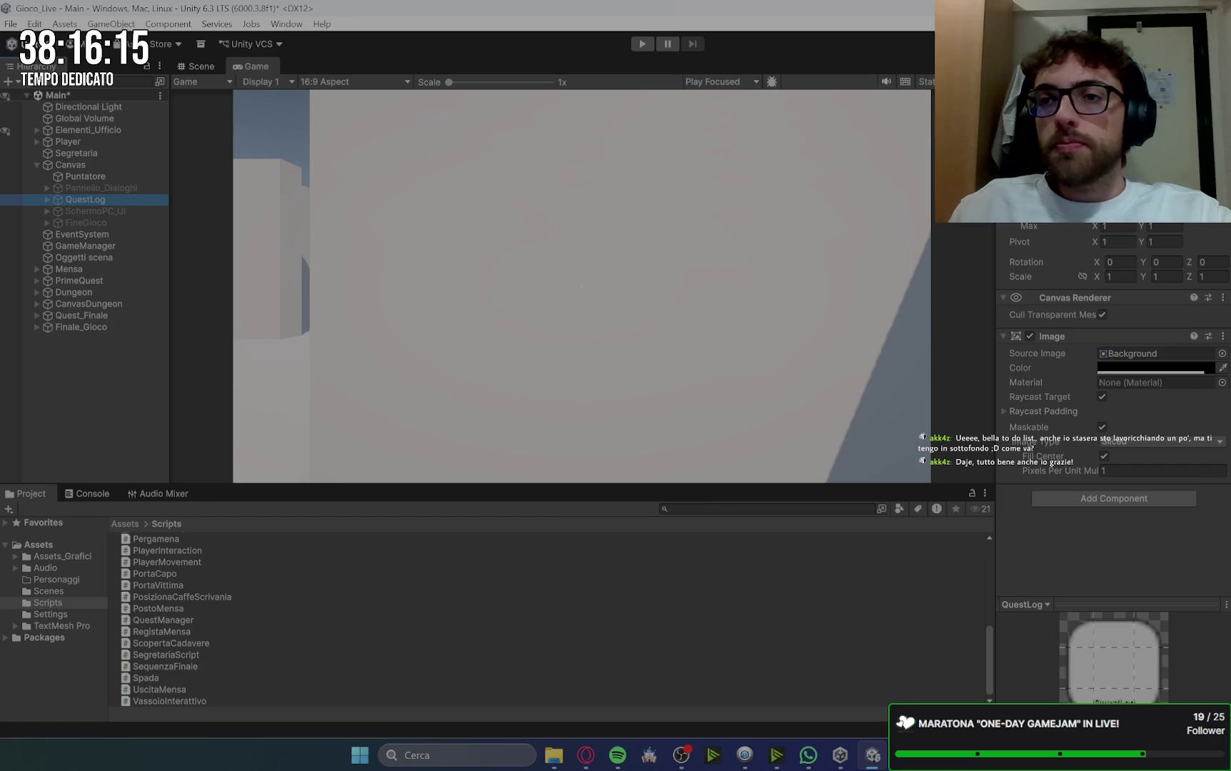
Step: Activate QuestLog and set its Quest_Testo font size to 40.5
click(1029, 91)
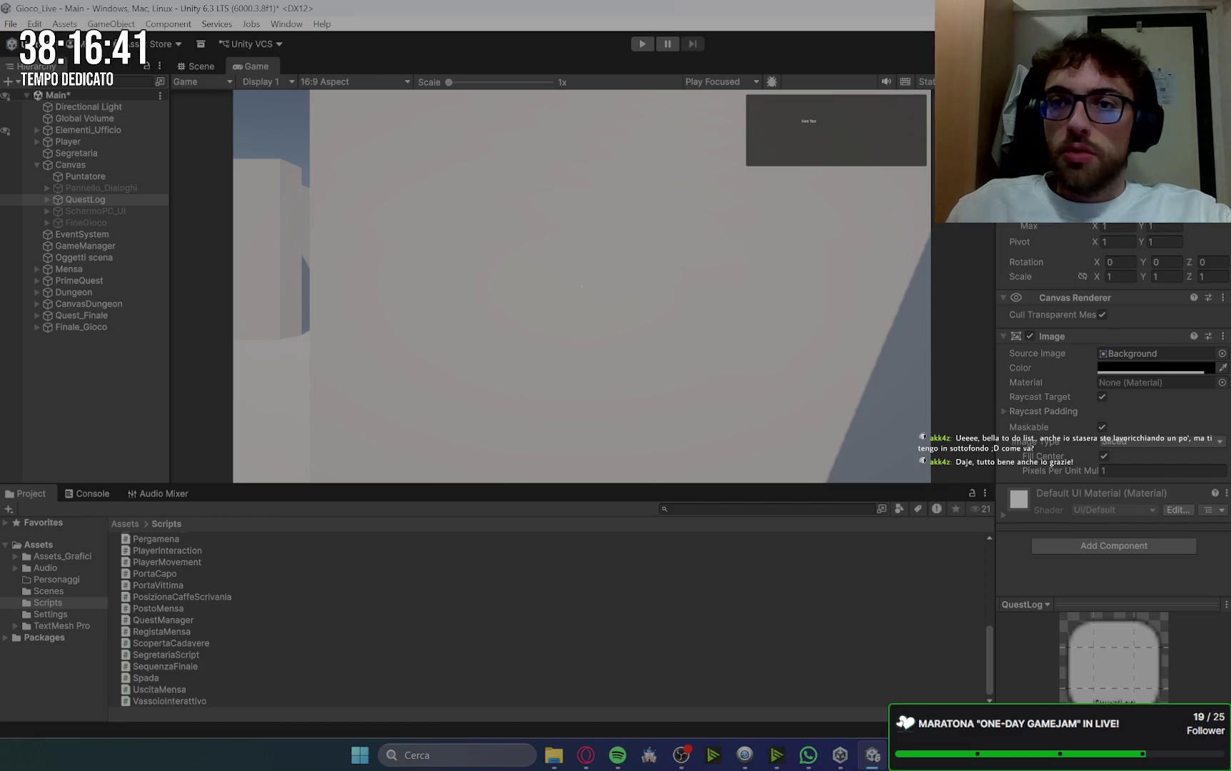
click(47, 199)
click(93, 212)
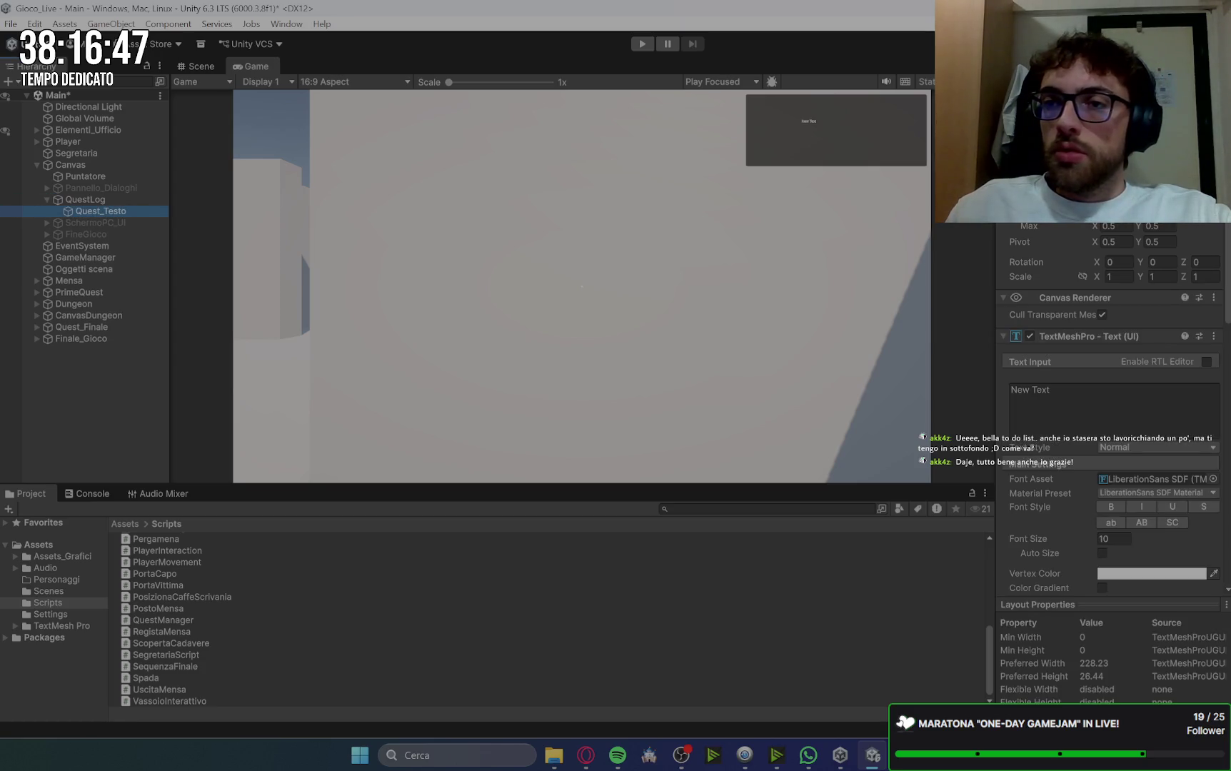
click(109, 197)
click(119, 213)
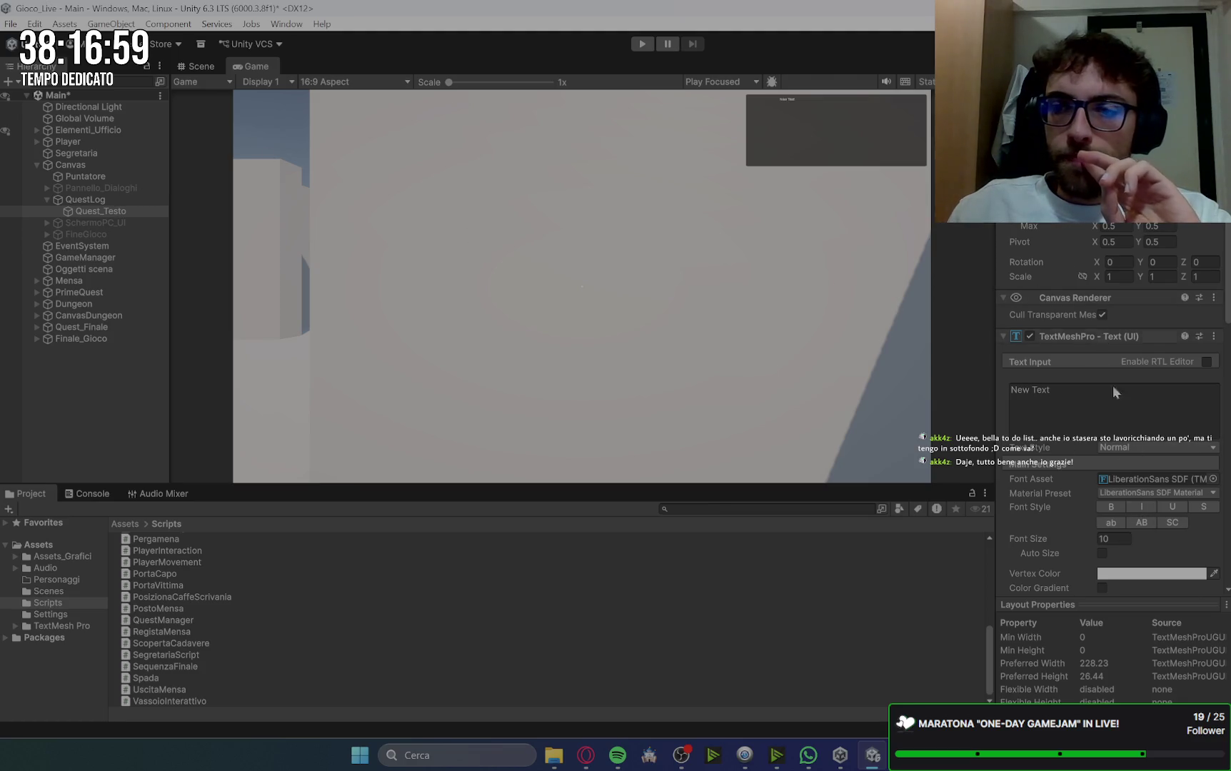
click(1125, 540)
text(28.7)
drag(1125, 543, 1161, 543)
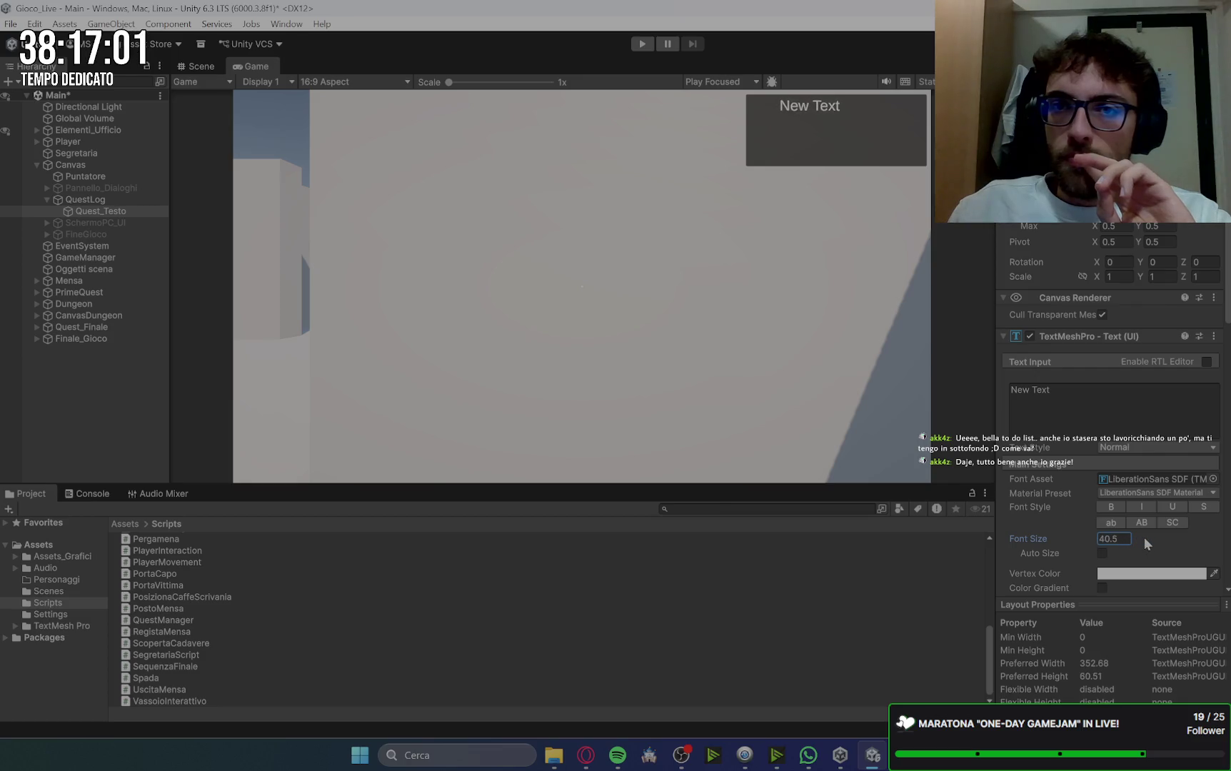
Step: Anchor and position Quest_Testo at the top-left using the Anchor Presets
click(103, 200)
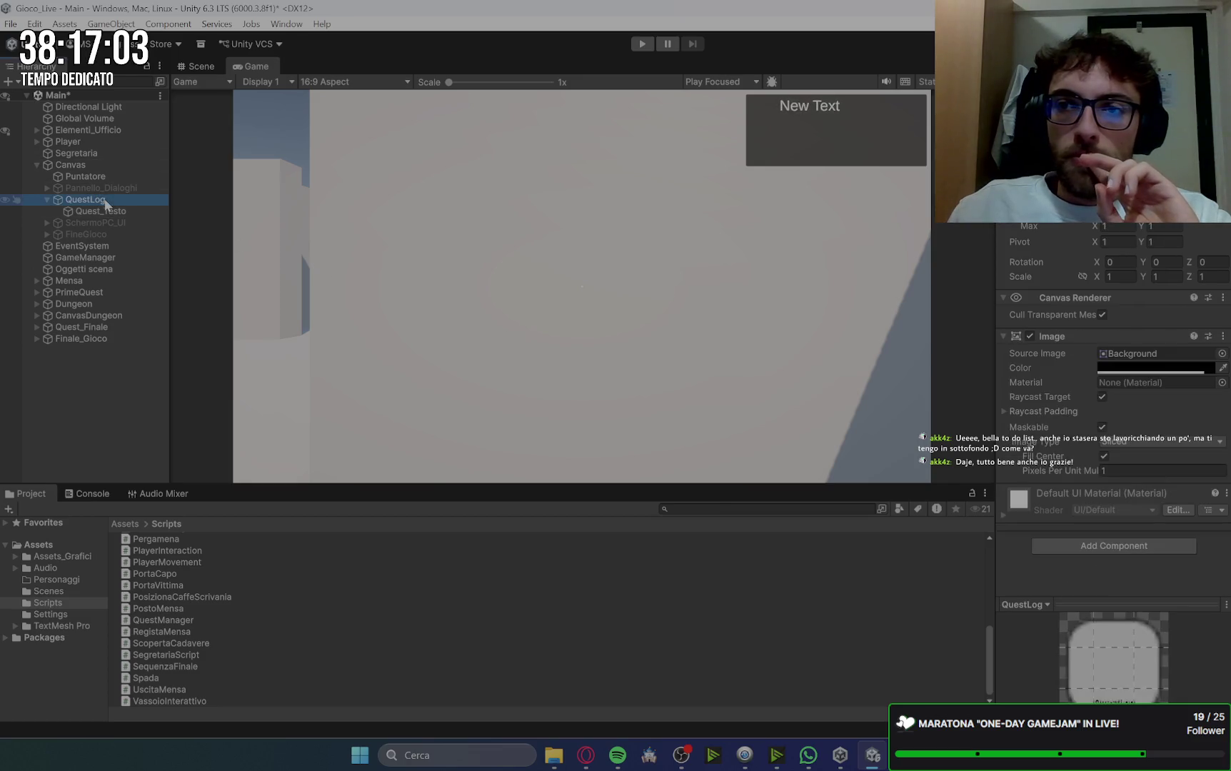
click(118, 213)
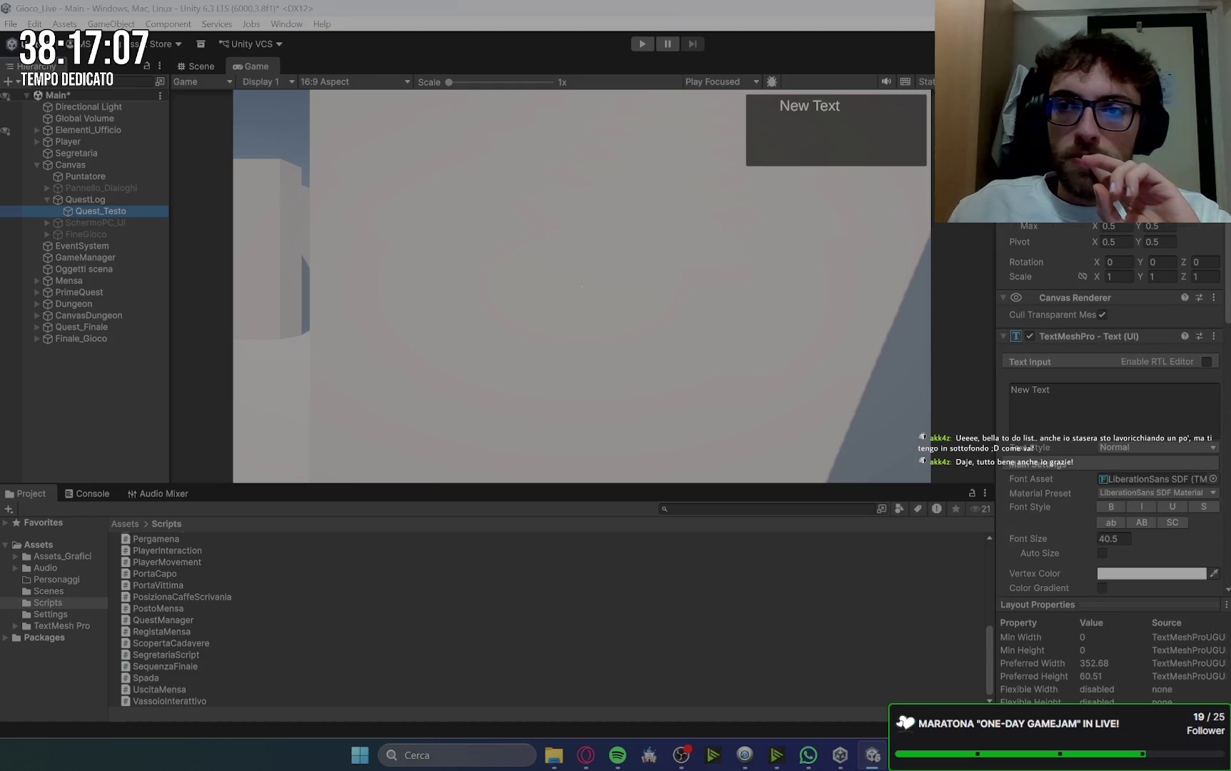
click(1028, 163)
click(1080, 284)
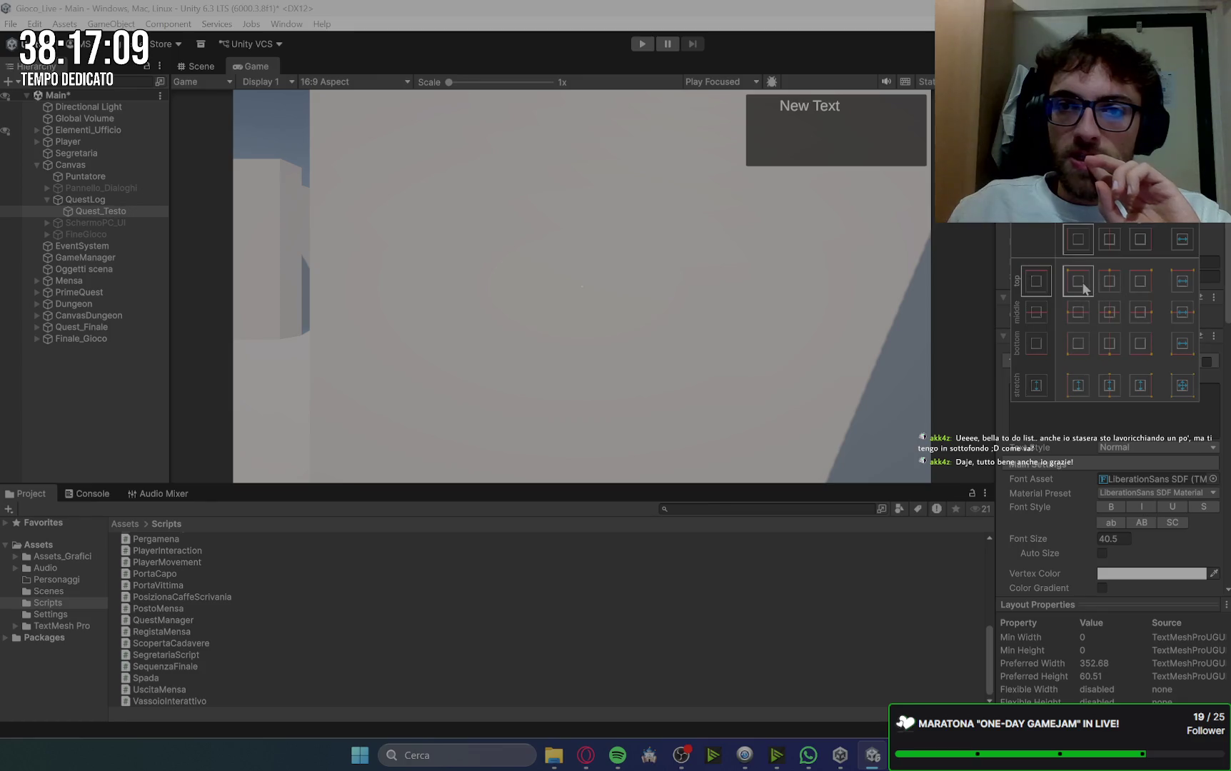
click(1107, 317)
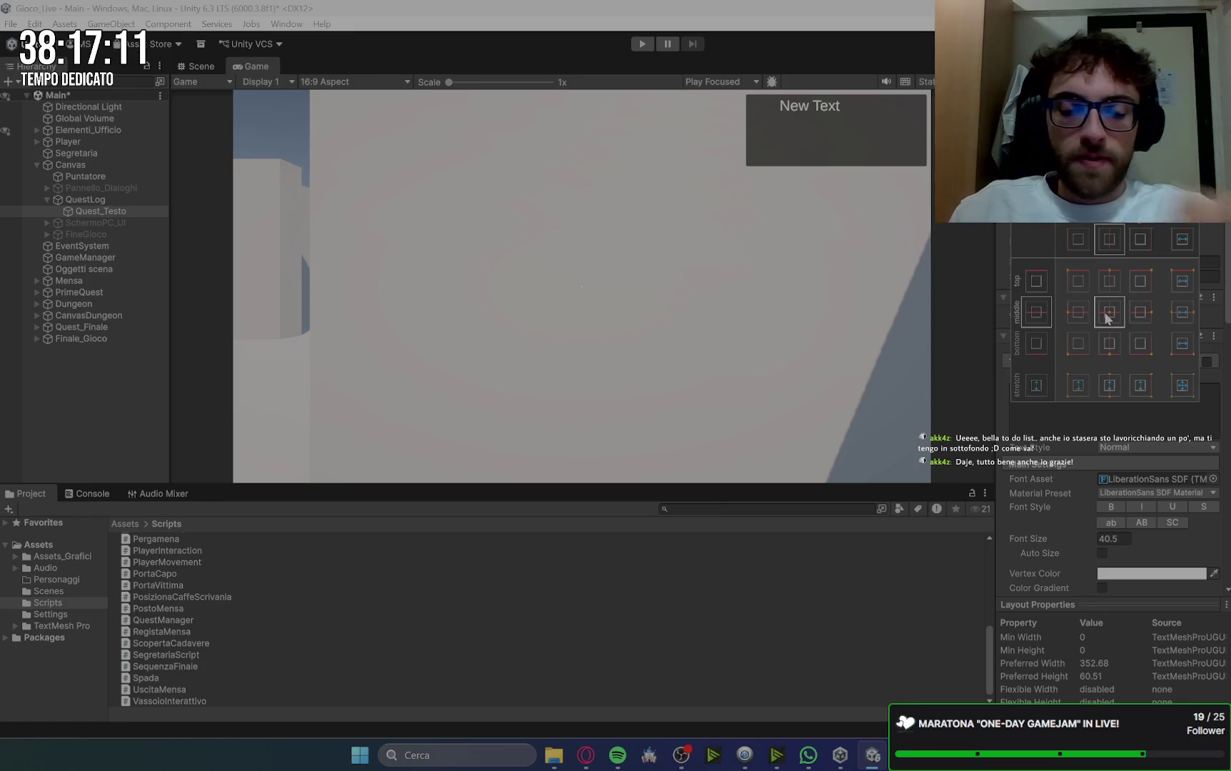
alt+shift+click(1082, 282)
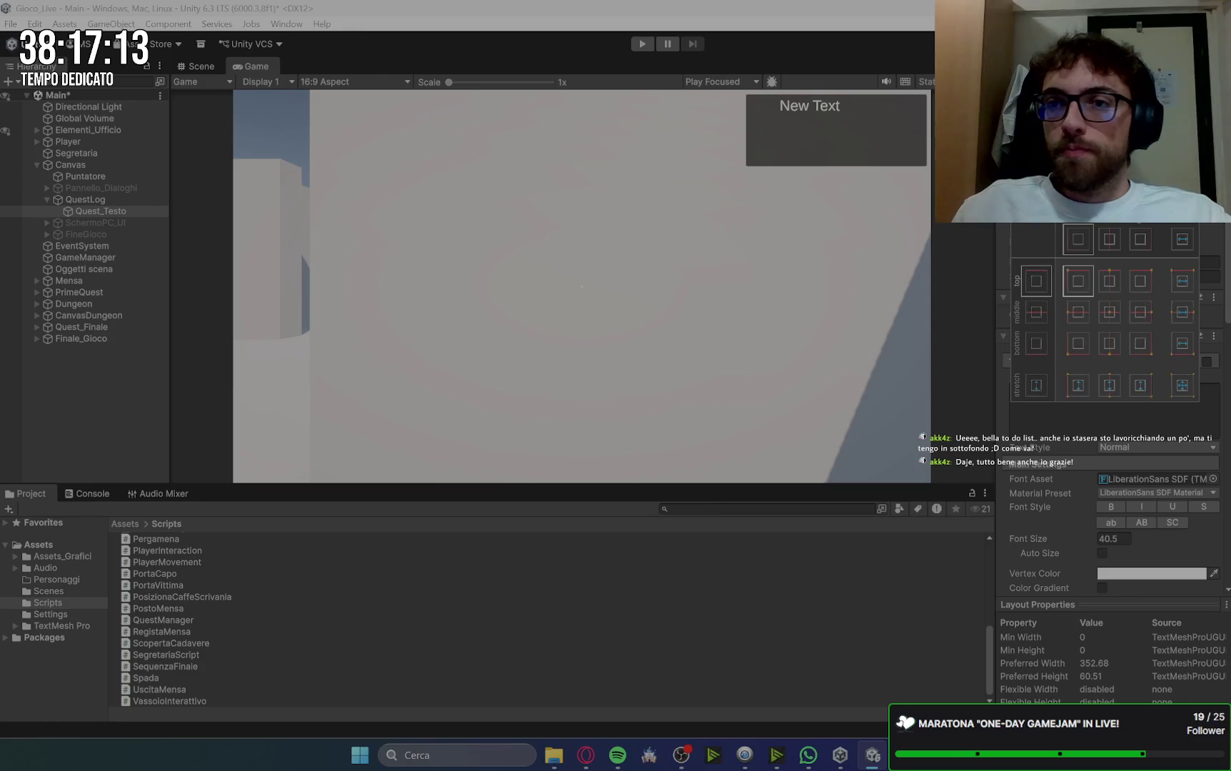
key(Escape)
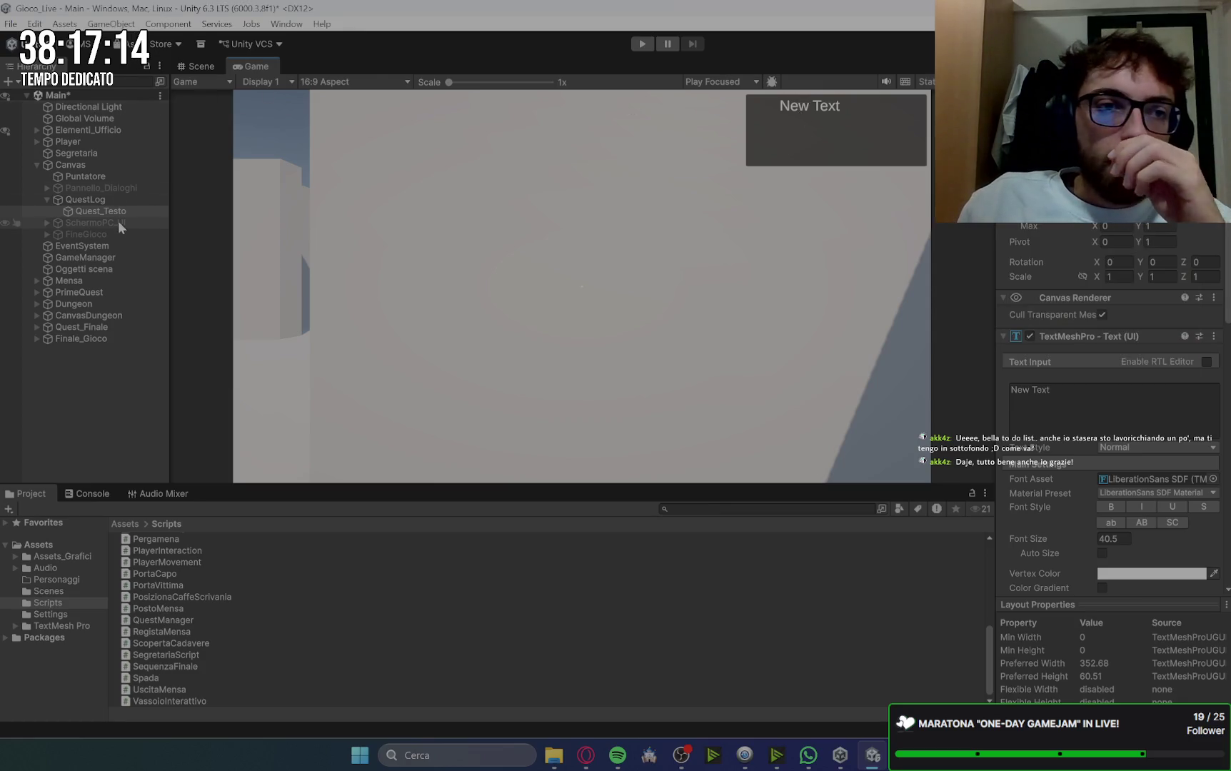
Step: Try narrowing the Quest_Testo box so it wraps, then undo the resize
click(109, 200)
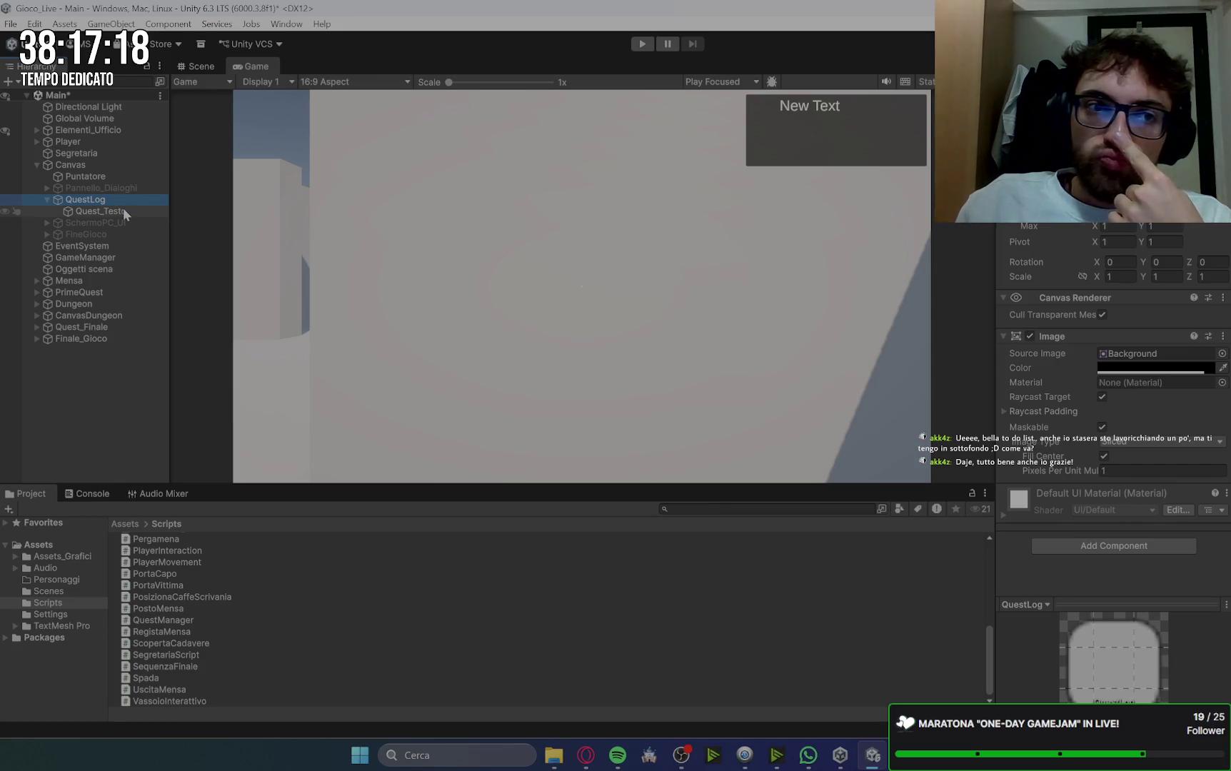
click(125, 211)
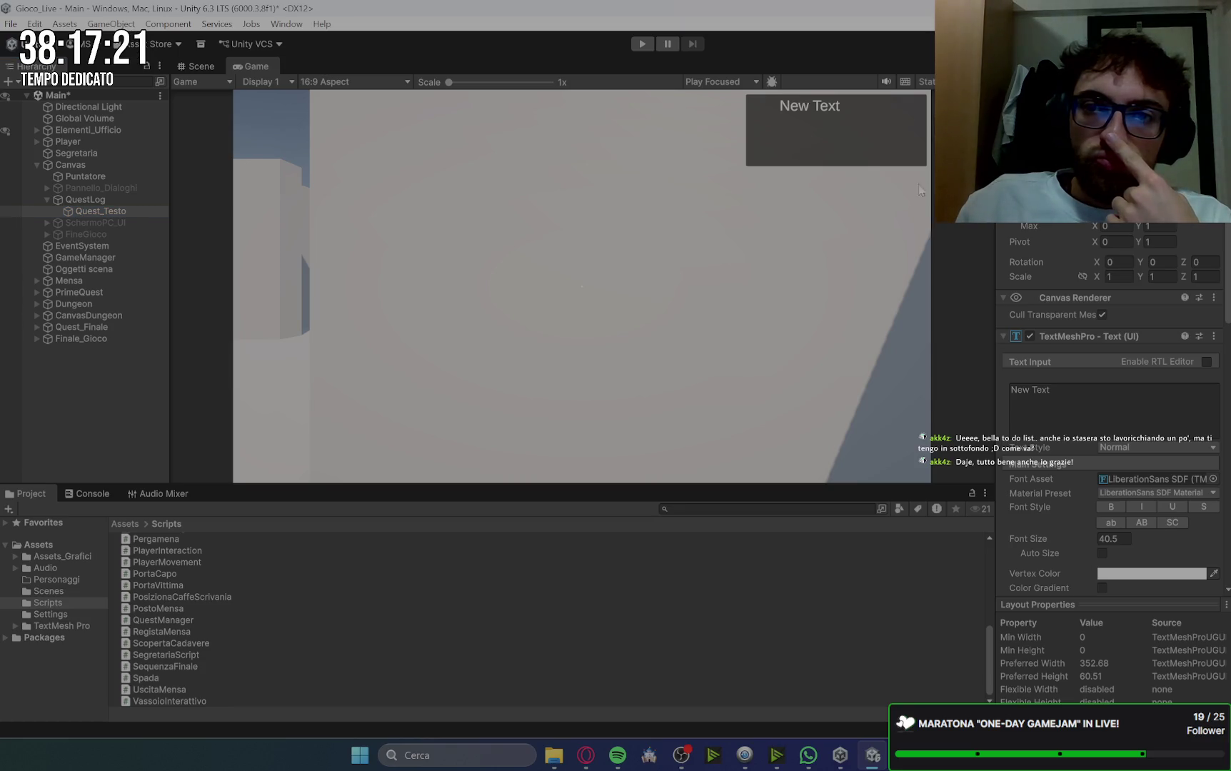
drag(1029, 256, 1042, 256)
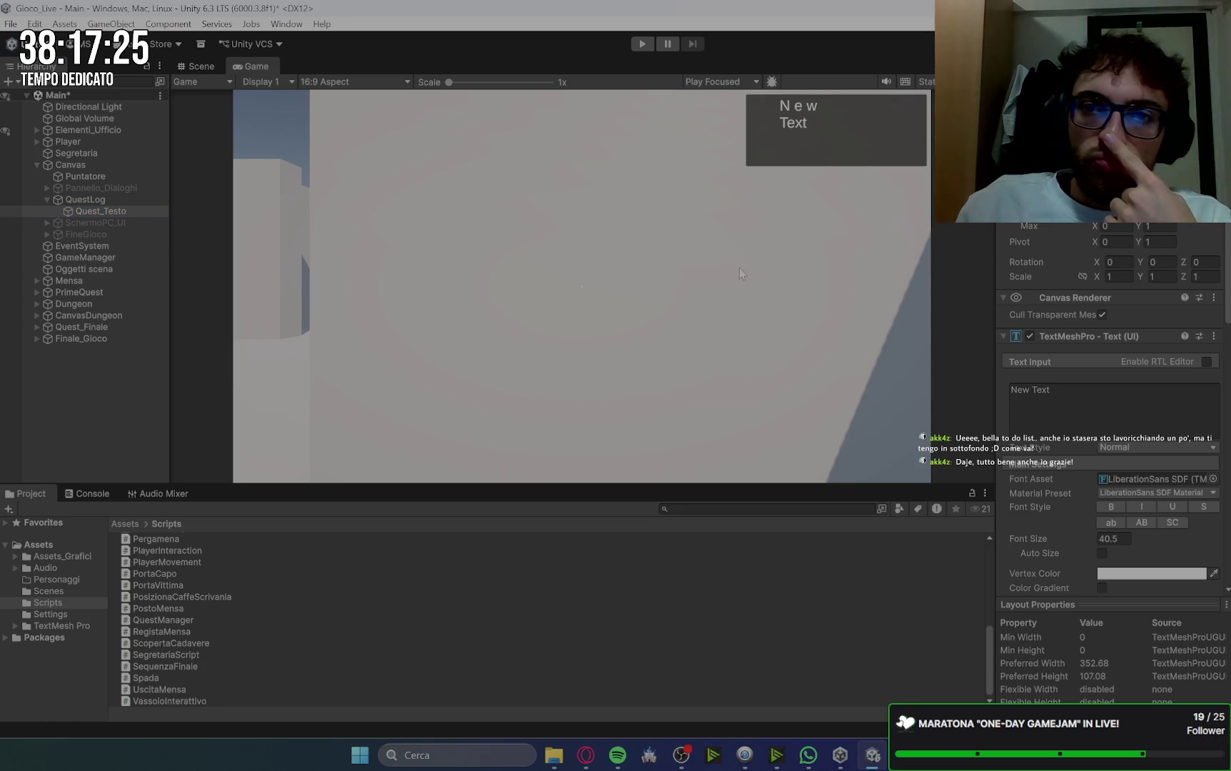
key(ctrl+z)
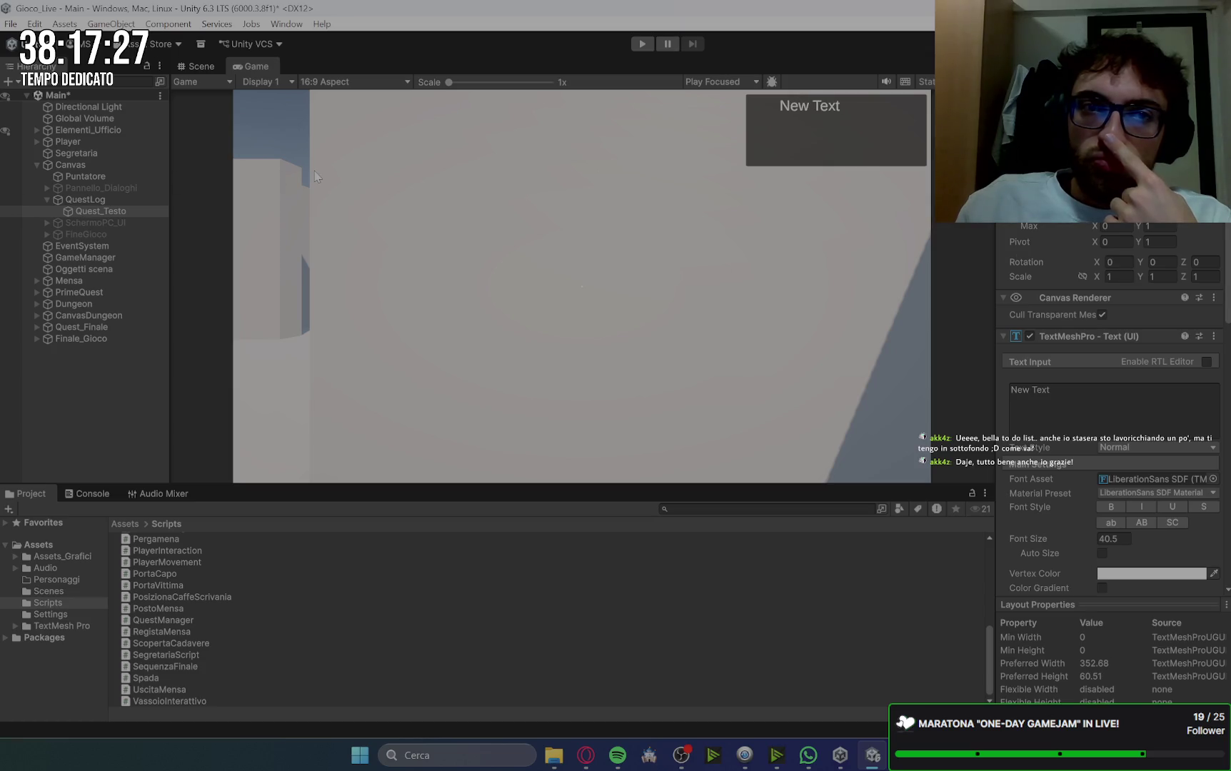
click(195, 66)
Step: Frame Quest_Testo in the Scene view and widen its box to the panel's edges
click(123, 200)
click(121, 212)
double_click(122, 212)
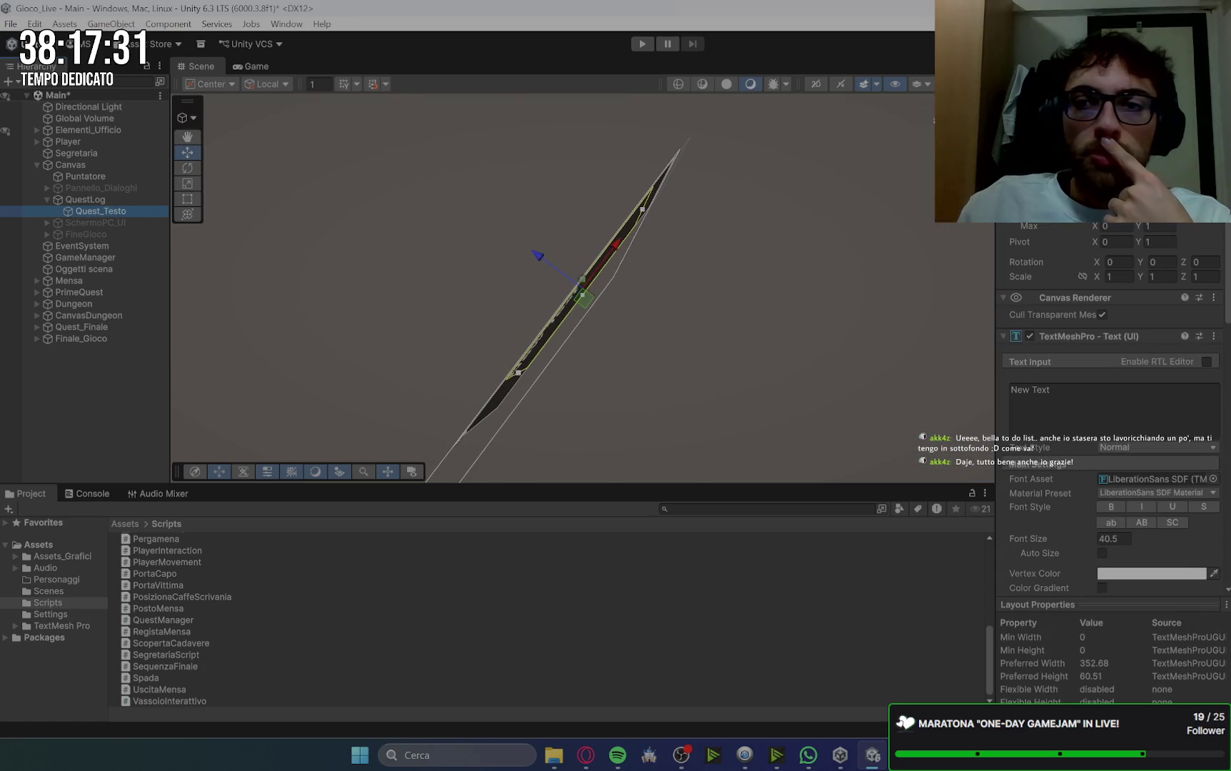
drag(571, 352, 415, 243)
click(892, 161)
scroll(444, 320, up, 3)
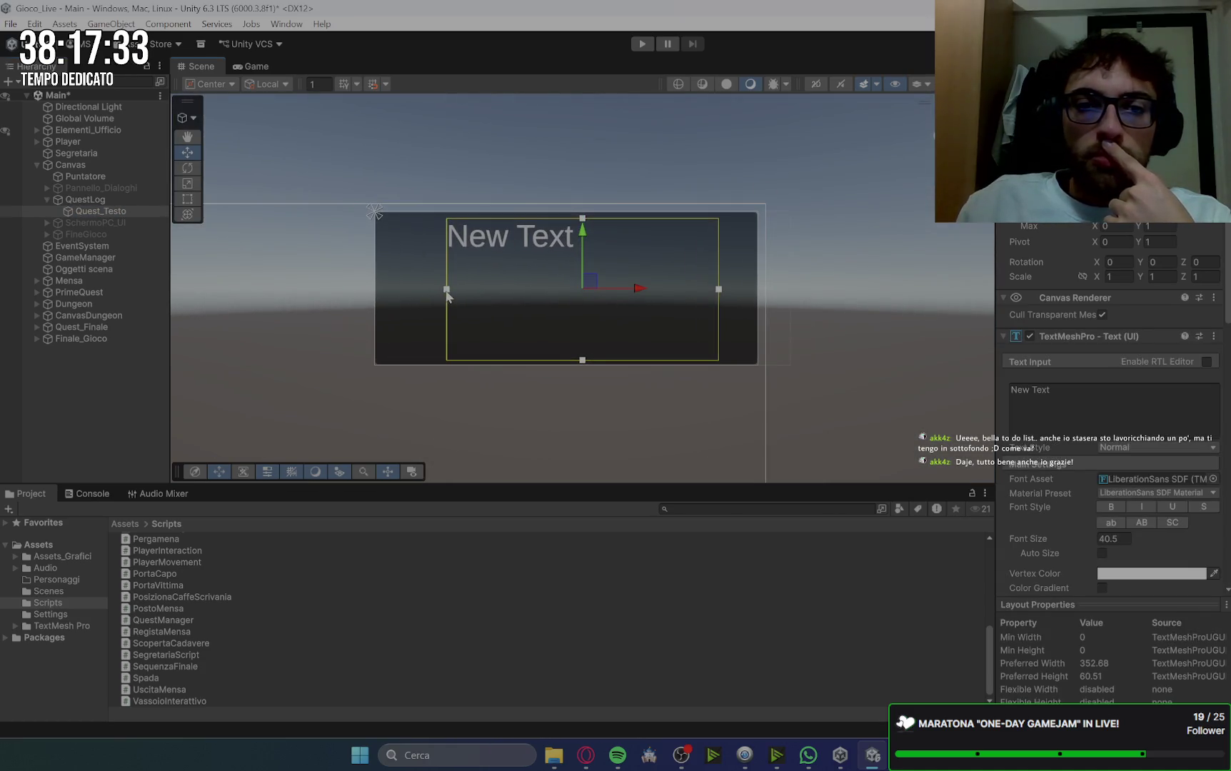
drag(411, 293, 383, 294)
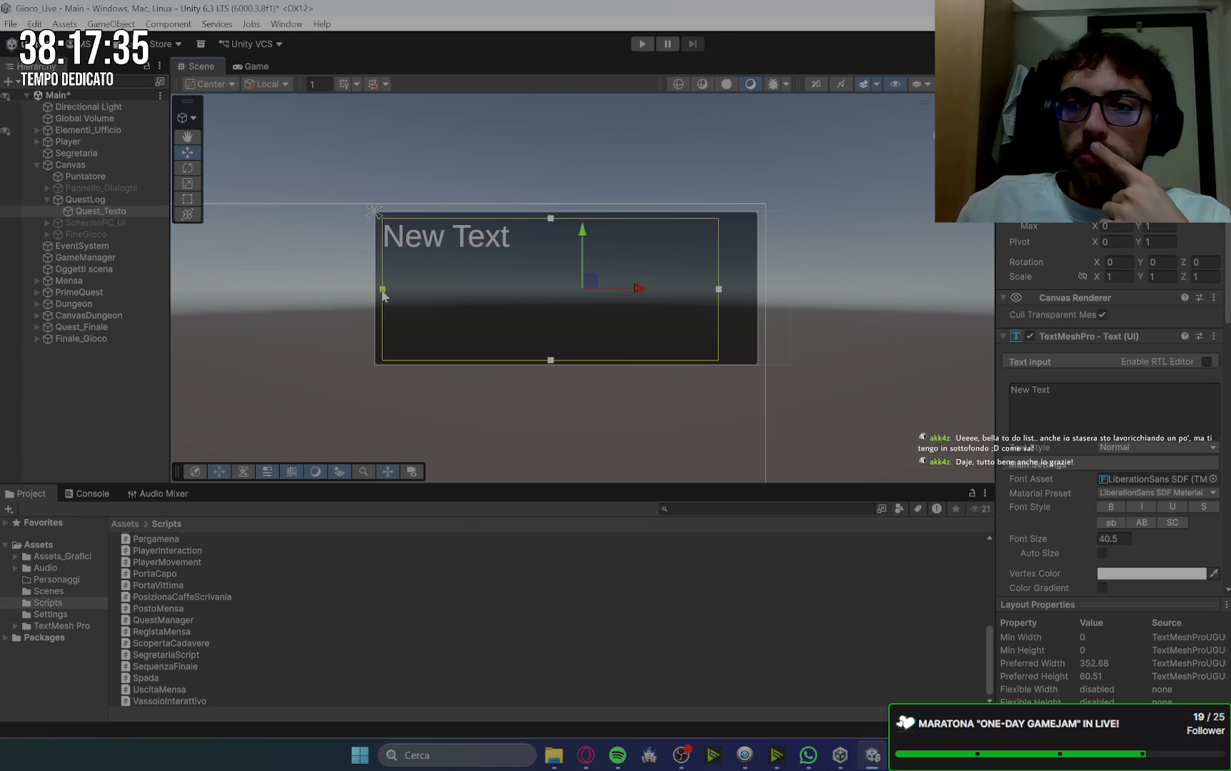
drag(720, 290, 751, 289)
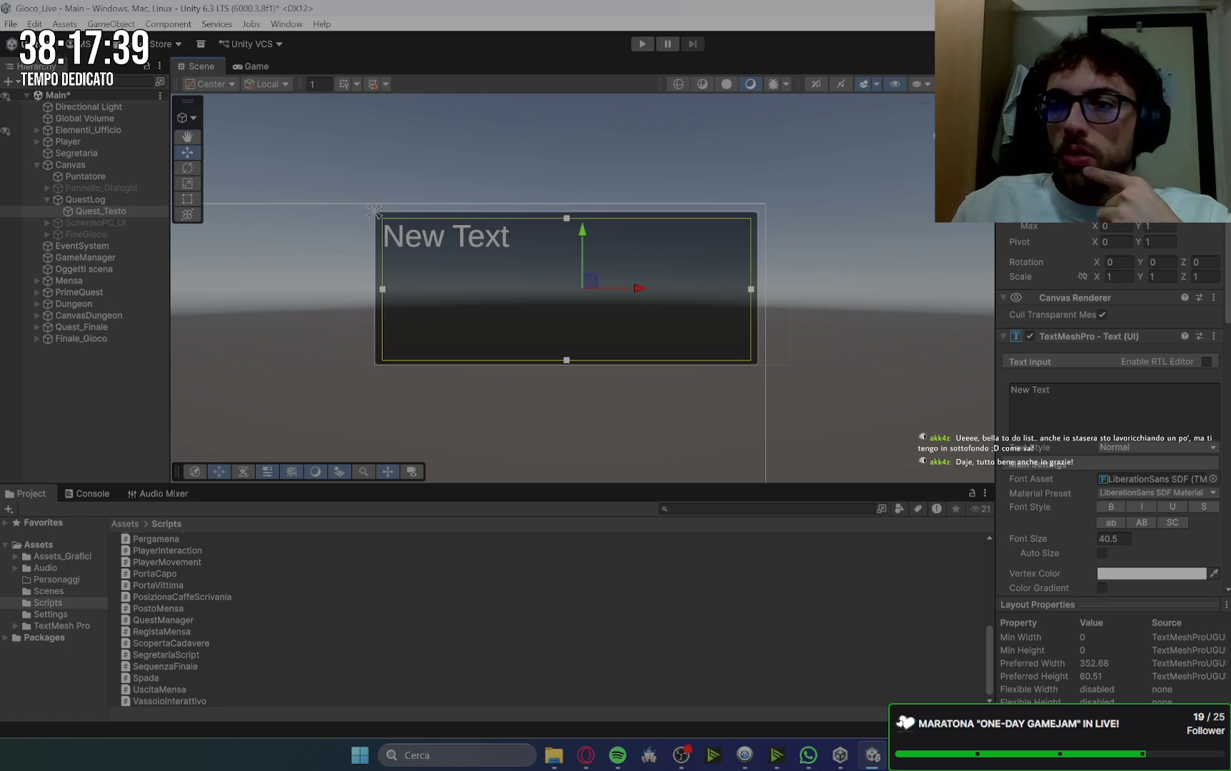
Step: Anchor Quest_Testo to middle-center and set its width to 540
click(1025, 160)
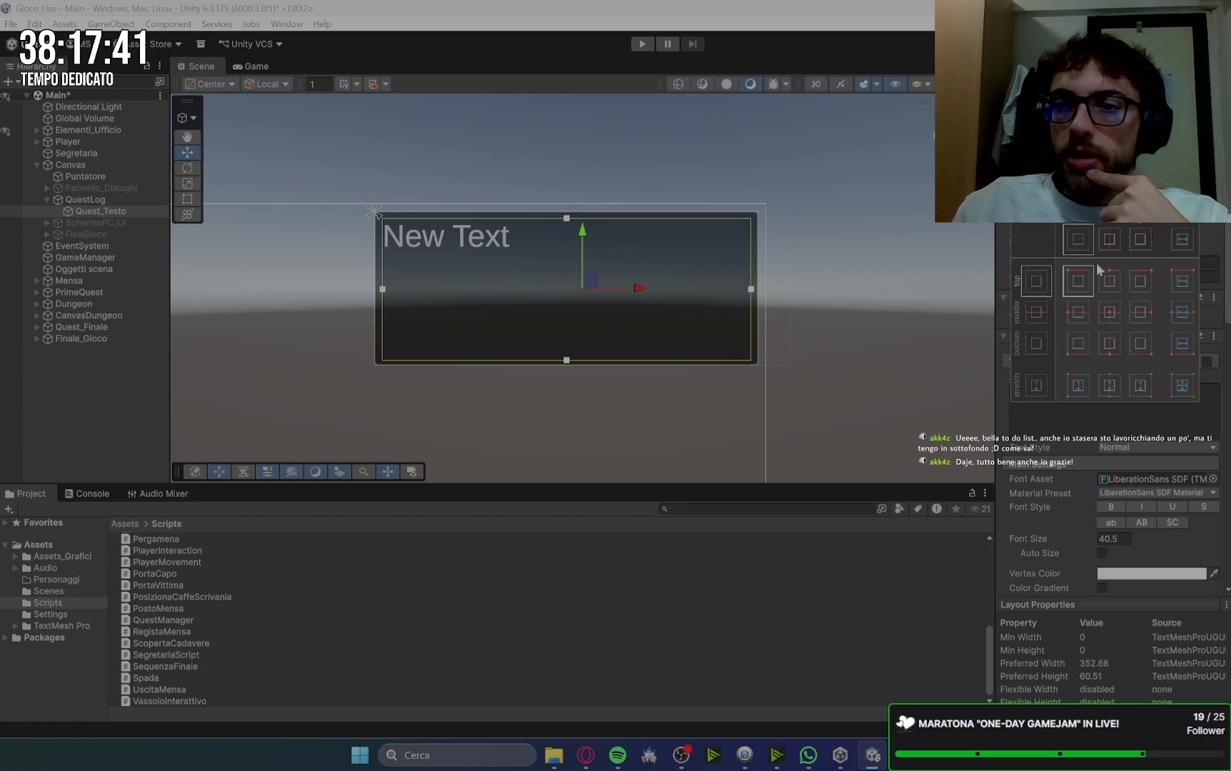
click(1110, 314)
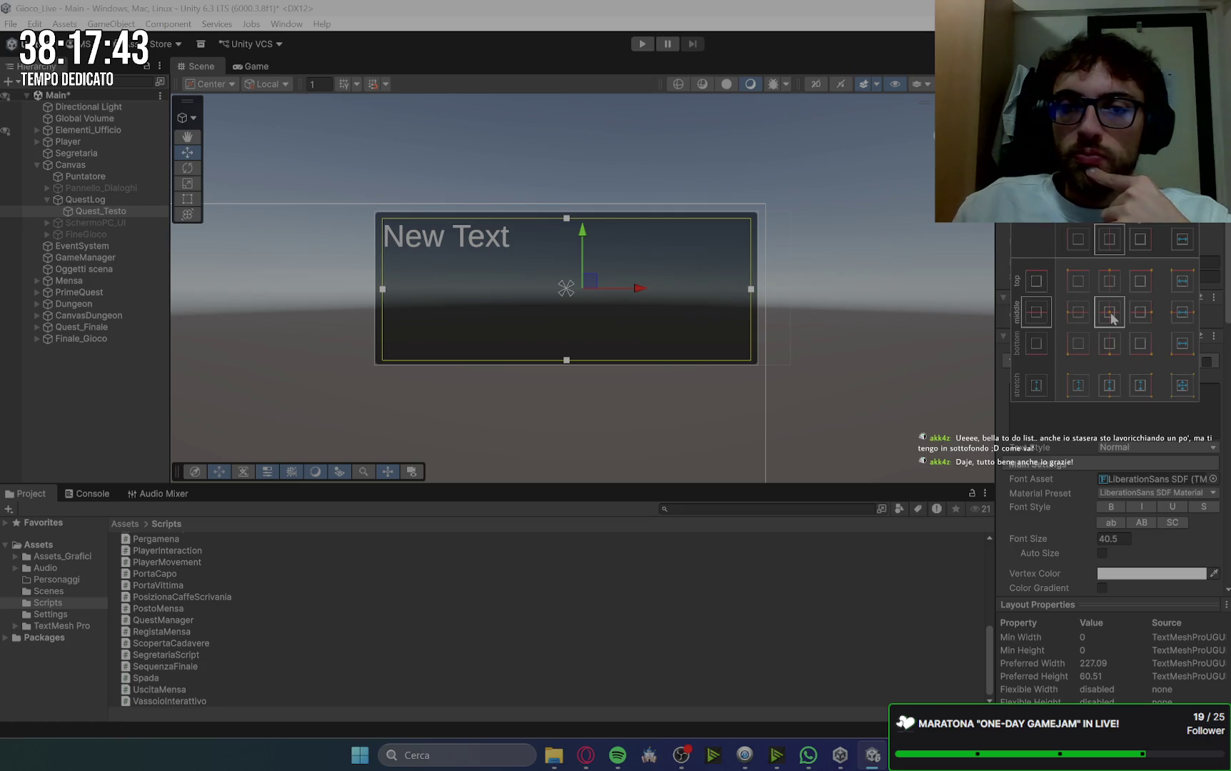
click(713, 240)
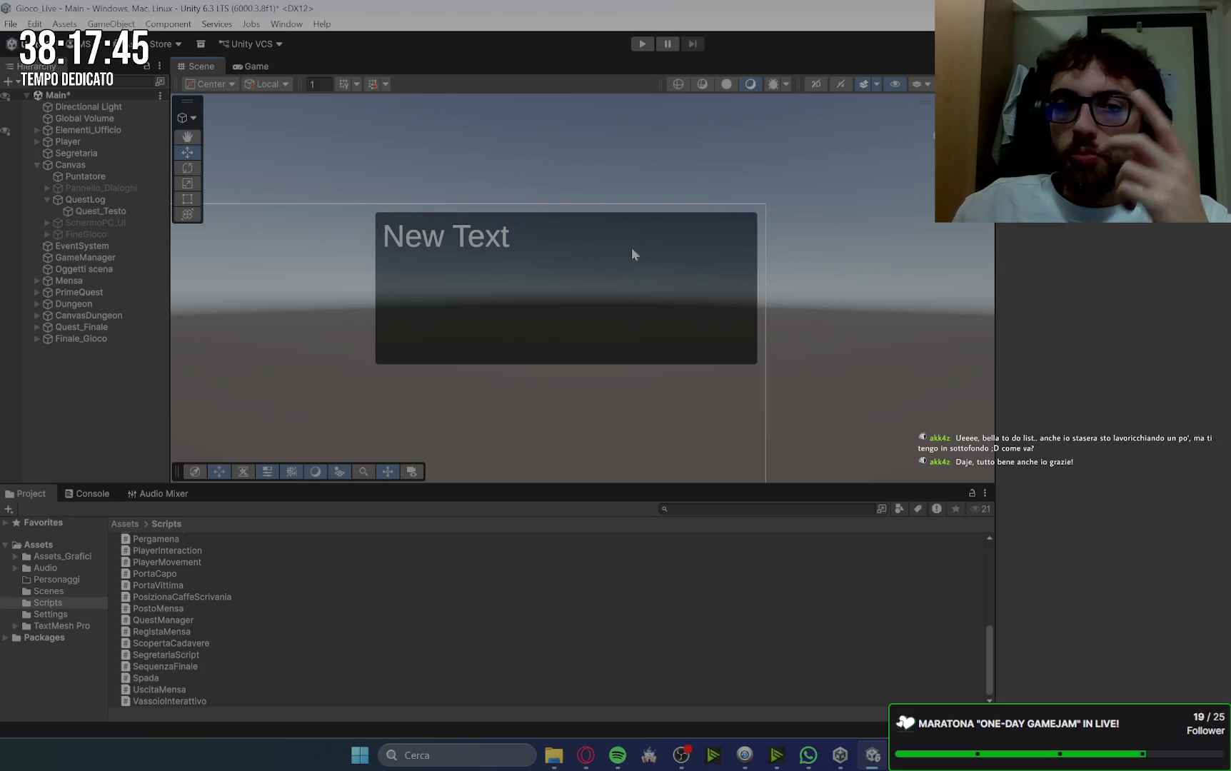
click(454, 246)
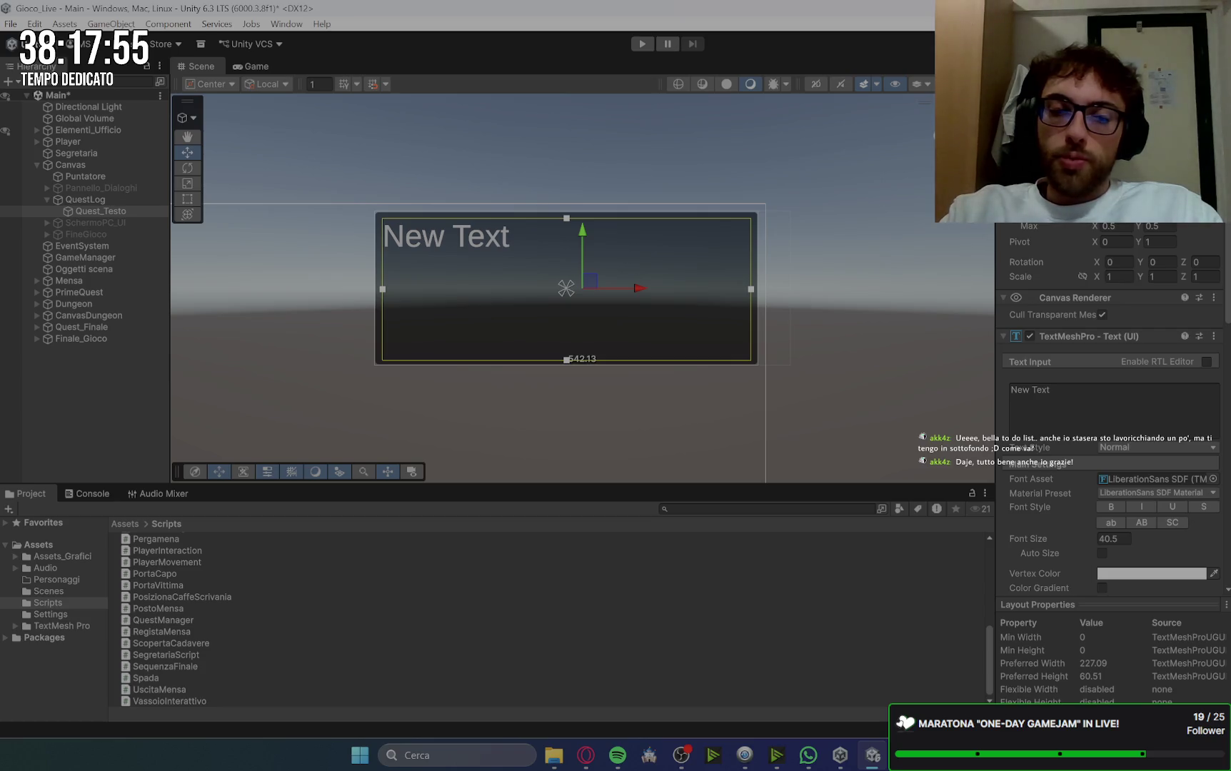
text(540)
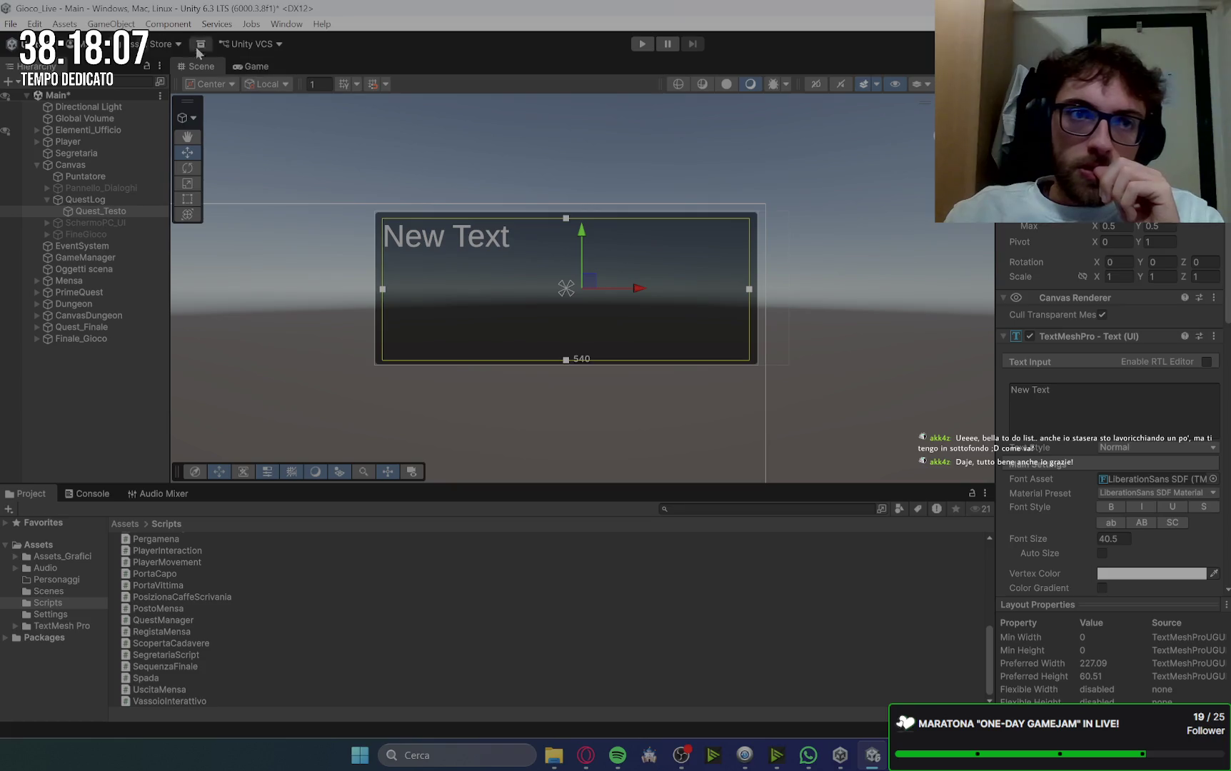
Step: Set Quest_Testo's font size to 35 and clear the 'New Text' placeholder
click(254, 65)
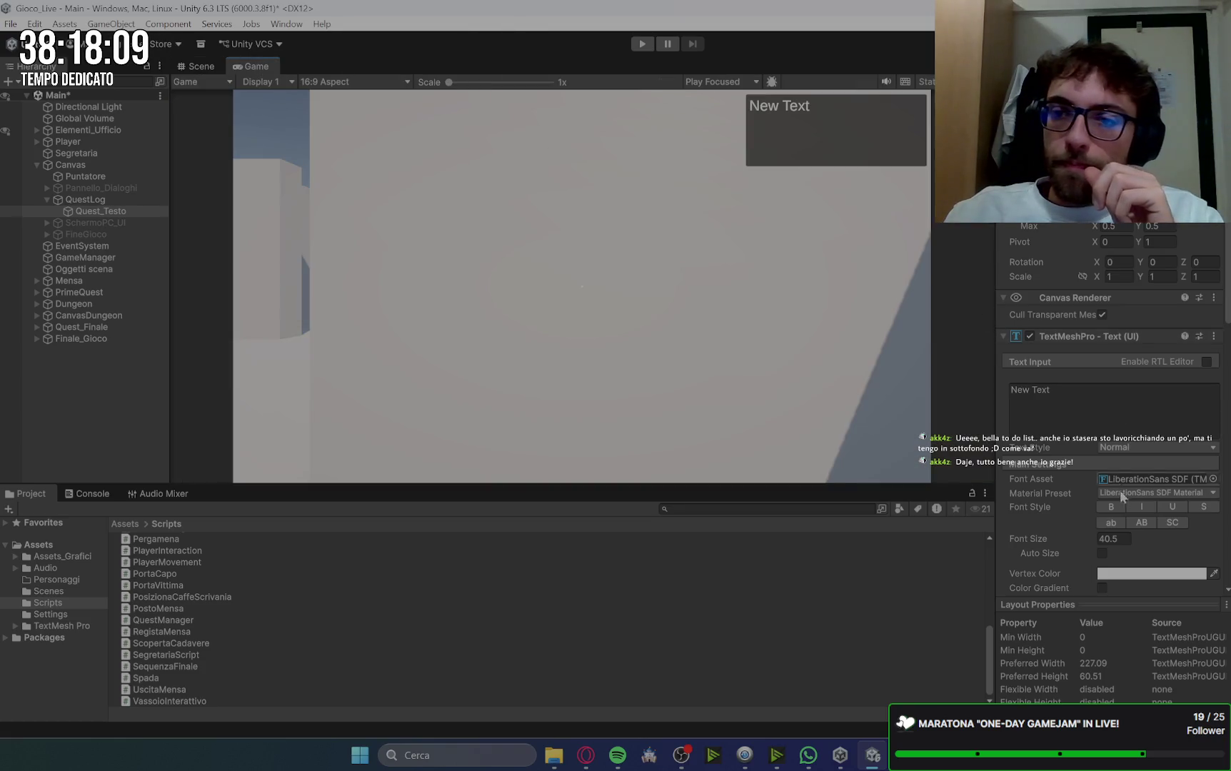
click(1117, 537)
text(35)
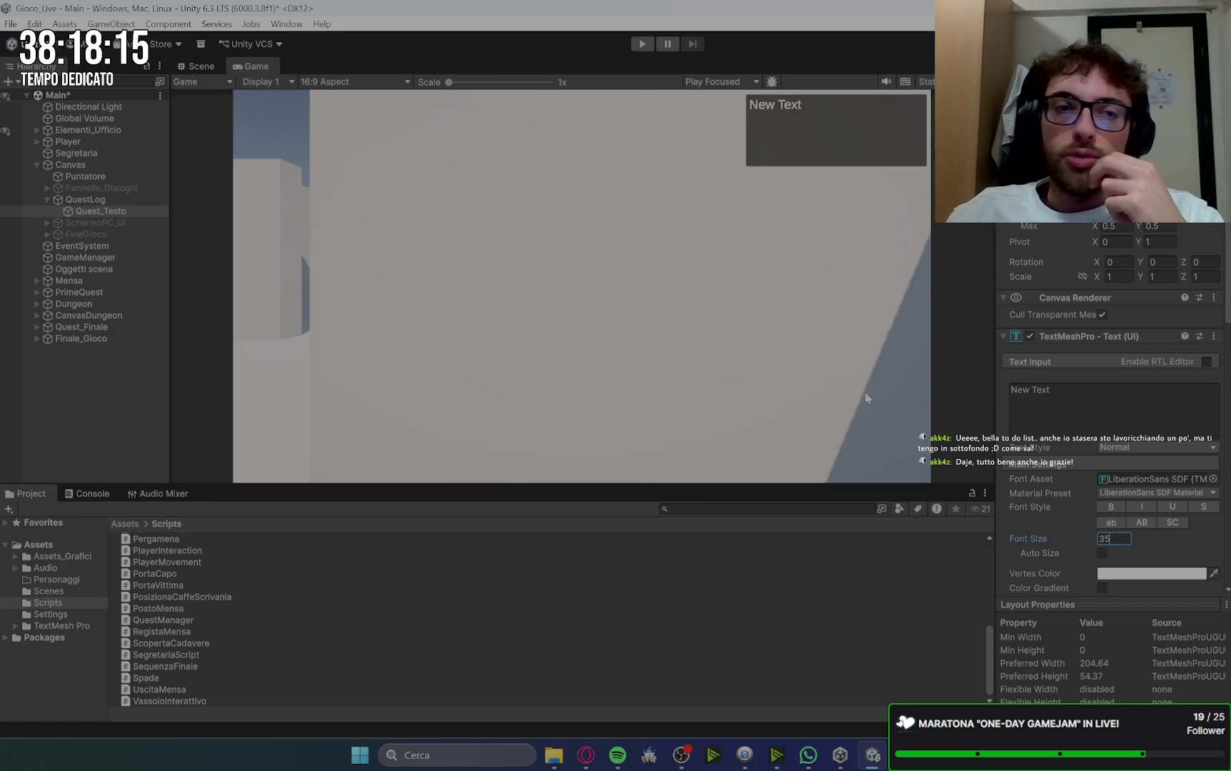
click(1138, 404)
key(BackSpace)
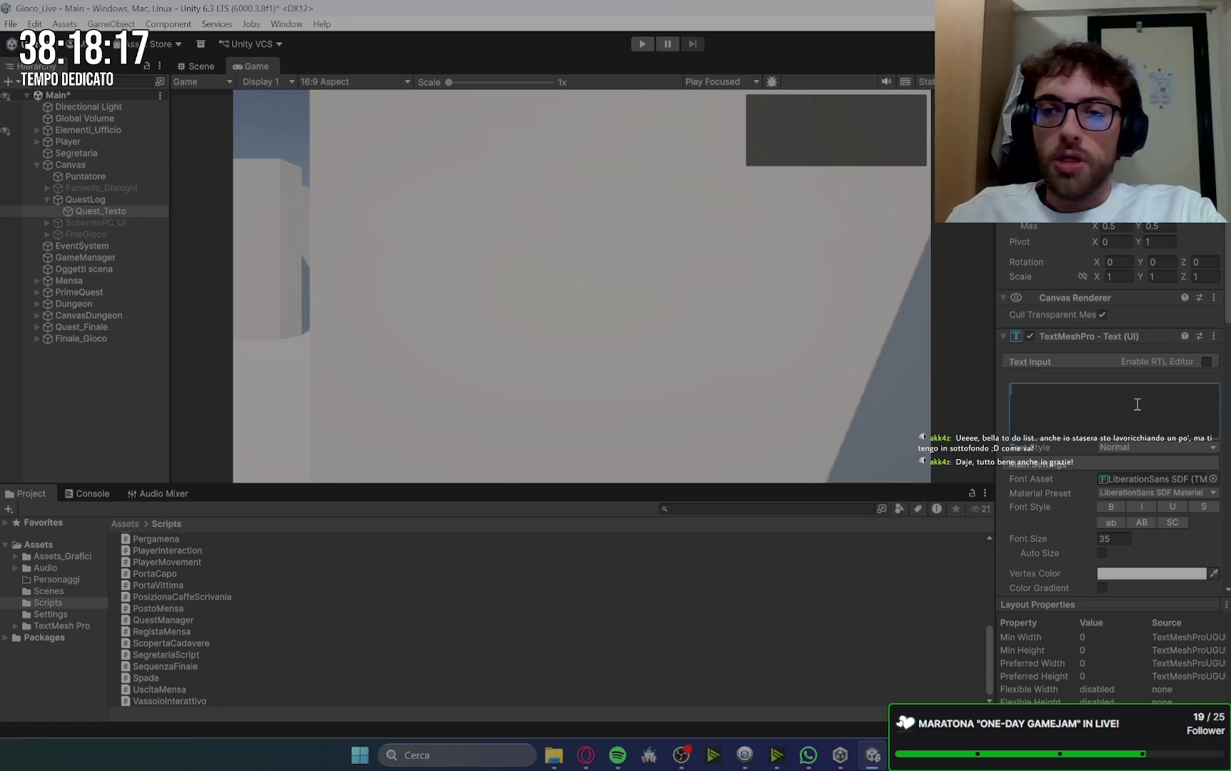
Step: Deactivate the QuestLog panel
click(127, 197)
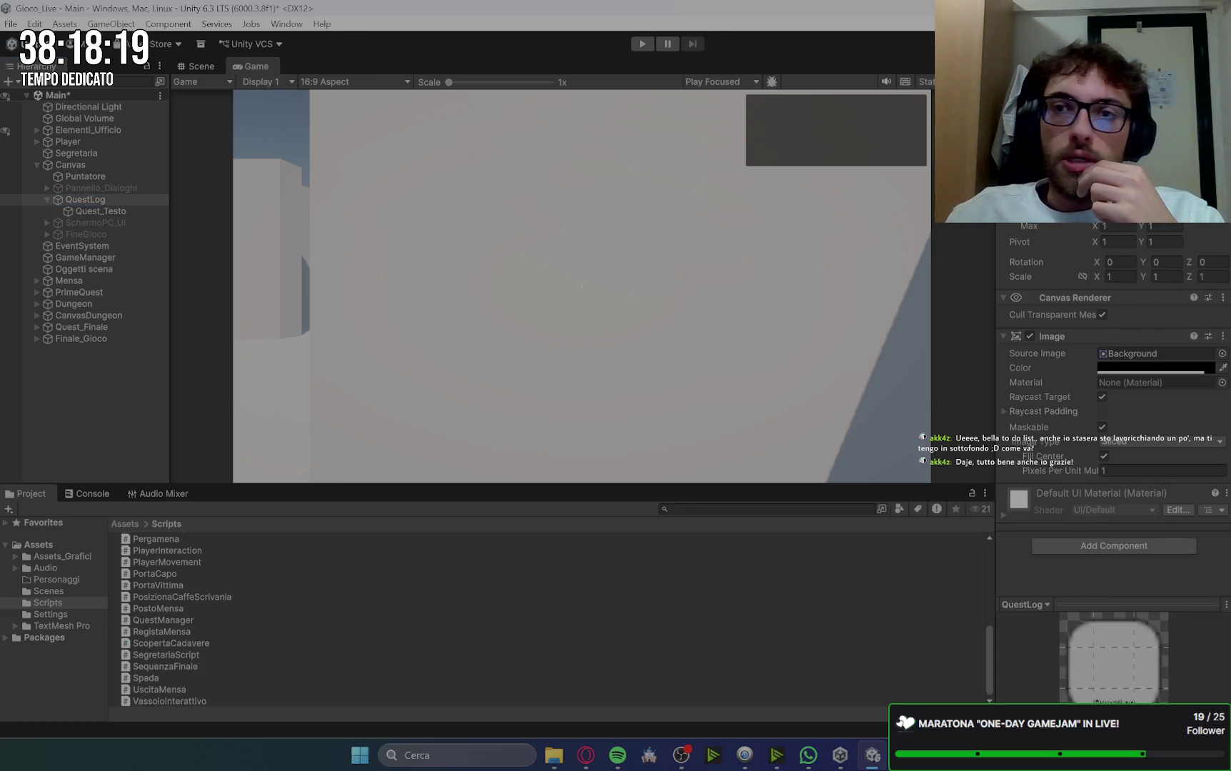
key(alt+shift+a)
click(47, 200)
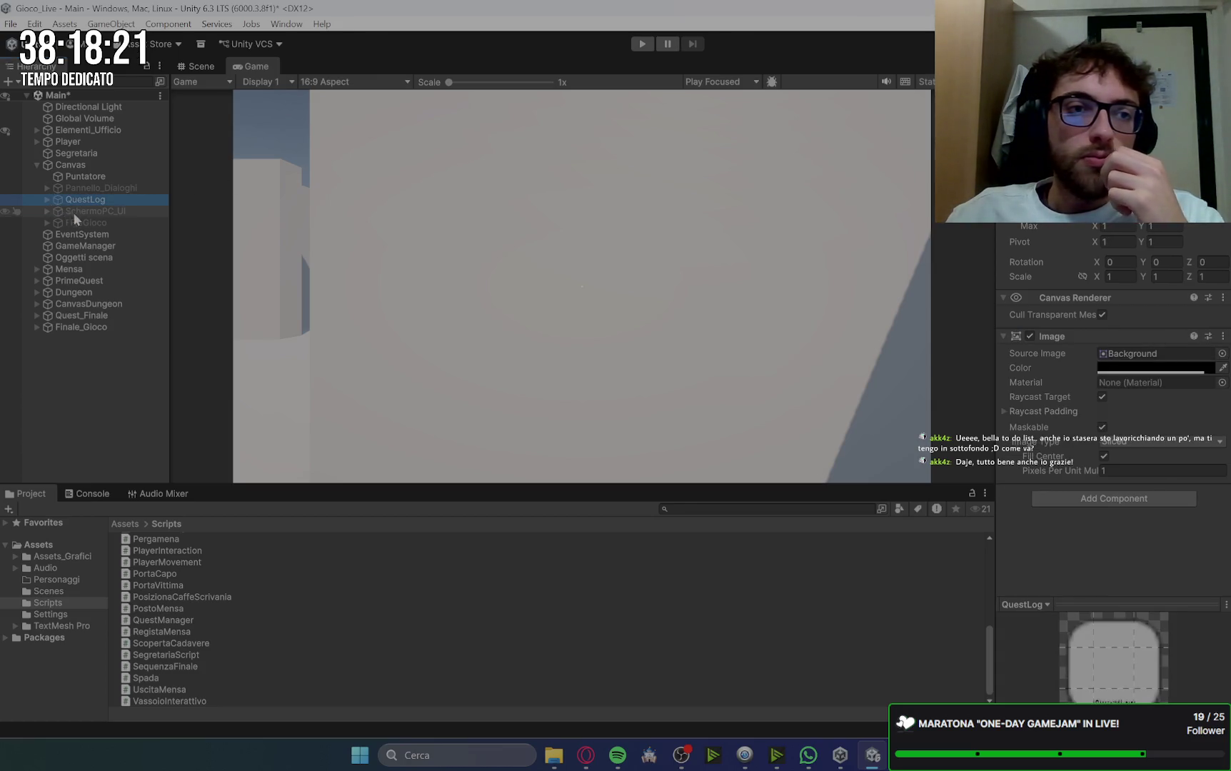
Step: Expand SchermoPC_UI and make the PC screen and its buttons visible
click(73, 212)
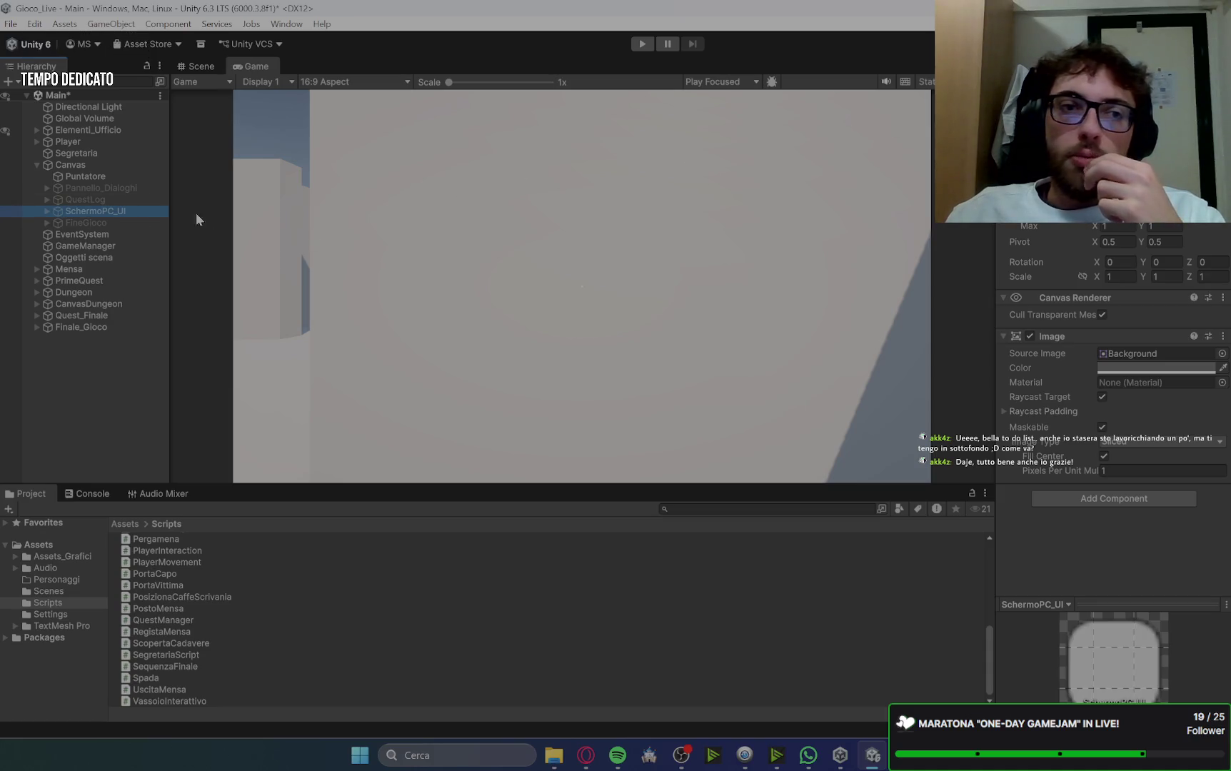
key(Right)
key(alt+shift+a)
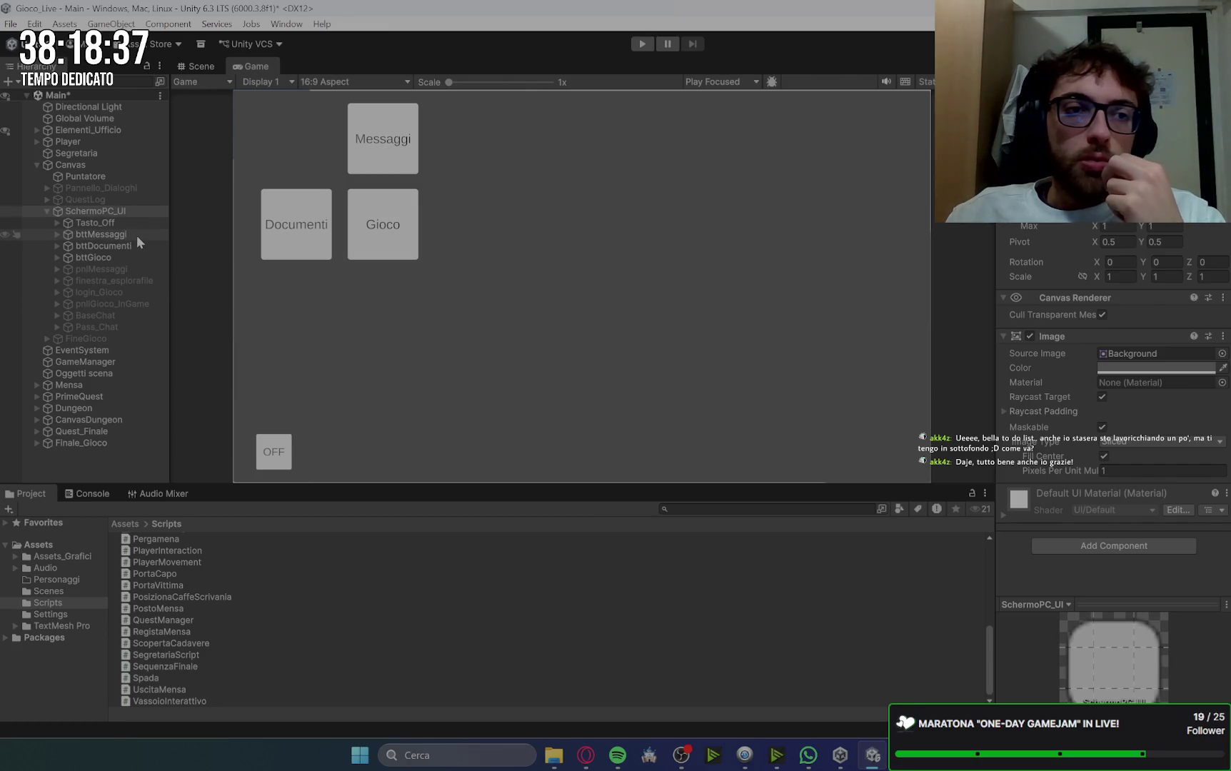
Step: Try placing the Documenti button right of and below Gioco
click(137, 234)
click(132, 246)
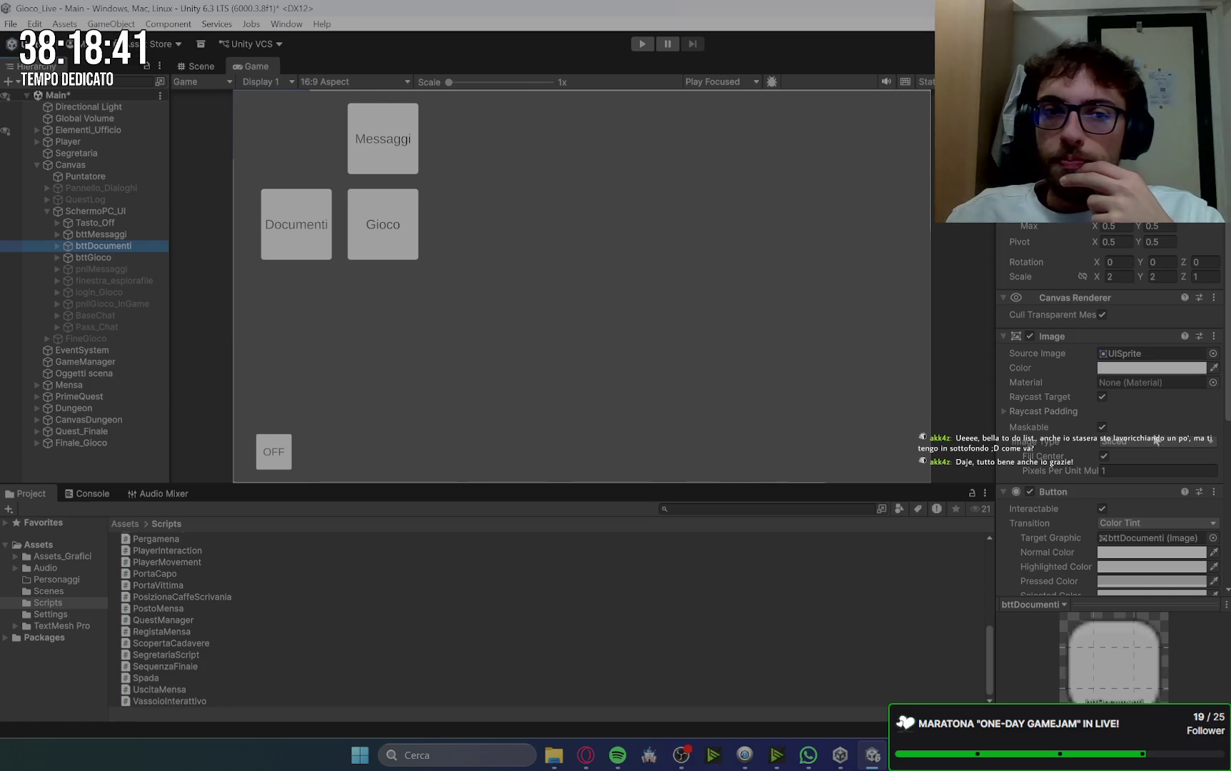
click(122, 235)
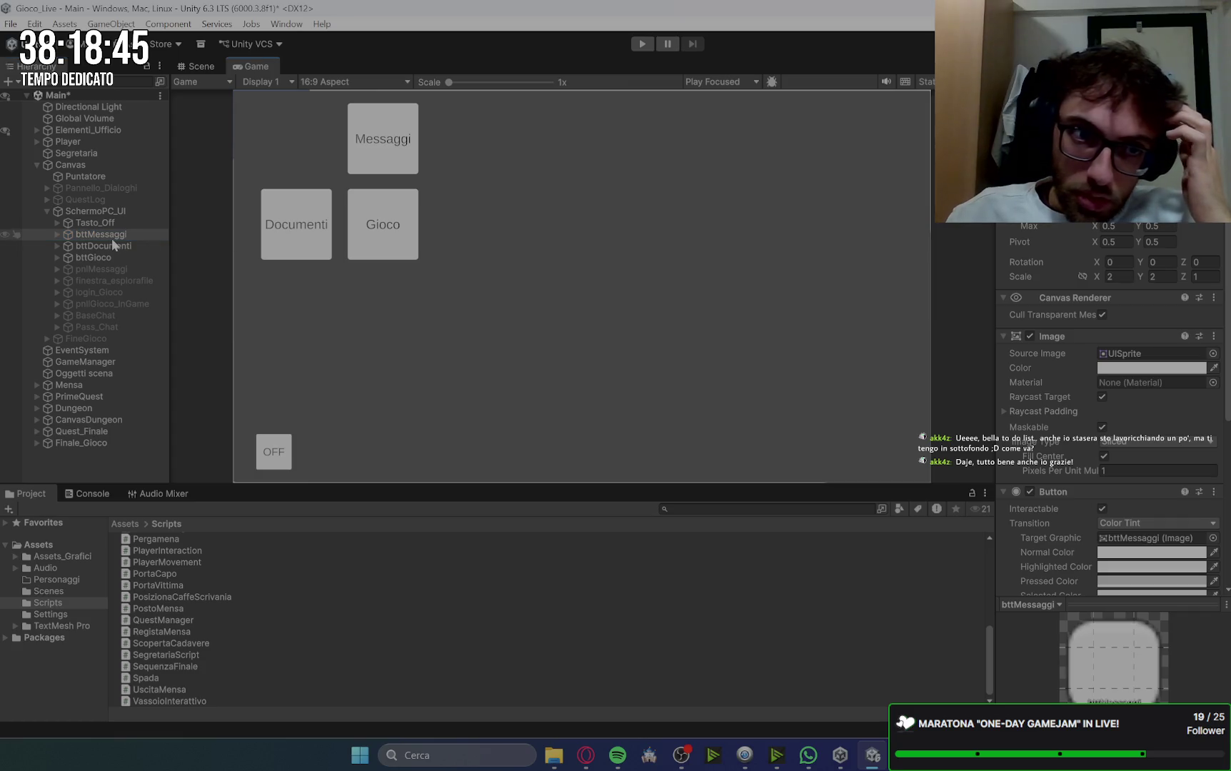
click(127, 248)
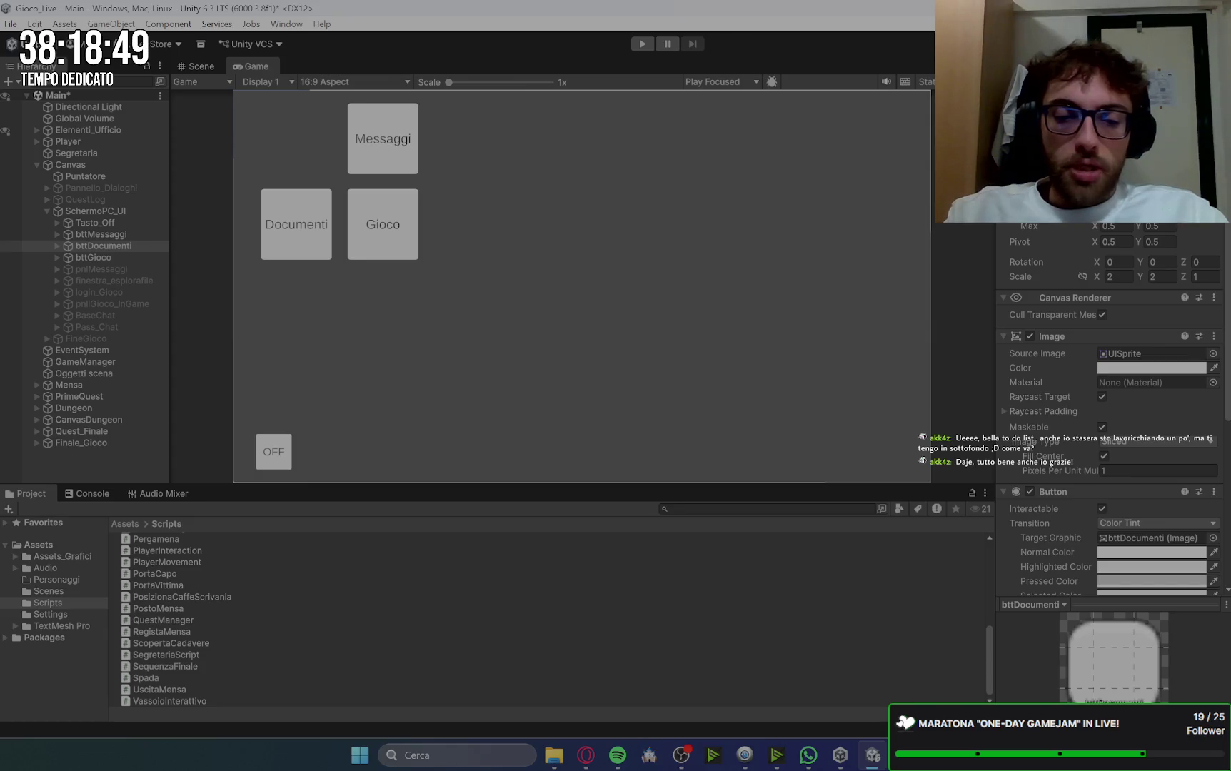
key(Return)
key(ctrl+z)
key(ctrl+z)
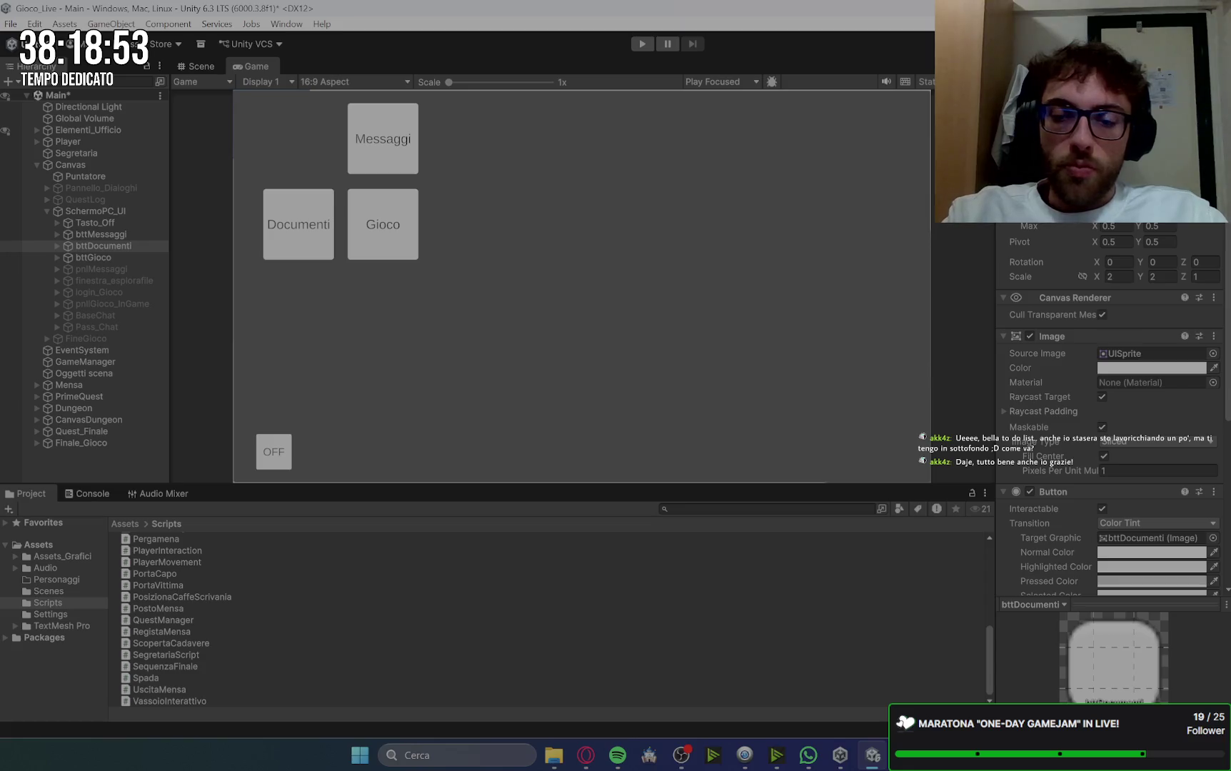
key(Return)
key(ctrl+z)
key(ctrl+y)
key(Return)
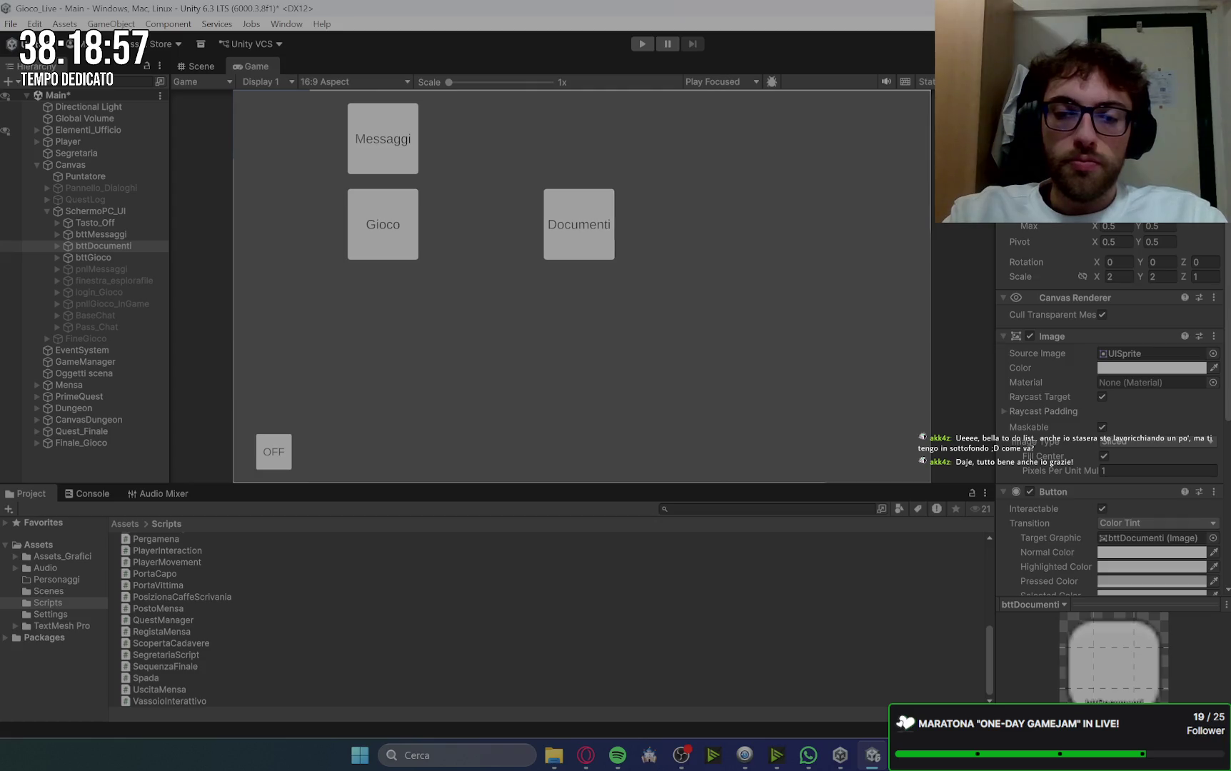
key(ctrl+z)
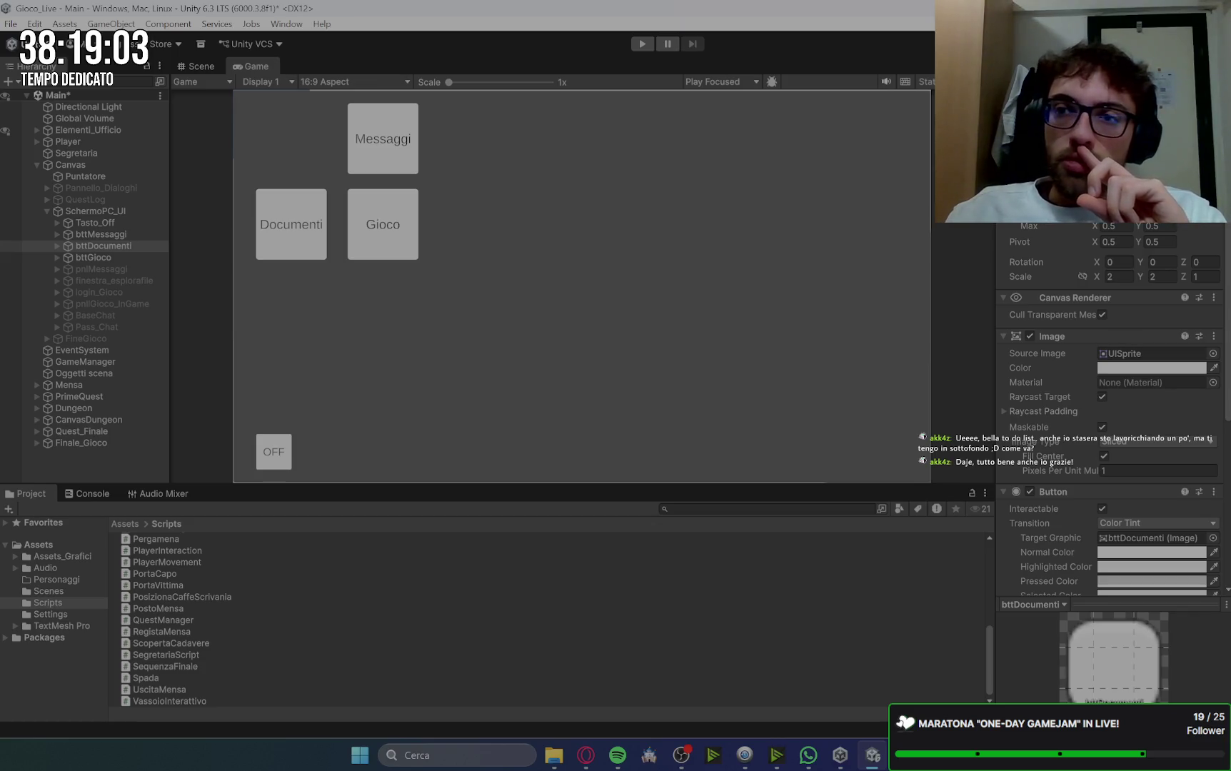
key(ctrl+z)
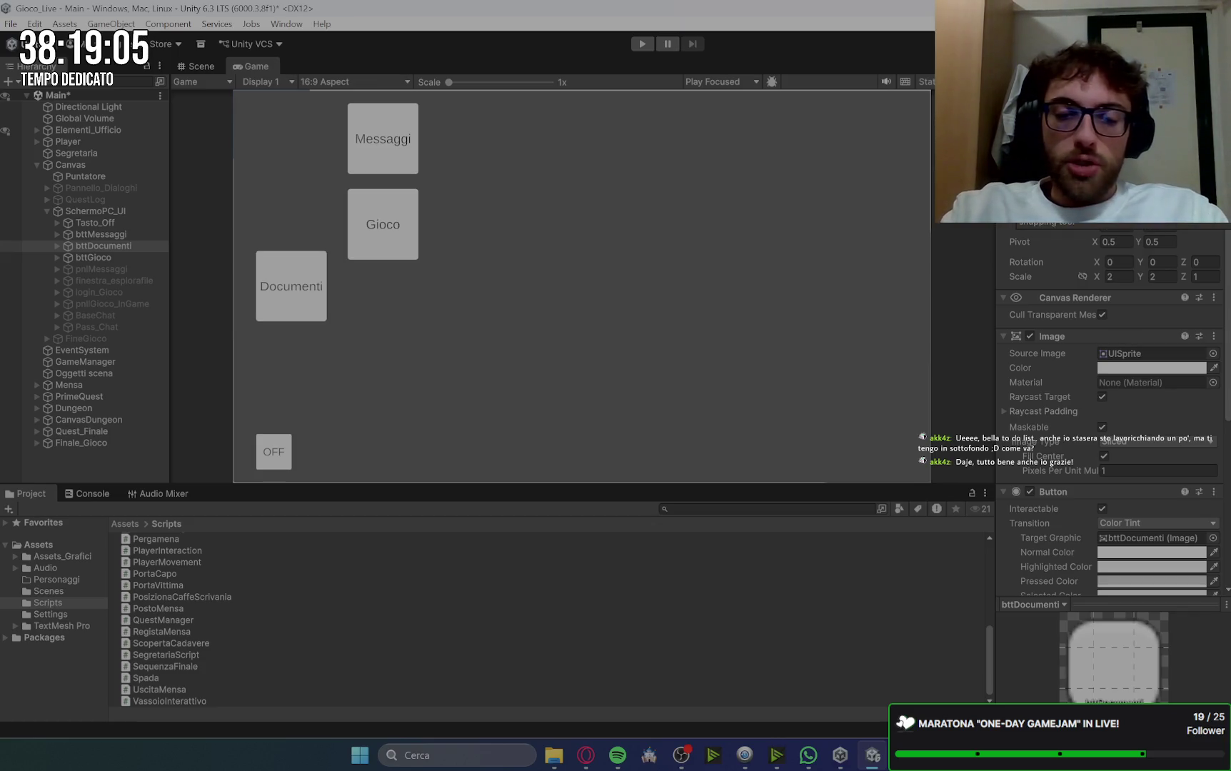
key(ctrl+y)
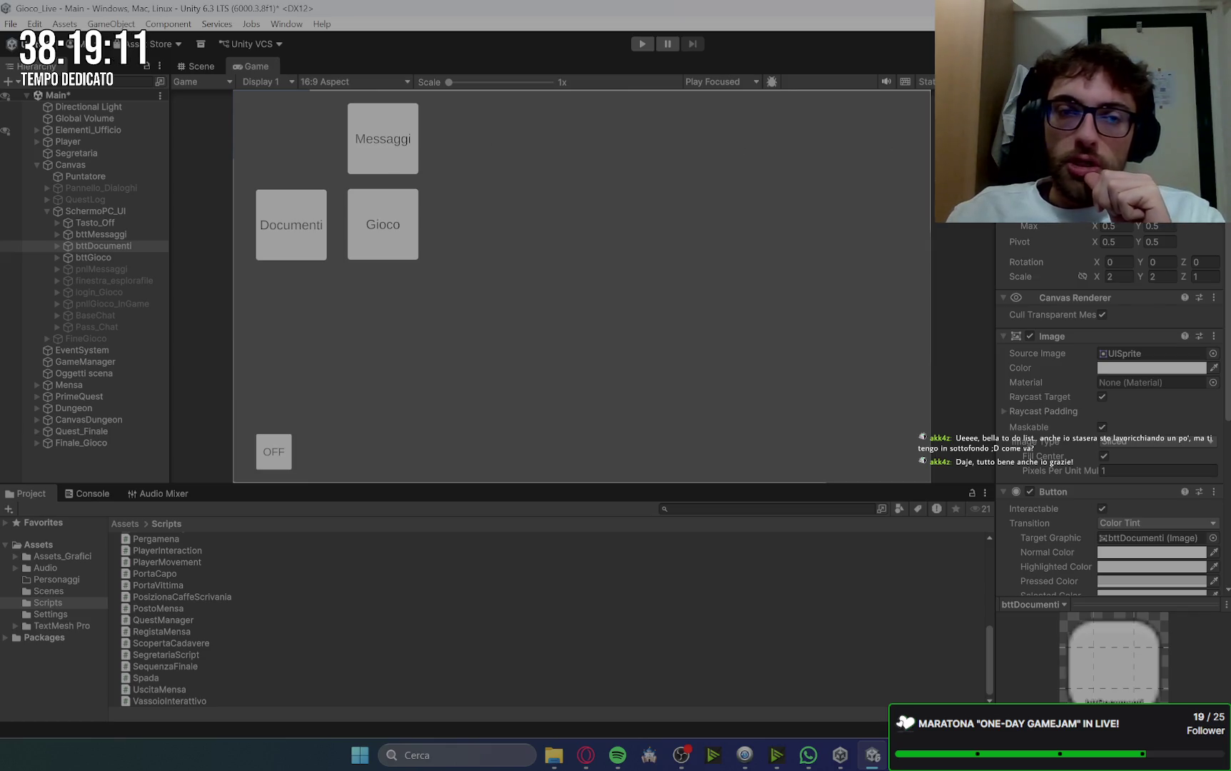
Step: Set the Messaggi button's position to -800 and nudge it slightly down
click(135, 232)
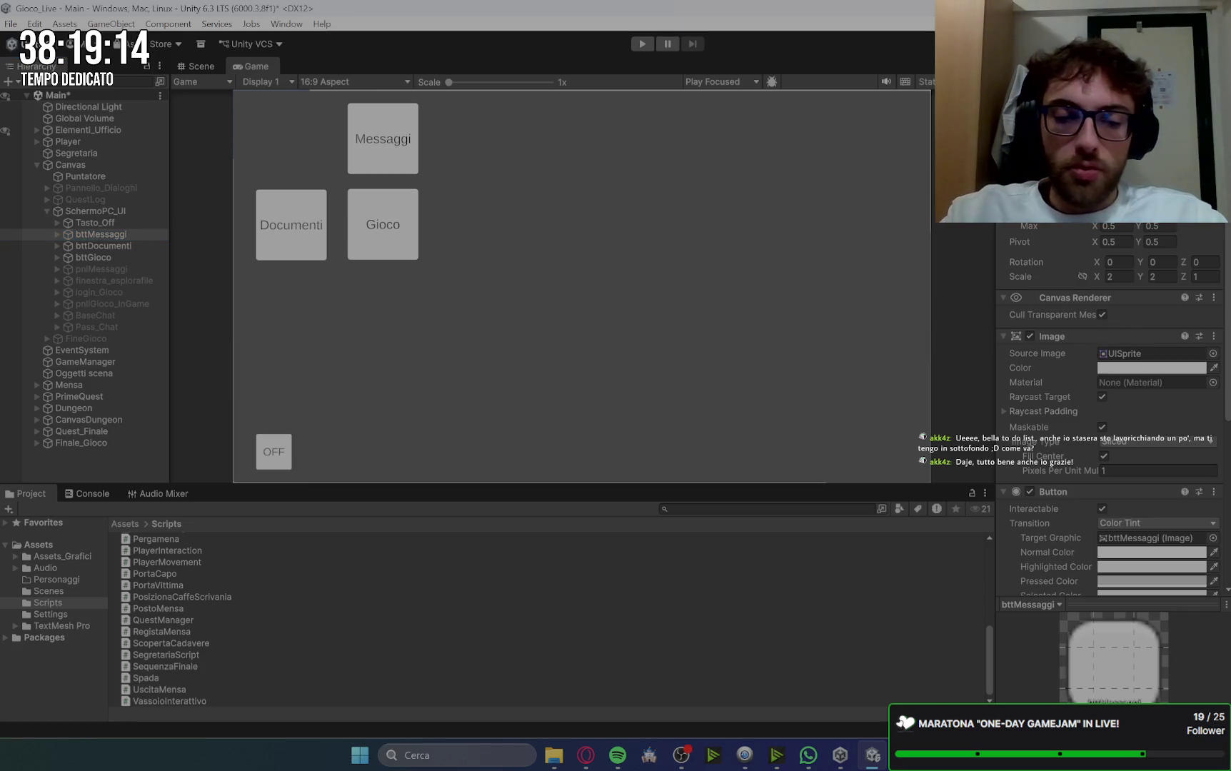
text(-800)
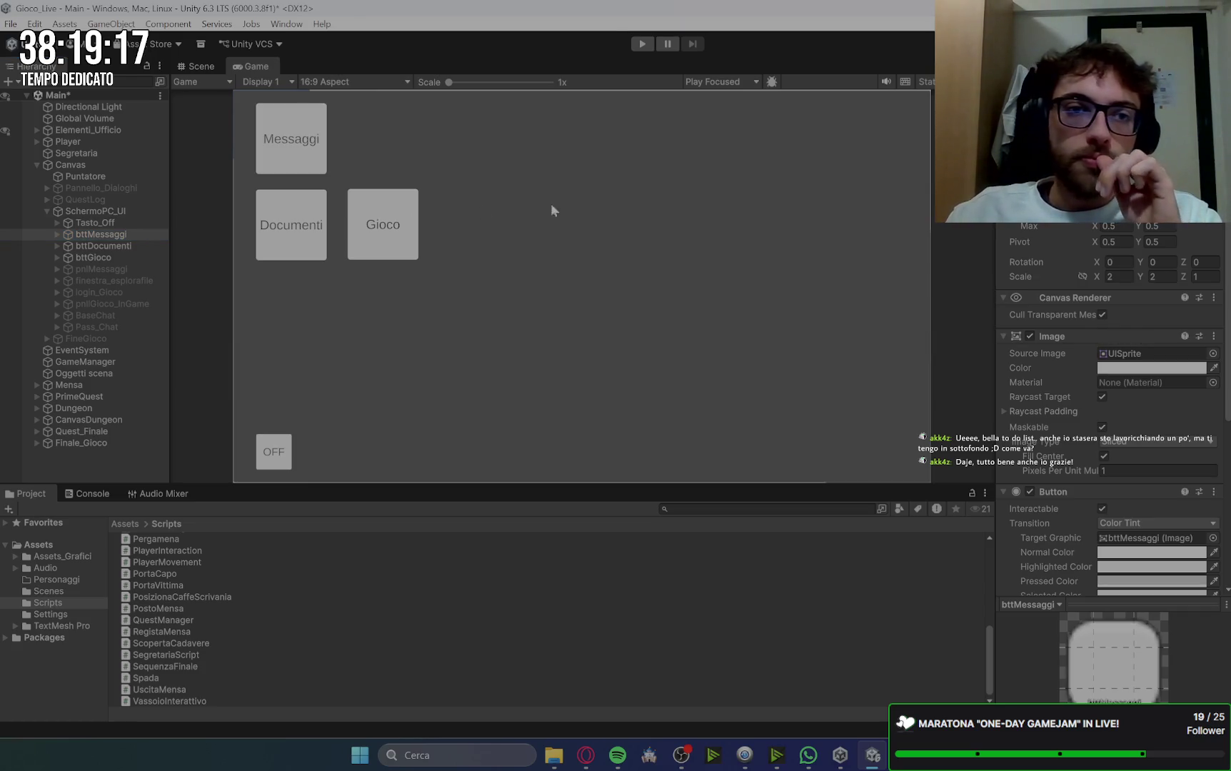
click(125, 258)
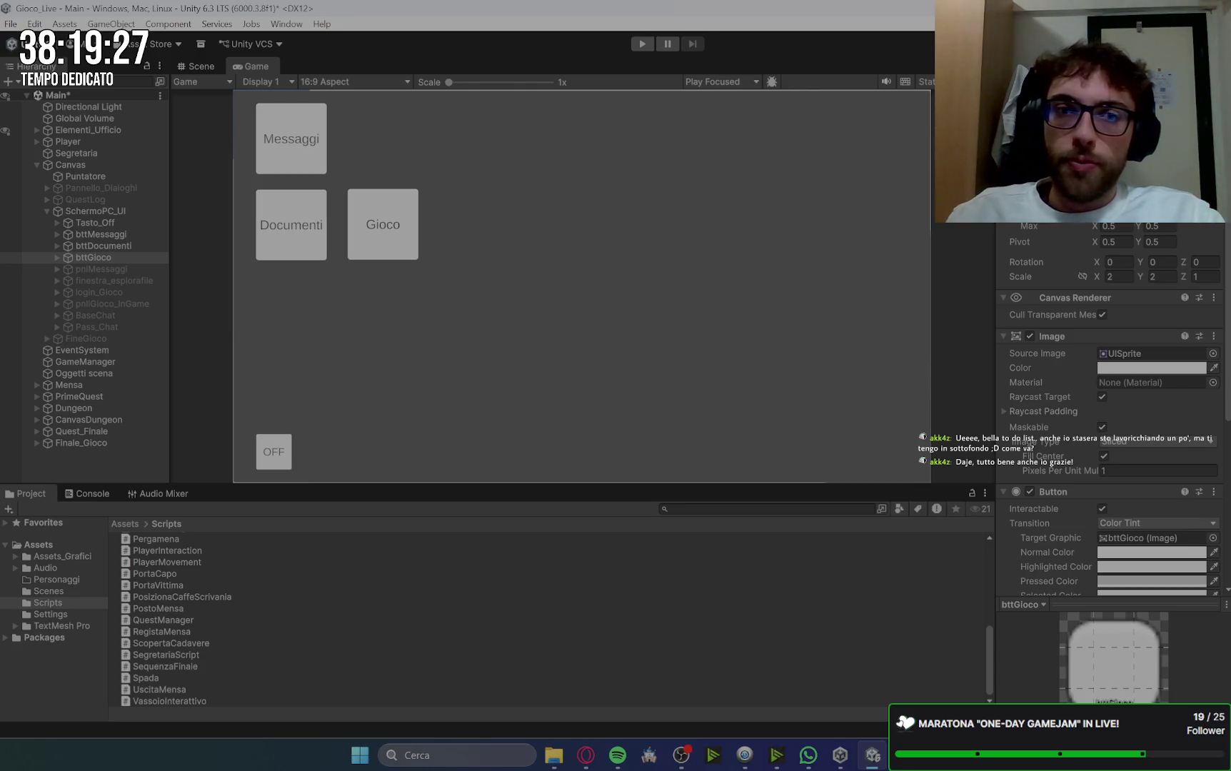
click(111, 235)
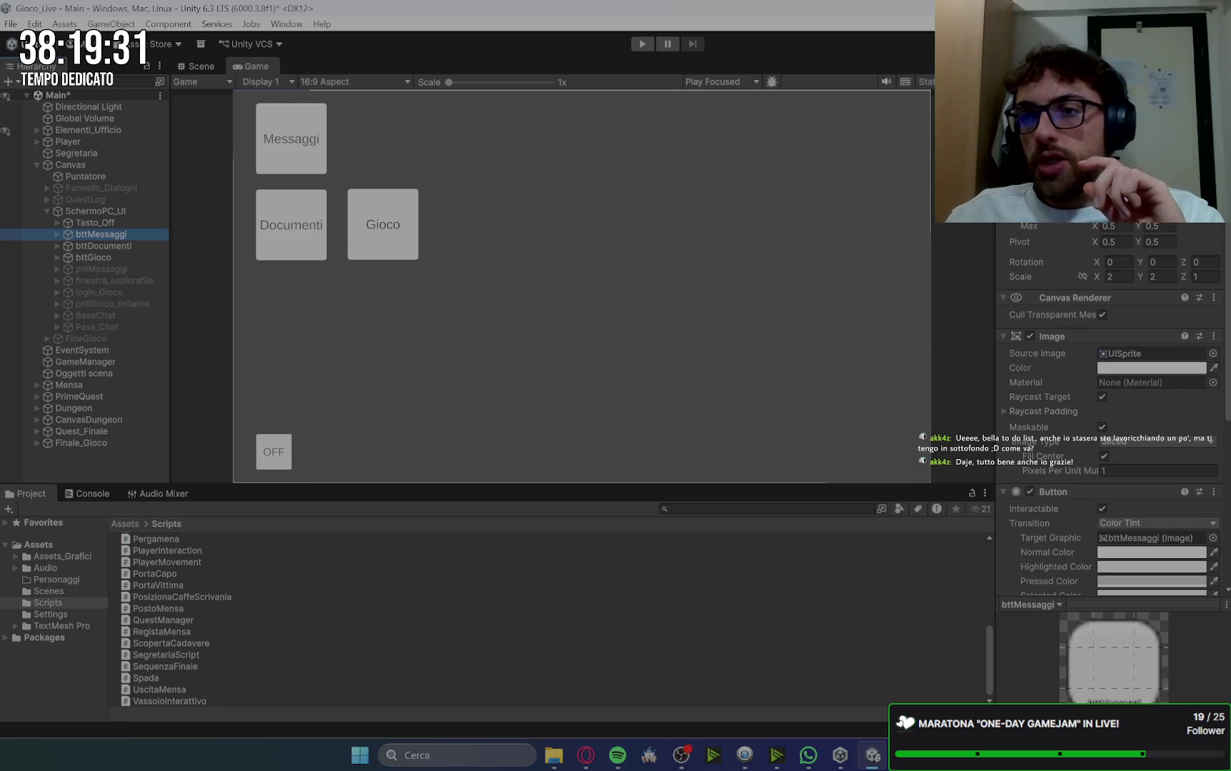
key(Return)
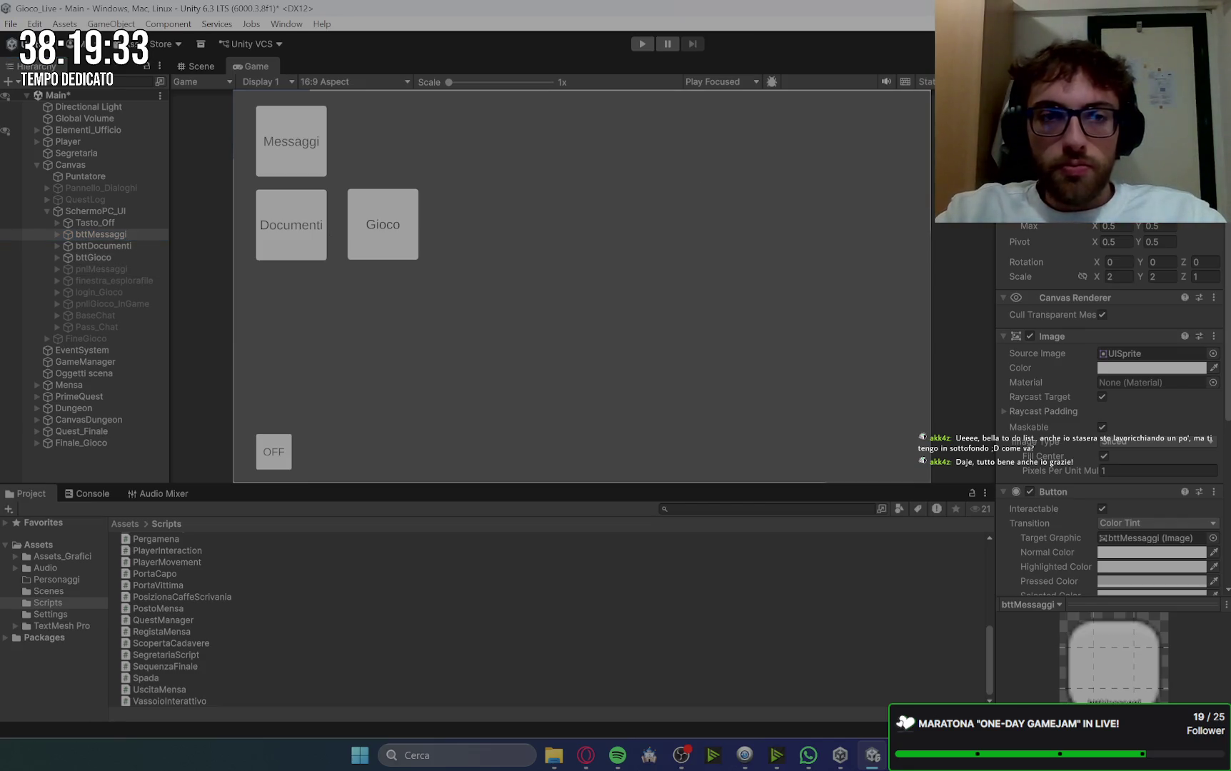
click(121, 258)
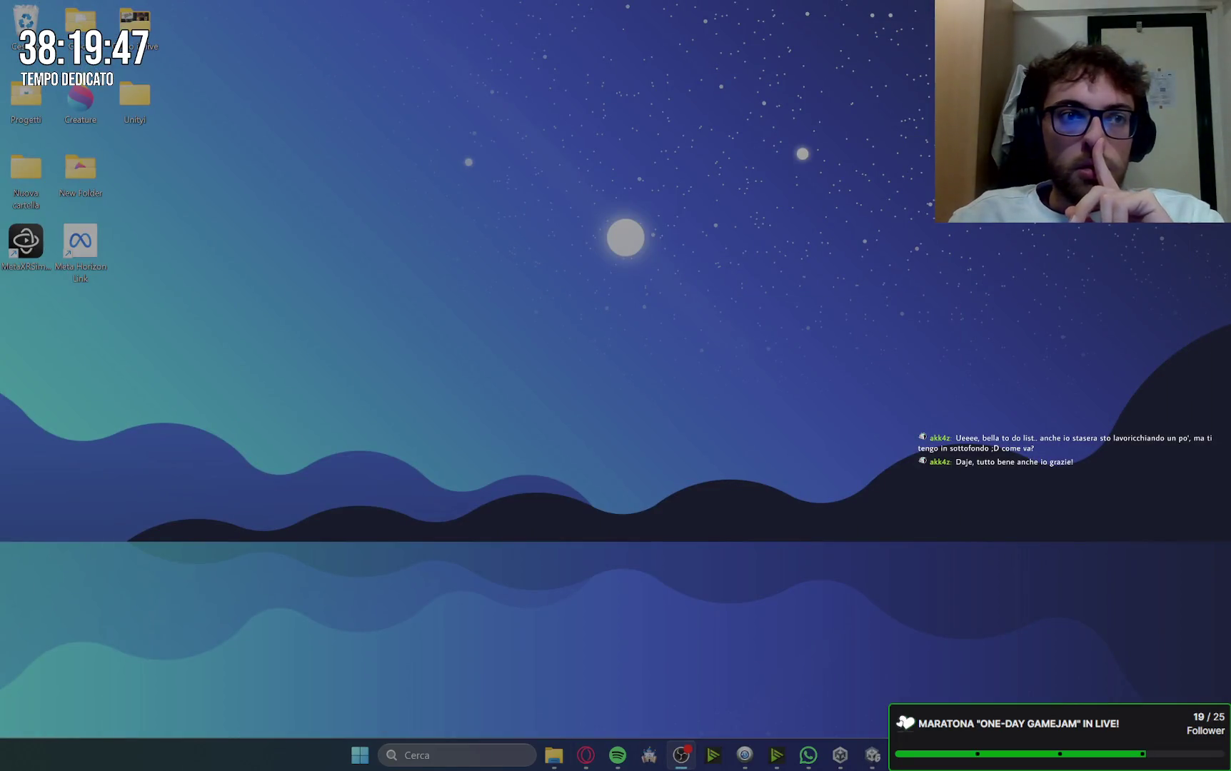
Step: Shift the Gioco icon until it sits right beside Messaggi
mouse_move(239, 33)
mouse_down()
mouse_move(14, 154)
mouse_move(11, 215)
mouse_up()
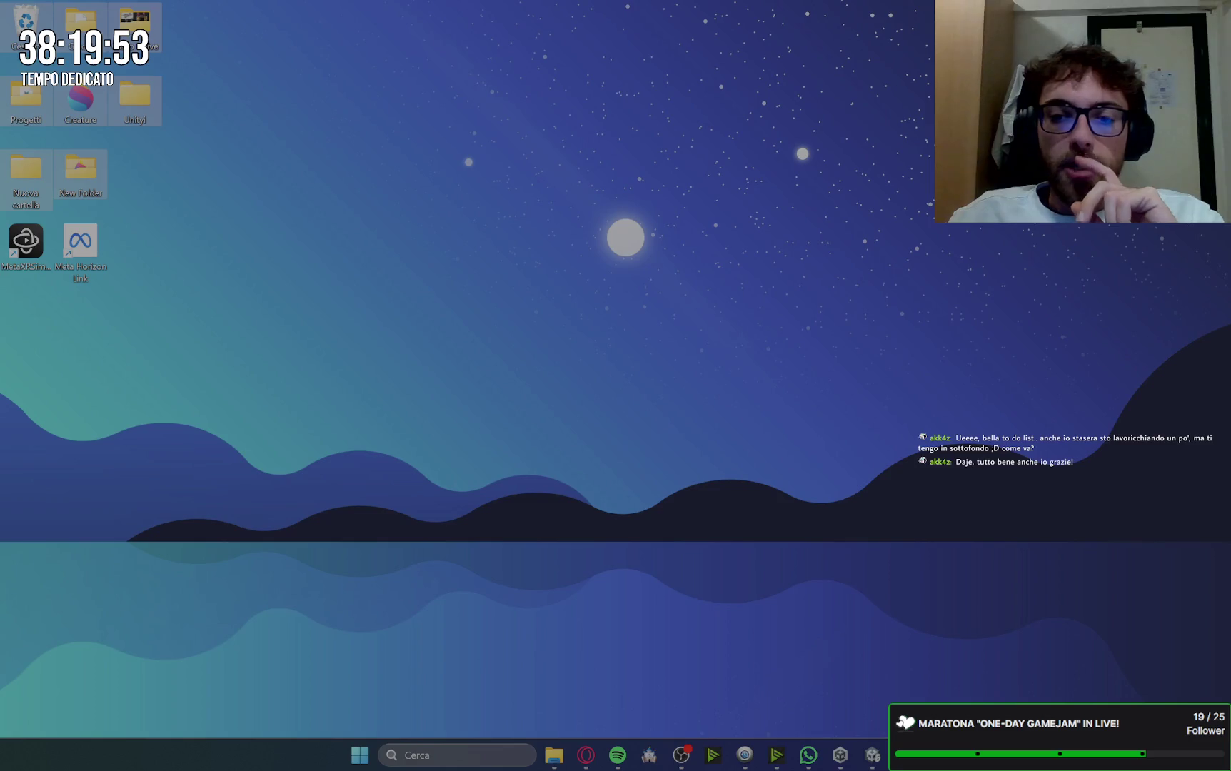
click(870, 755)
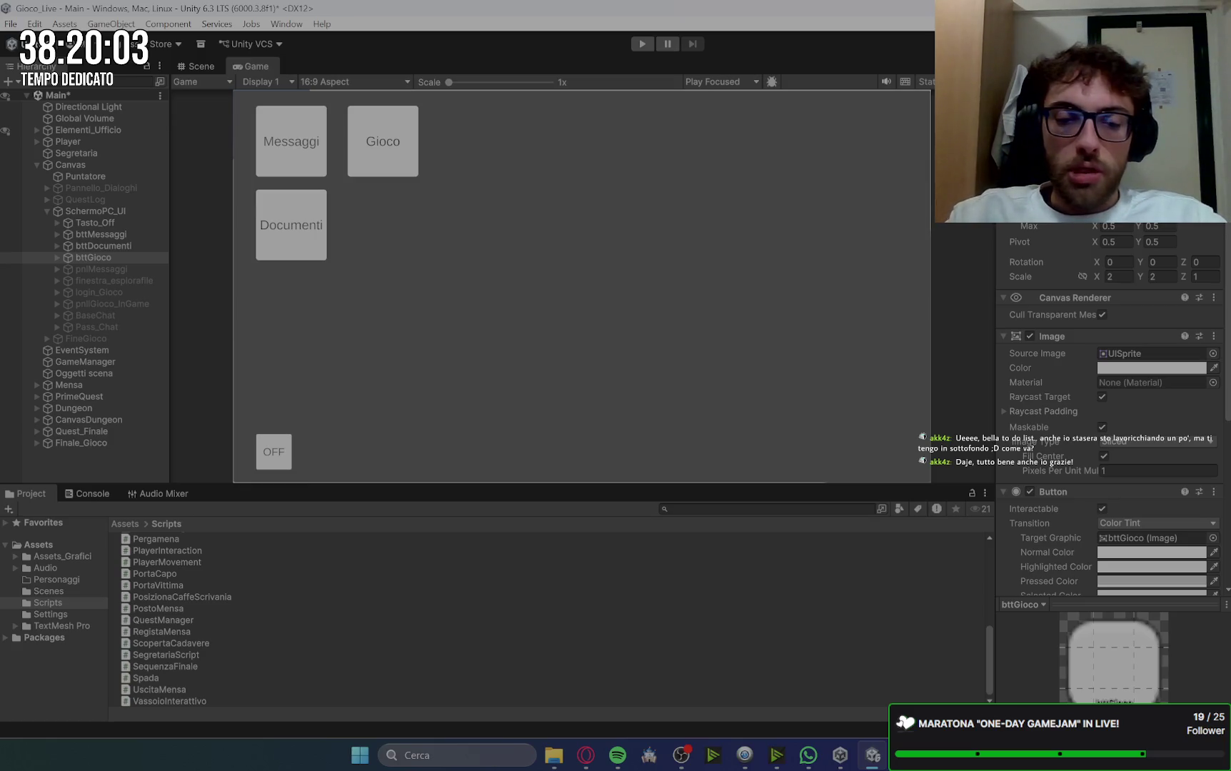
key(Return)
key(Return)
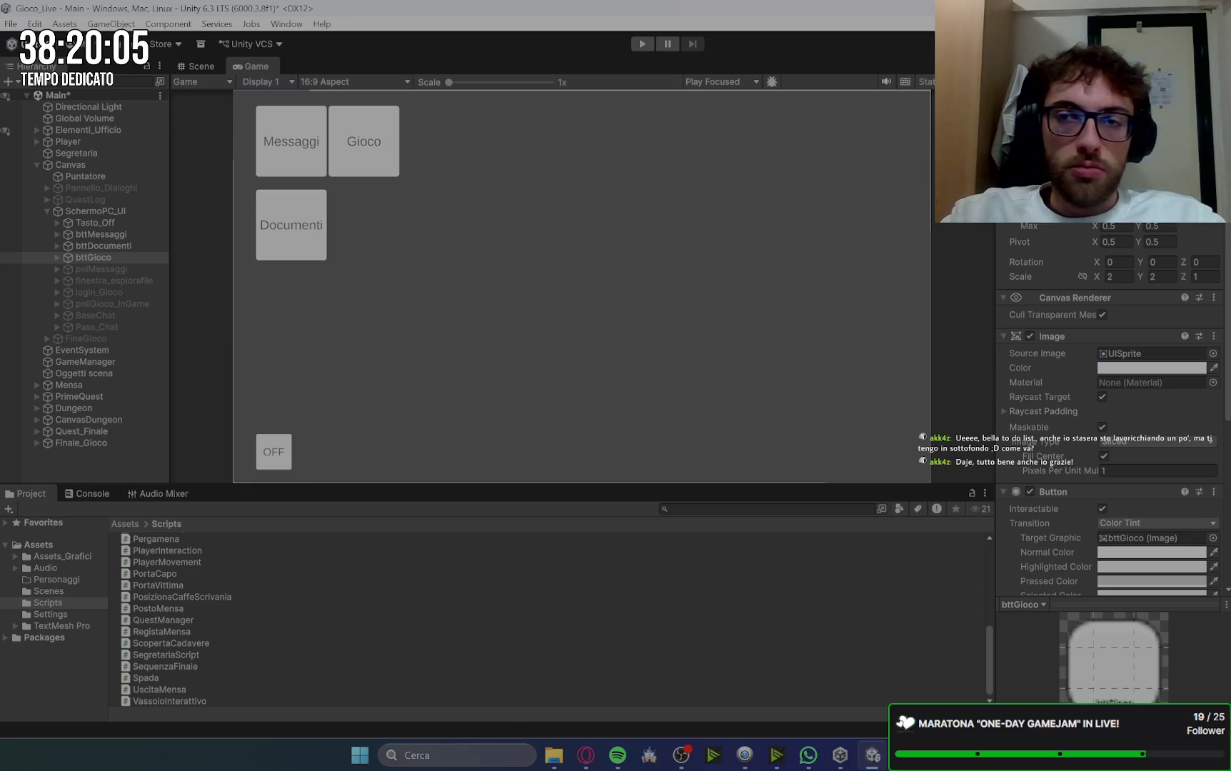
key(ctrl+z)
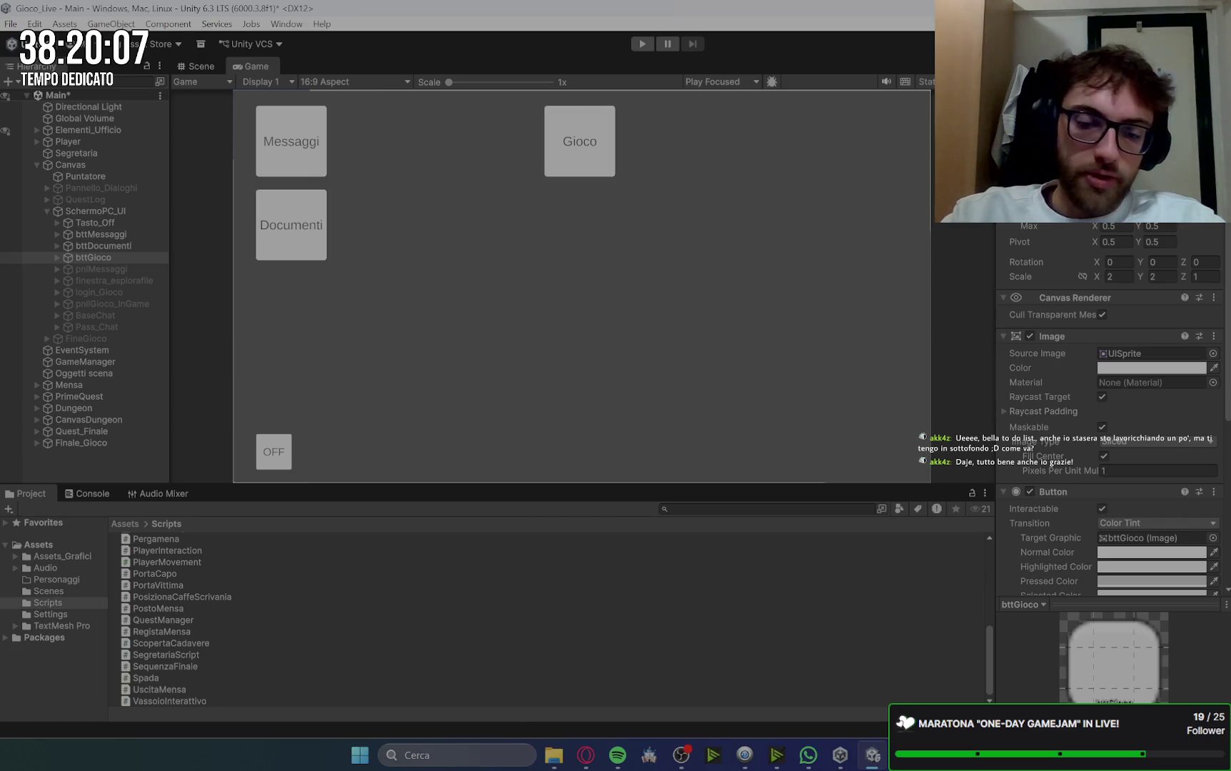
key(Return)
key(ctrl+z)
key(ctrl+y)
key(ctrl+z)
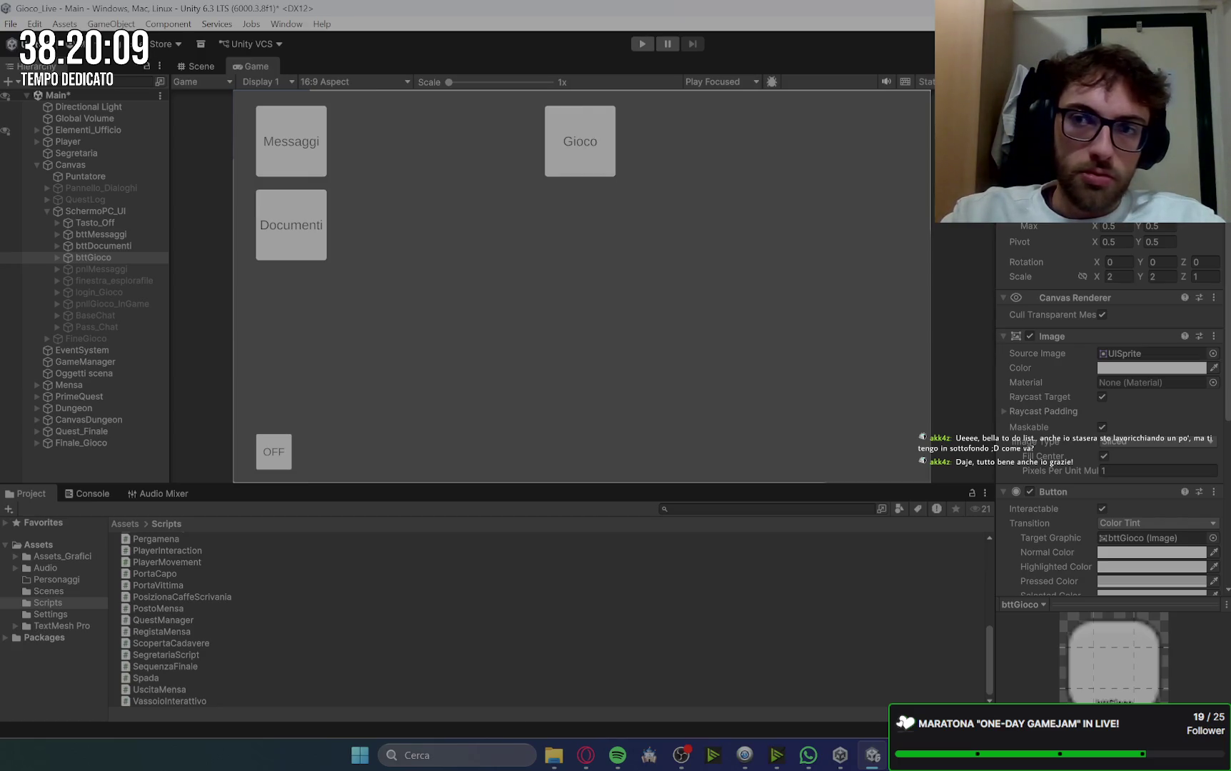
key(ctrl+z)
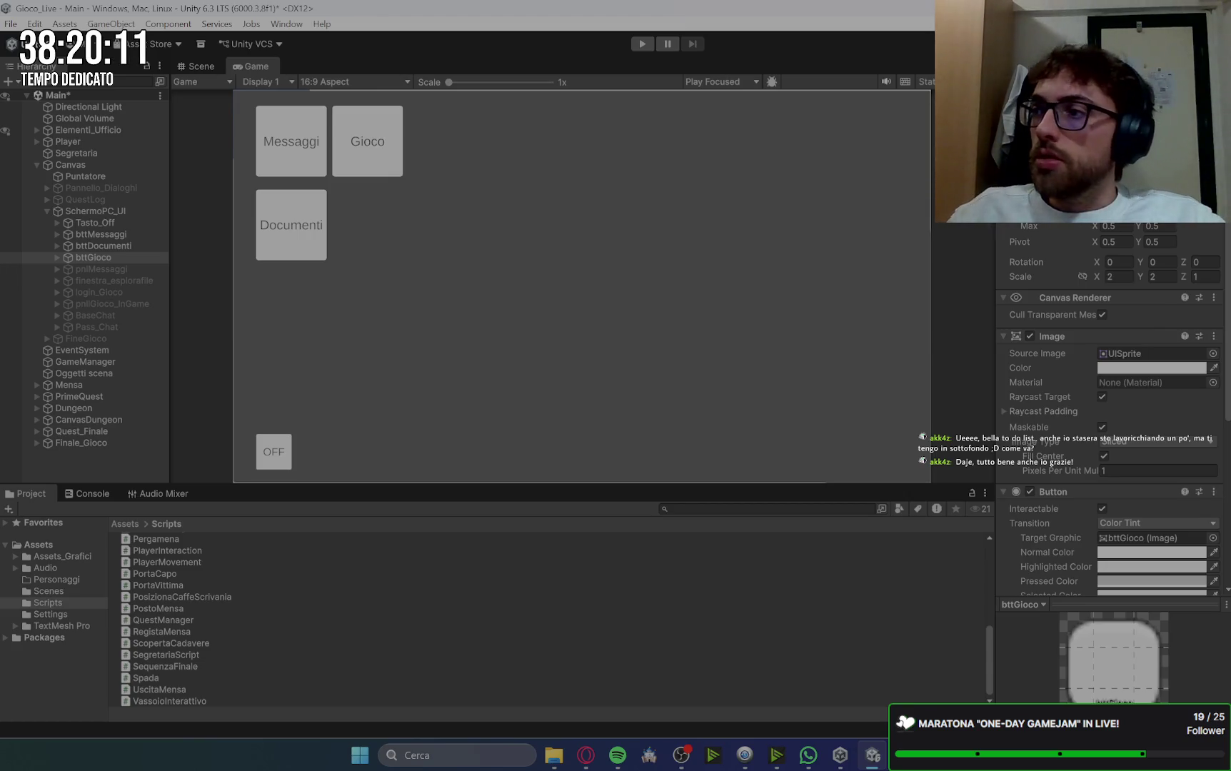
Step: Try Pos X -800 on Tasto_Off, then undo the OFF button's move
click(135, 244)
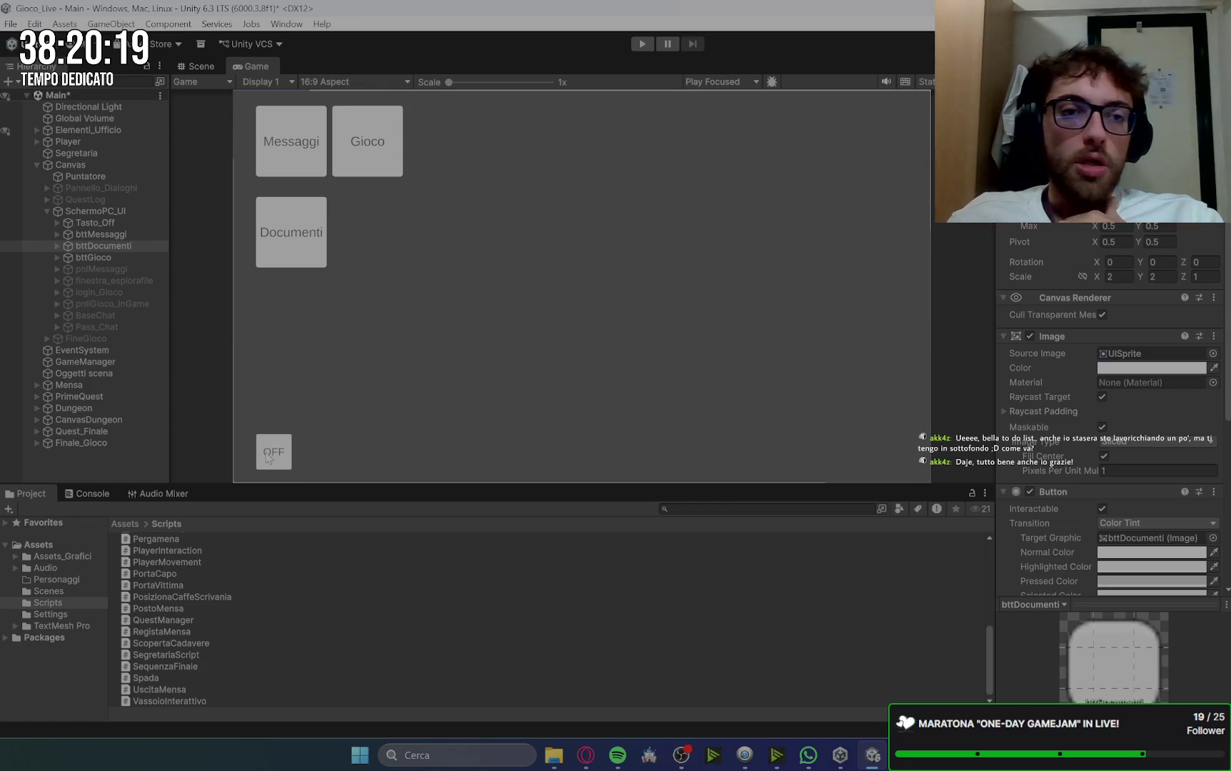
click(119, 223)
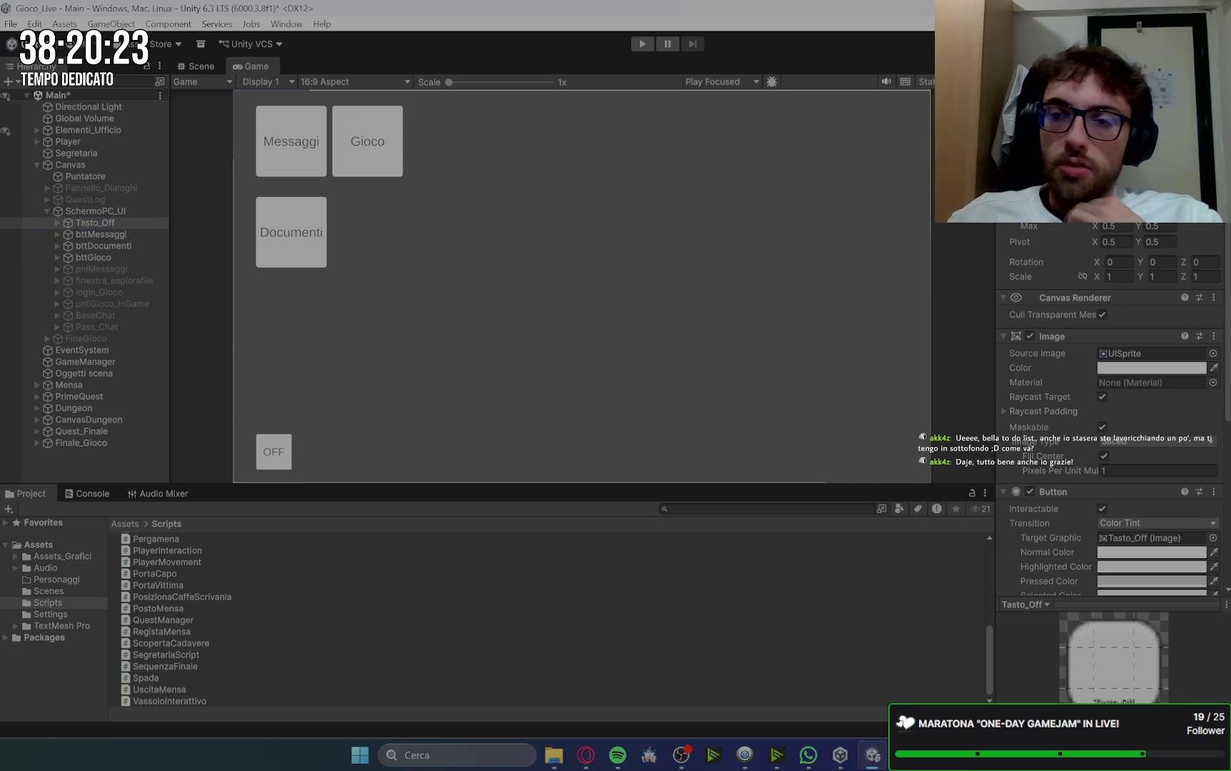
text(-800)
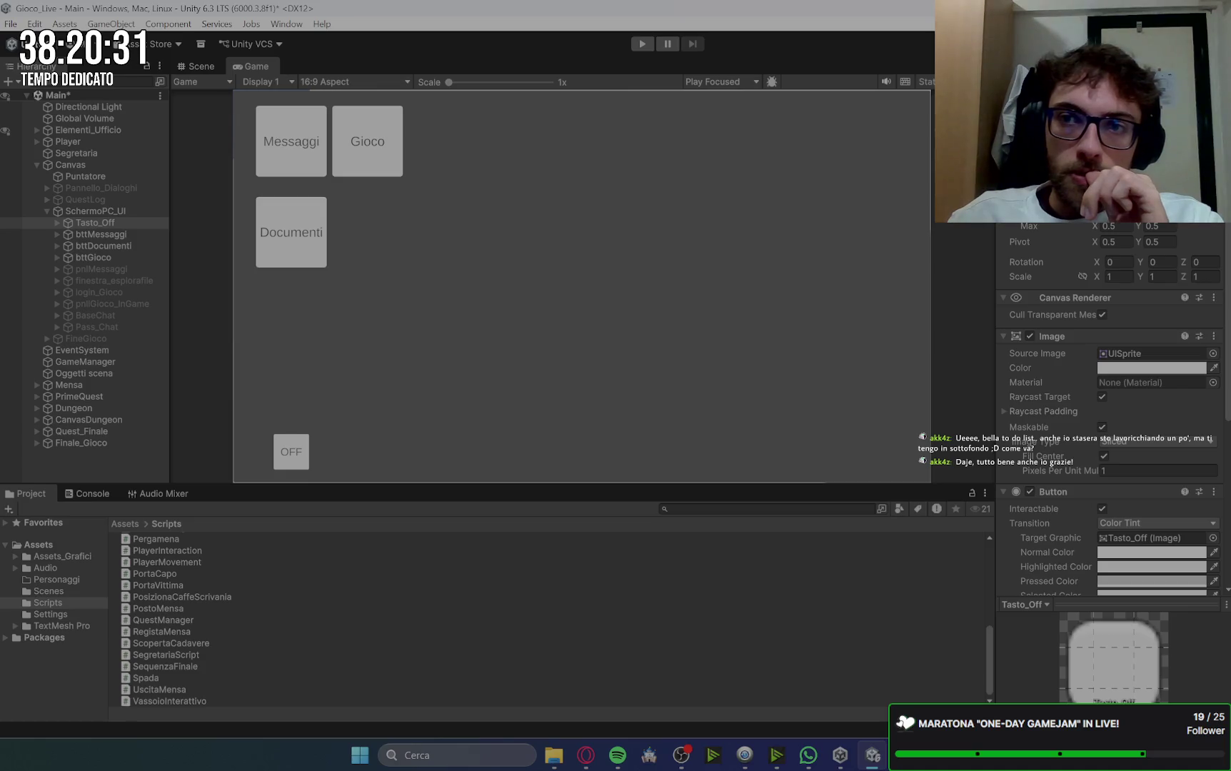
click(132, 246)
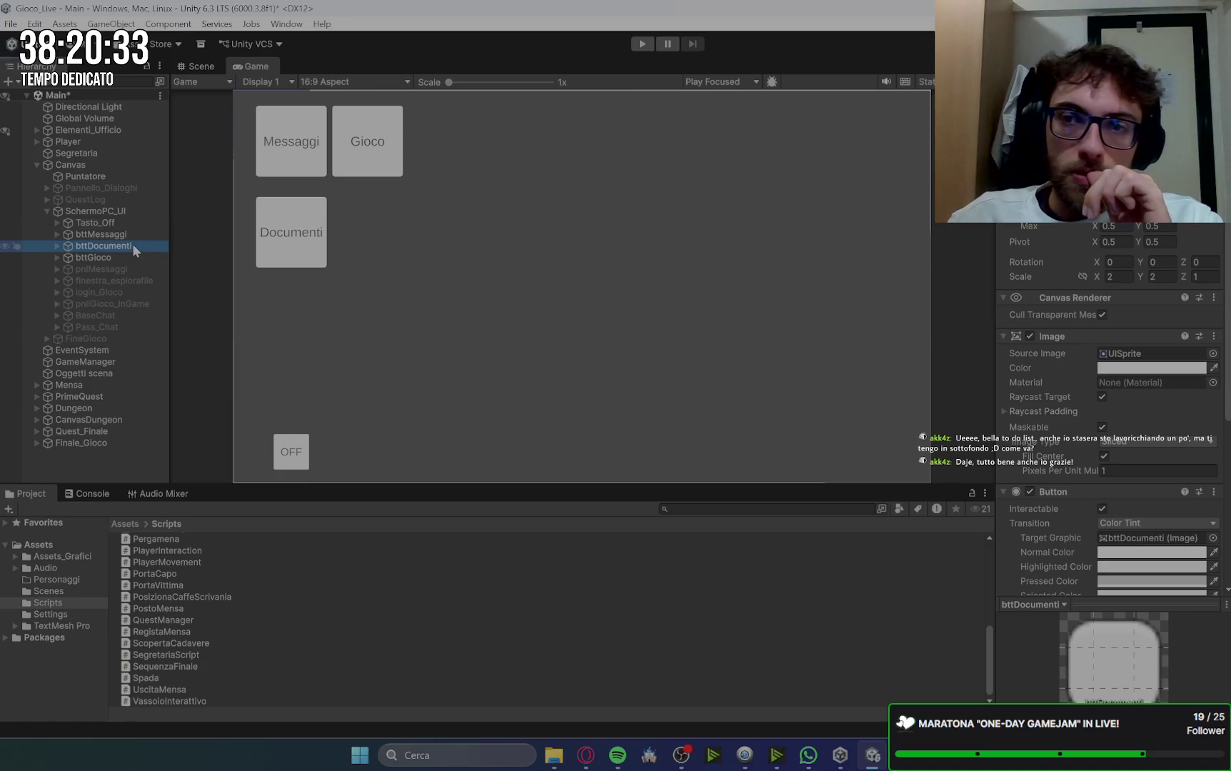
click(770, 336)
key(ctrl+z)
key(ctrl+z)
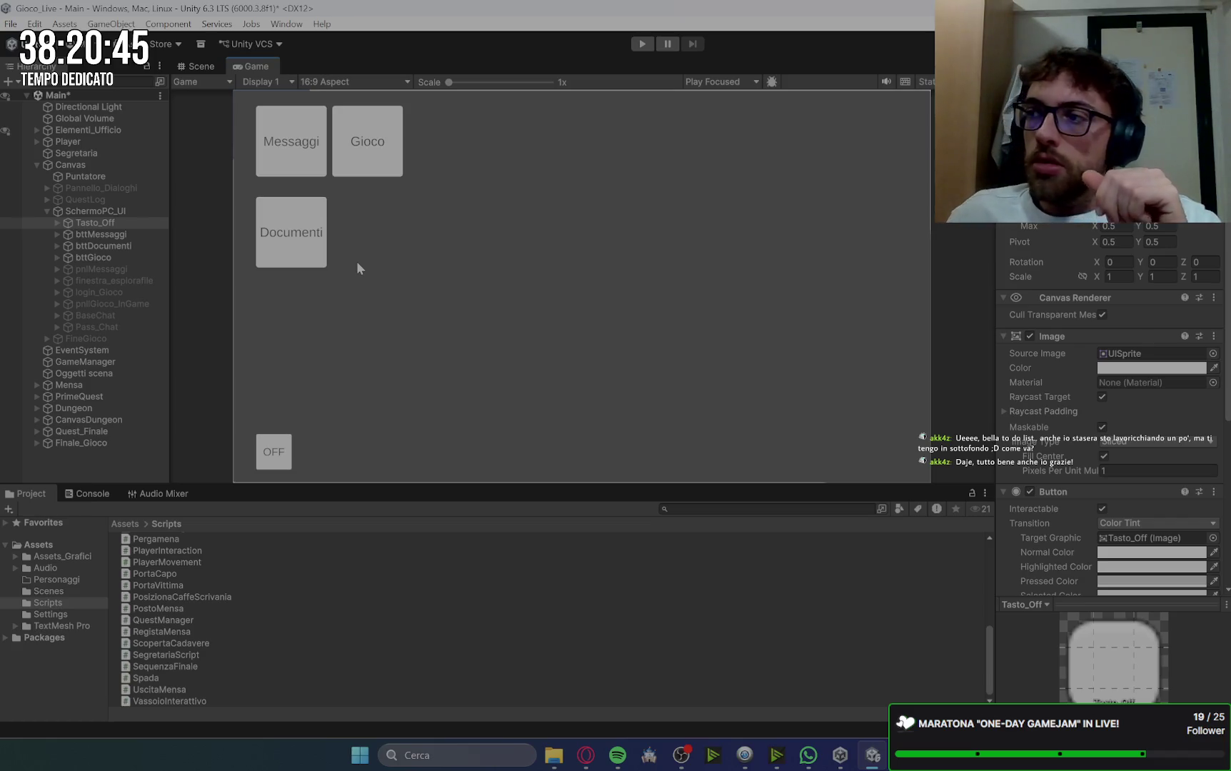
click(57, 222)
Step: Activate pnlMessaggi and set its close Button's width to 100
click(57, 222)
click(92, 270)
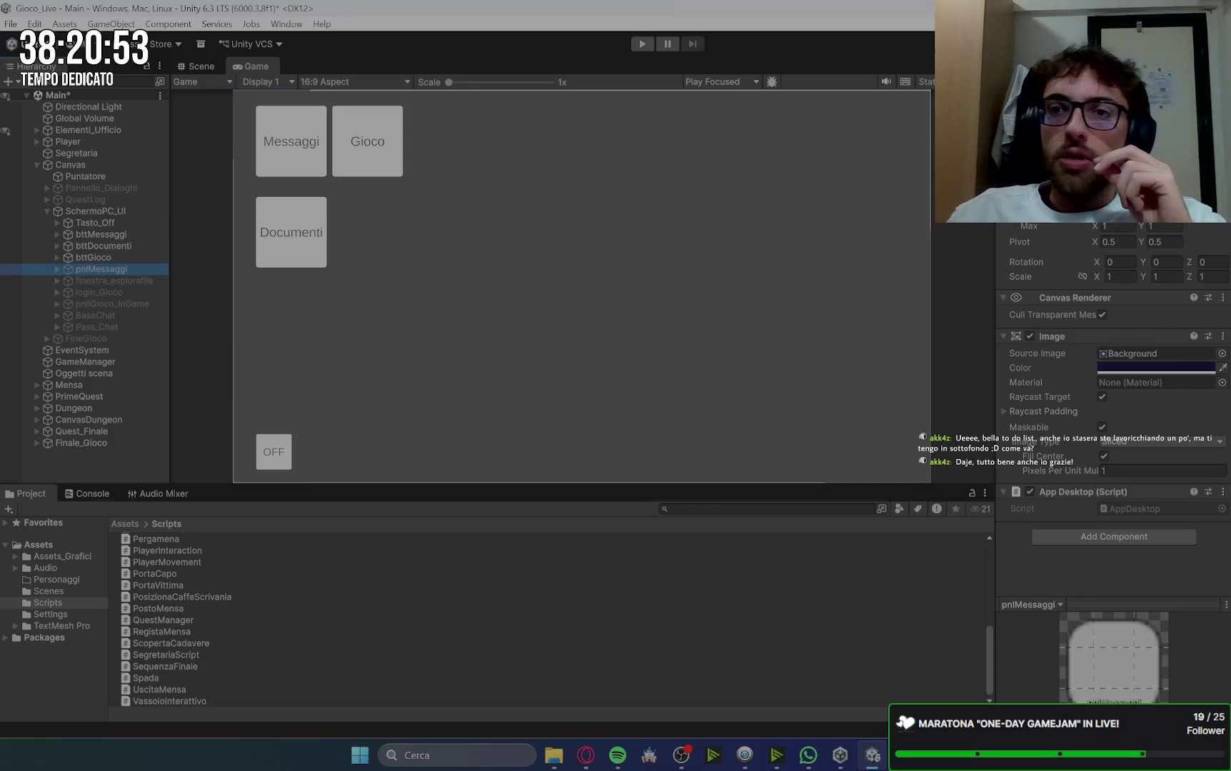
key(alt+shift+a)
key(alt+shift+a)
key(alt+shift+a)
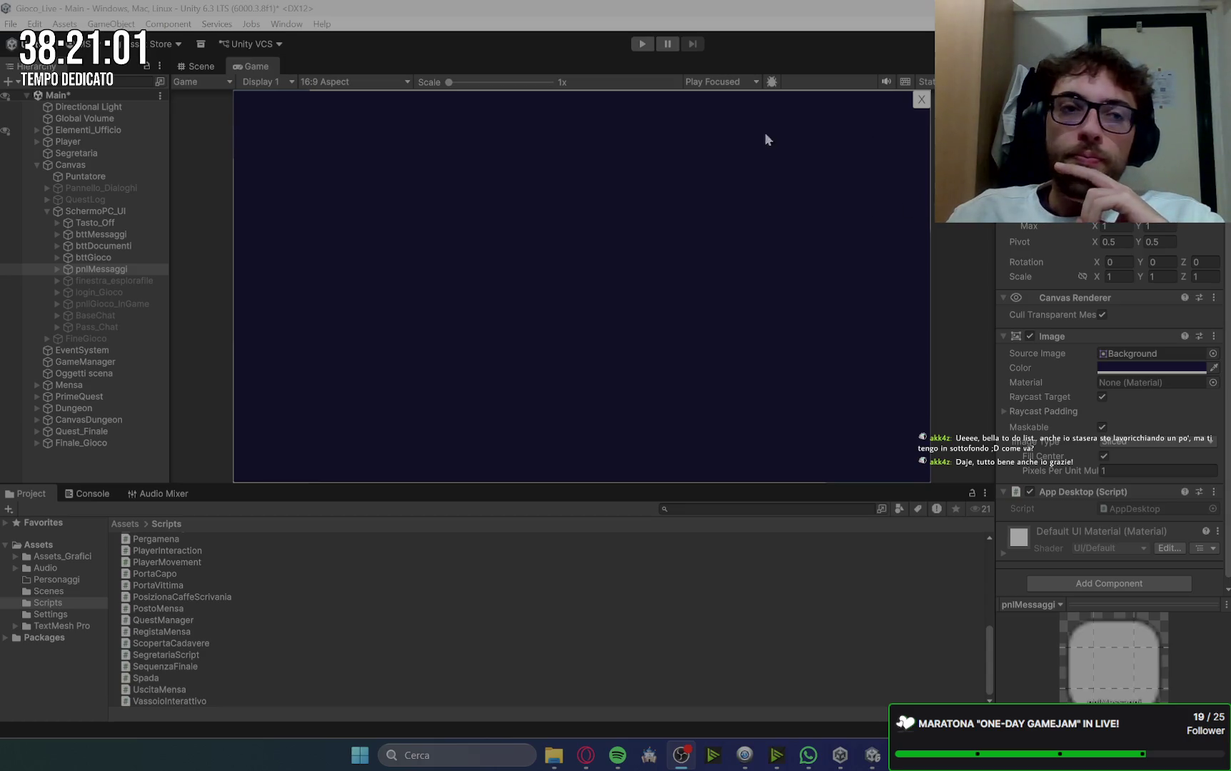
click(56, 270)
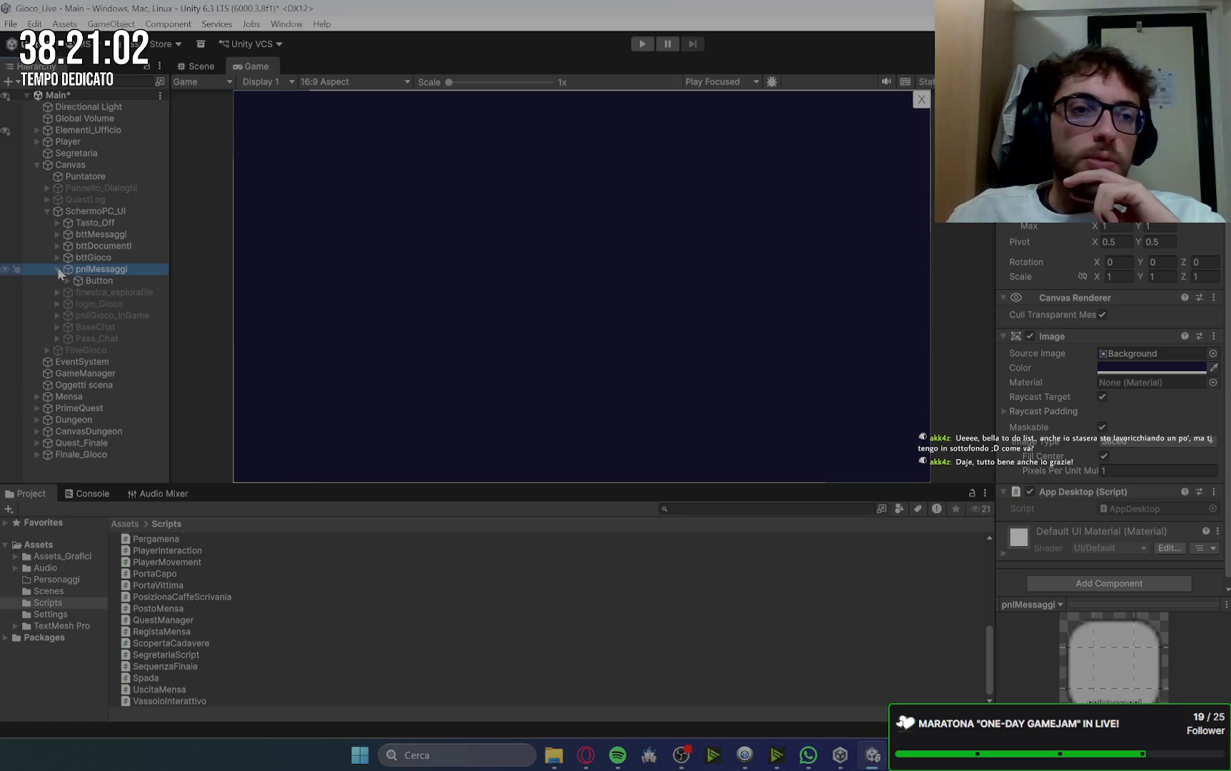
click(99, 281)
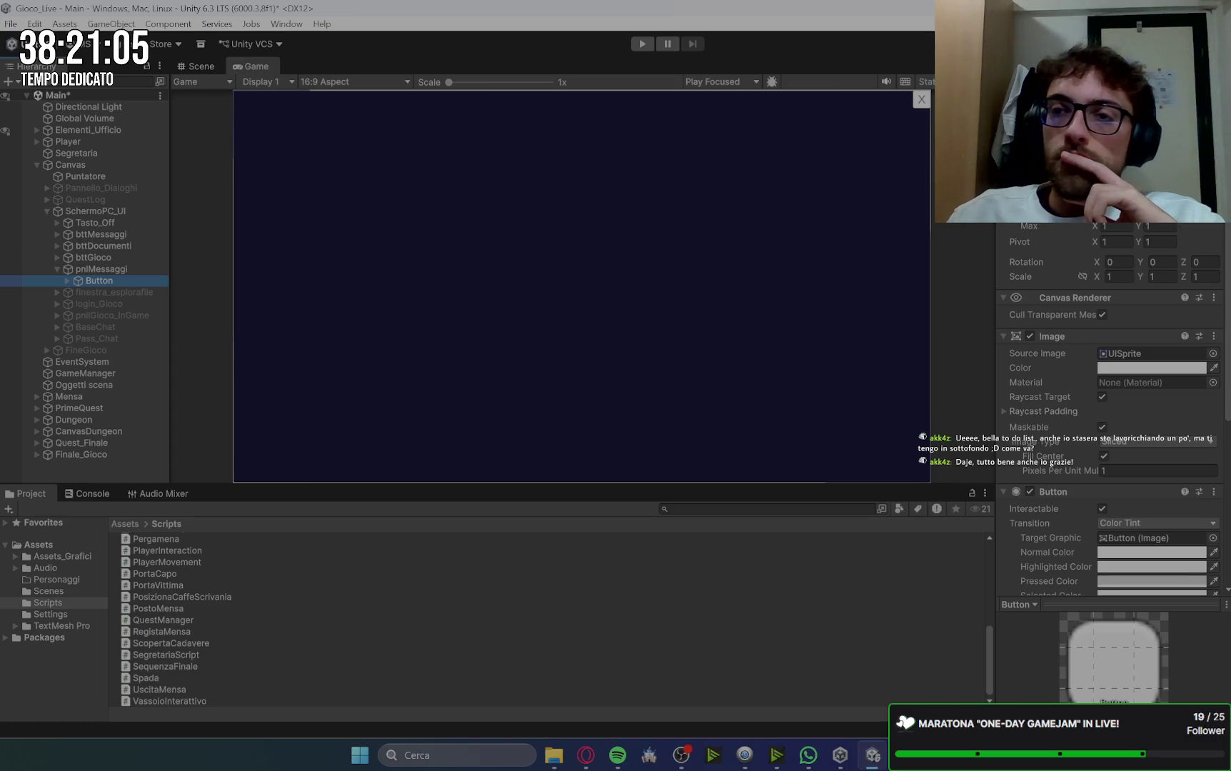
click(1114, 143)
text(100)
key(Return)
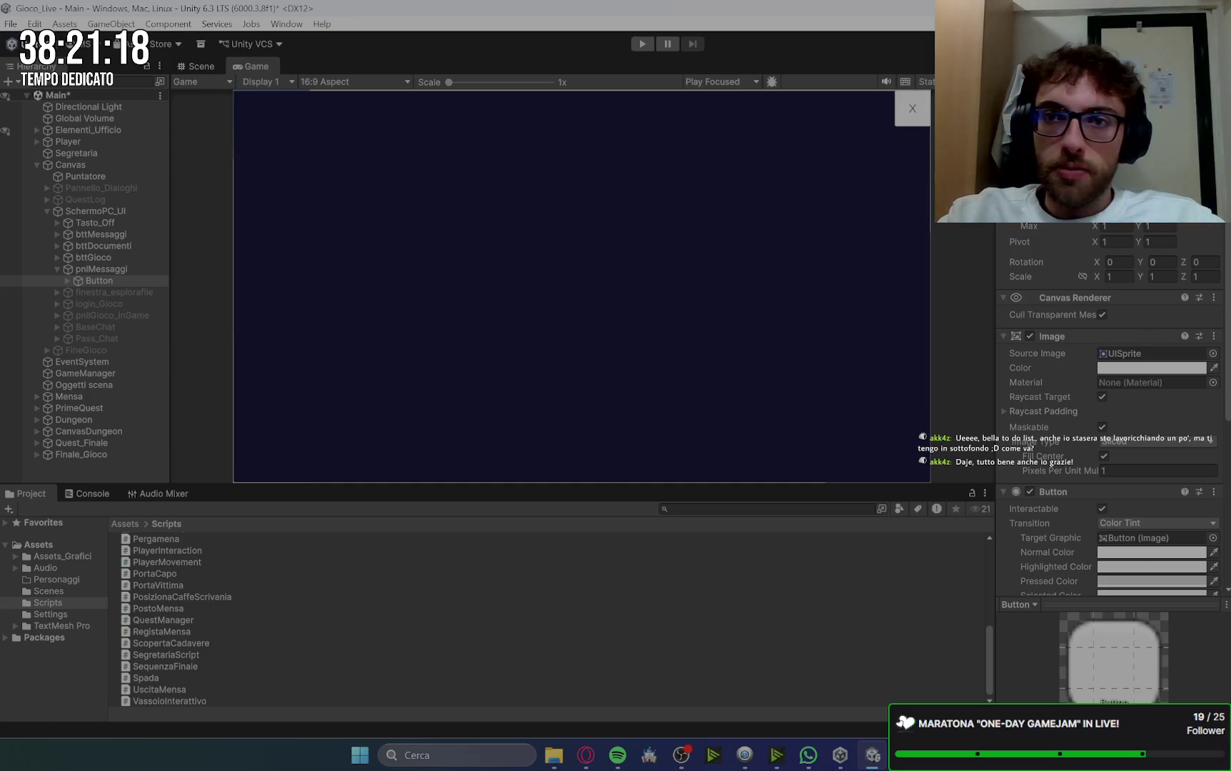
click(913, 108)
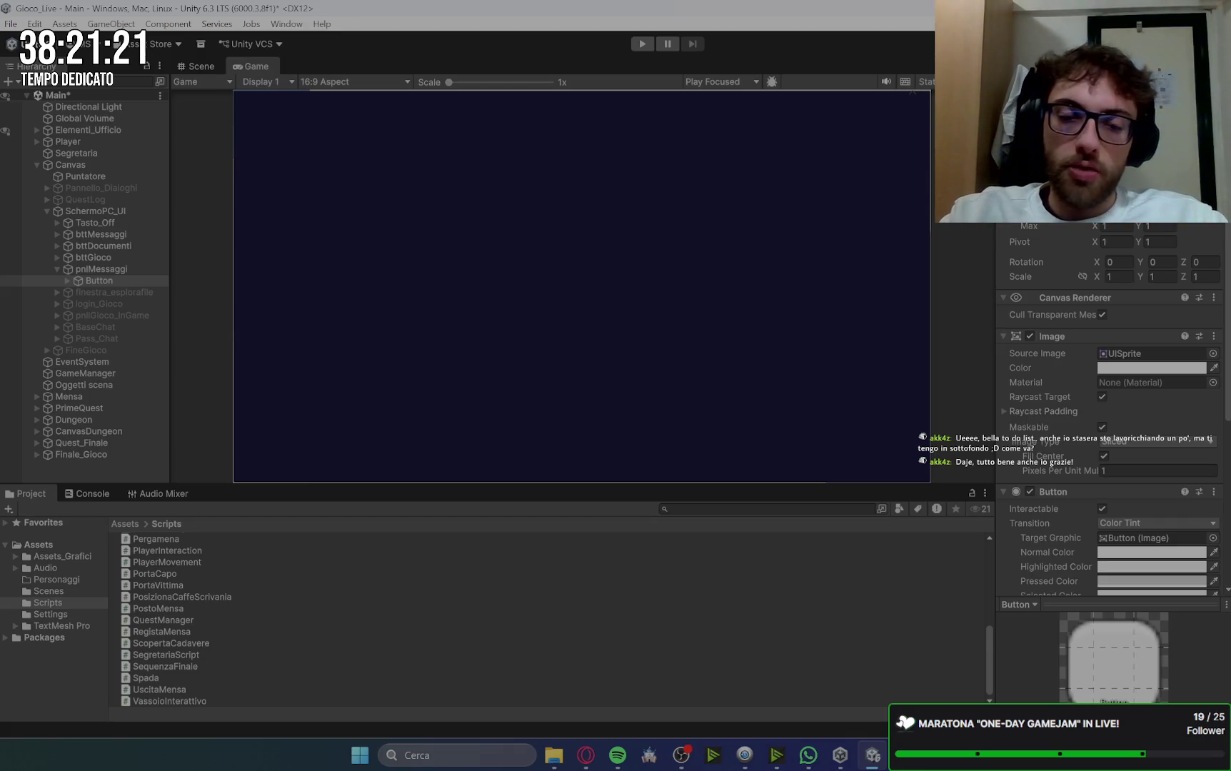
click(913, 105)
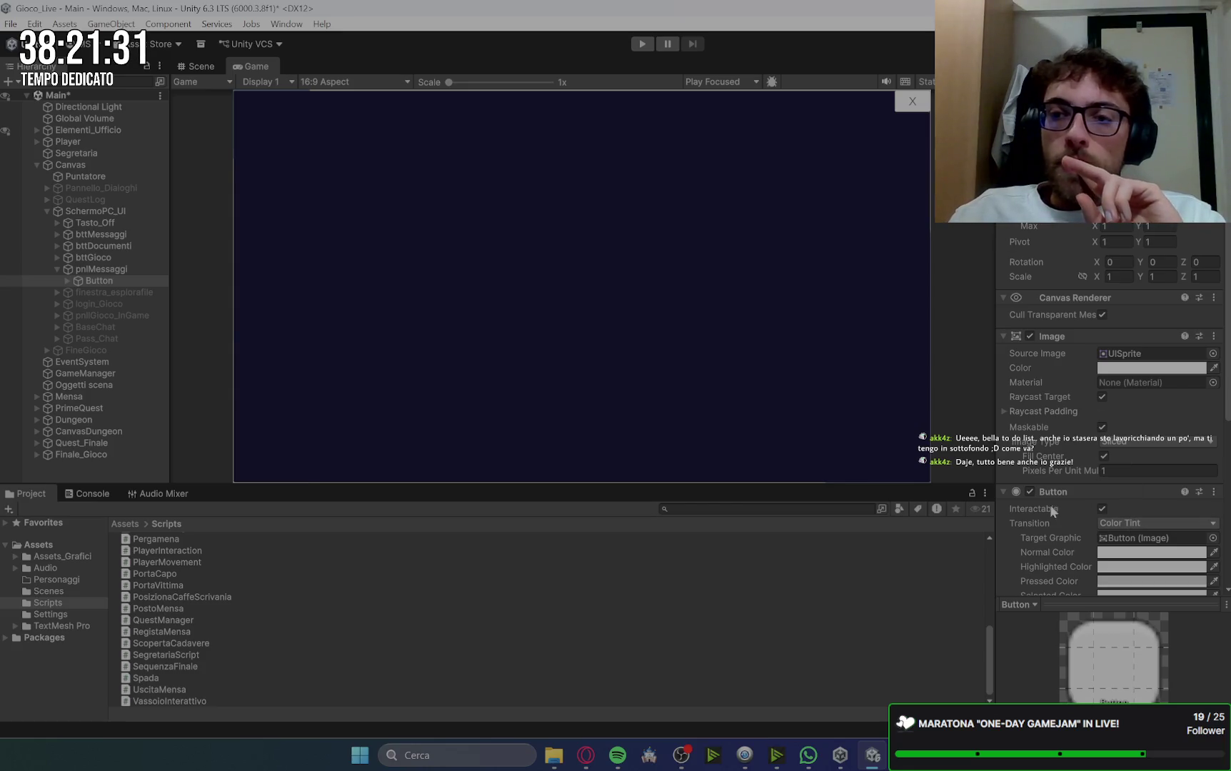
Step: Set the close button's X label to font size 35 and open its Vertex Color
click(68, 281)
click(100, 292)
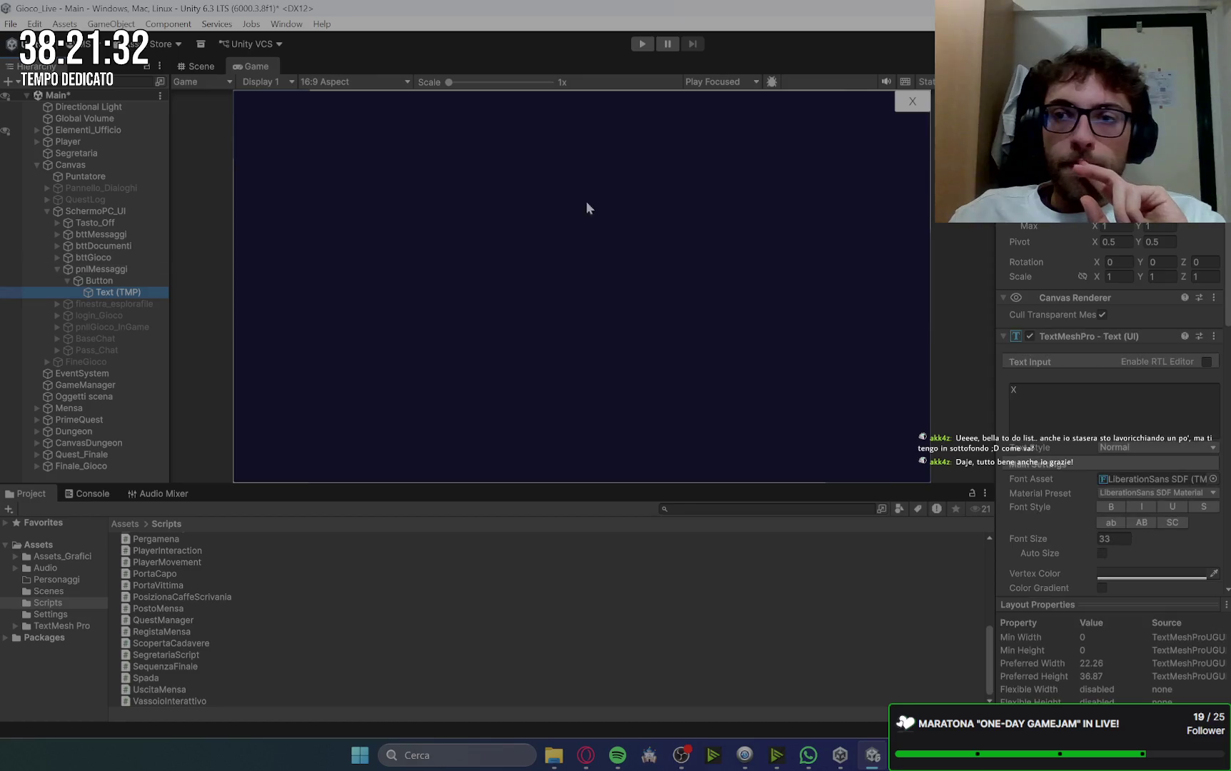
click(1112, 538)
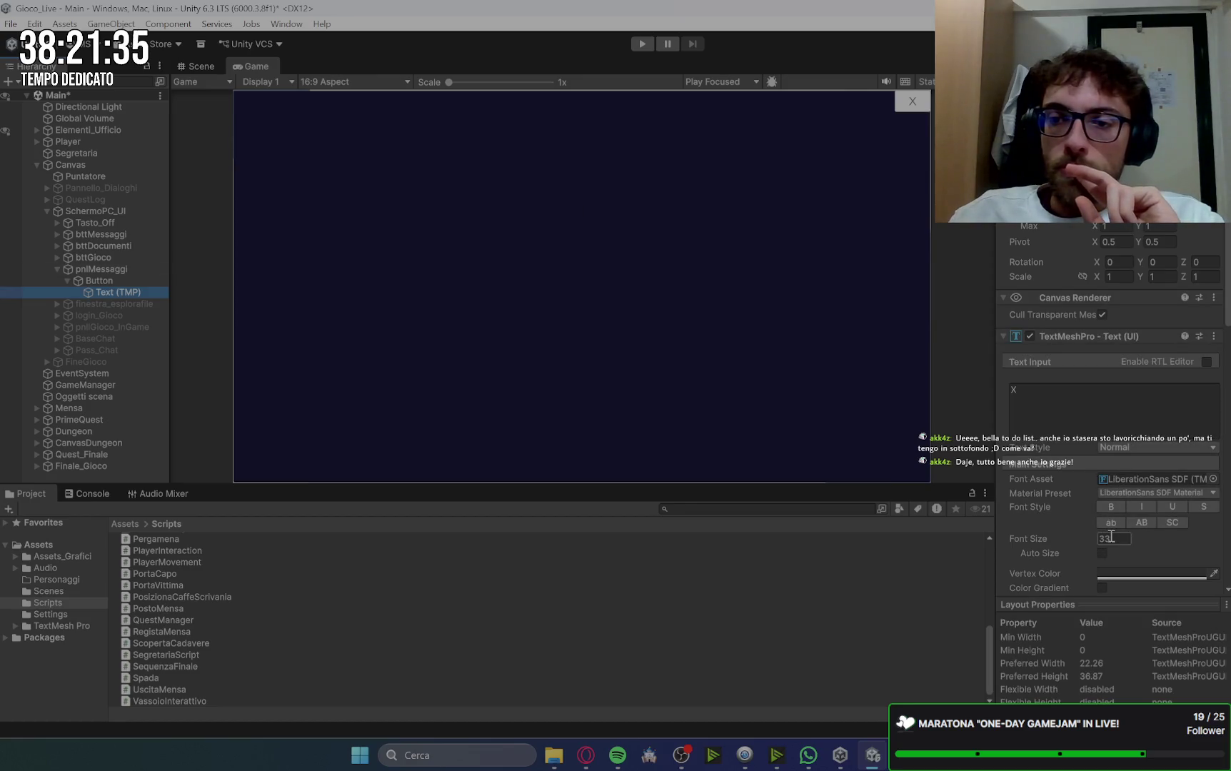
click(1111, 538)
text(35)
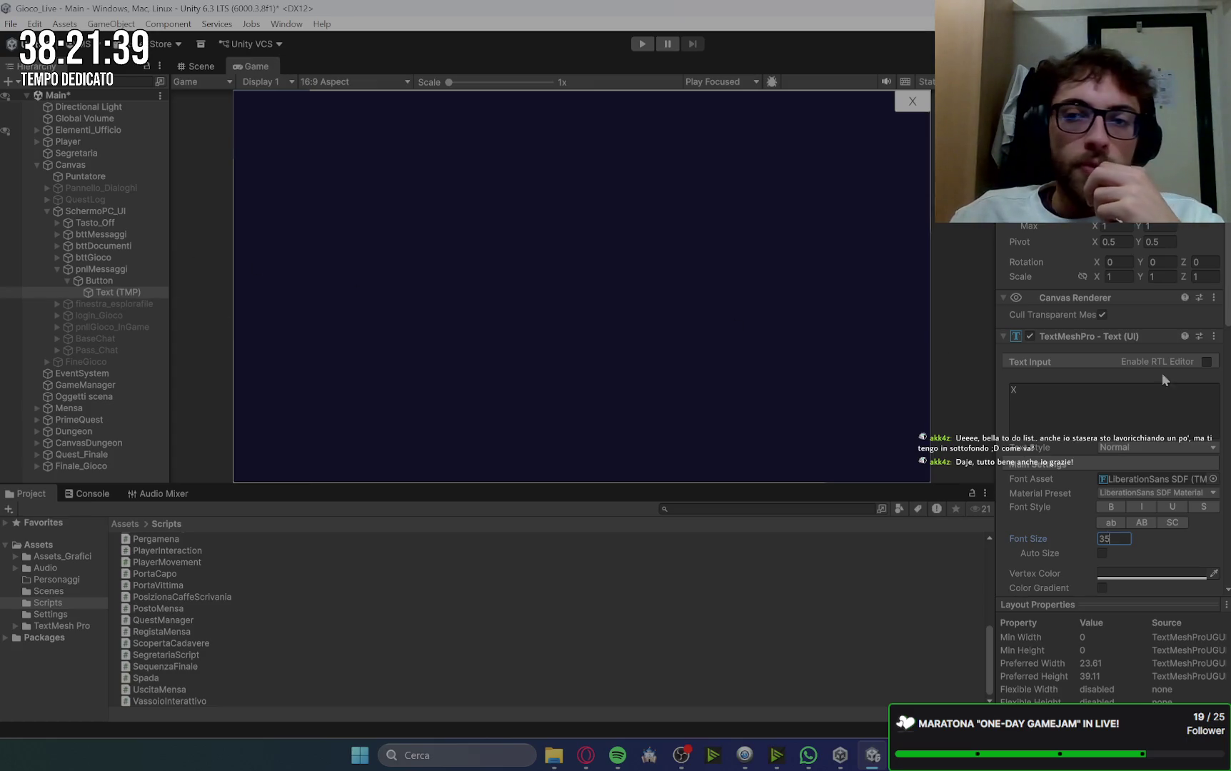
click(1157, 571)
click(1034, 520)
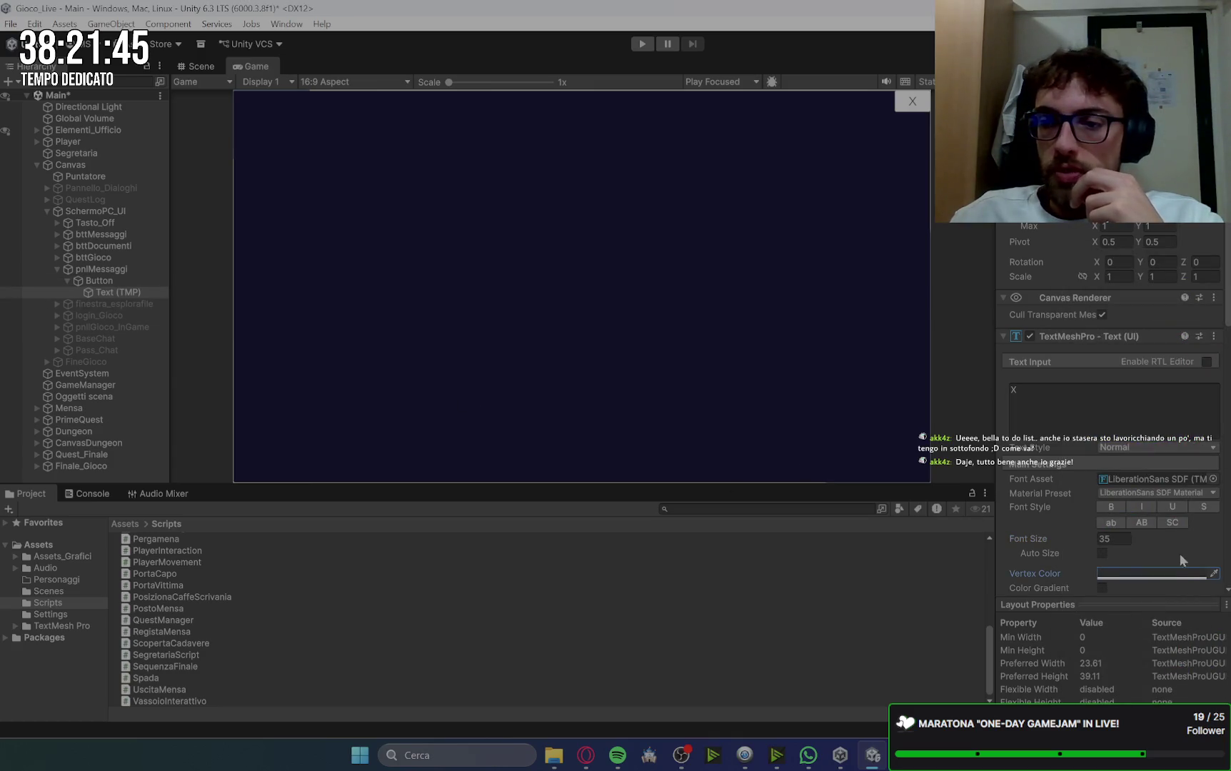
click(1168, 571)
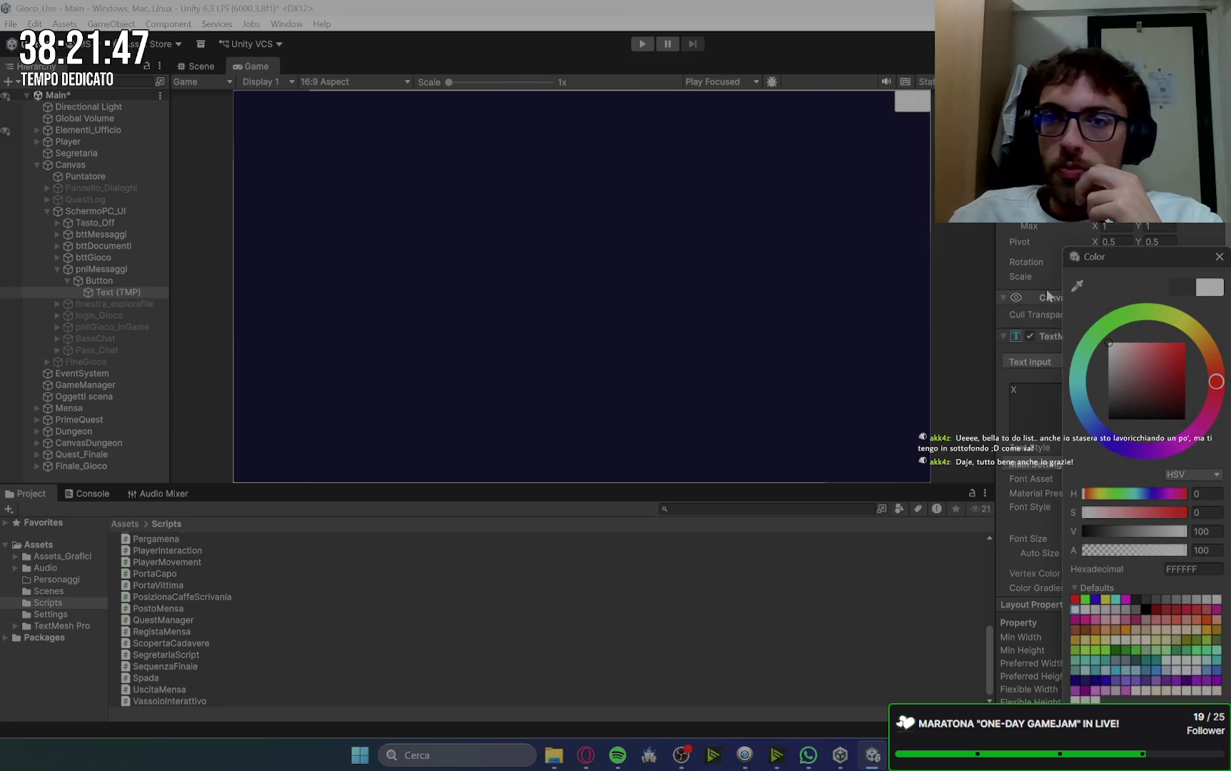
click(127, 280)
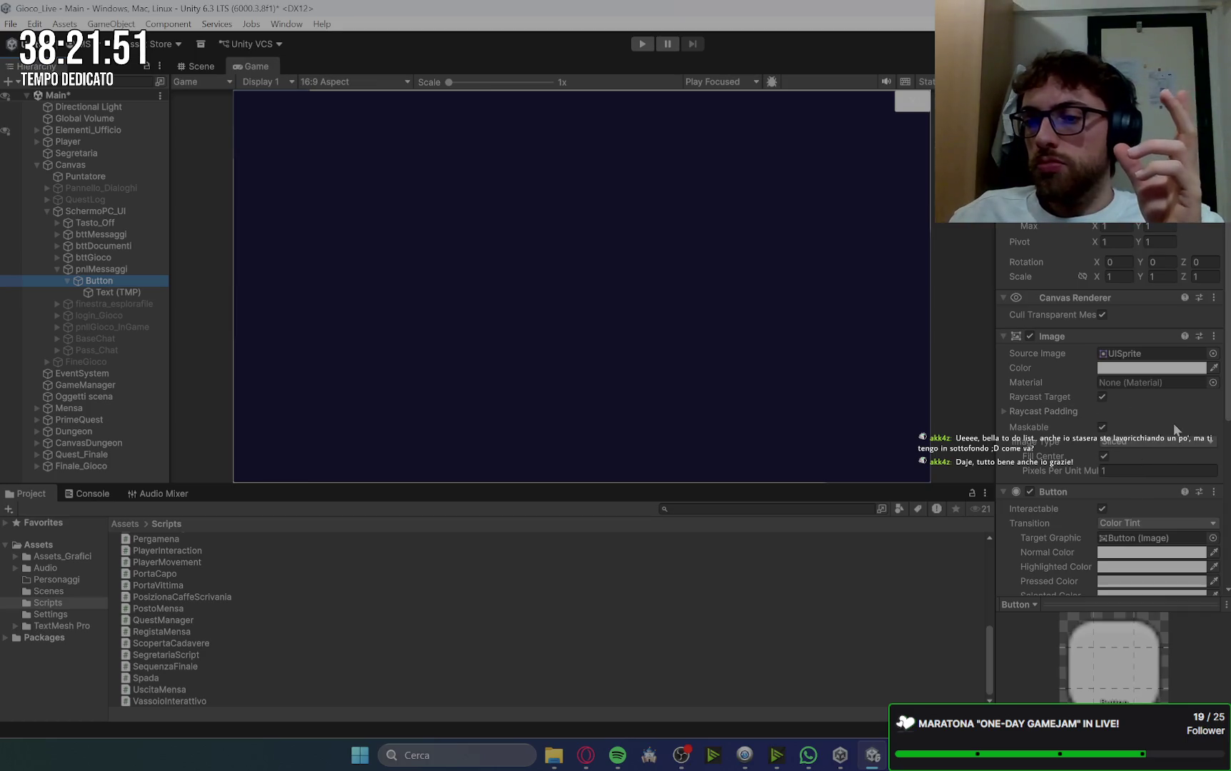
Step: Set the close Button's Image colour to red
scroll(1151, 337, down, 2)
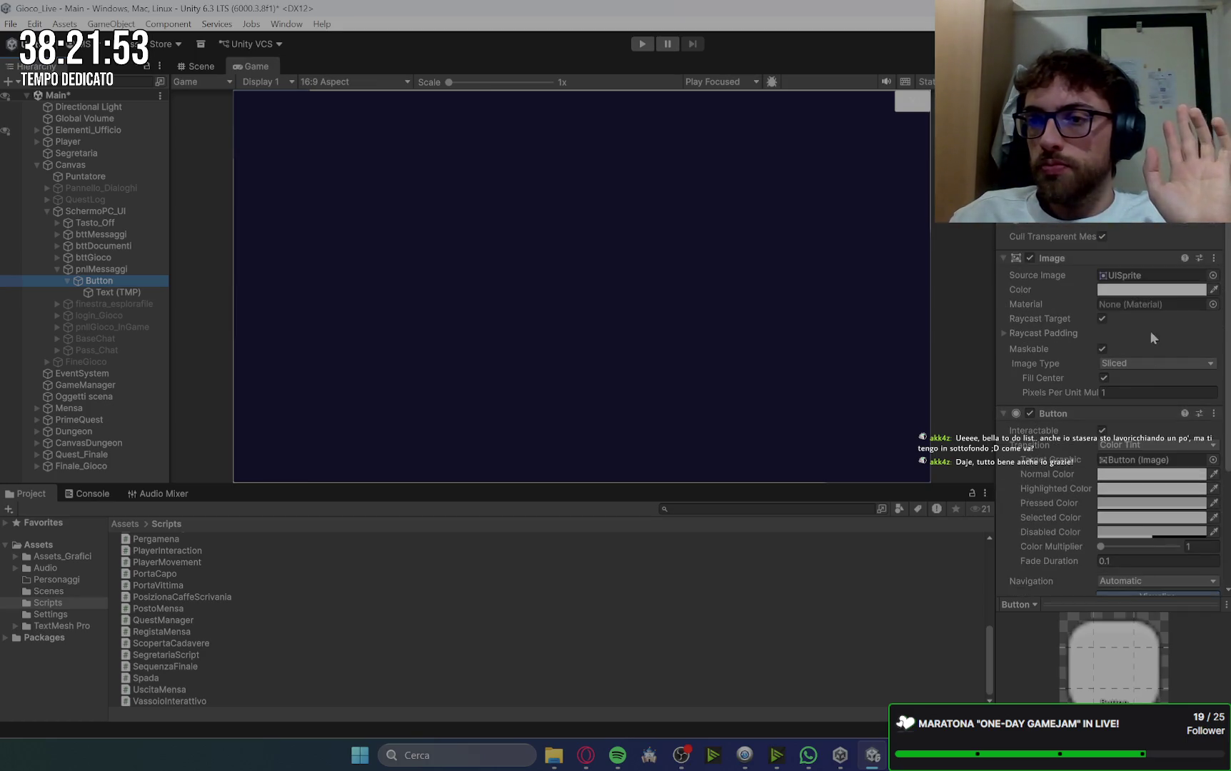
click(1152, 290)
mouse_move(1158, 283)
mouse_down()
mouse_move(1193, 257)
mouse_move(1204, 268)
mouse_up()
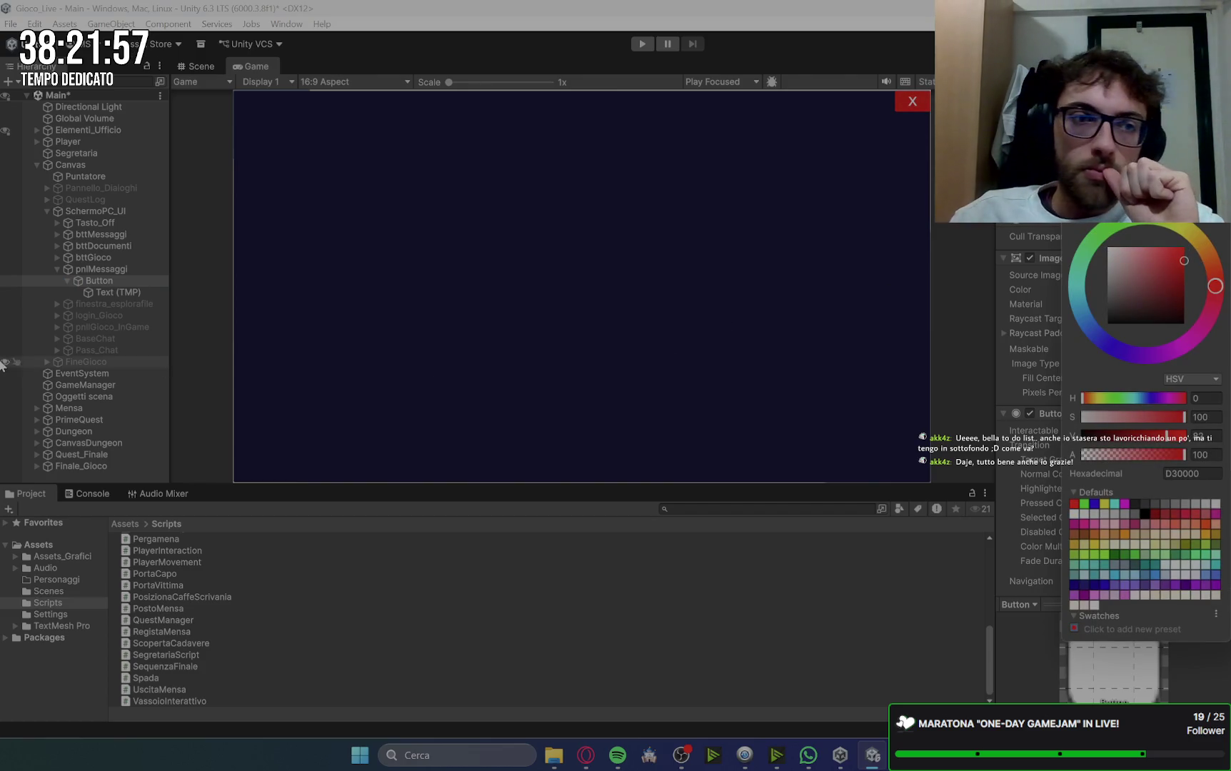
Step: Give the X label's Text (TMP) a near-white F1F1F1 vertex colour
click(66, 281)
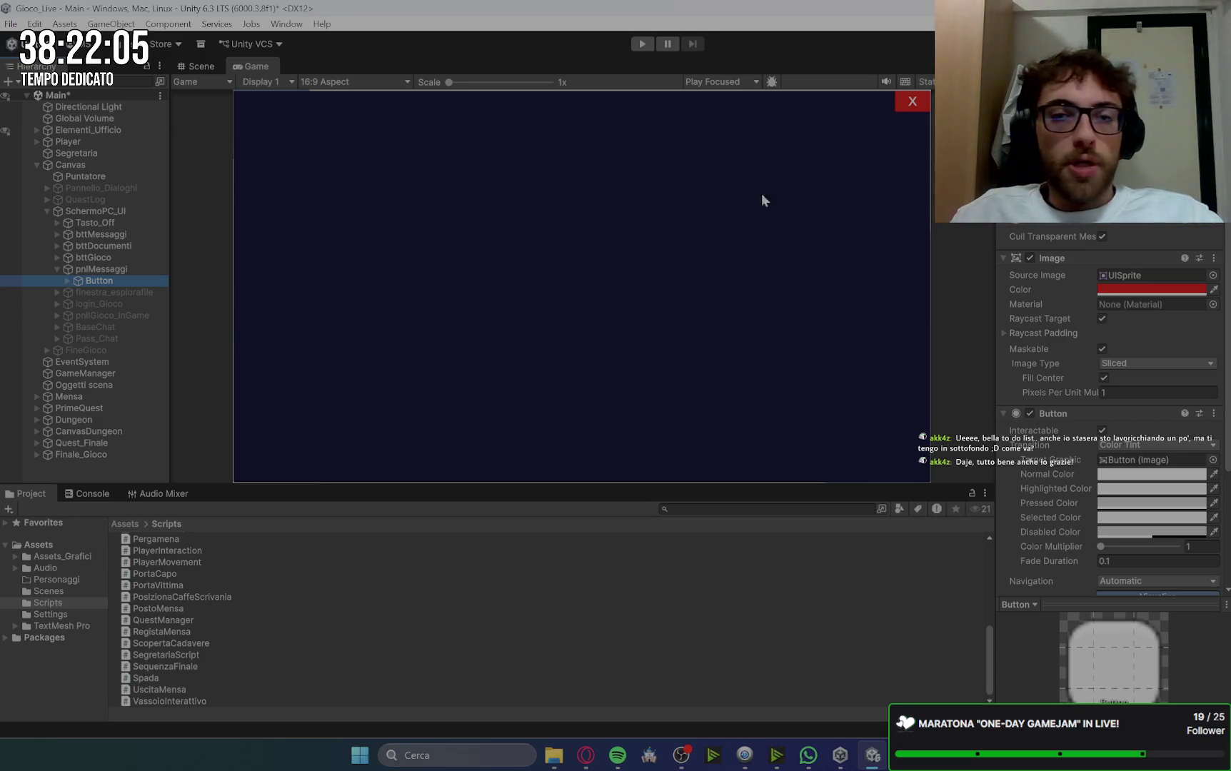
click(133, 269)
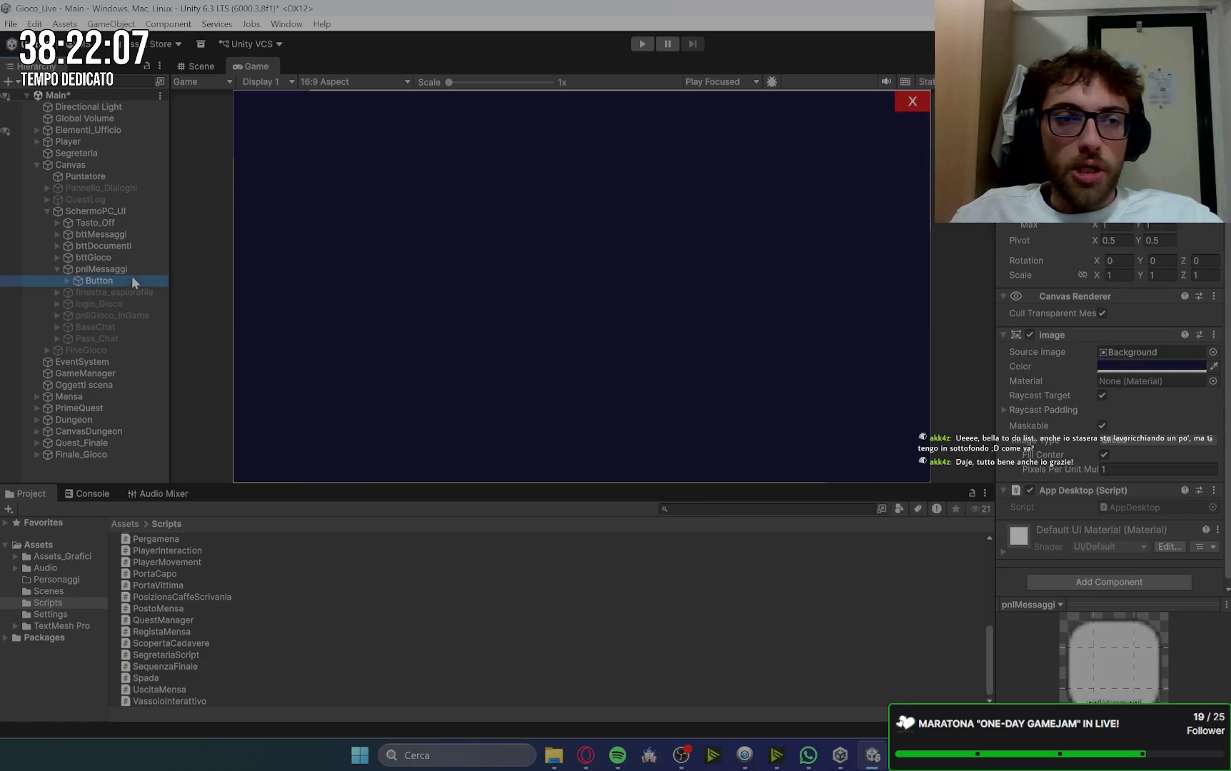
click(133, 278)
click(67, 281)
click(113, 293)
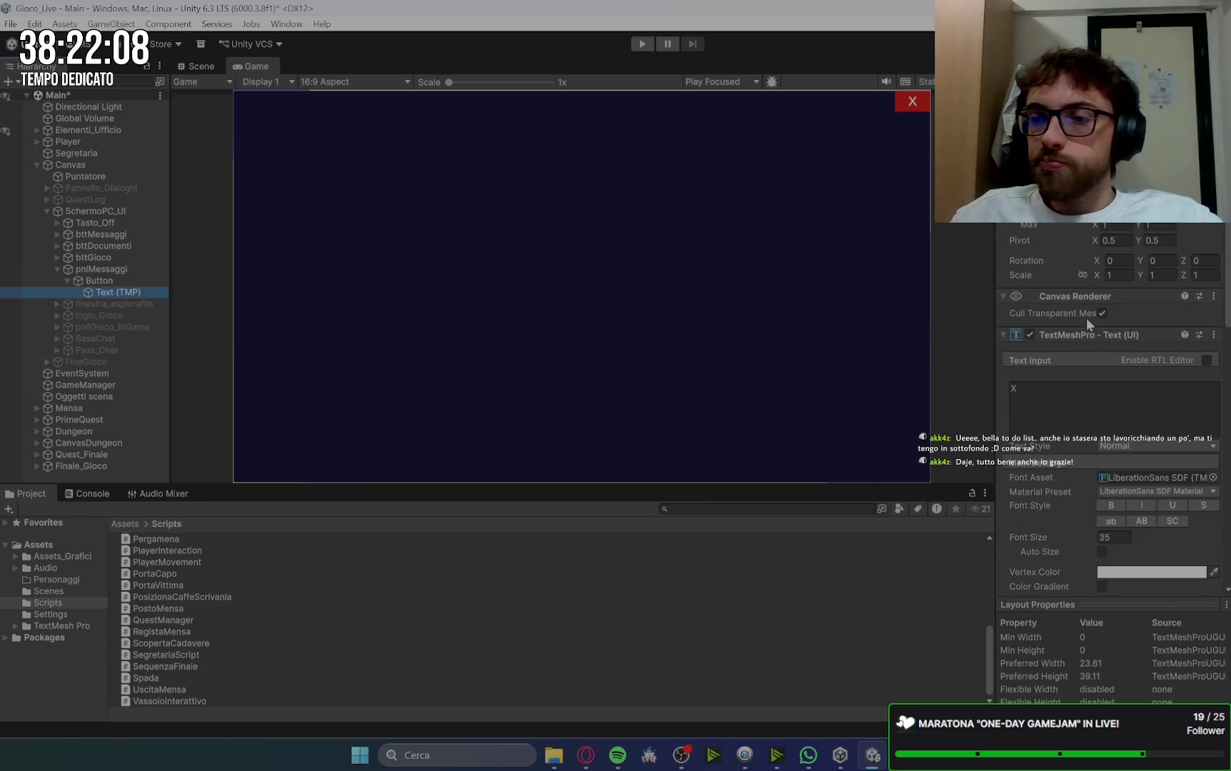
click(1152, 572)
click(1114, 358)
drag(1115, 360, 1093, 355)
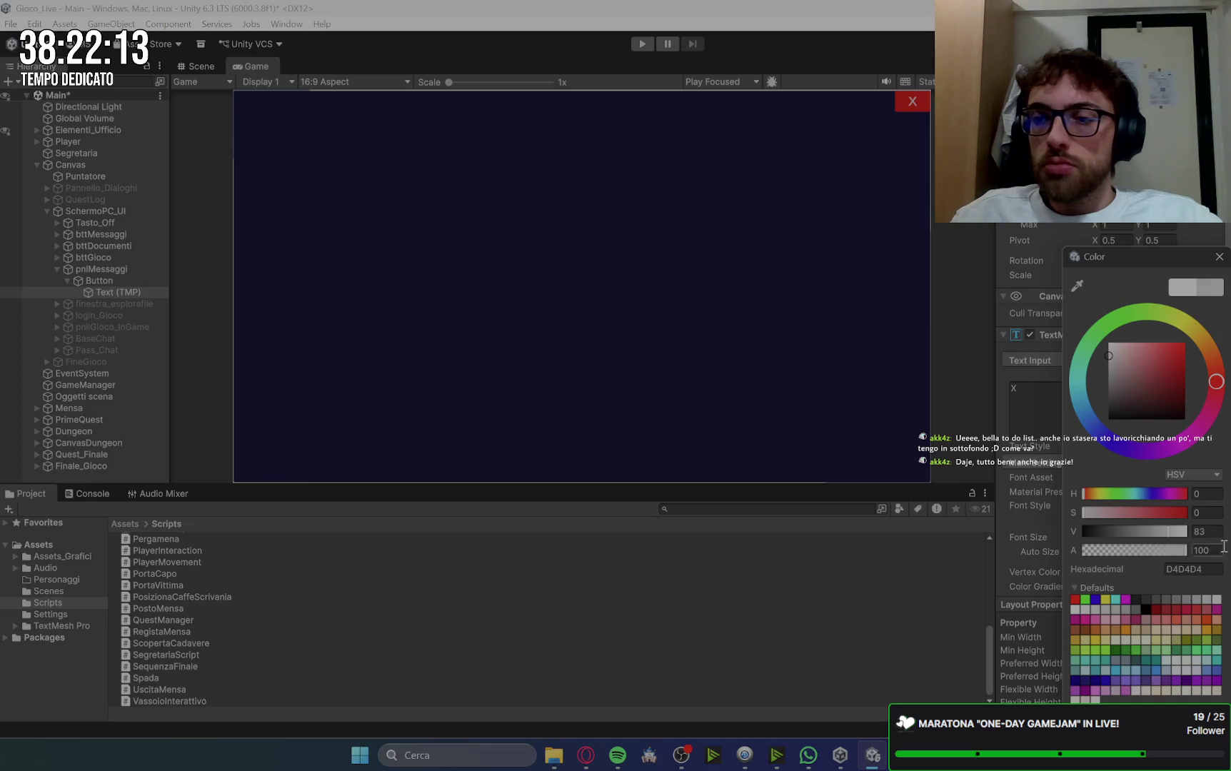
click(1210, 569)
text(F1F1F1)
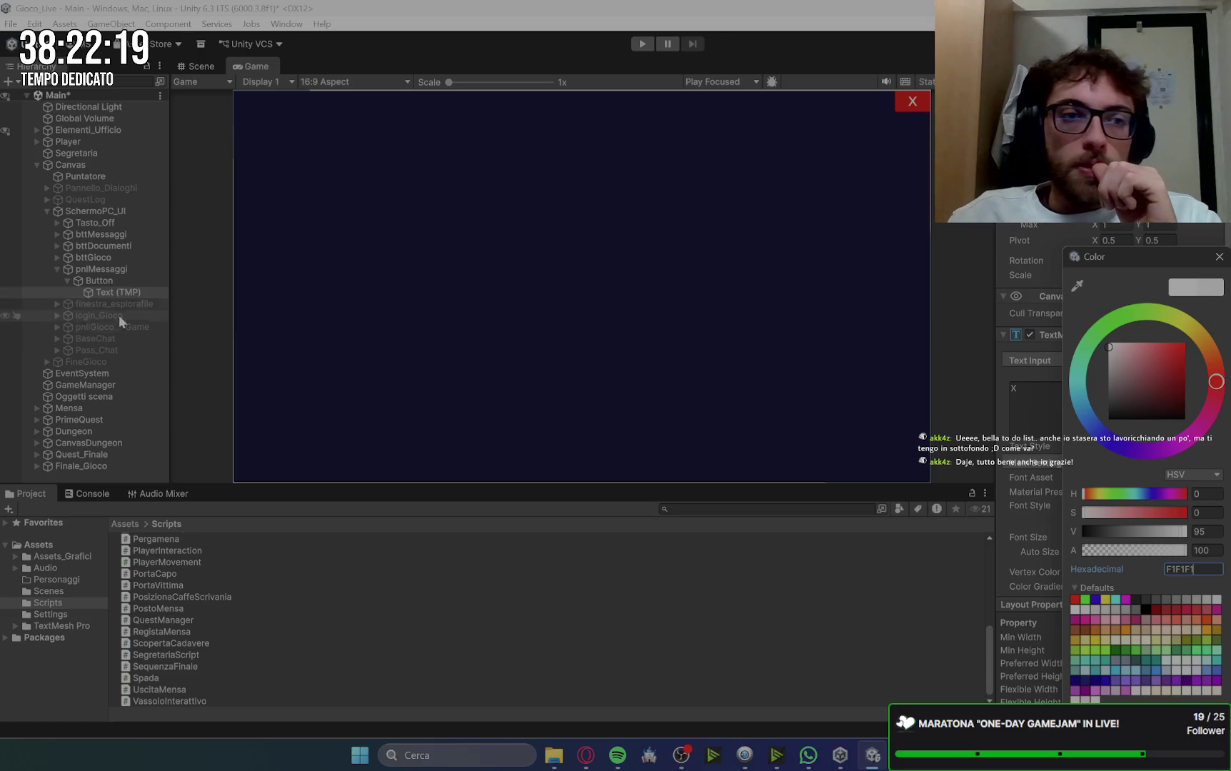
click(57, 269)
click(114, 269)
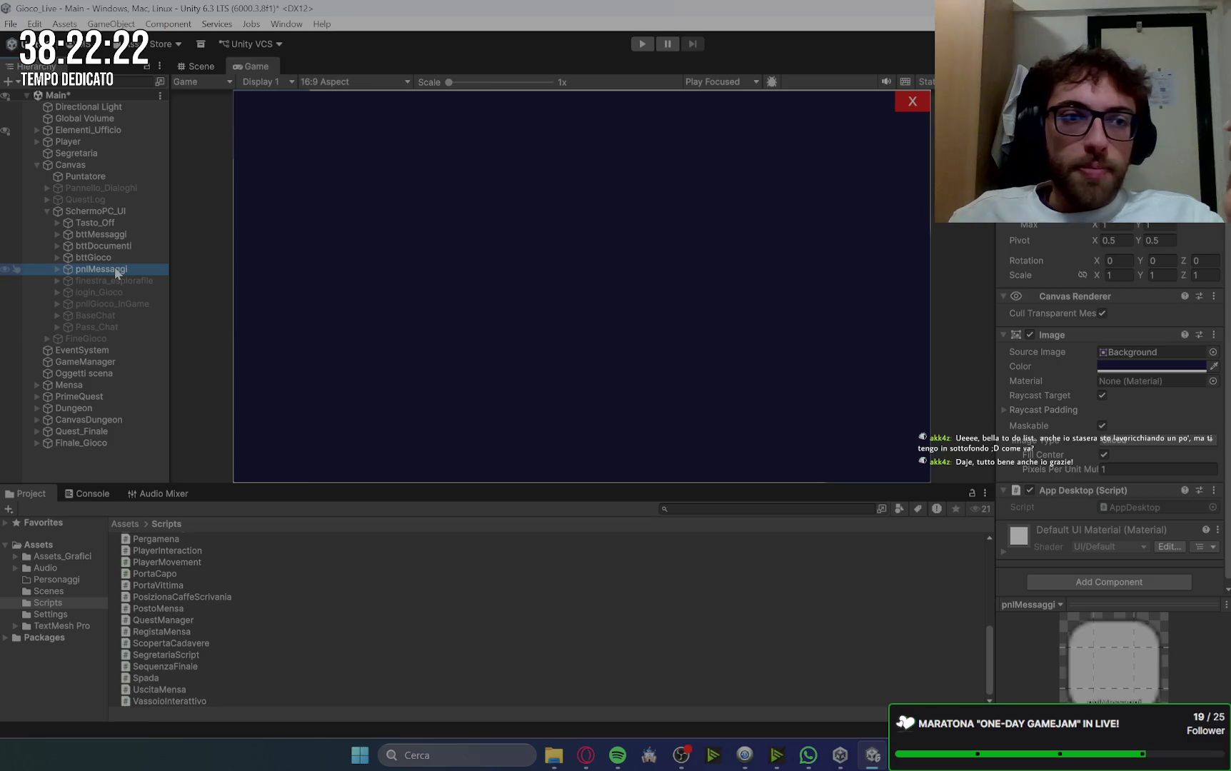
click(55, 270)
click(93, 280)
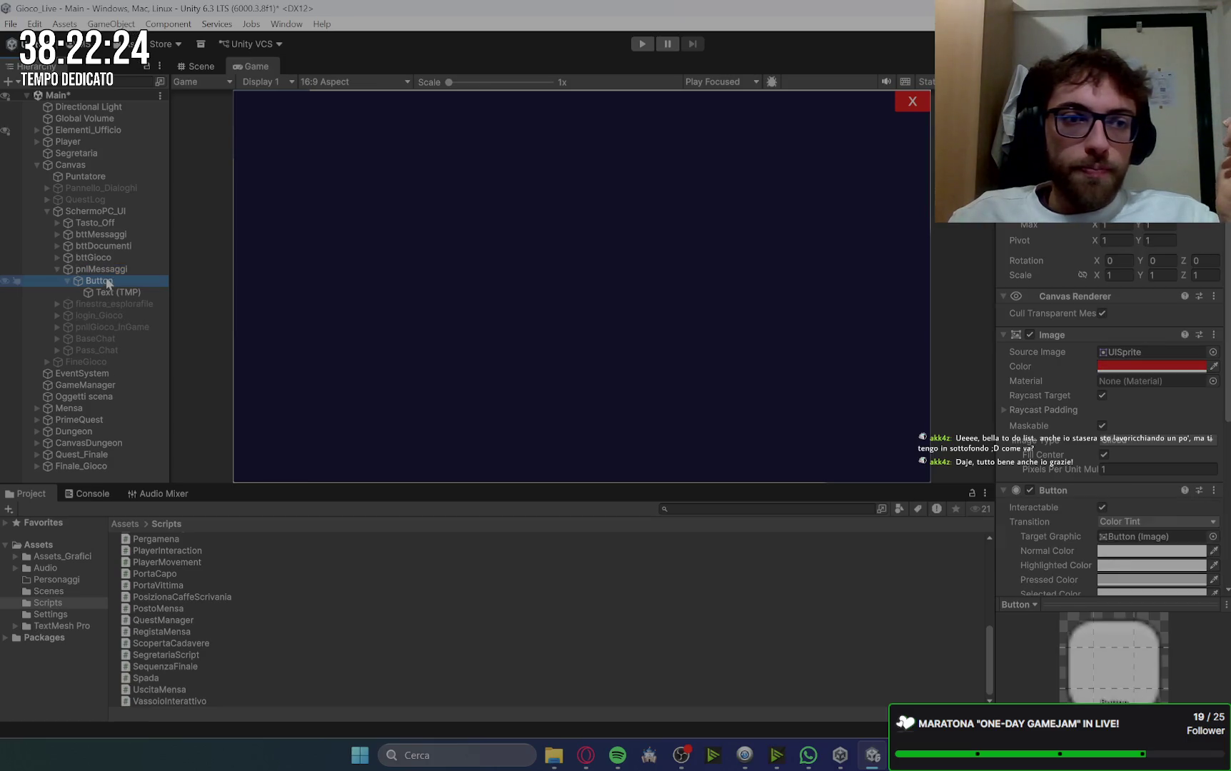
click(113, 292)
click(115, 270)
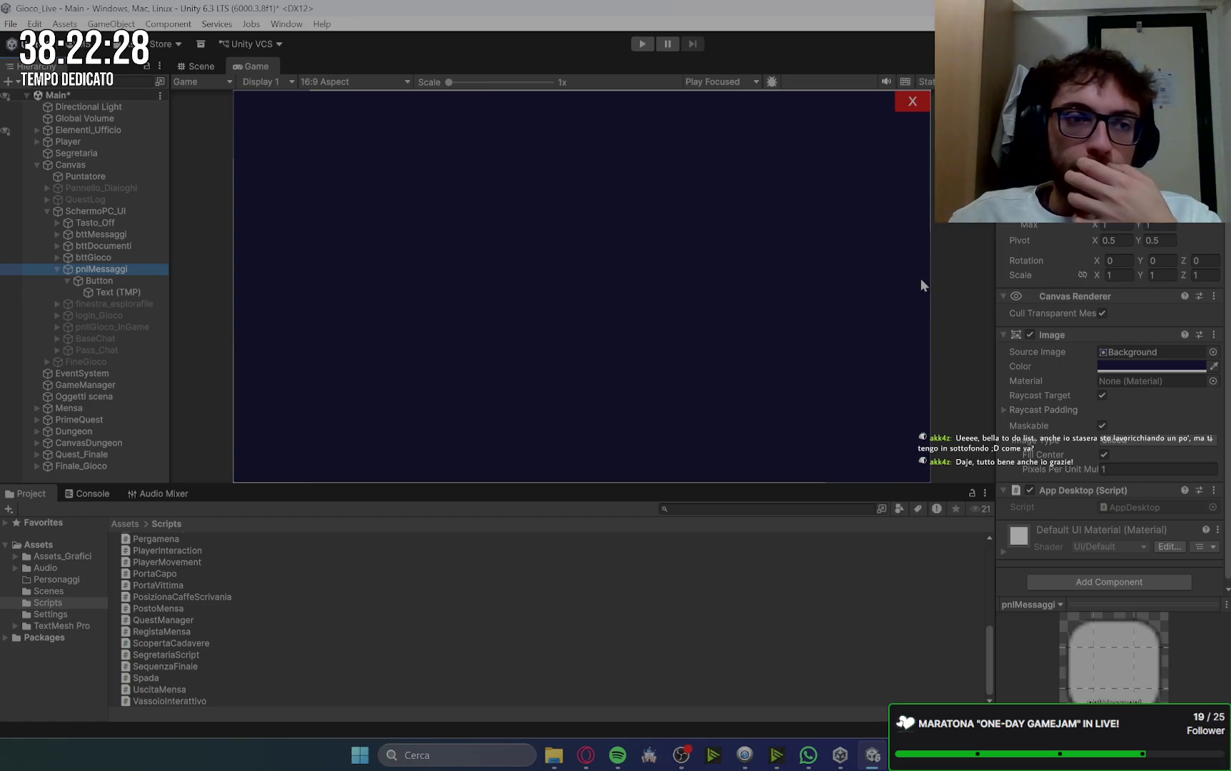
click(87, 340)
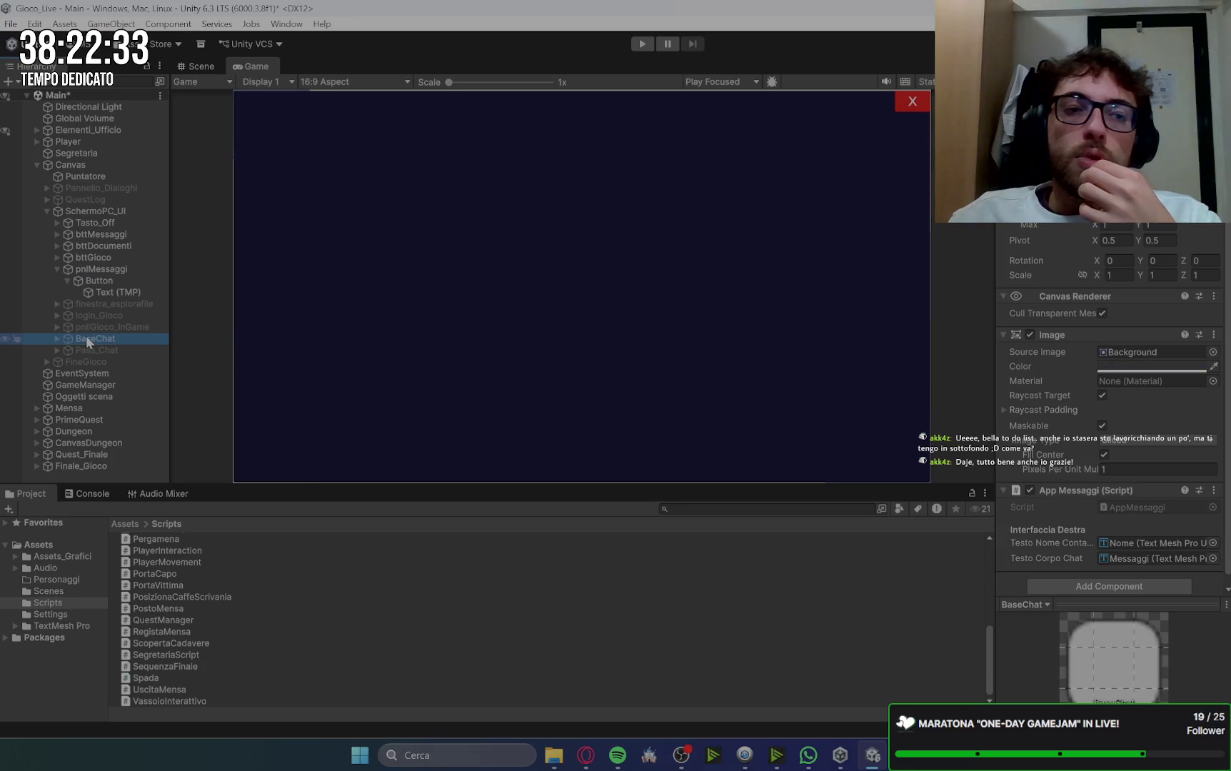
click(57, 269)
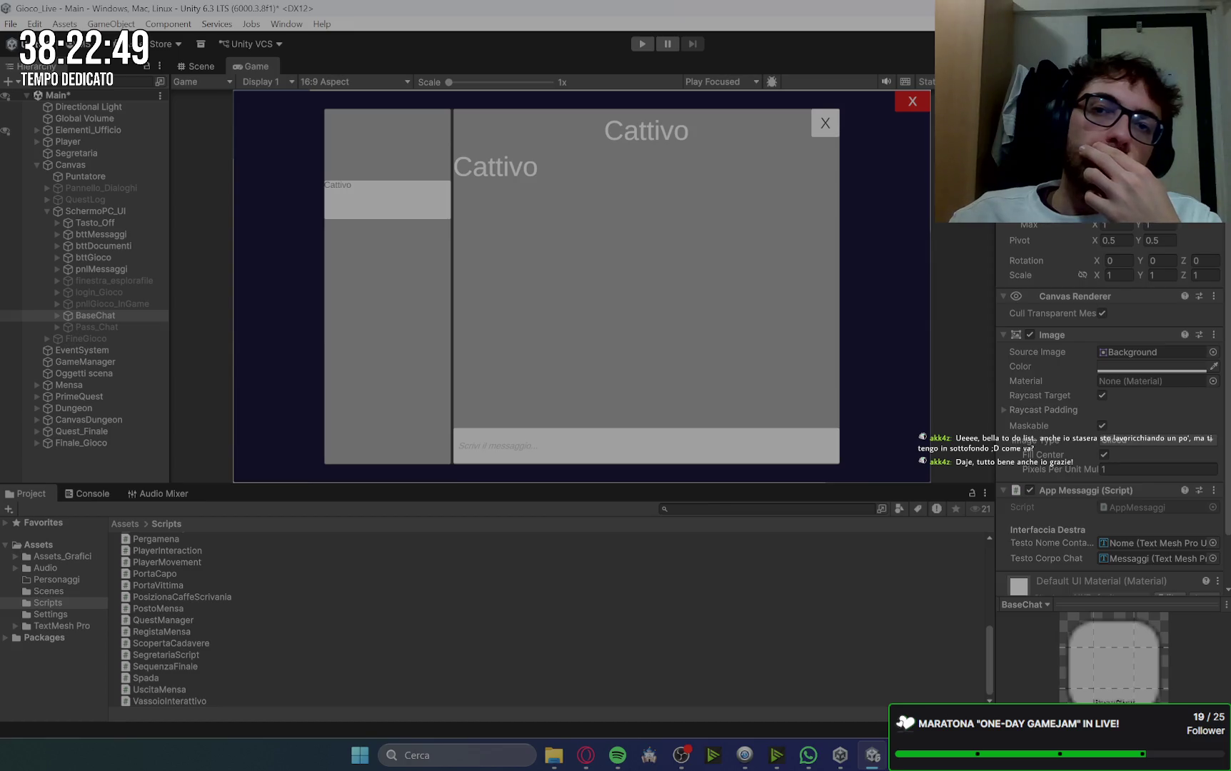
click(825, 123)
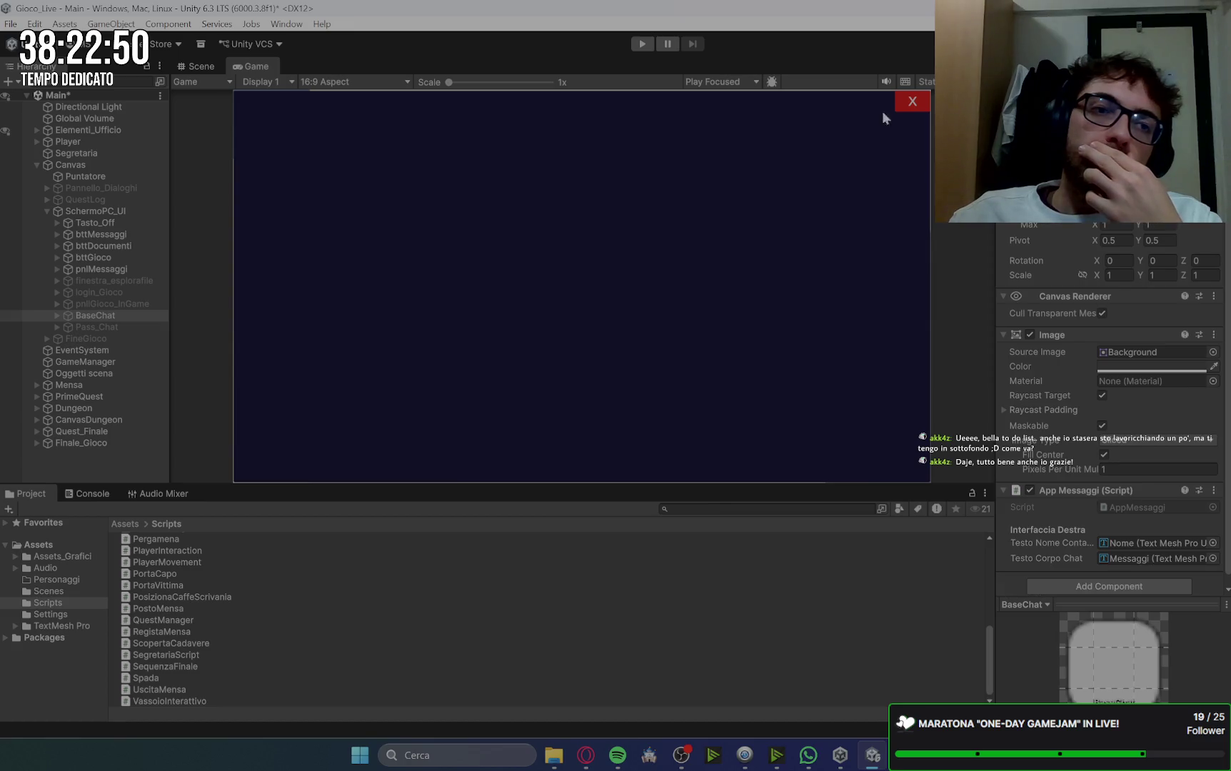
click(128, 271)
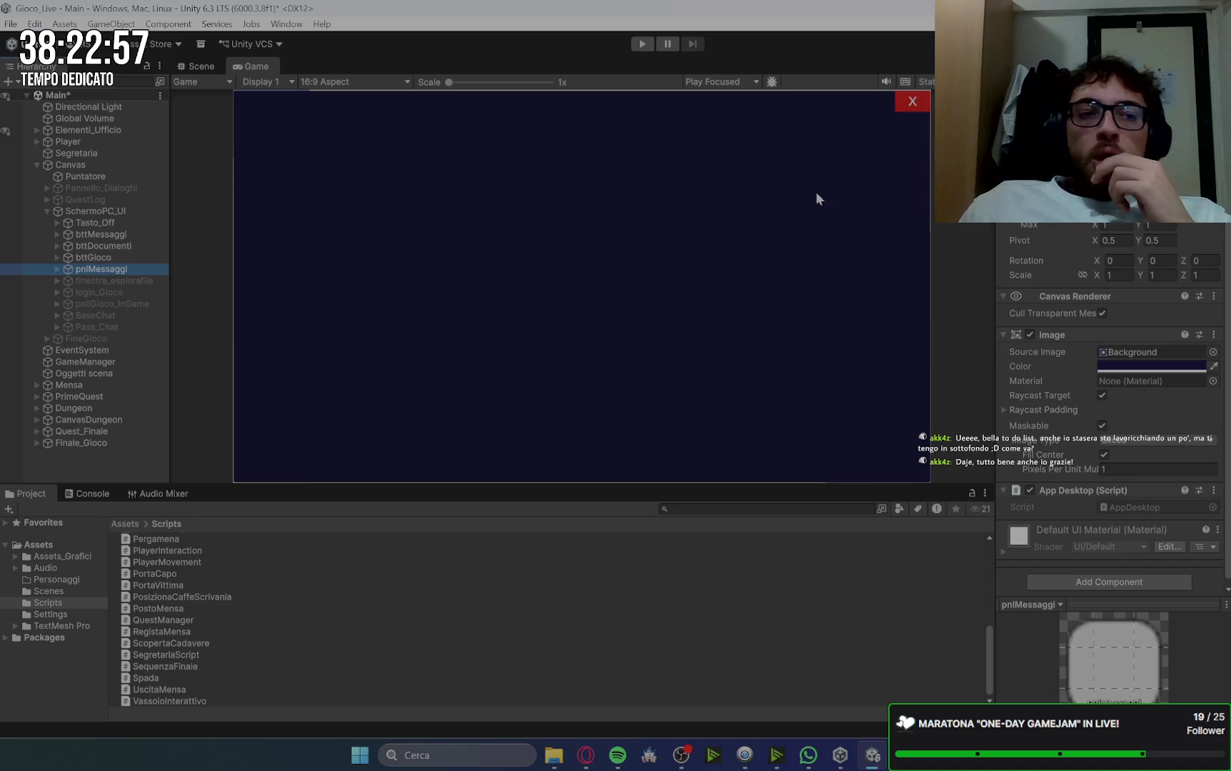
scroll(1052, 405, down, 1)
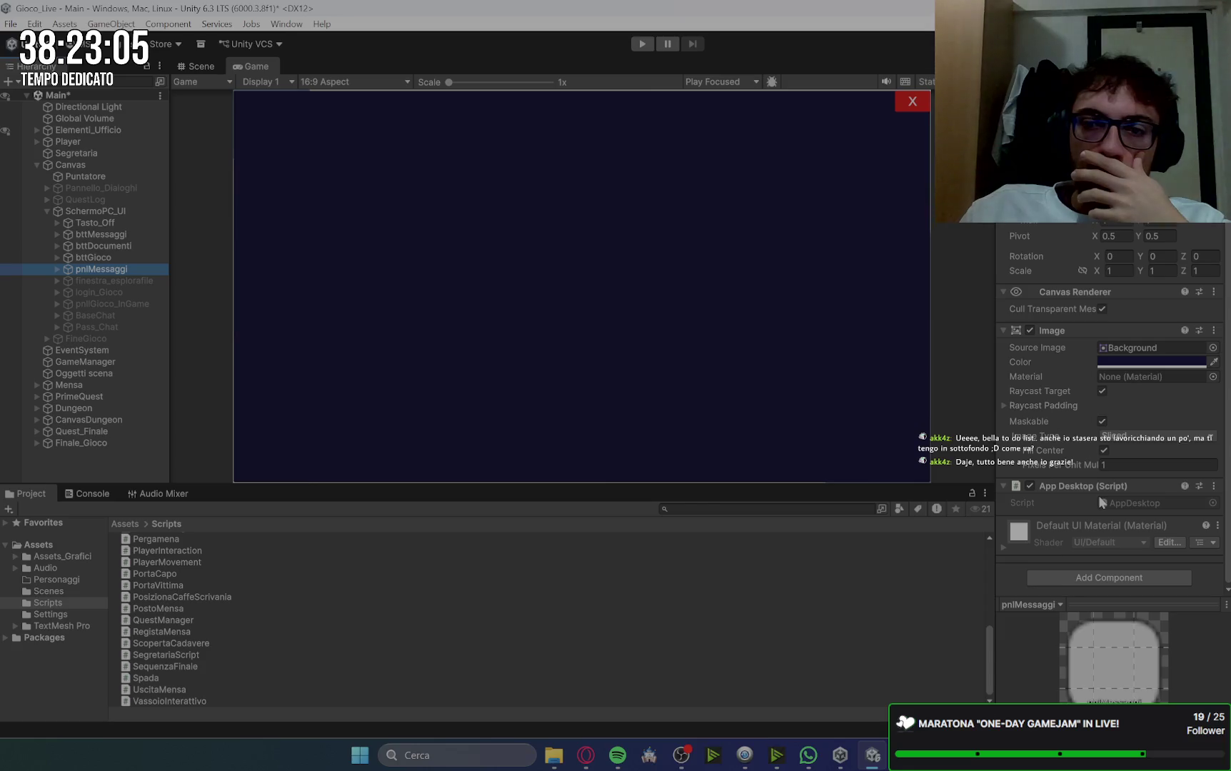
Step: Review bttMessaggi's On Click() event, then bring up Google Keep in Opera
click(122, 236)
scroll(1045, 455, down, 5)
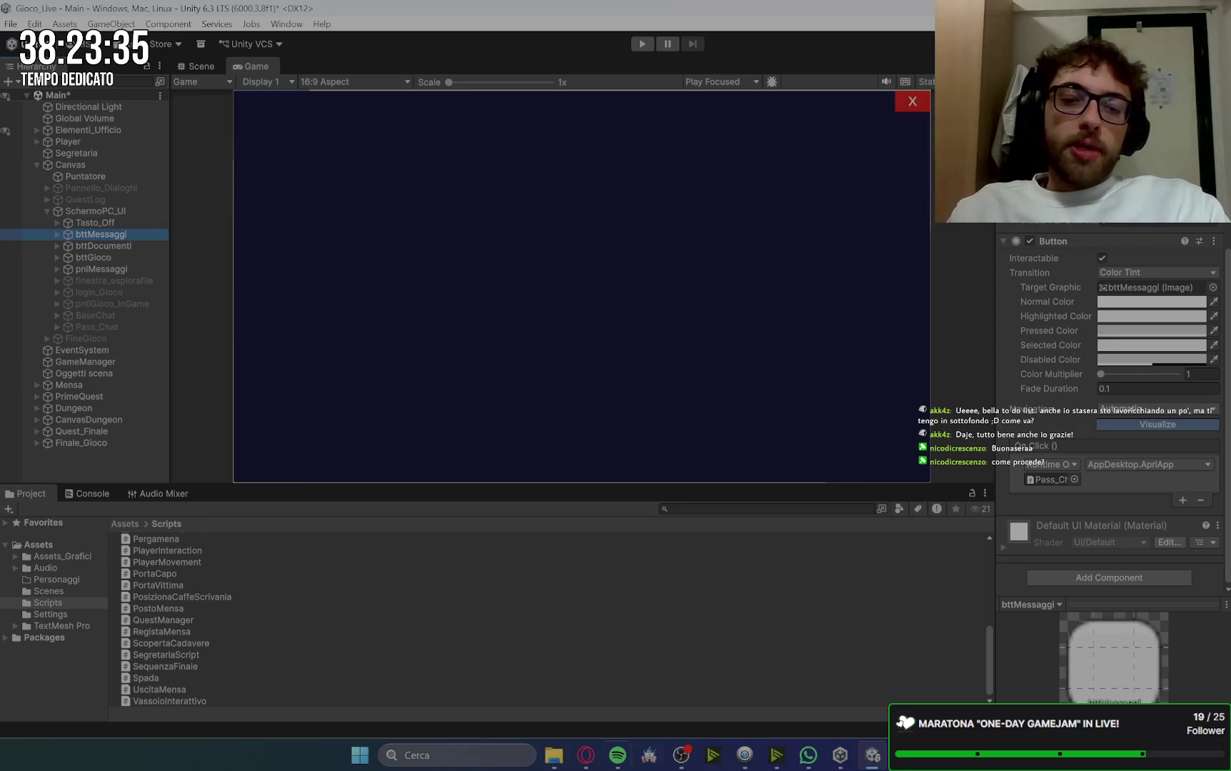
click(585, 757)
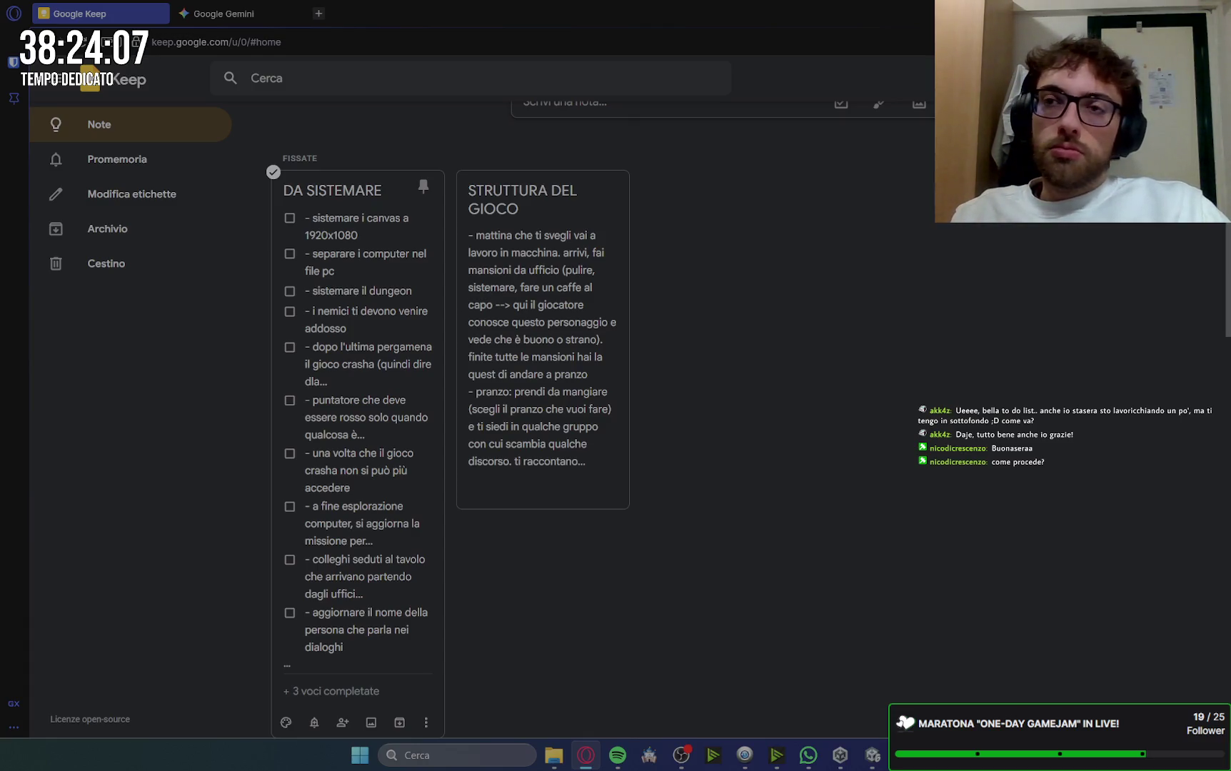
Step: Read the pinned DA SISTEMARE checklist, then go back to the Unity editor
key(alt+Tab)
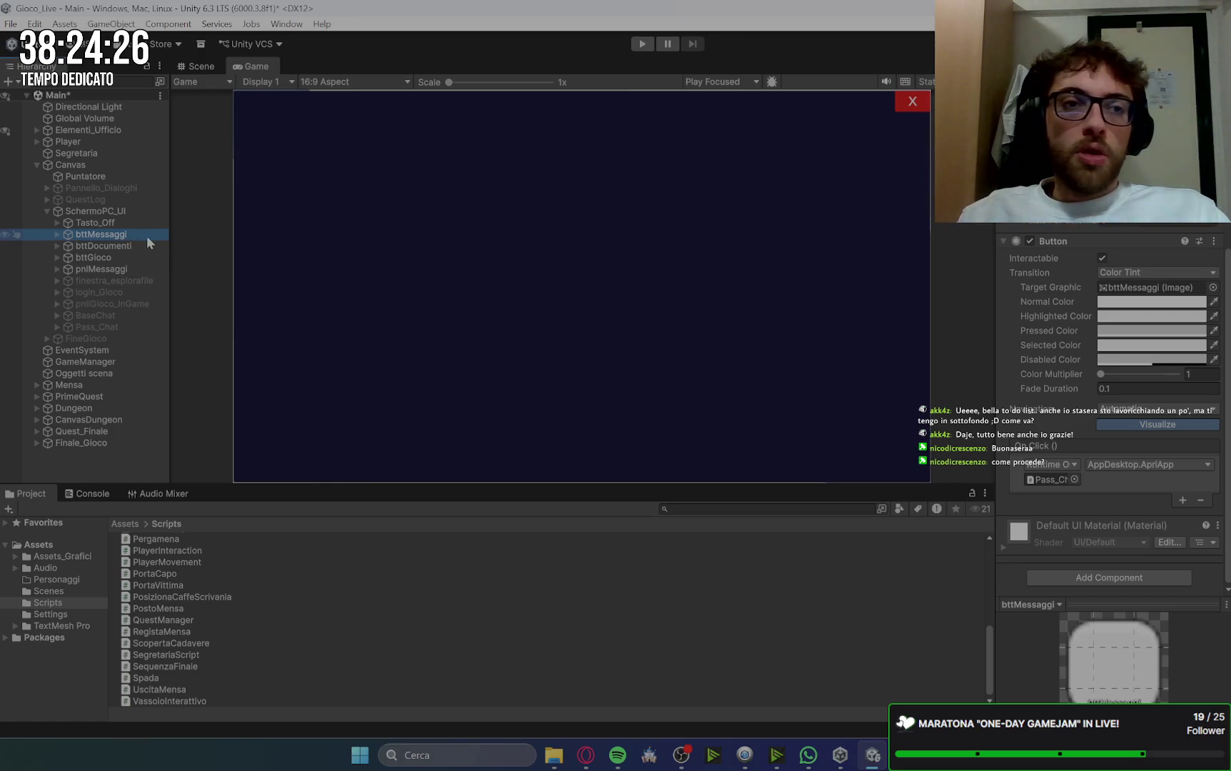
Step: Deactivate pnlMessaggi, activate BaseChat, and expand it in the Hierarchy
click(120, 269)
key(alt+shift+a)
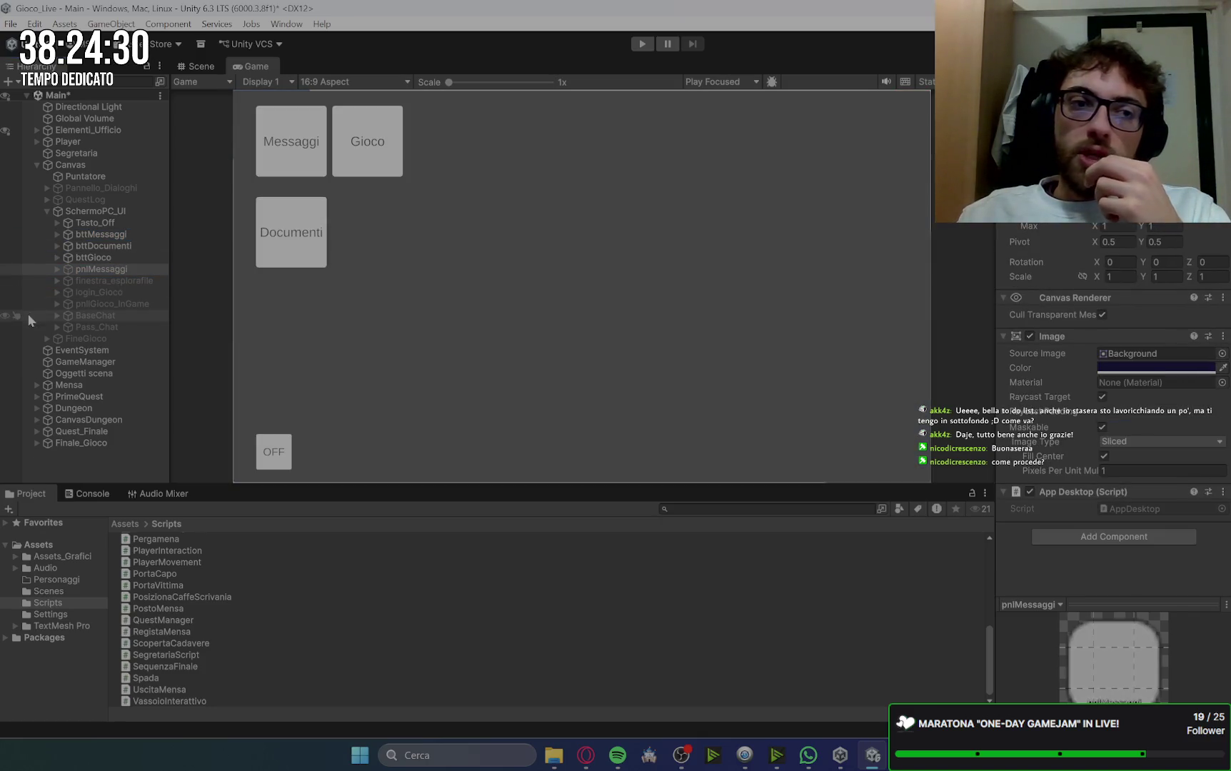
click(119, 313)
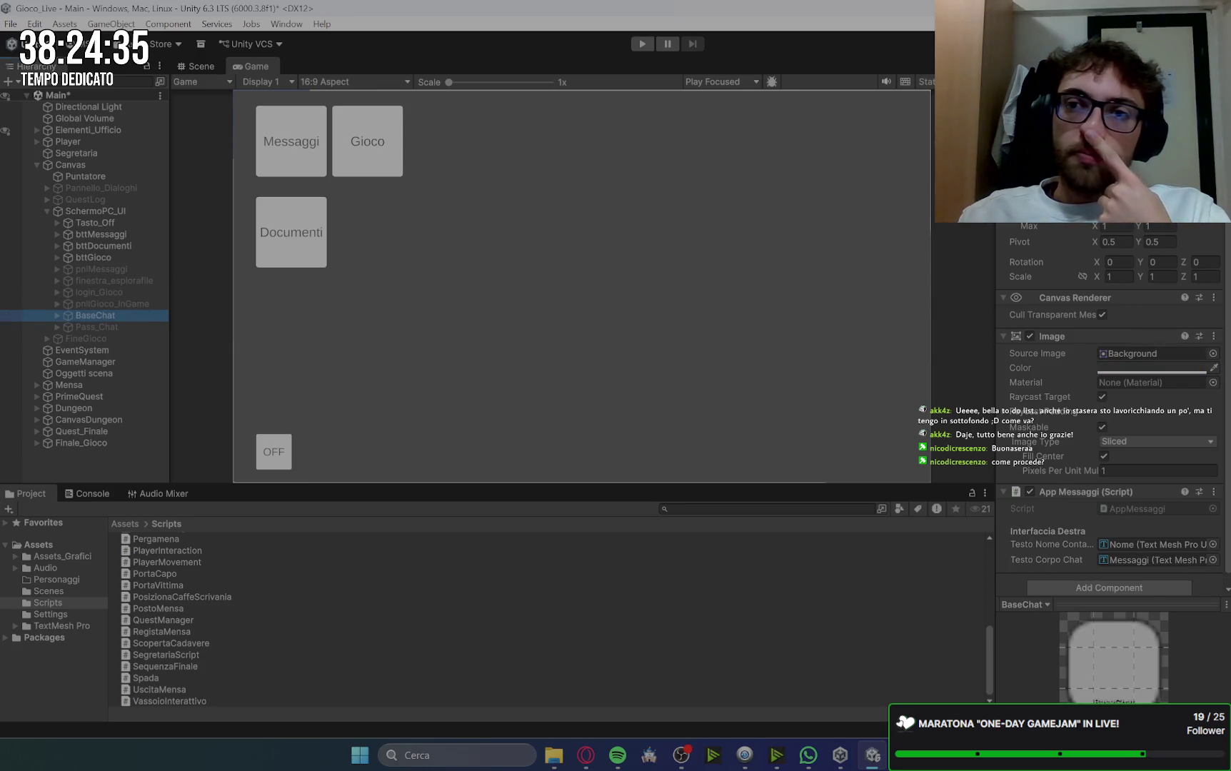
click(291, 141)
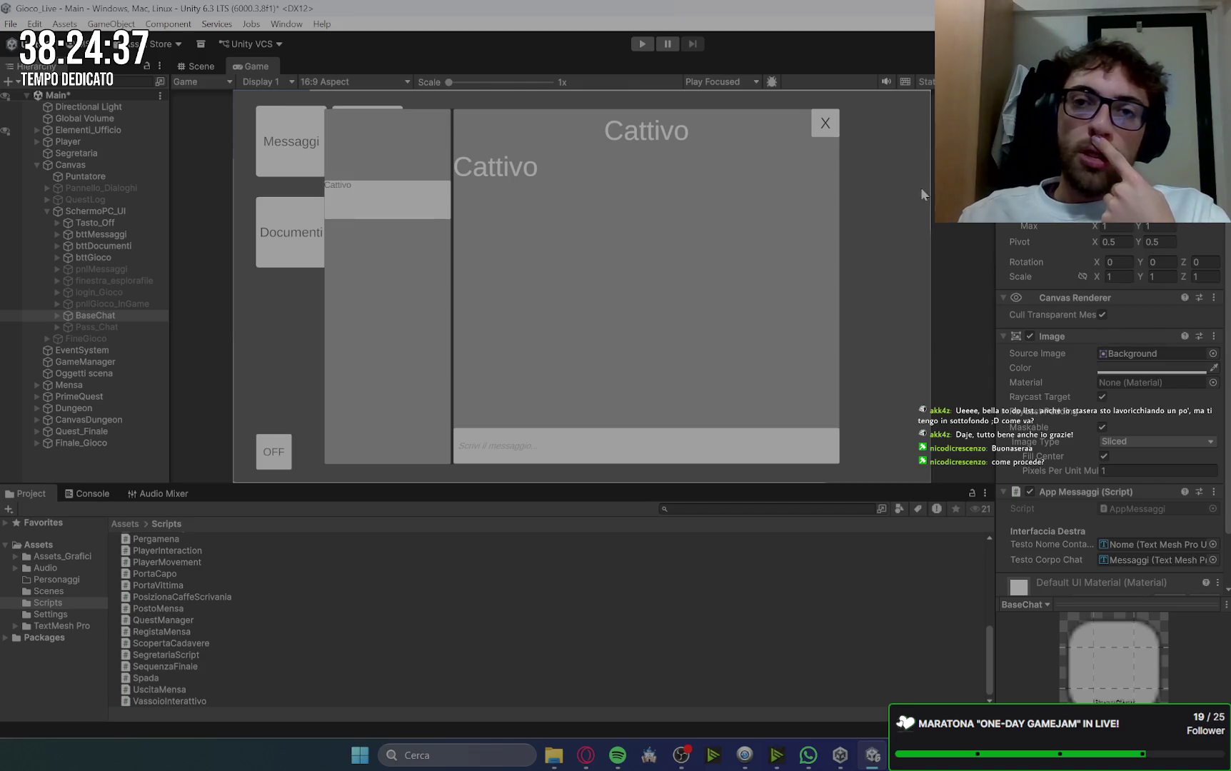
click(55, 315)
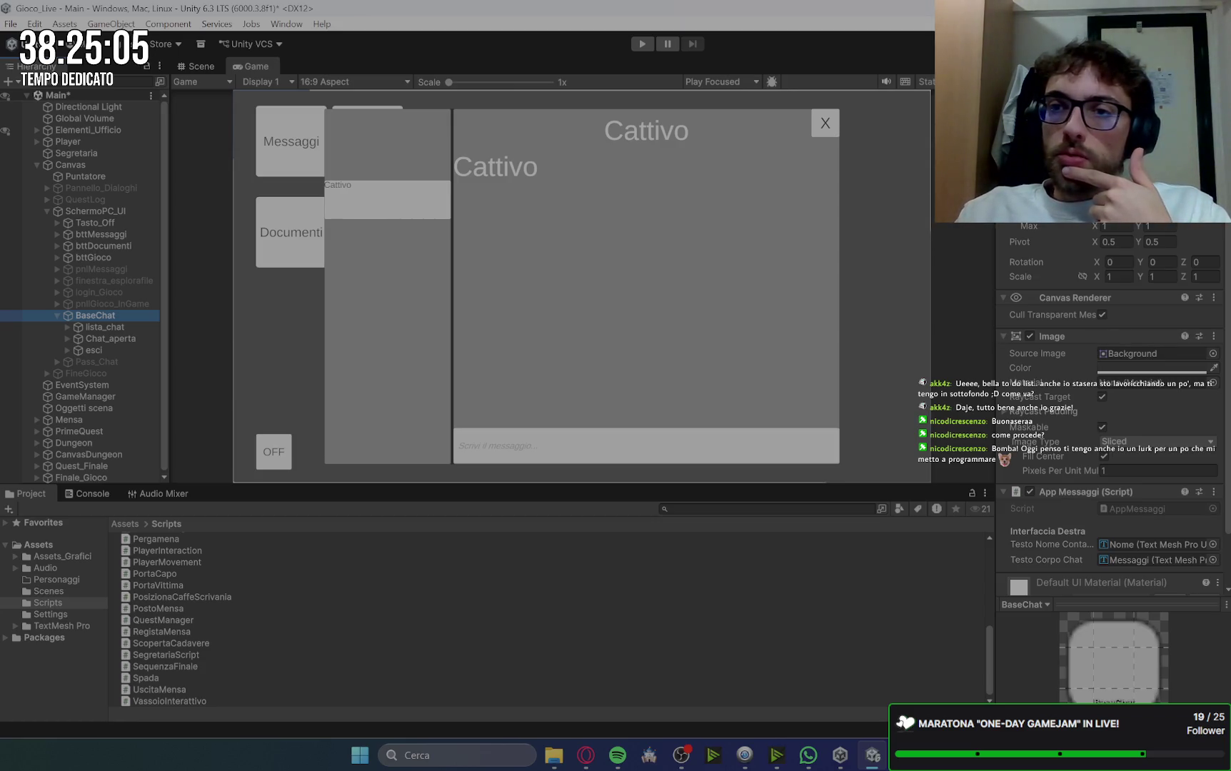
Step: Stretch the BaseChat window further left via its Rect Transform values
click(1022, 168)
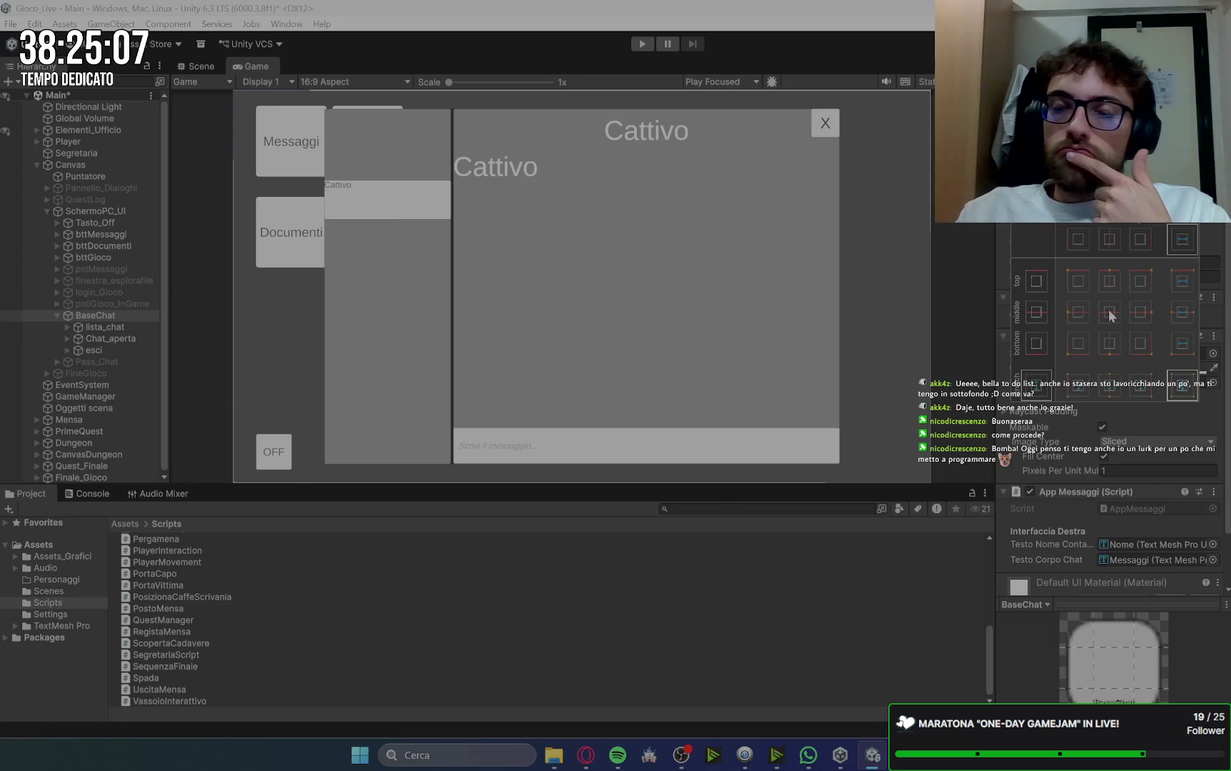
key(Escape)
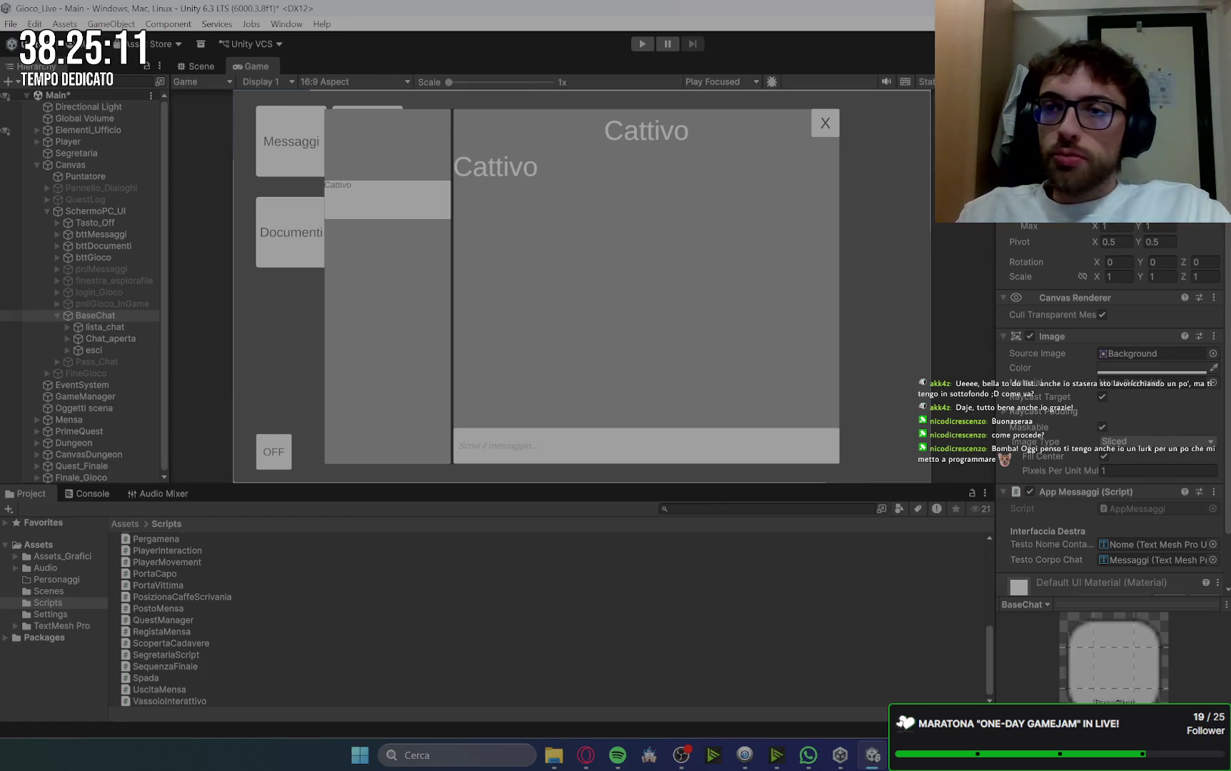
key(Return)
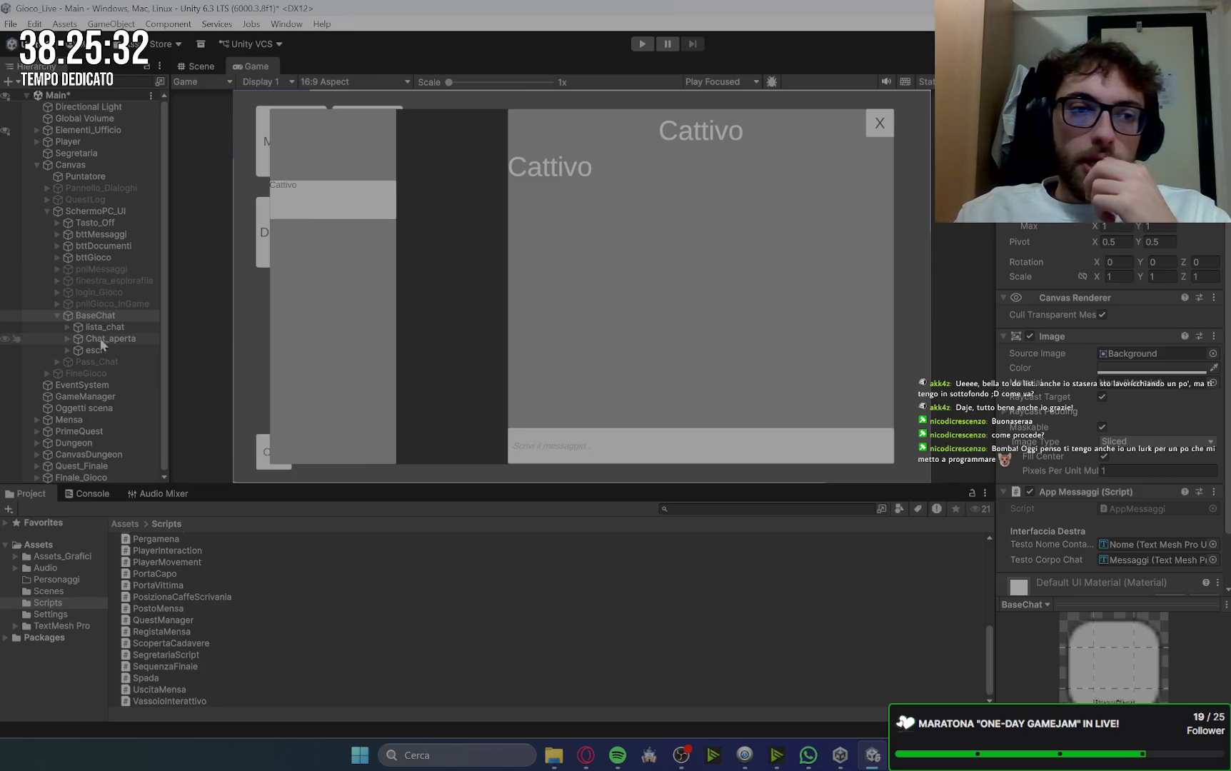
click(119, 350)
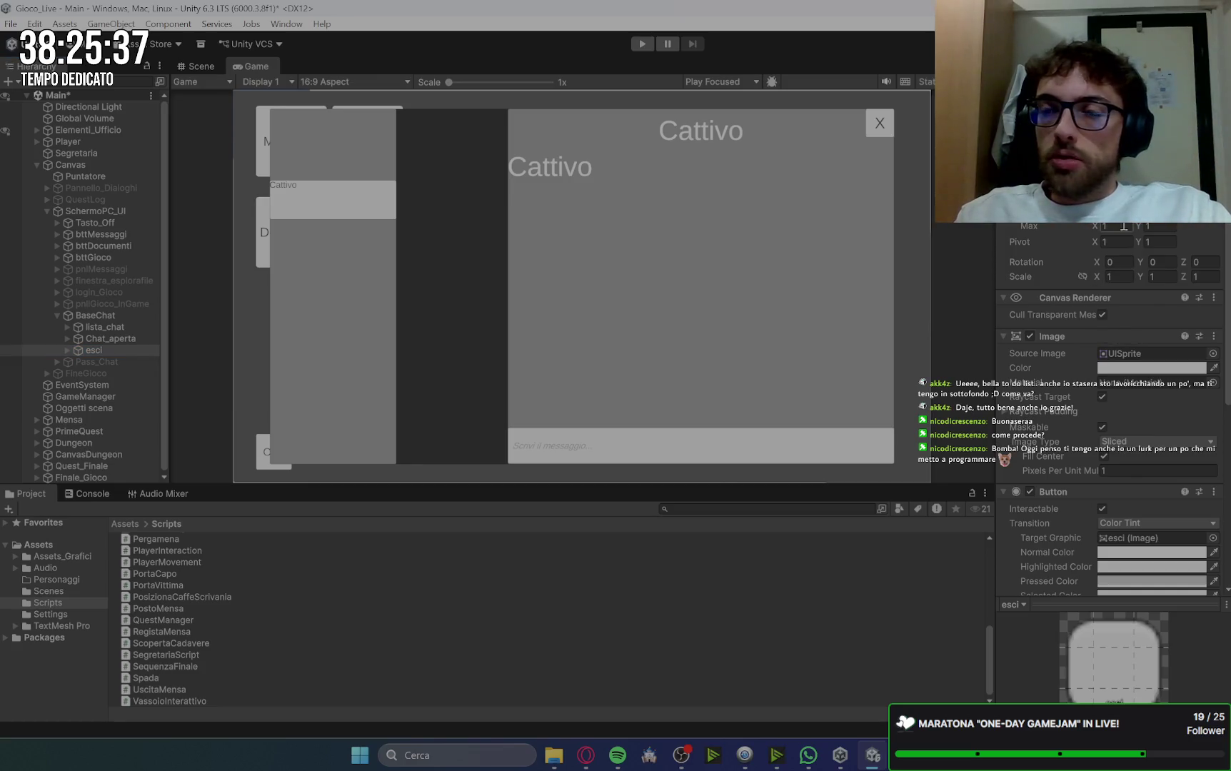
Step: Shrink the esci close button back to a small box
text(50)
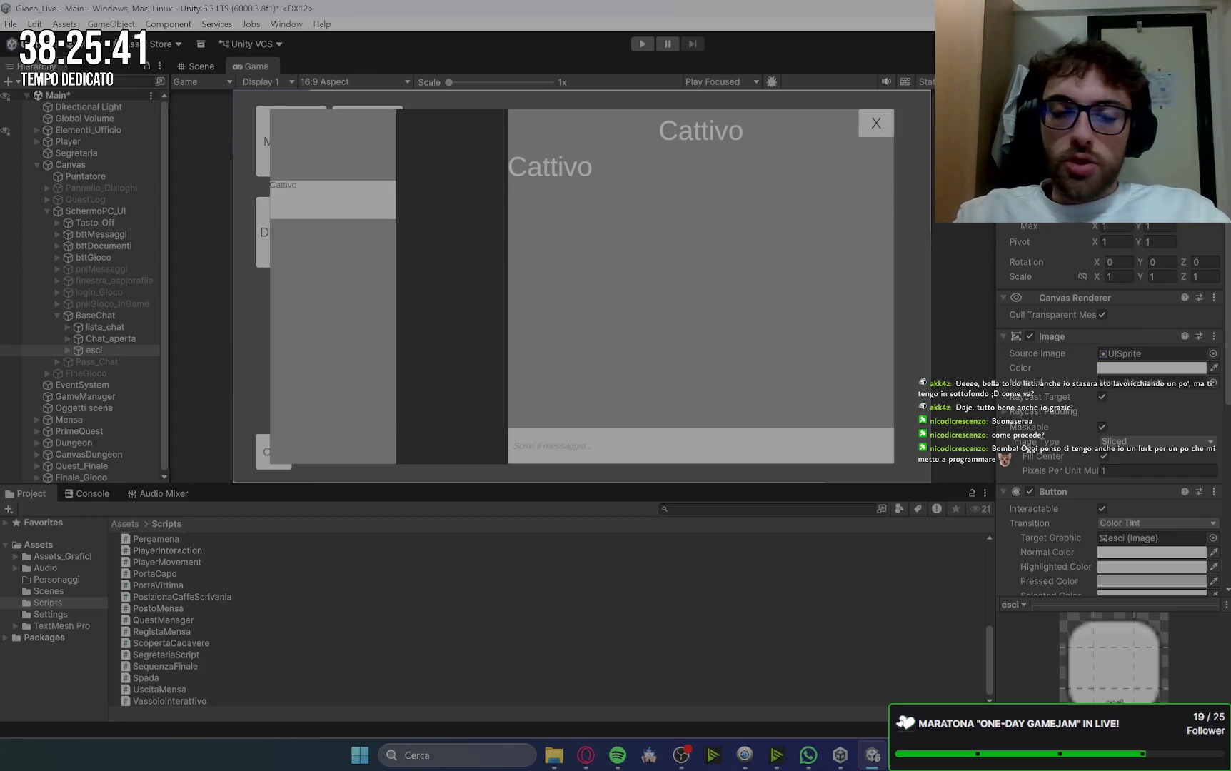
text(300)
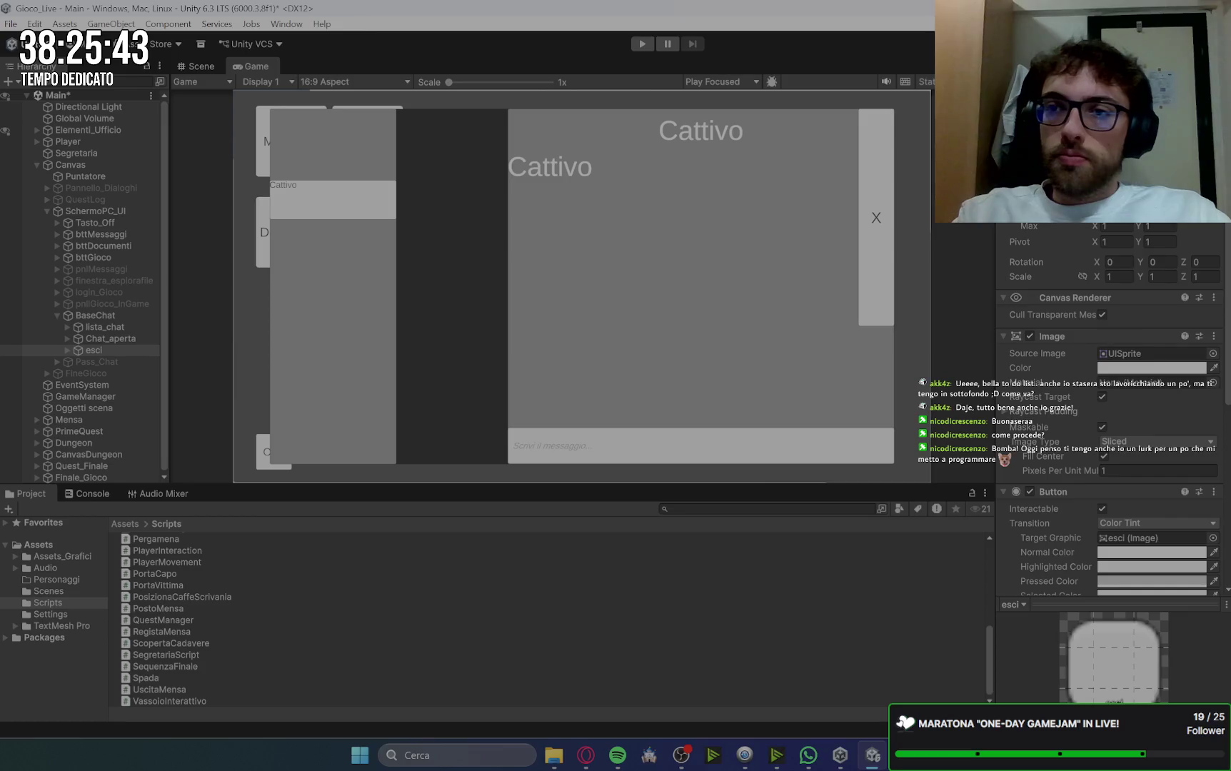
key(BackSpace)
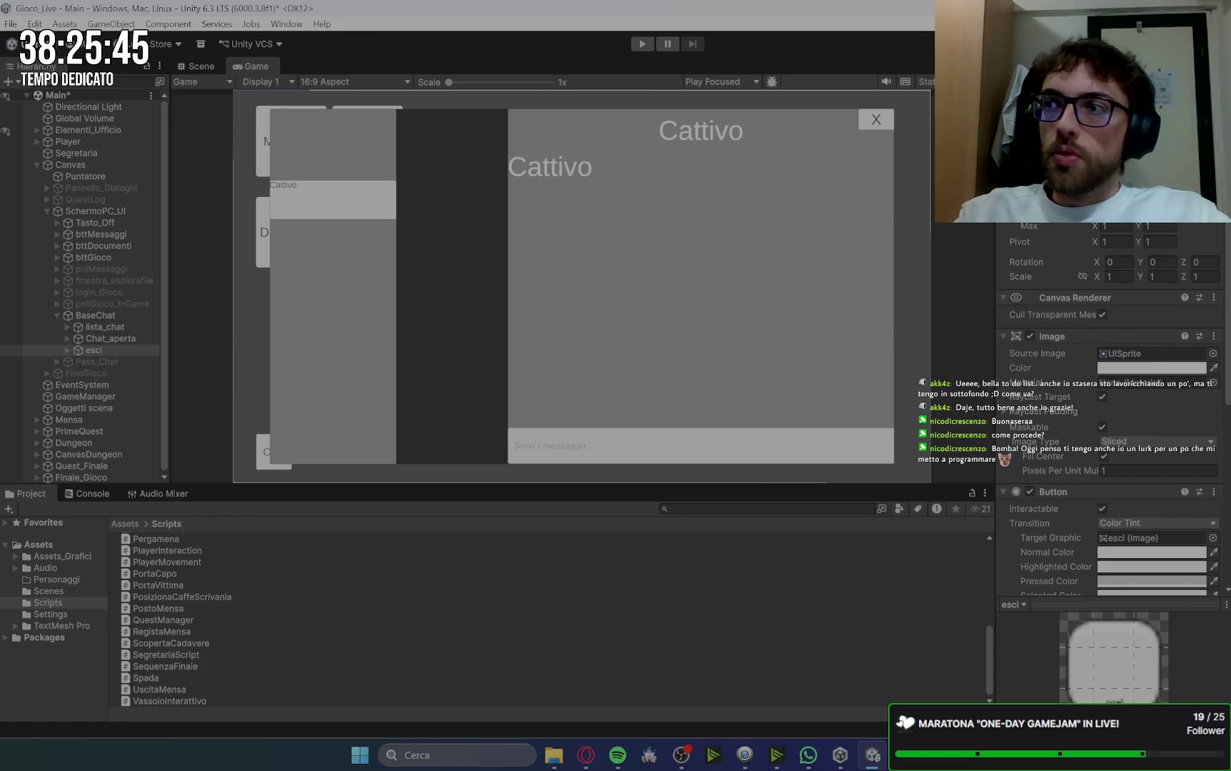
scroll(1107, 500, down, 3)
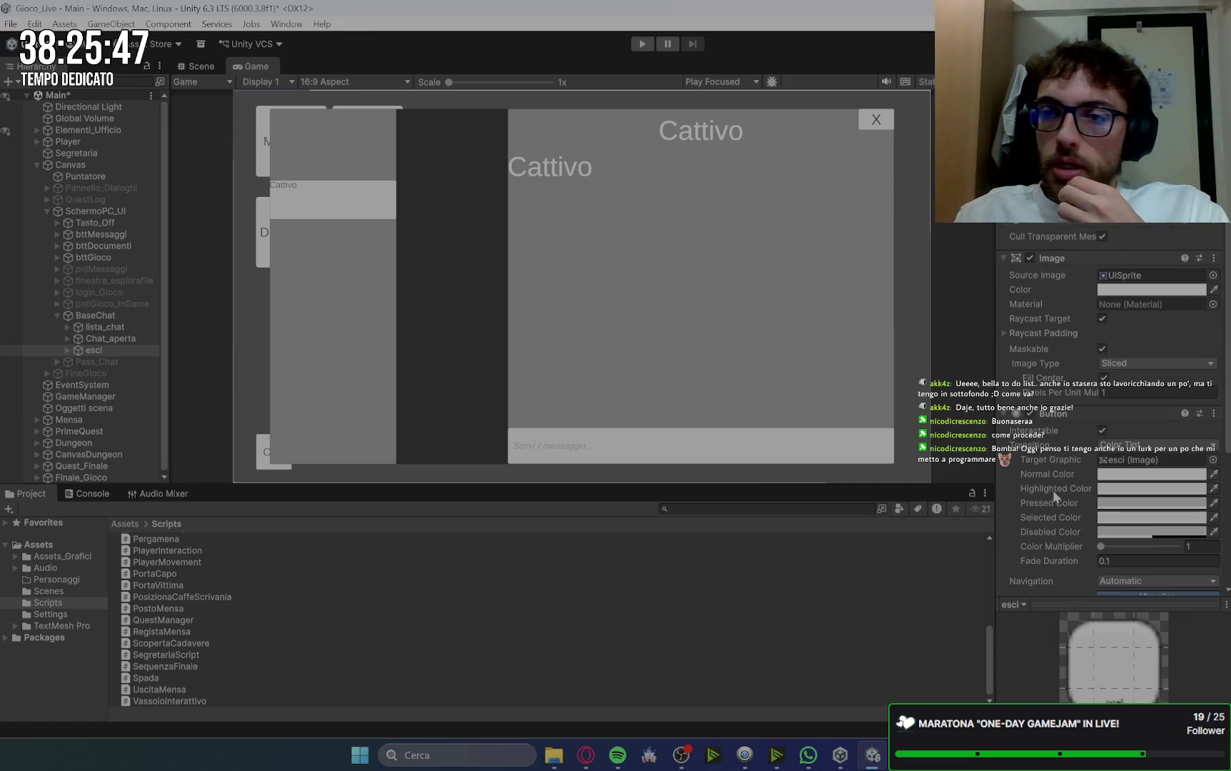
Step: Give the X label font size 5 and colour F1F1F1, matching the old close label
click(68, 350)
click(118, 362)
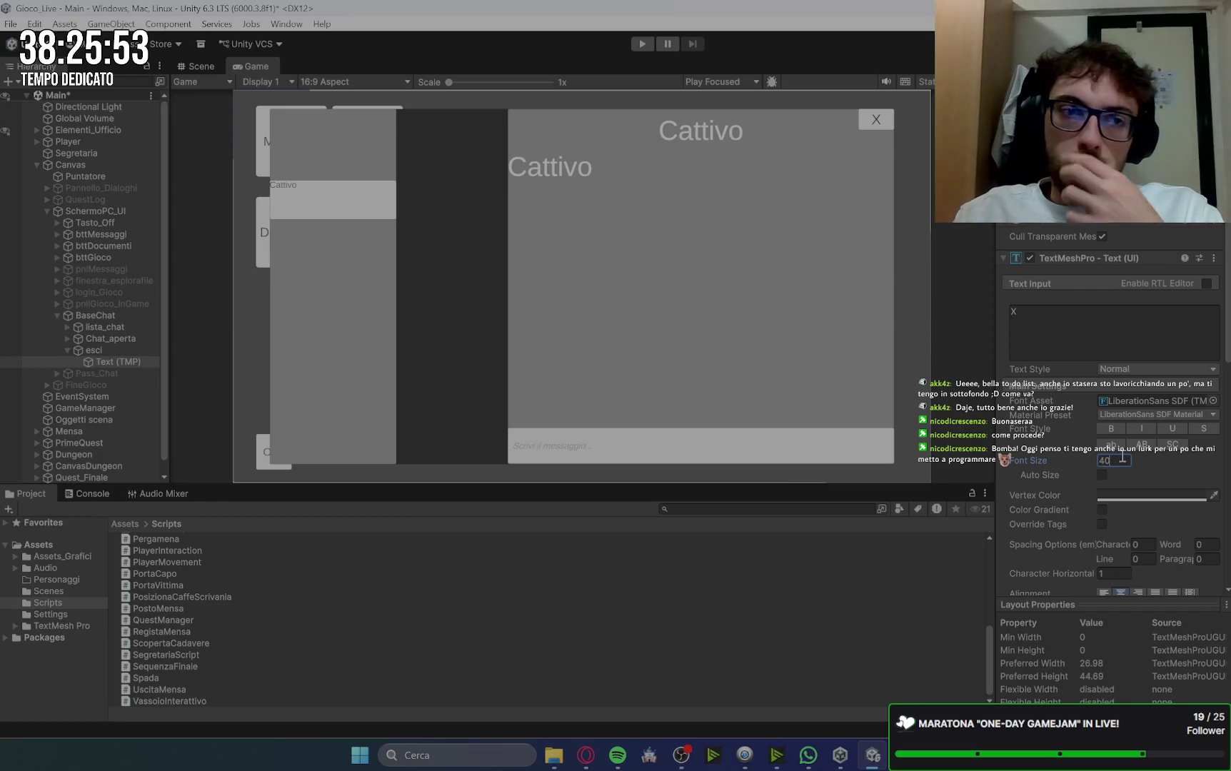
click(109, 270)
click(57, 269)
click(112, 293)
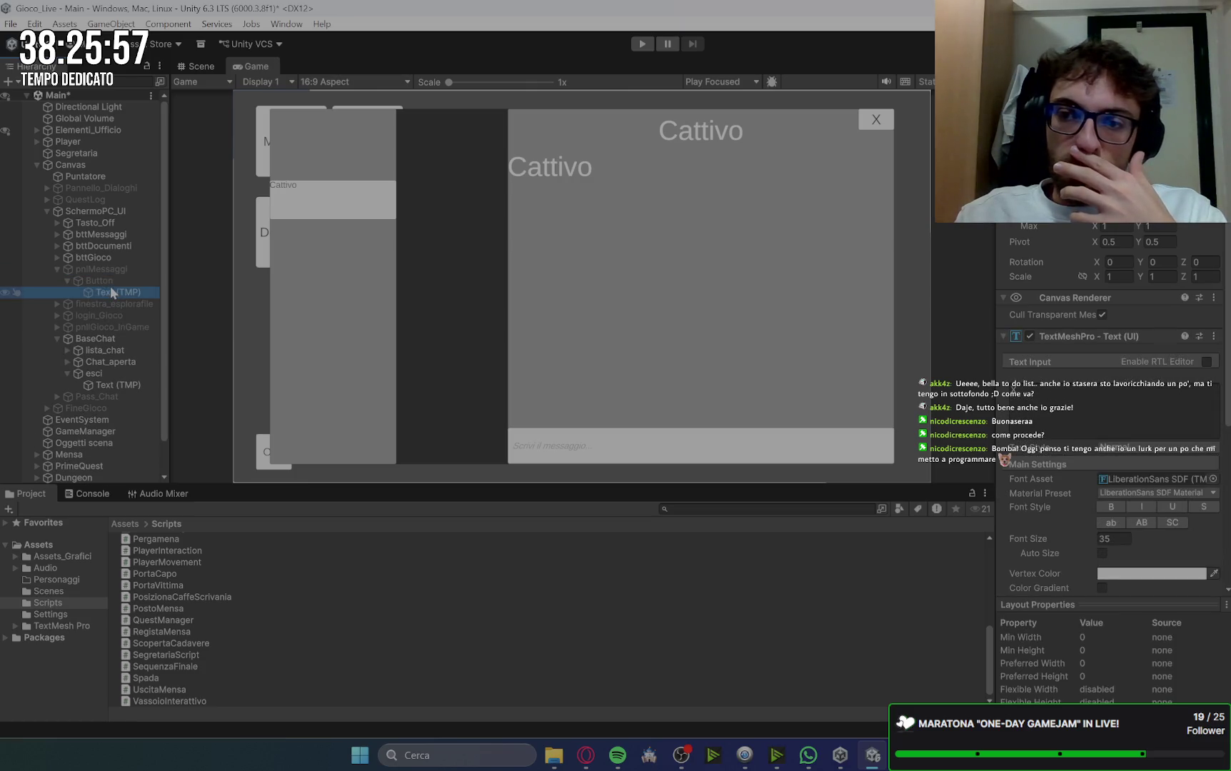
click(117, 385)
click(1116, 540)
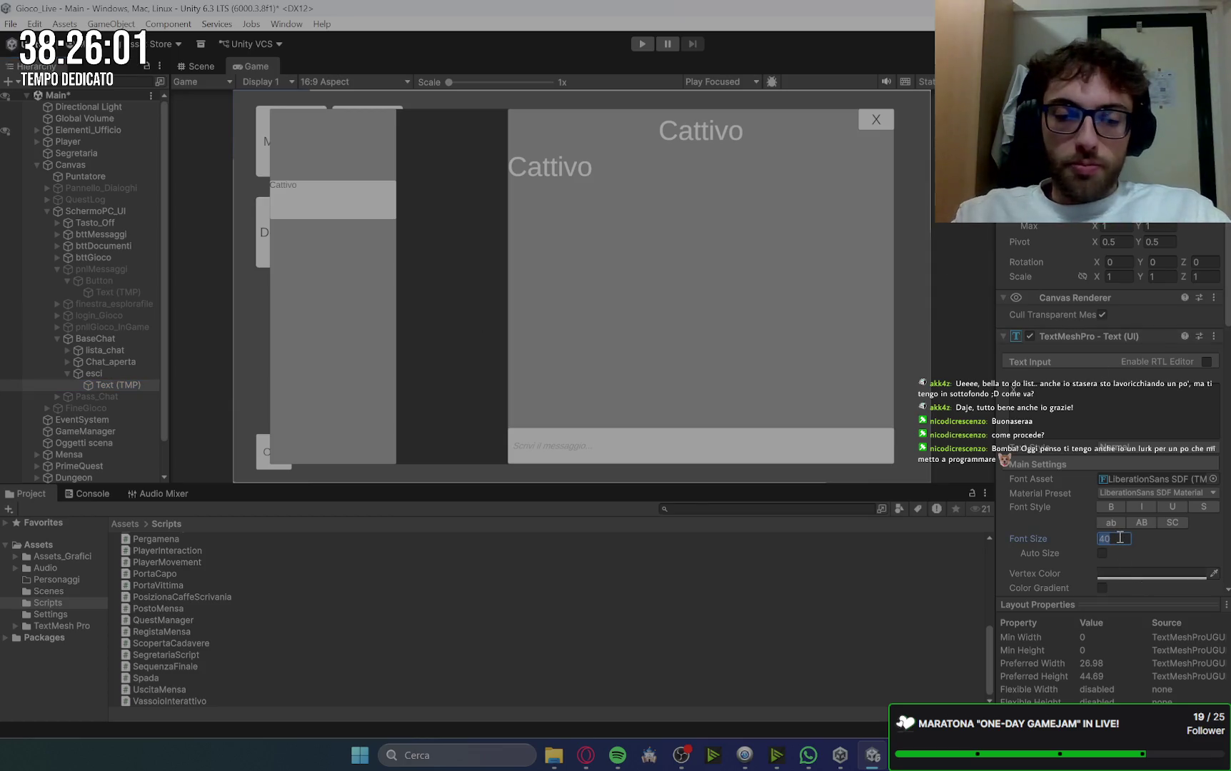
text(5)
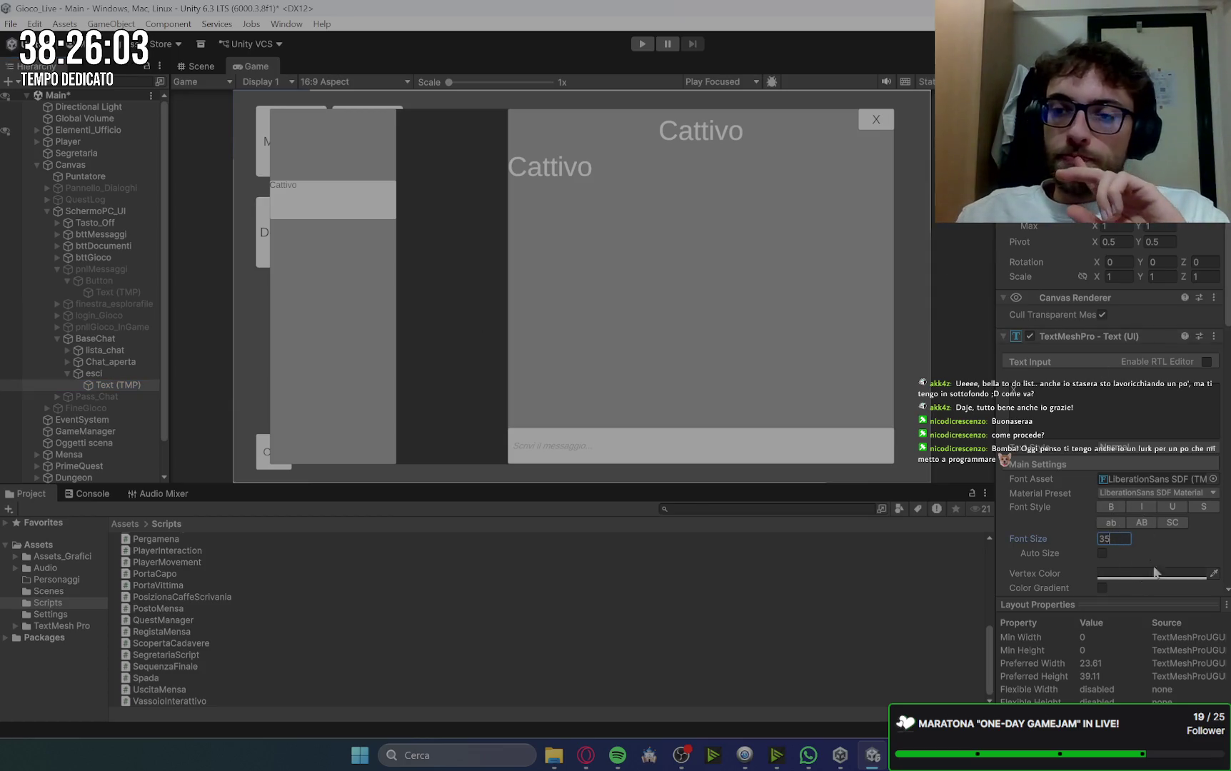
click(1162, 576)
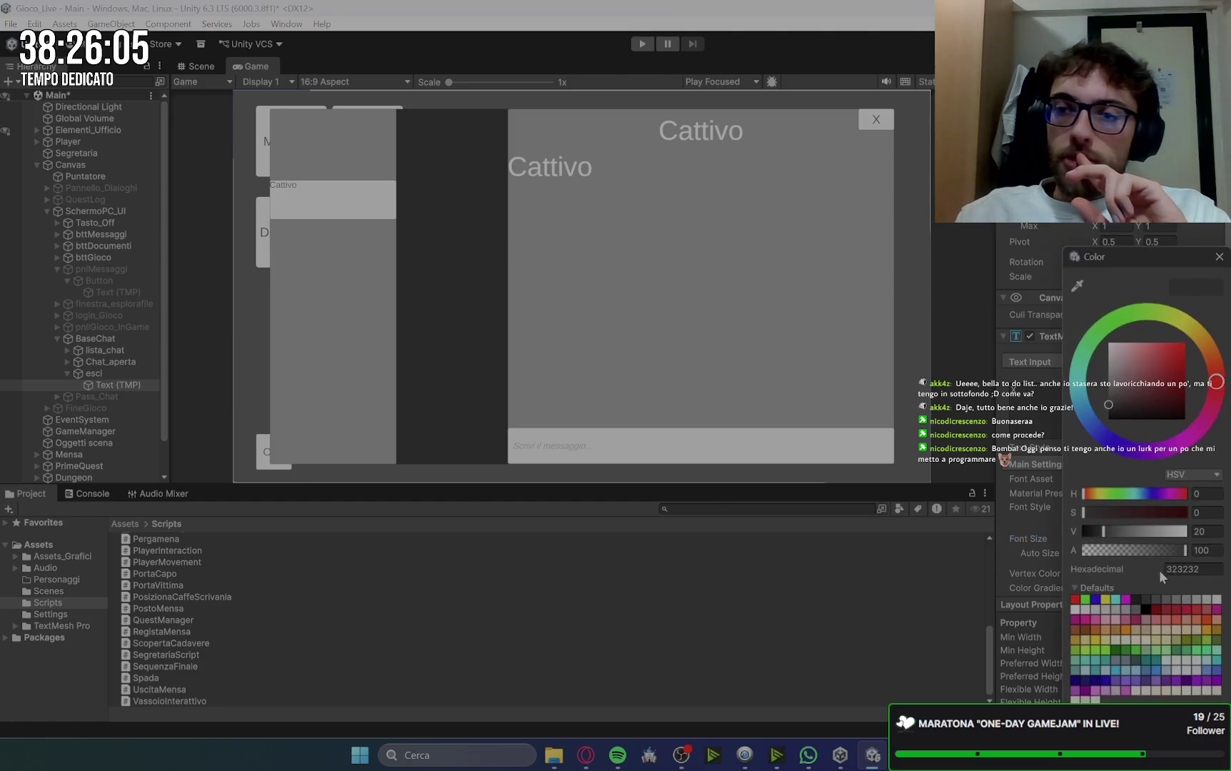
click(1205, 570)
text(F)
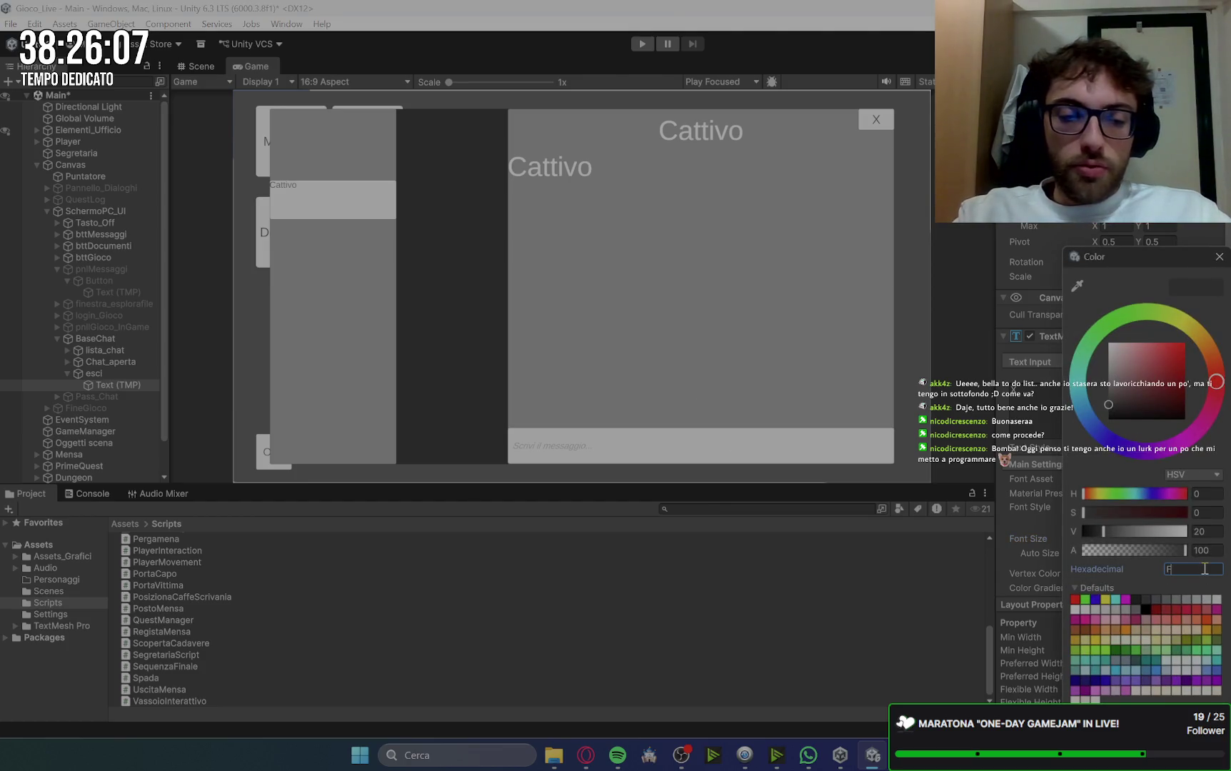
text(1F1F1)
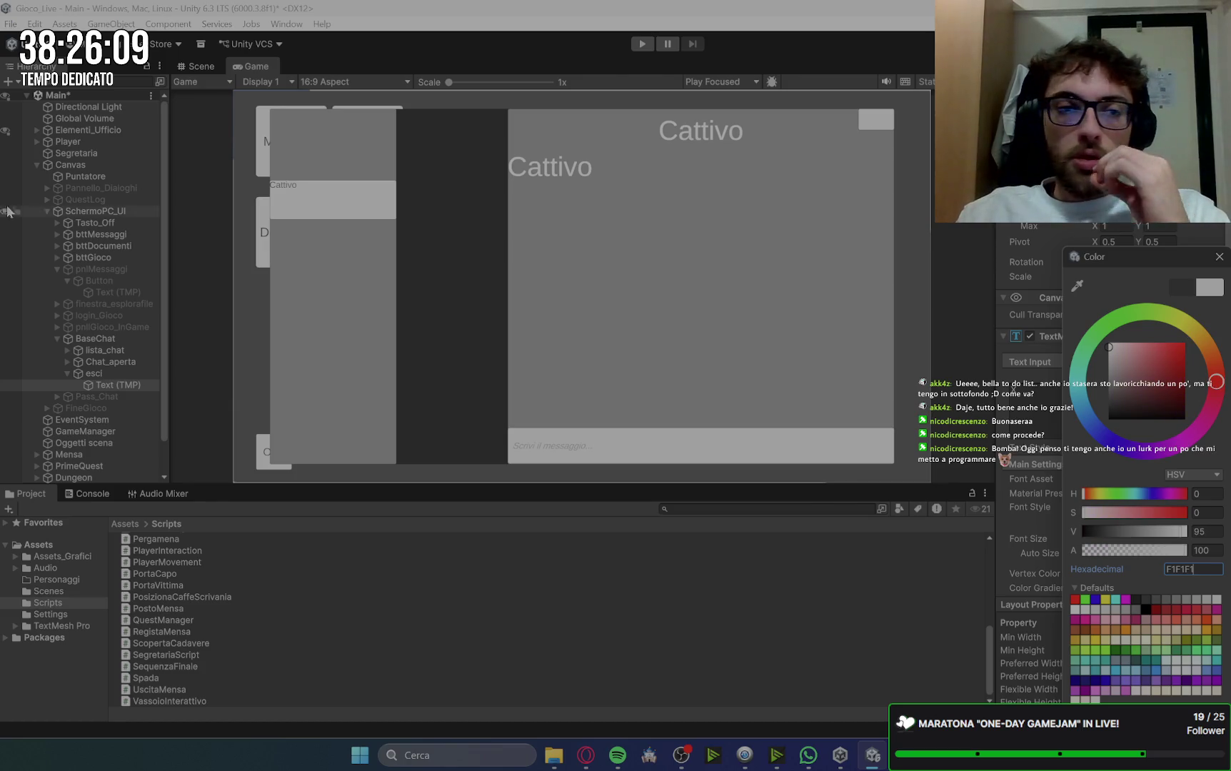
Step: Make the esci close button's background red
click(116, 369)
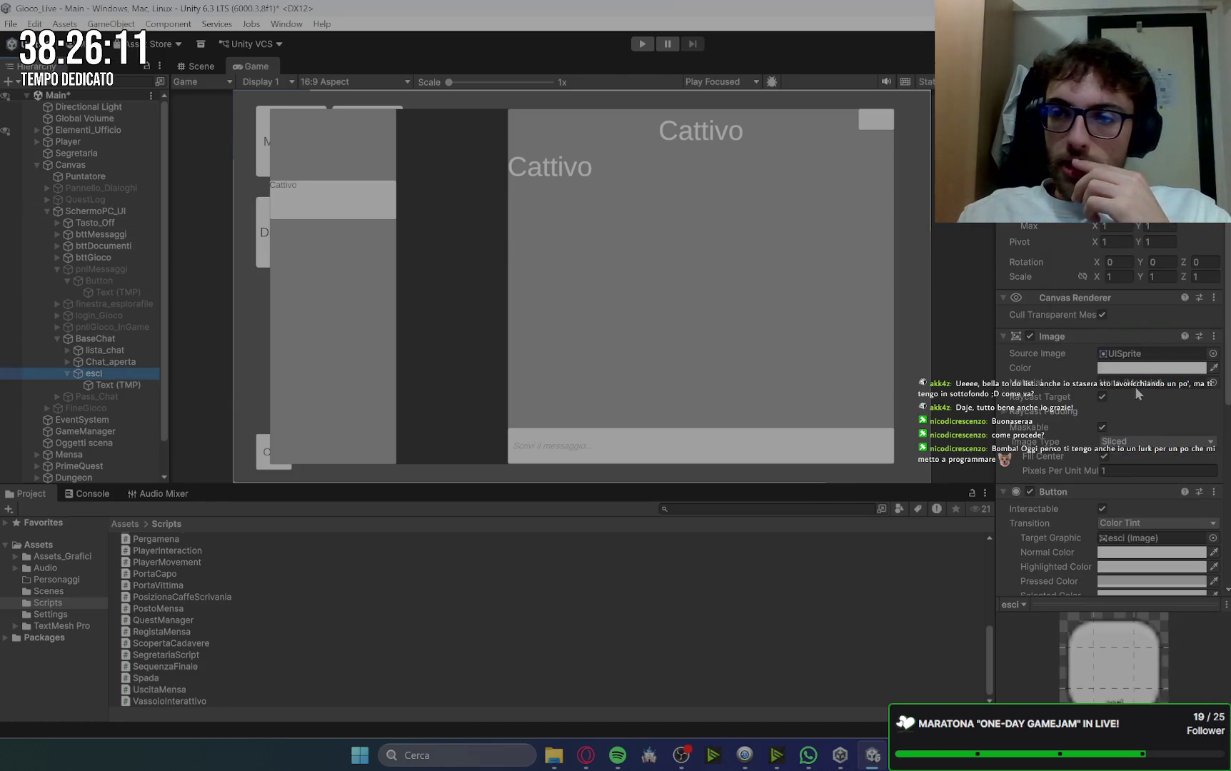
mouse_move(1175, 373)
mouse_down()
mouse_move(1204, 382)
mouse_move(1200, 368)
mouse_up()
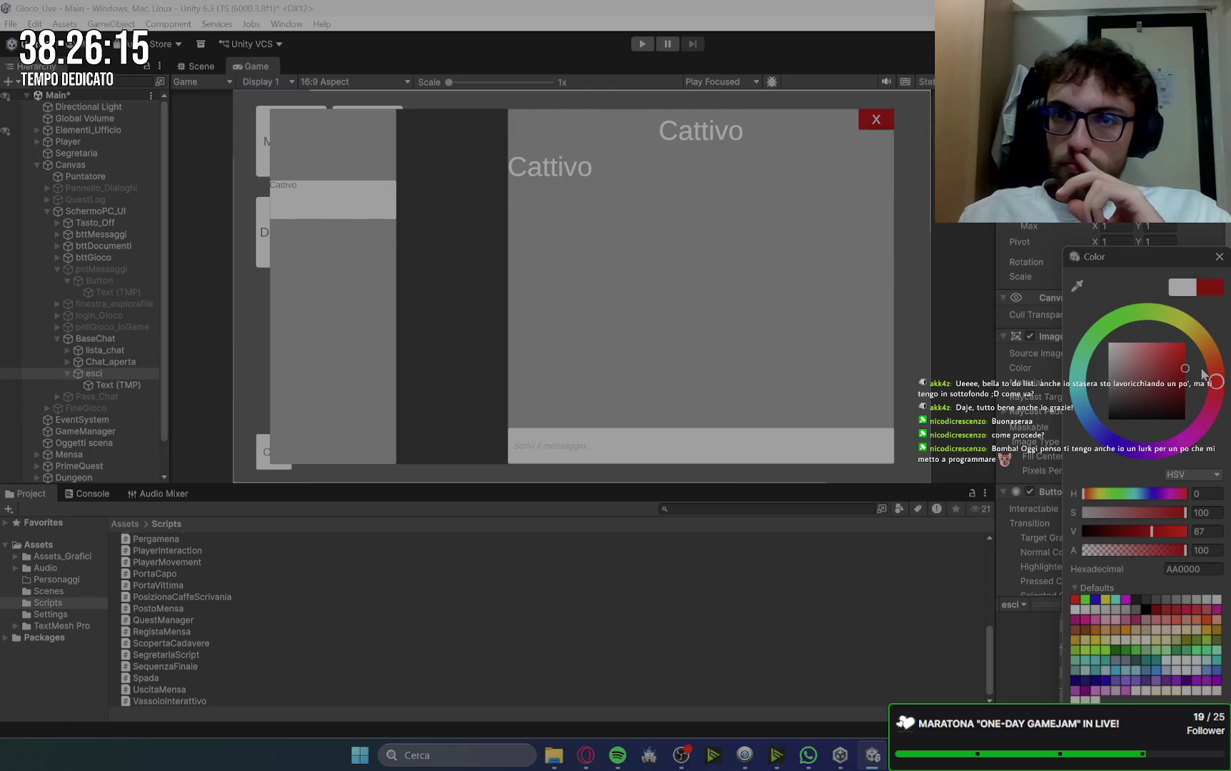
click(113, 340)
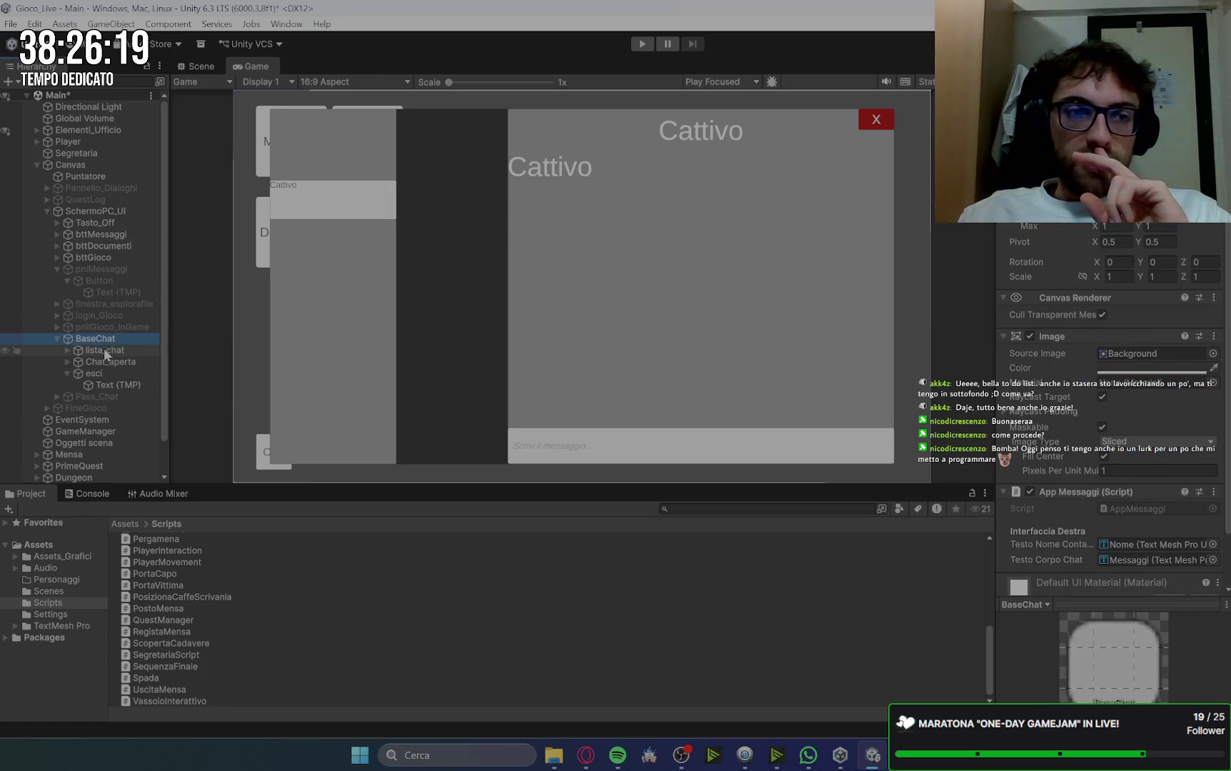
click(123, 350)
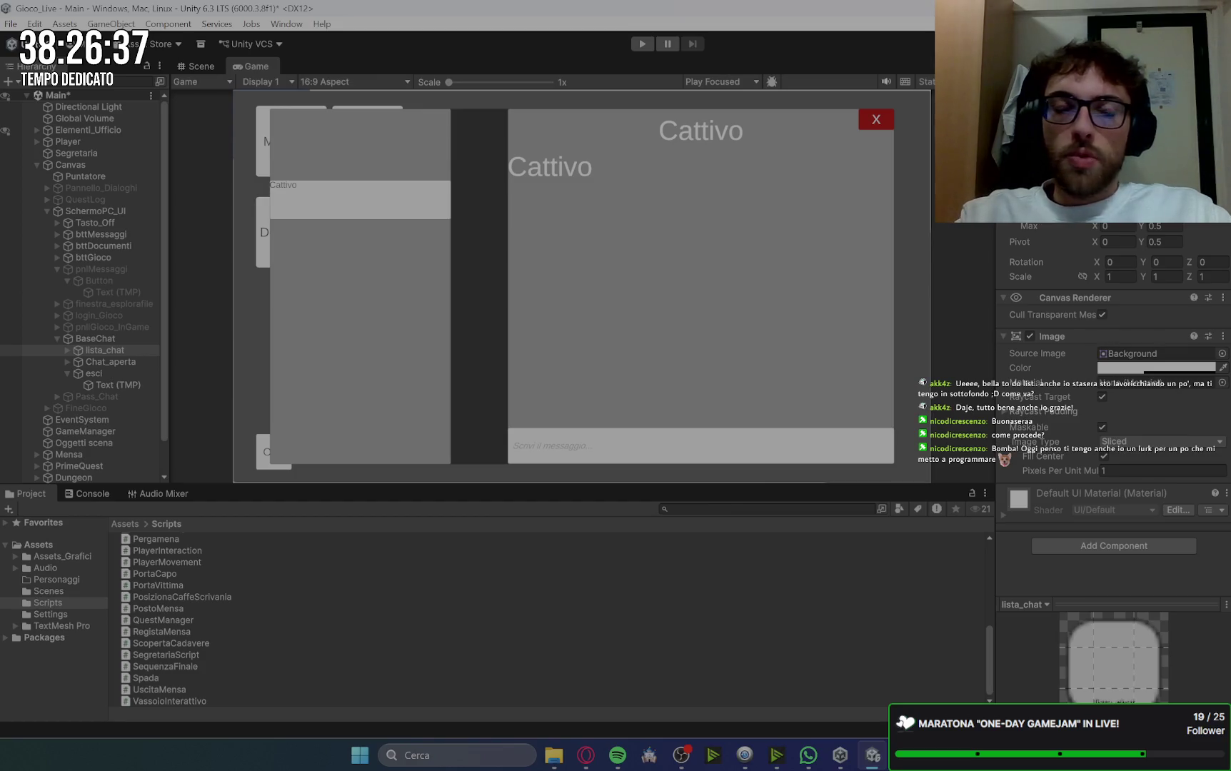
Step: Try Left offset values on Chat_aperta, undoing and redoing until it meets lista_chat
click(116, 362)
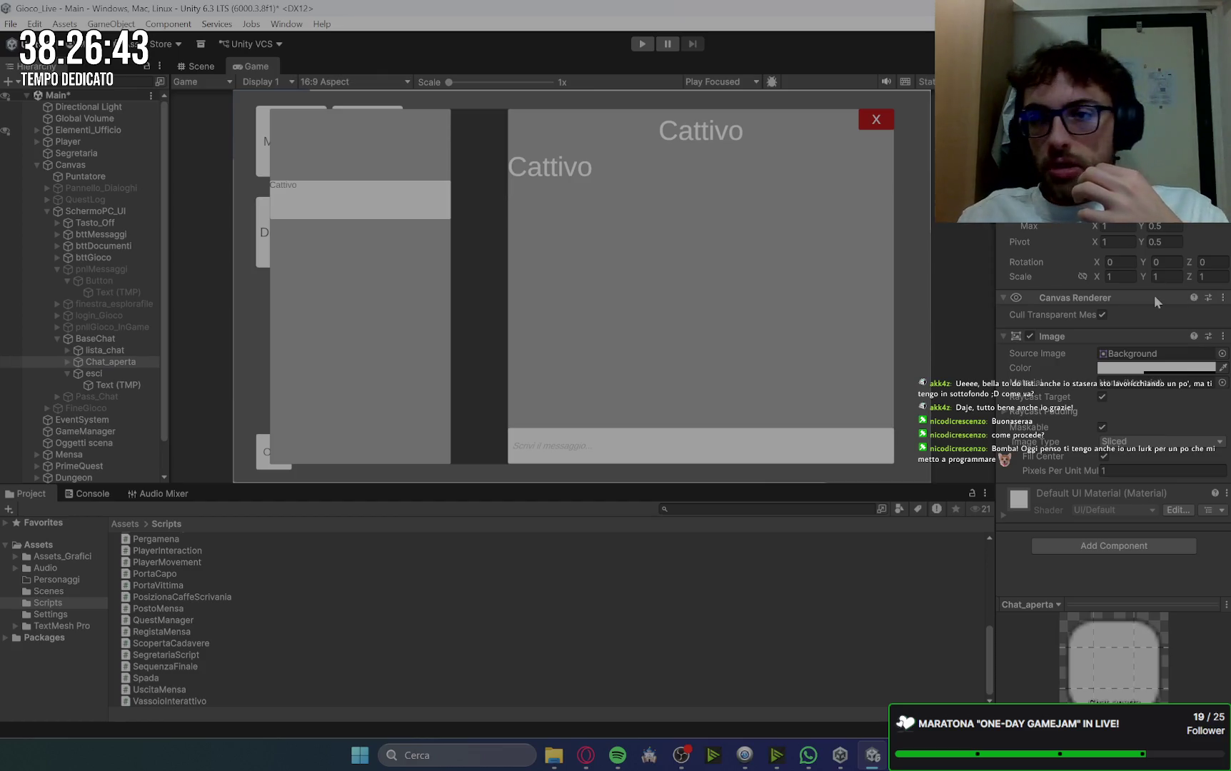
key(Return)
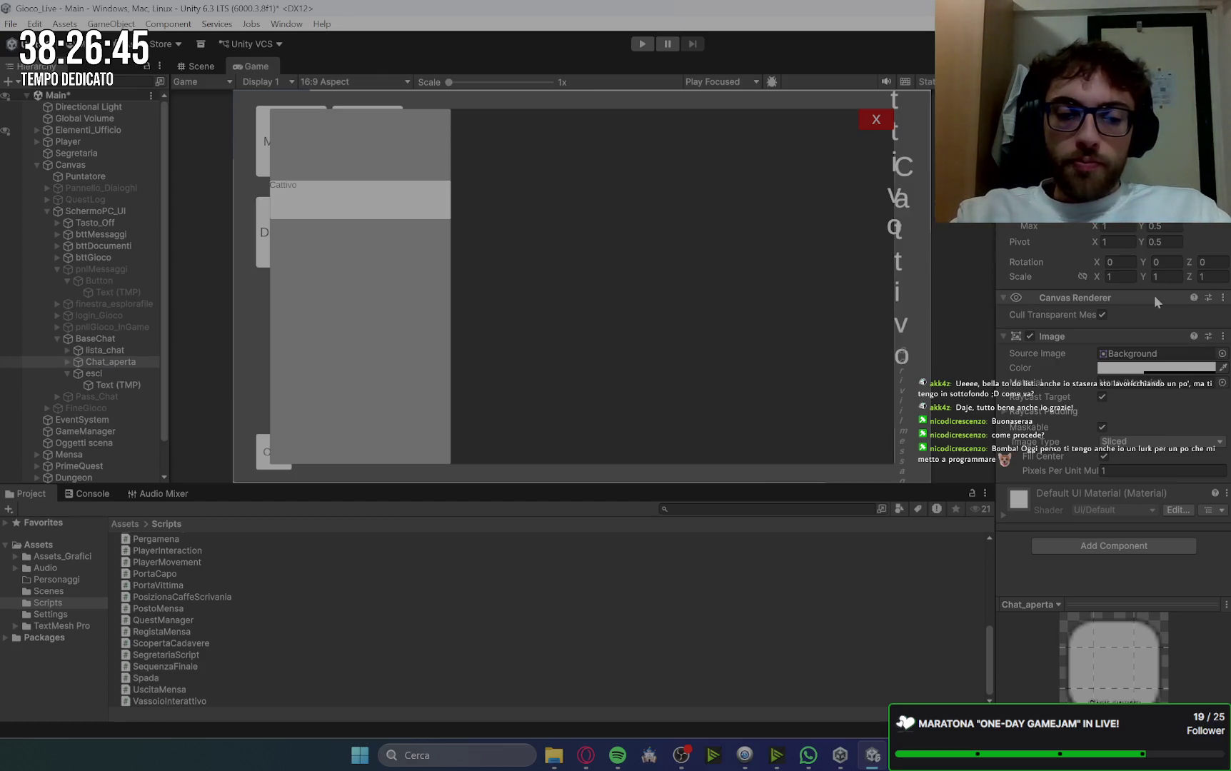
key(ctrl+z)
key(ctrl+y)
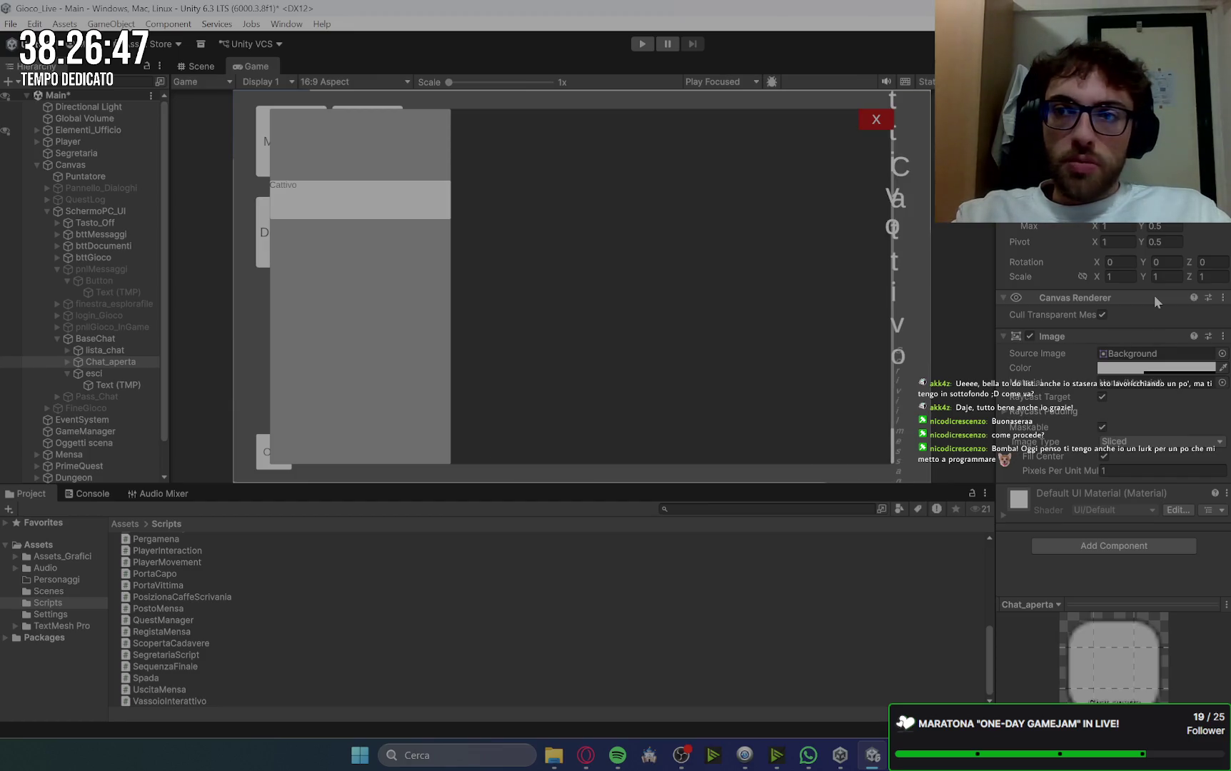
key(ctrl+z)
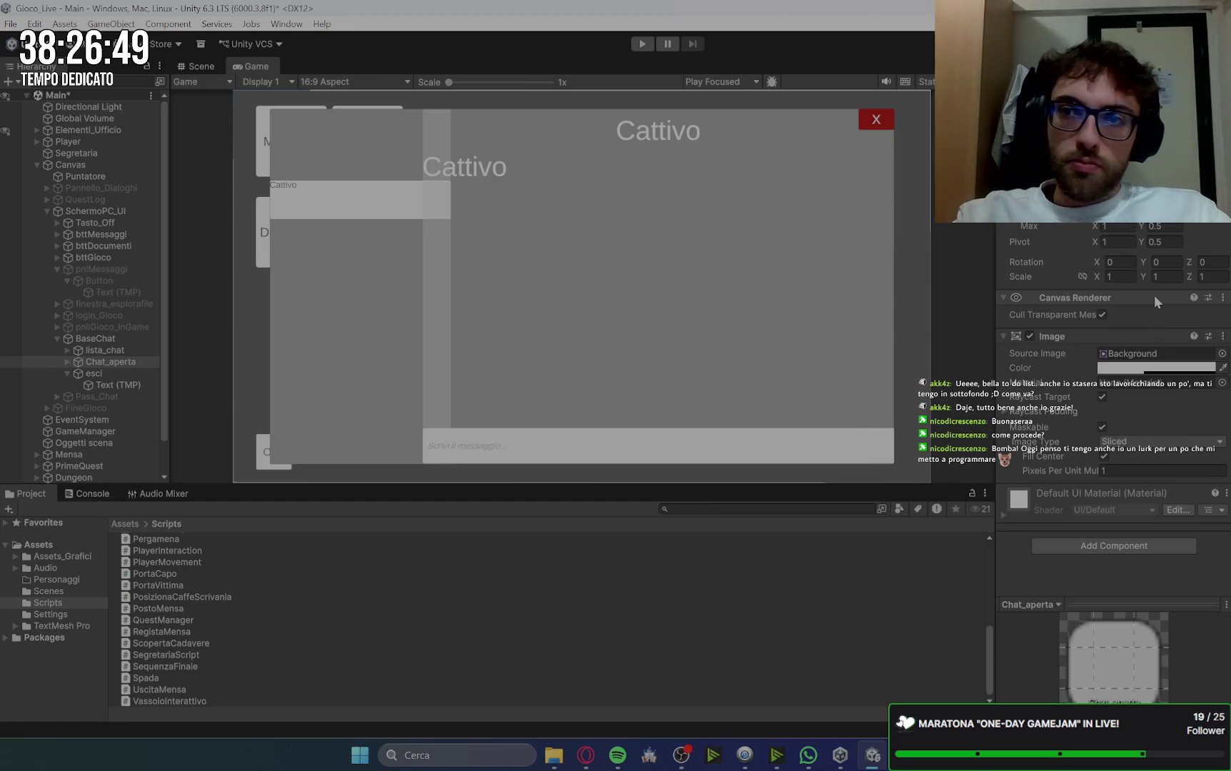
key(ctrl+y)
key(ctrl+z)
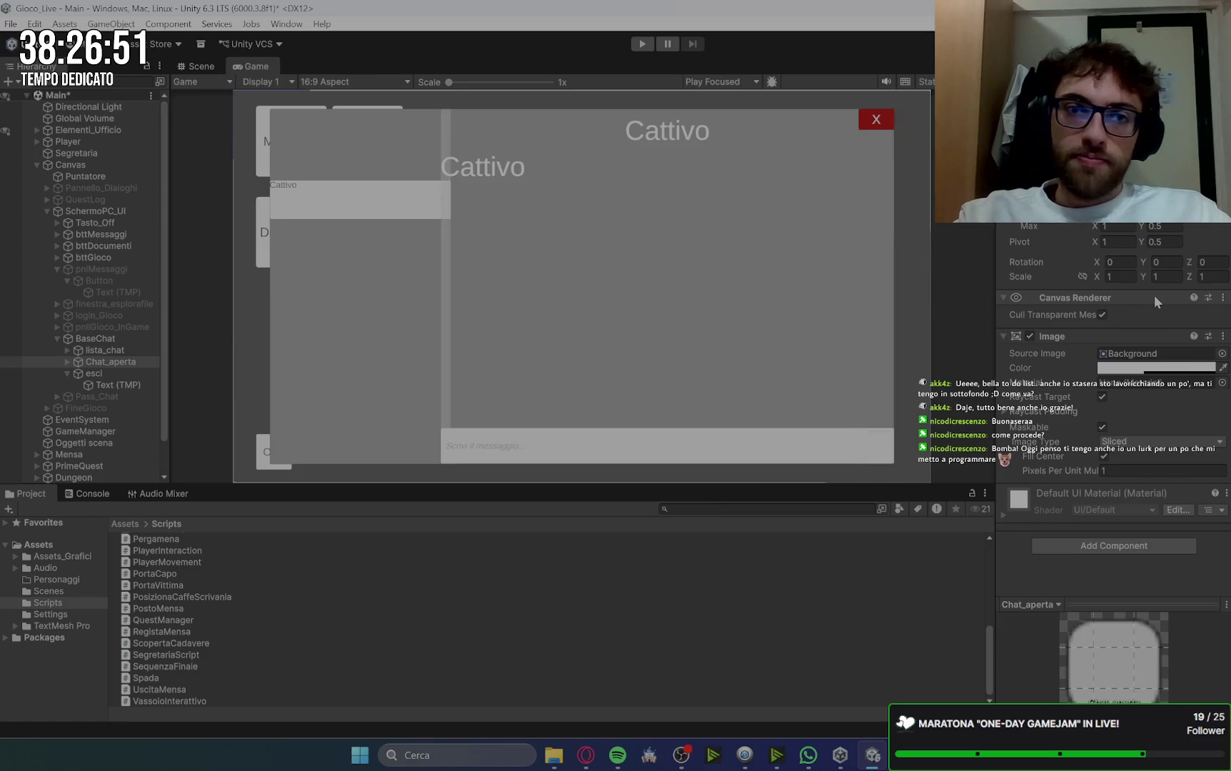
key(ctrl+y)
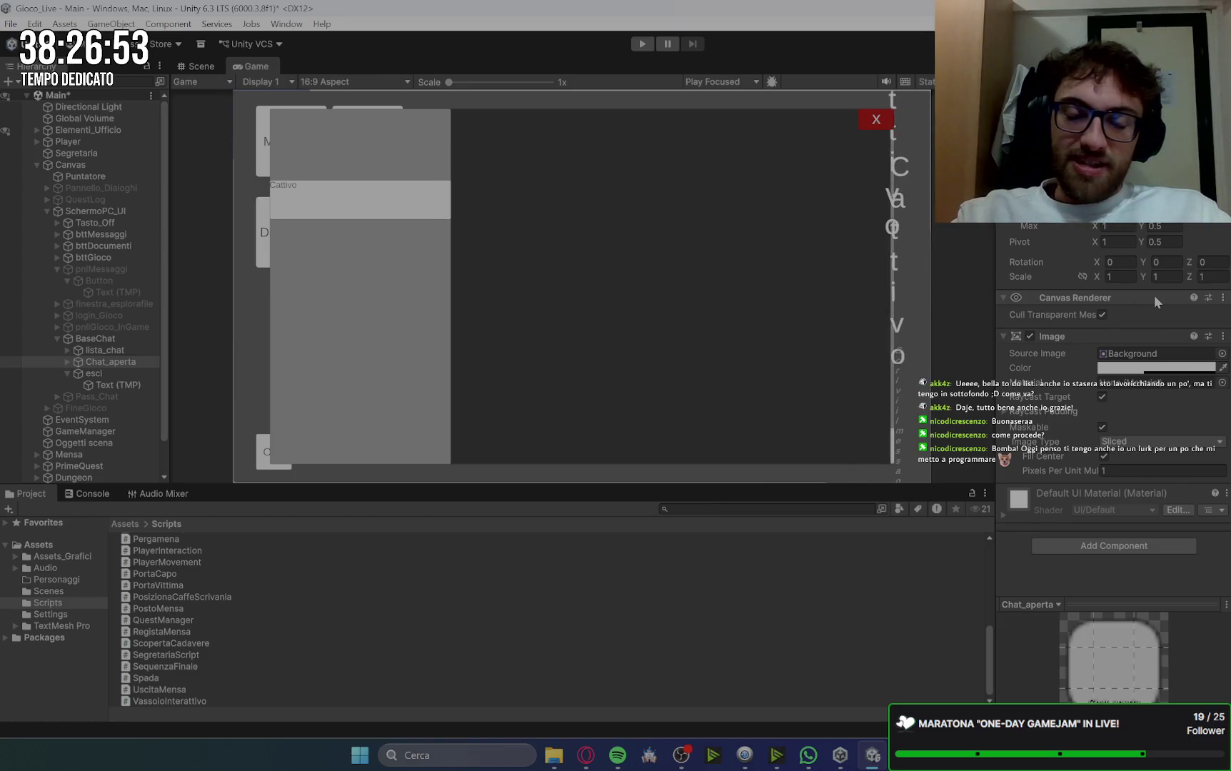
key(ctrl+z)
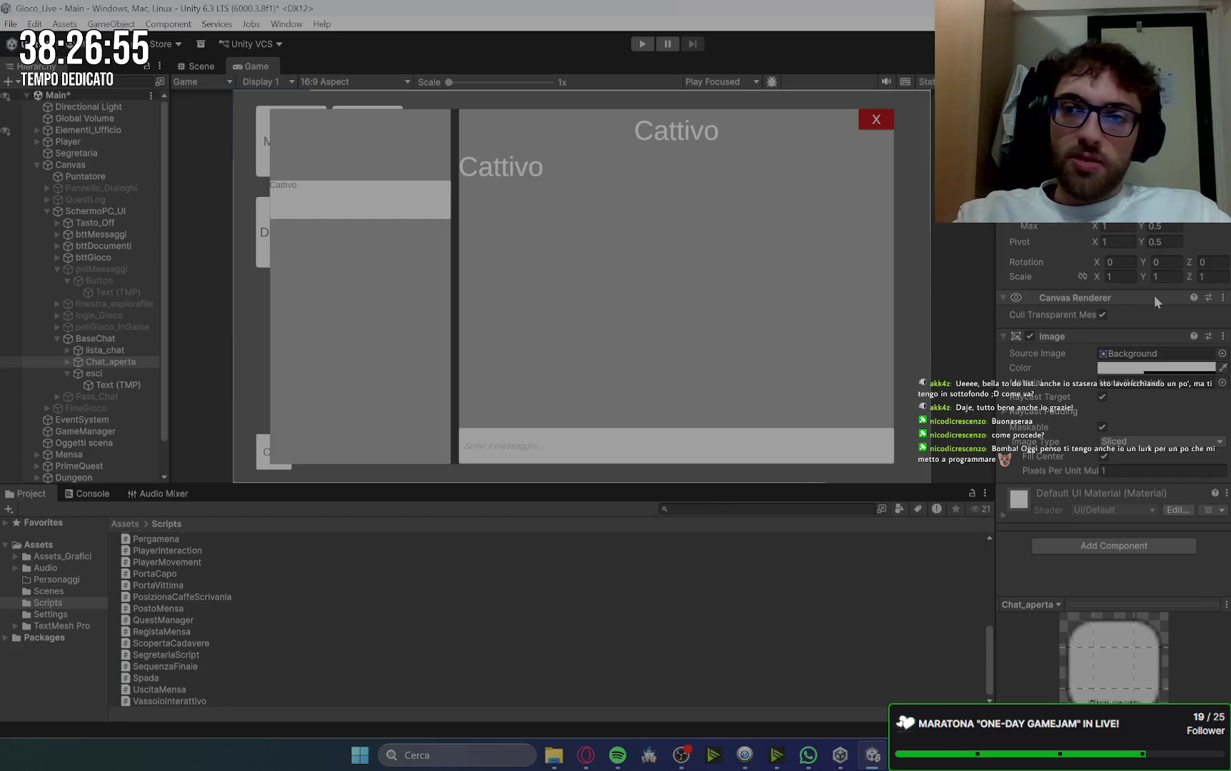
key(ctrl+y)
key(ctrl+z)
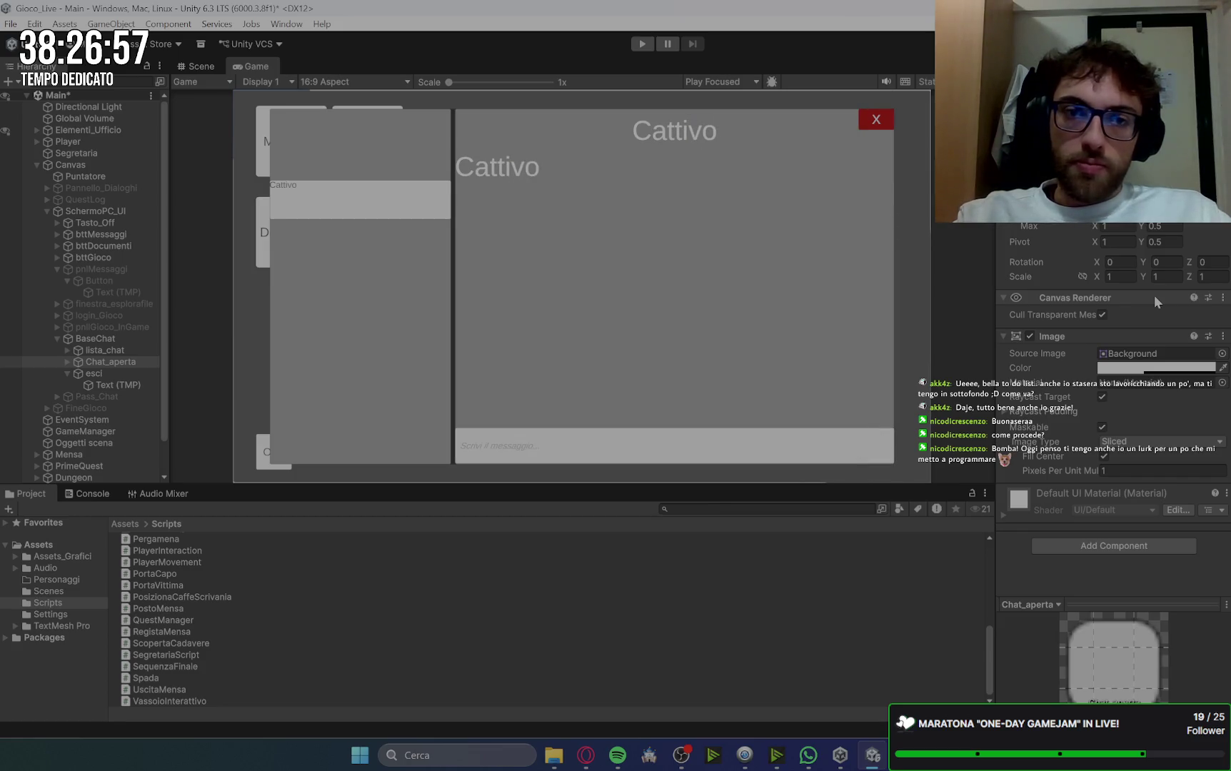
key(ctrl+y)
key(ctrl+z)
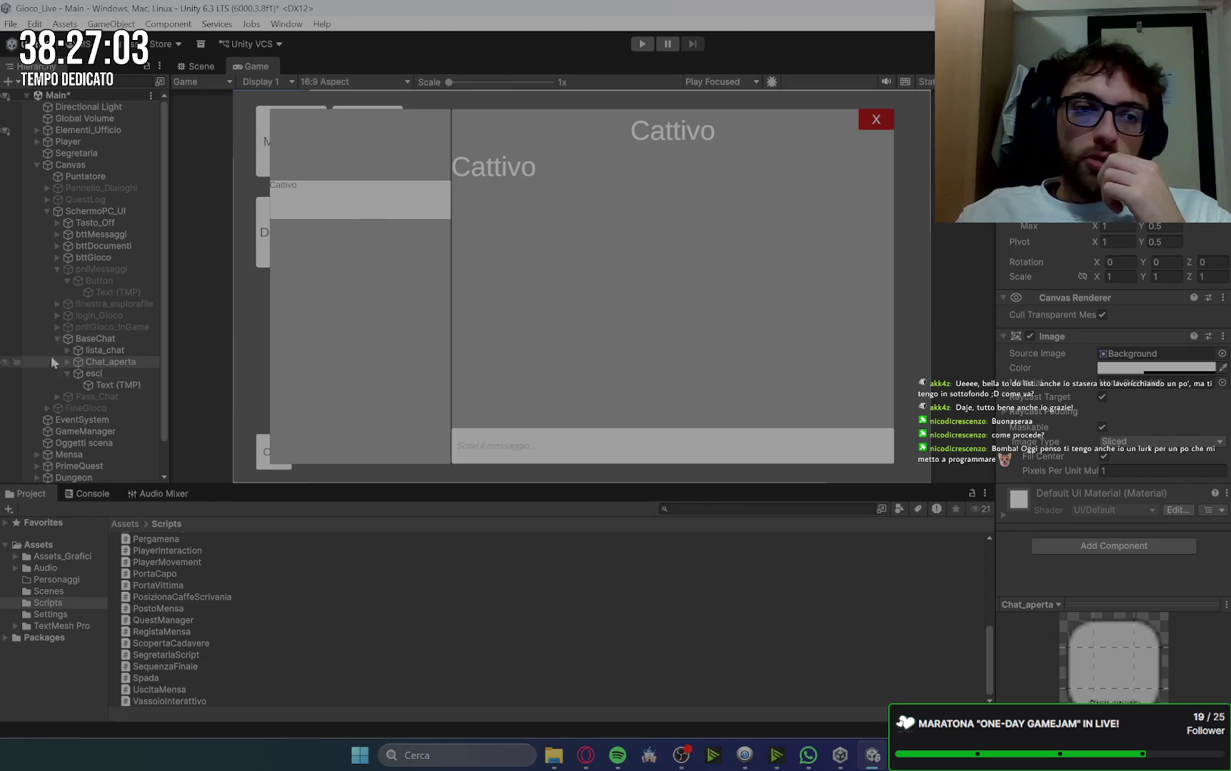
click(120, 352)
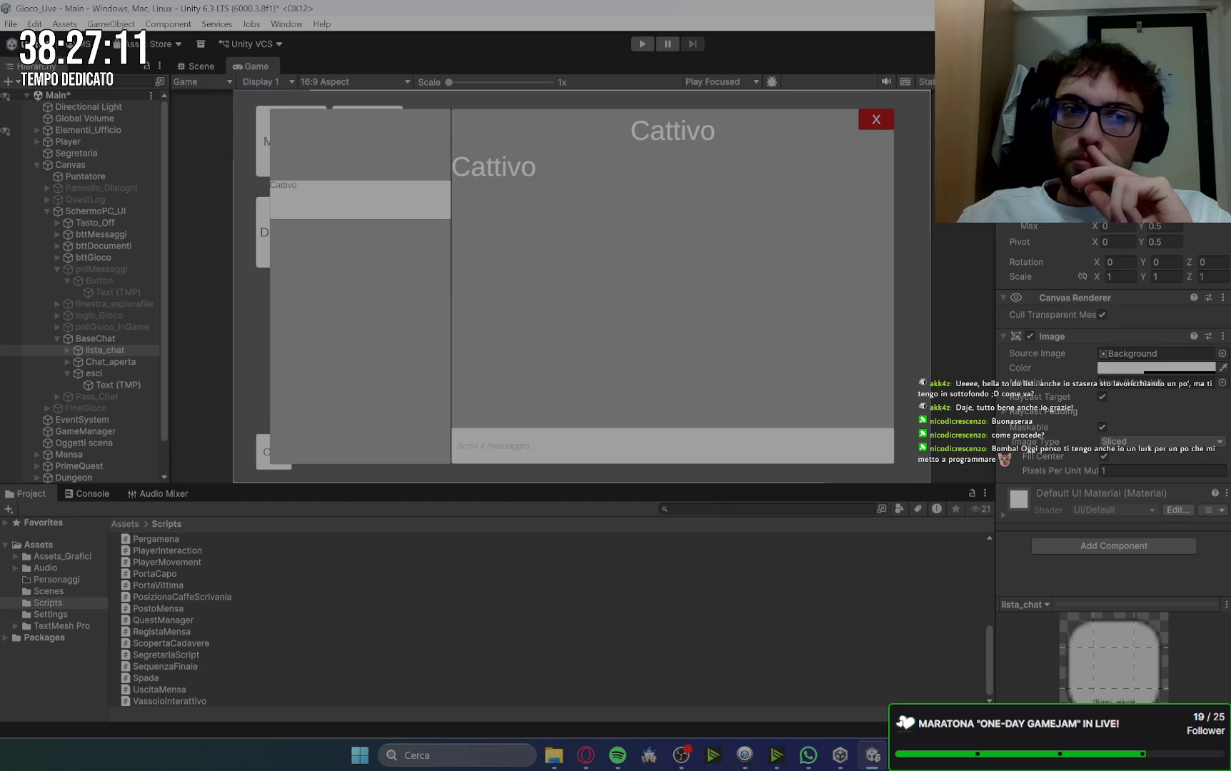
Step: Apply the middle-stretch anchor preset to the cattivo entry inside lista_chat
click(67, 350)
click(118, 363)
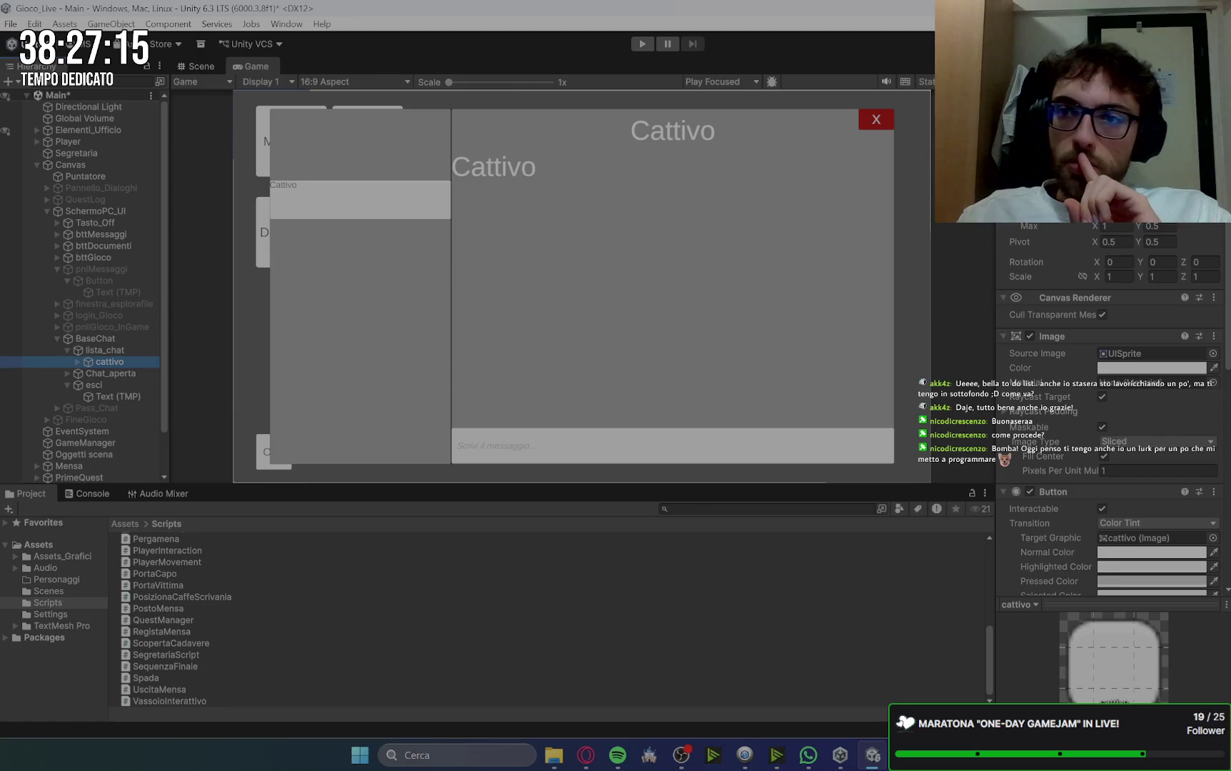
click(1029, 161)
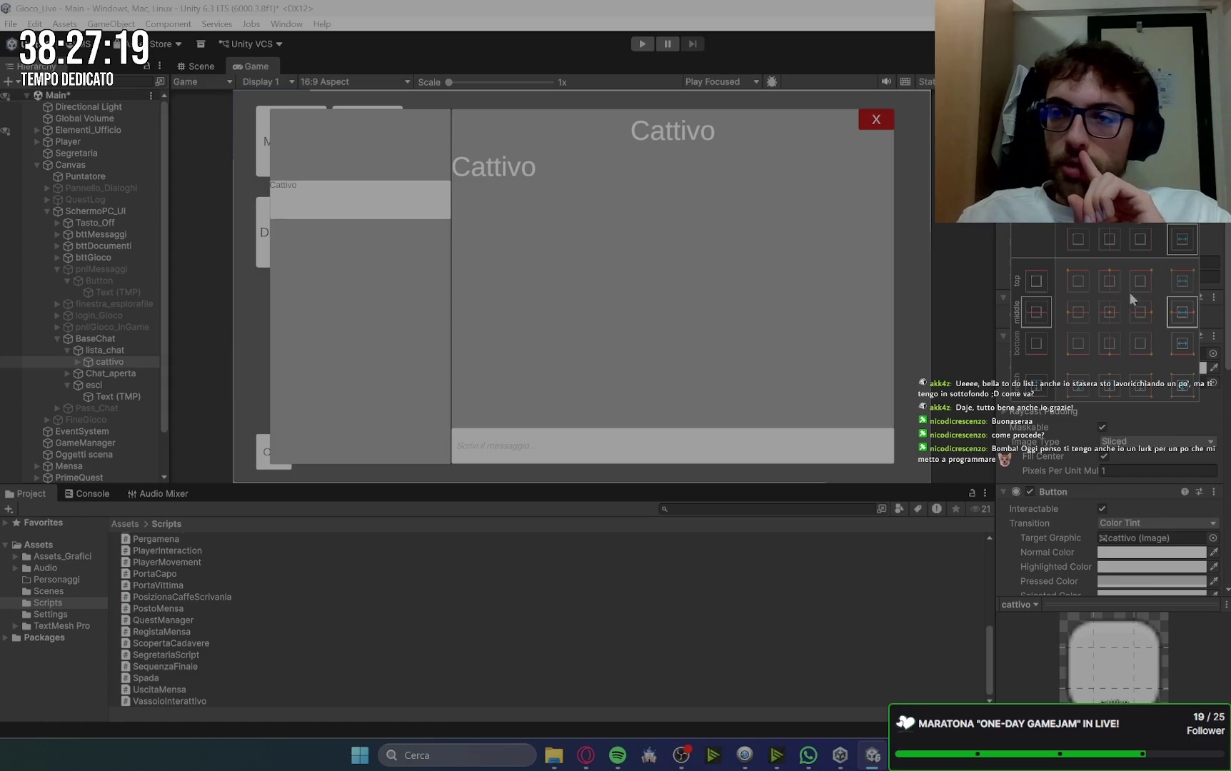
click(1185, 317)
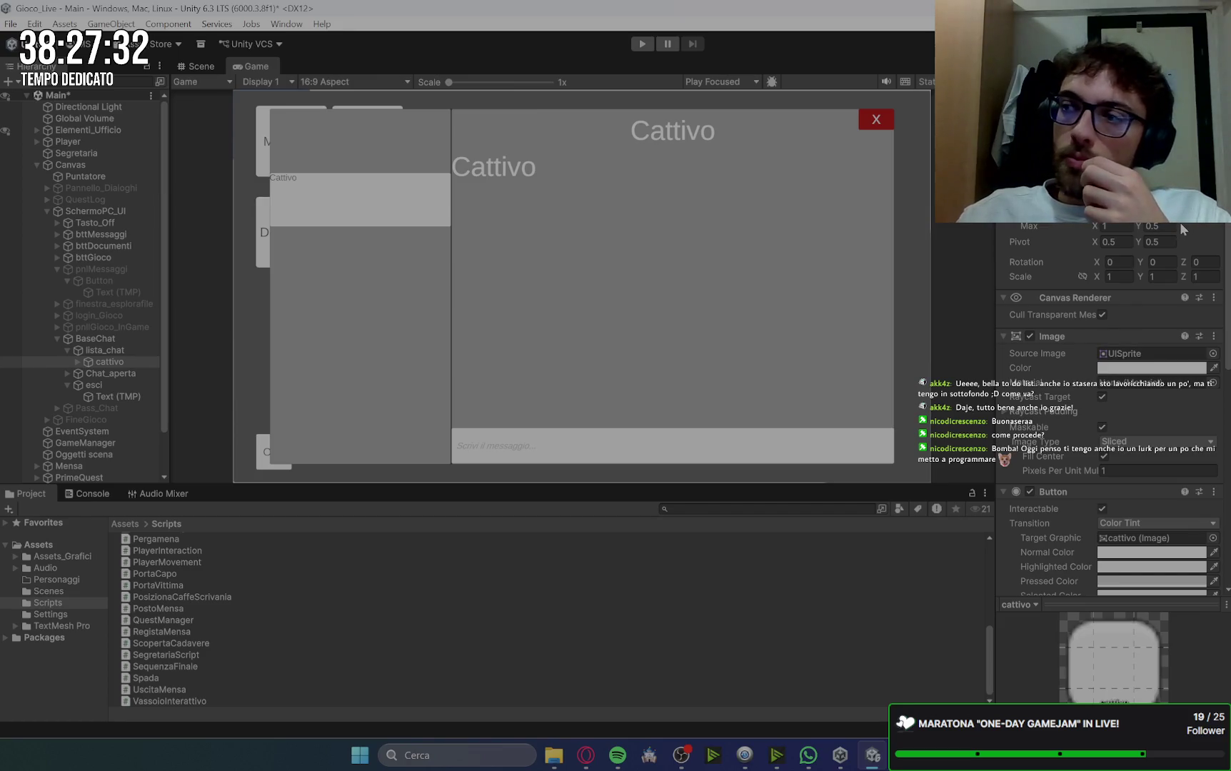
Step: Reselect and expand the cattivo entry after briefly checking WhatsApp
click(107, 362)
key(Right)
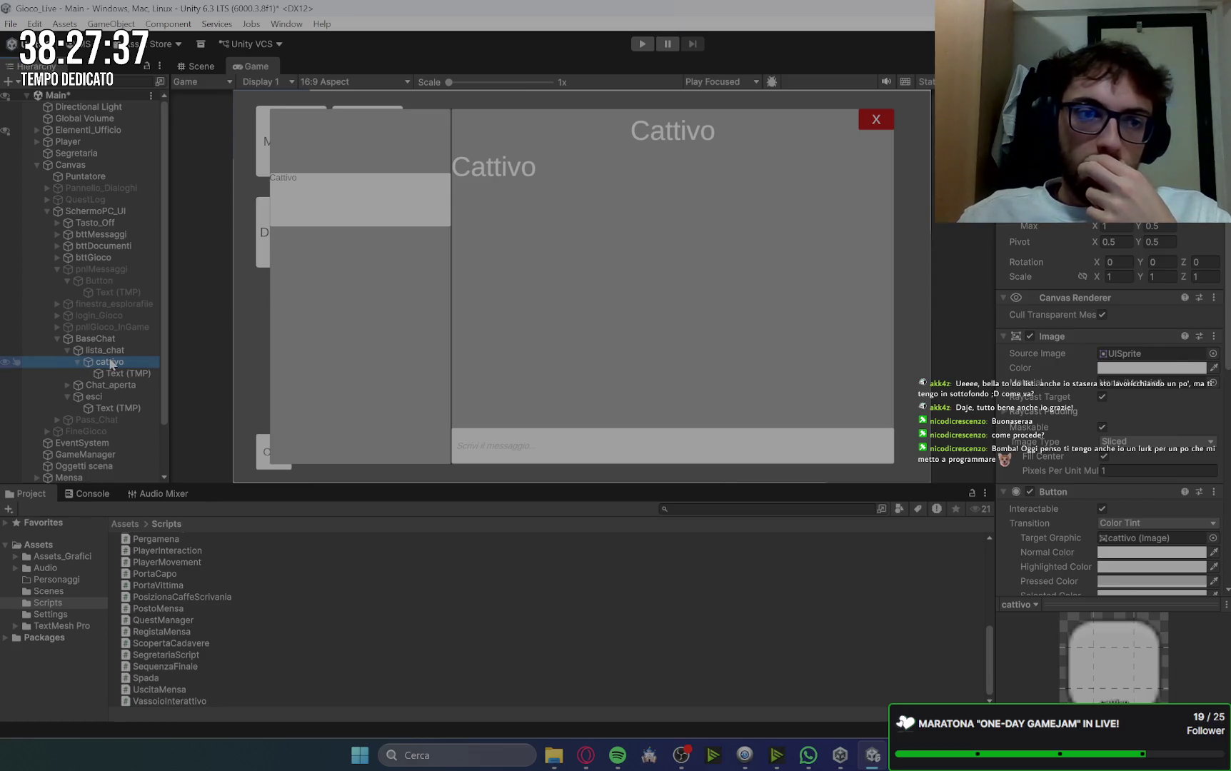
click(807, 757)
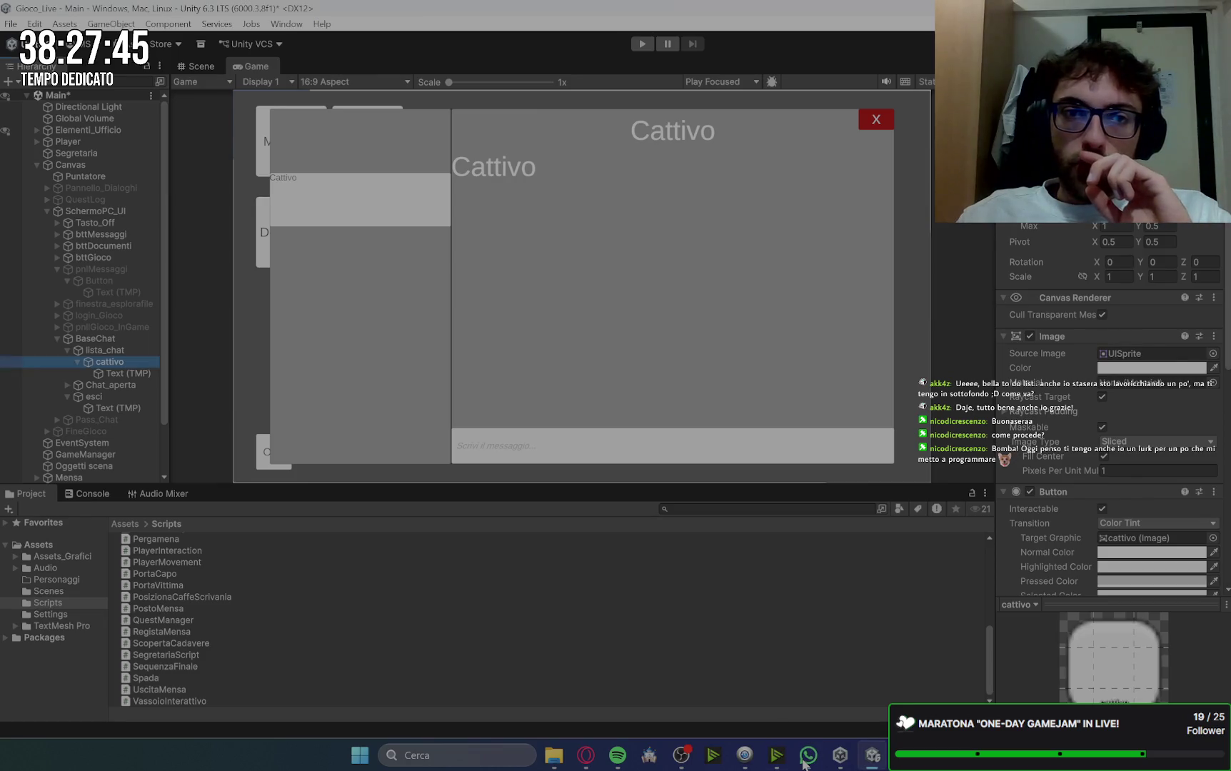
click(114, 363)
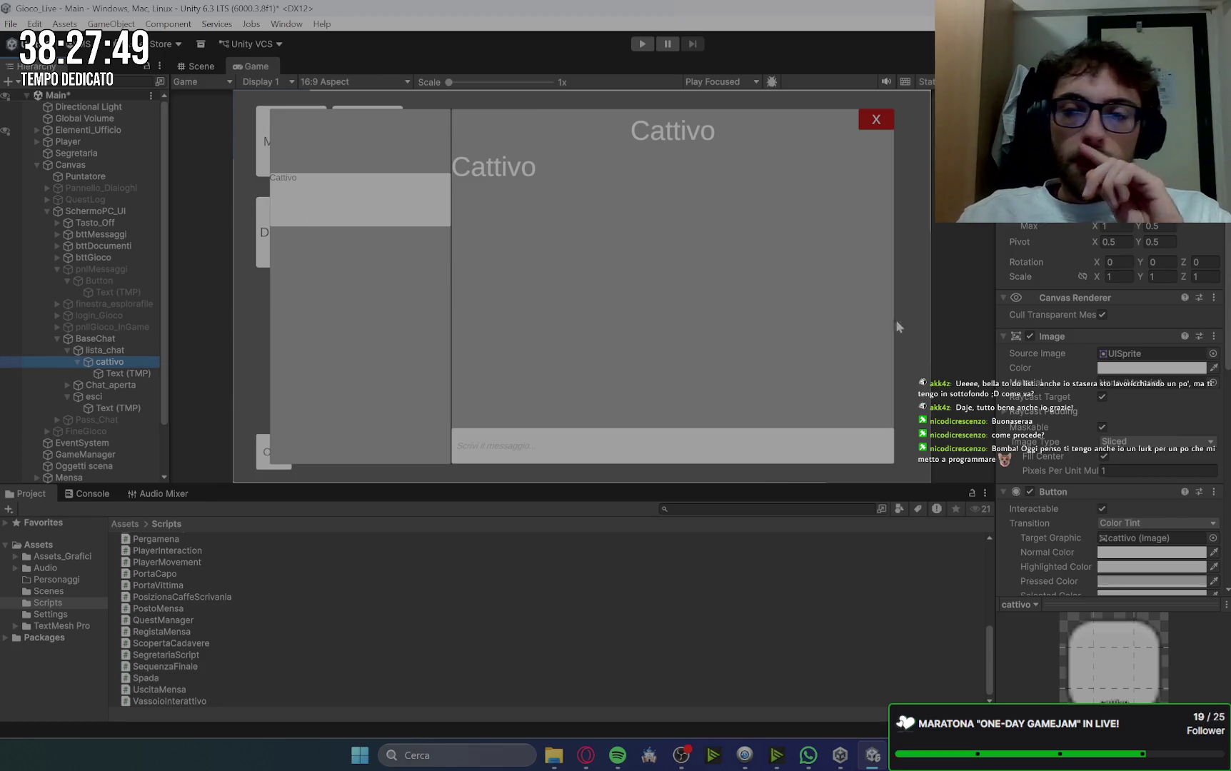
right_click(125, 368)
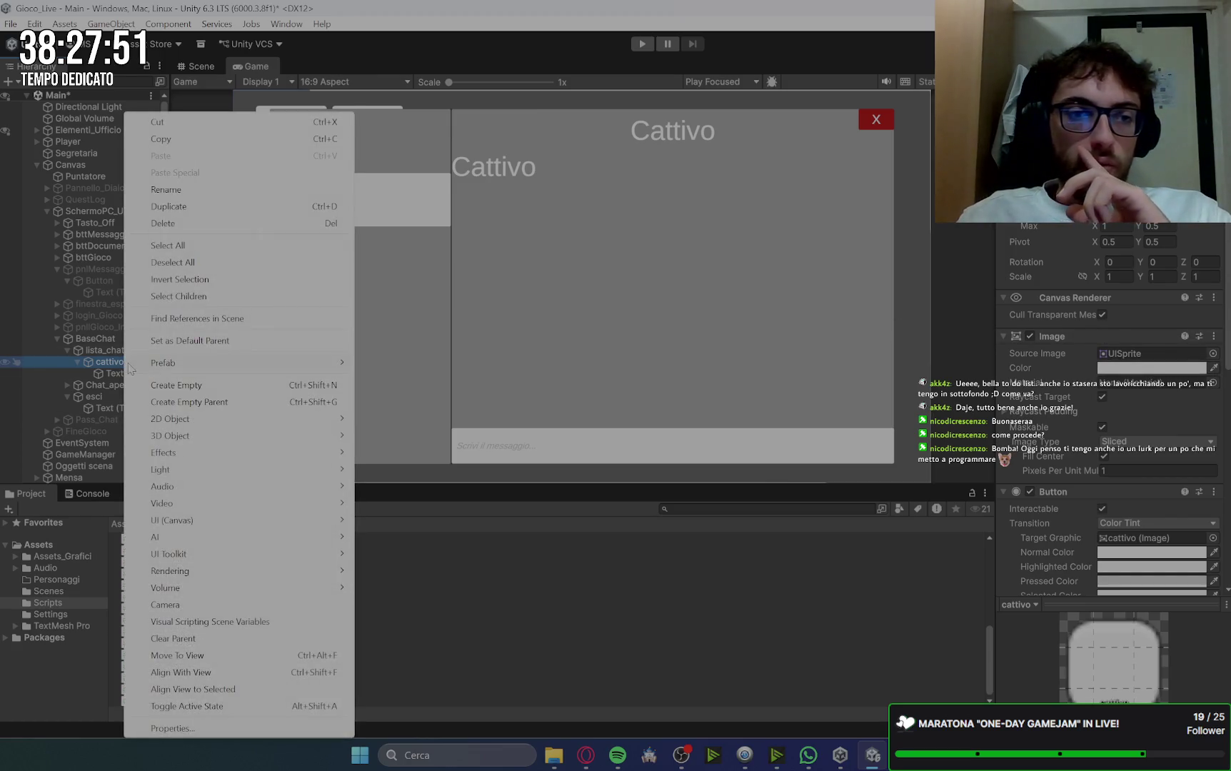
Step: Add an Image child to cattivo using the Knob sprite, anchored middle-left
mouse_move(211, 522)
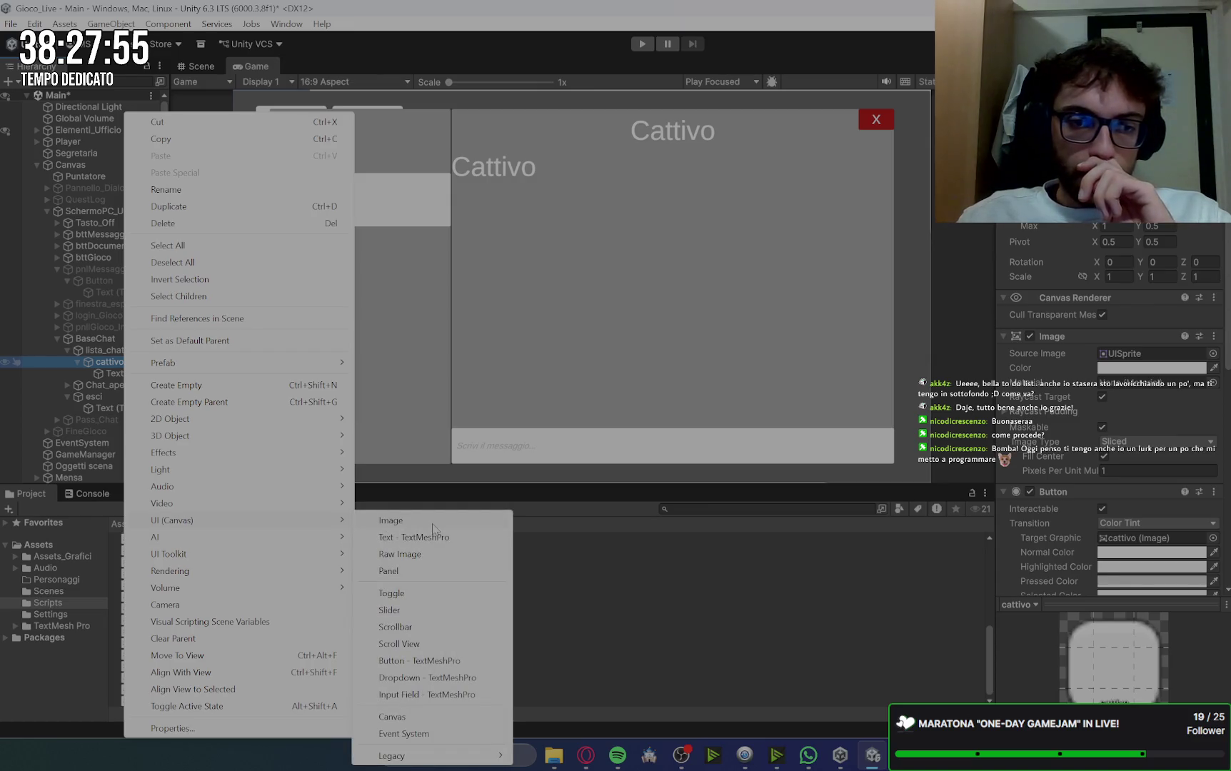
click(391, 520)
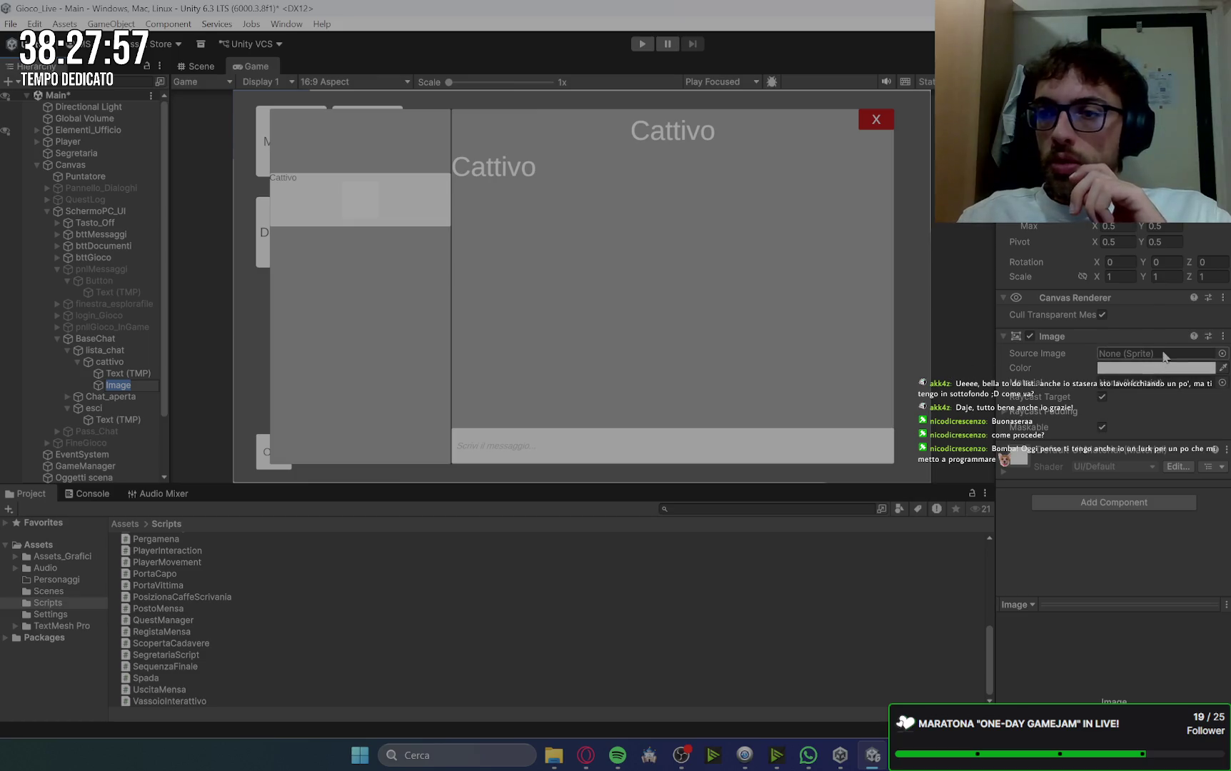
click(1222, 353)
click(1175, 392)
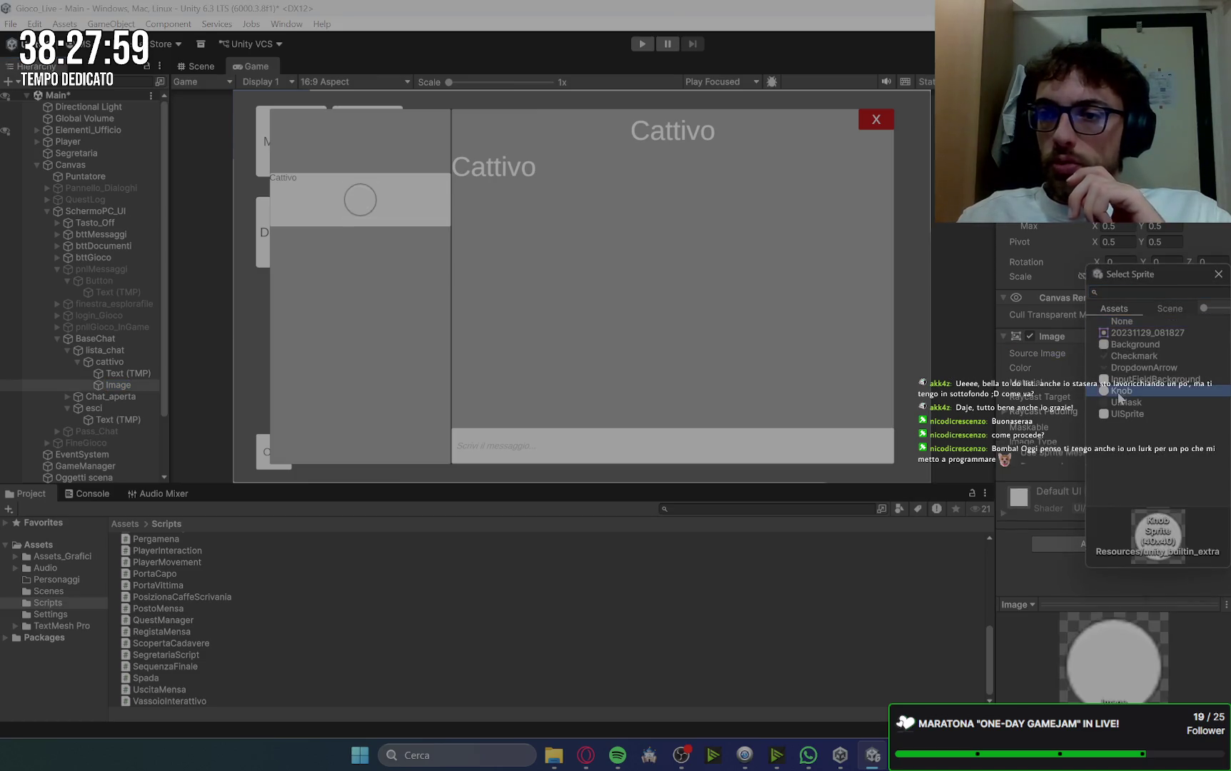
click(1219, 275)
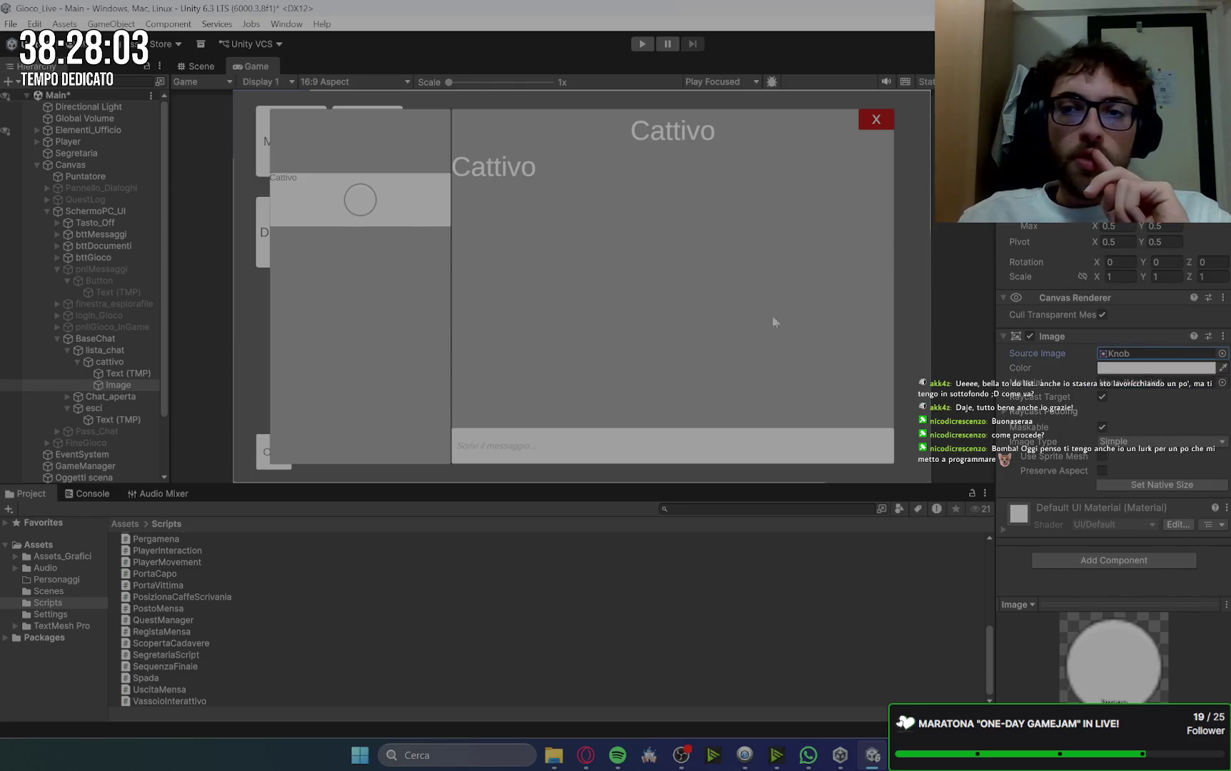
click(1029, 168)
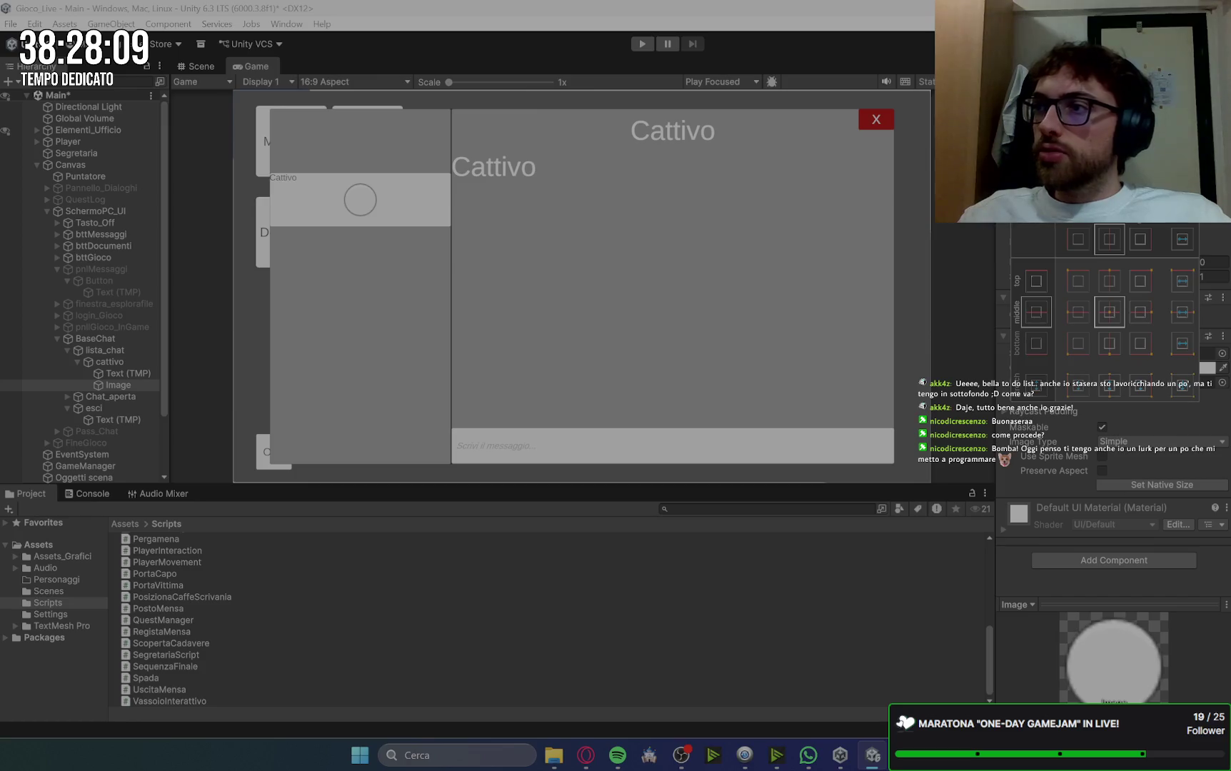
click(1078, 315)
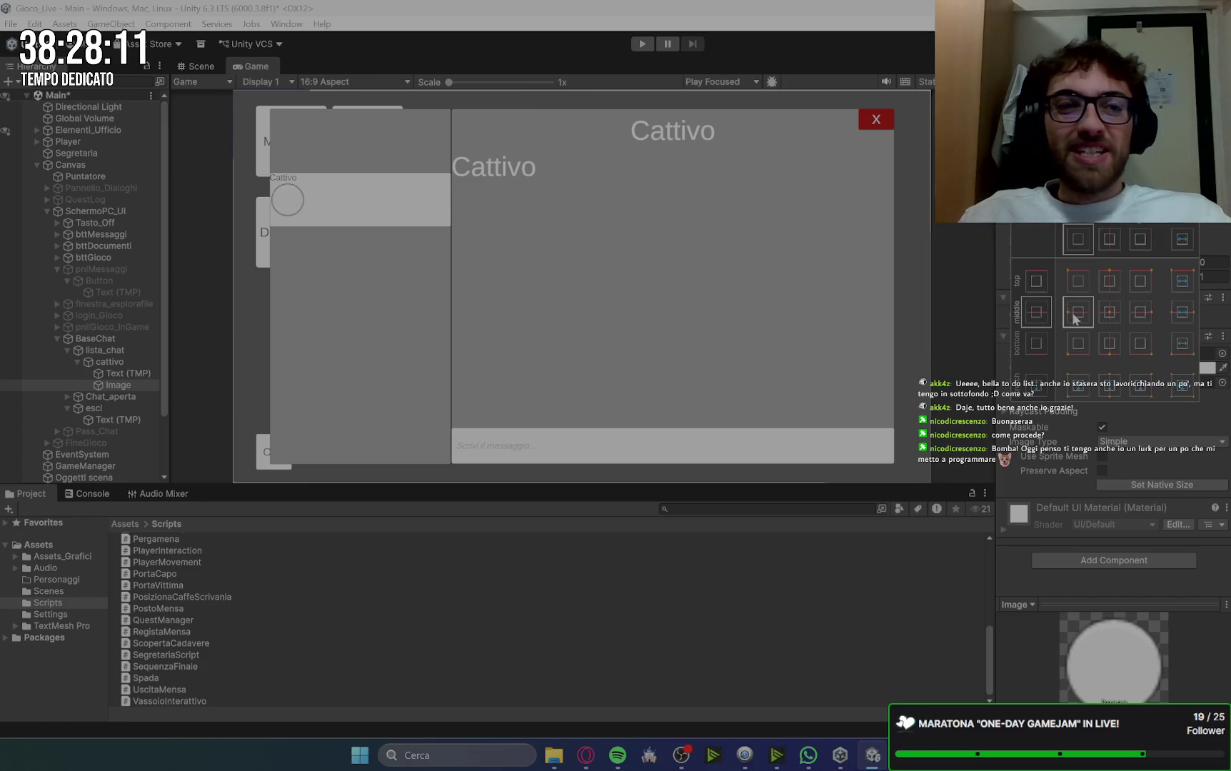
key(Escape)
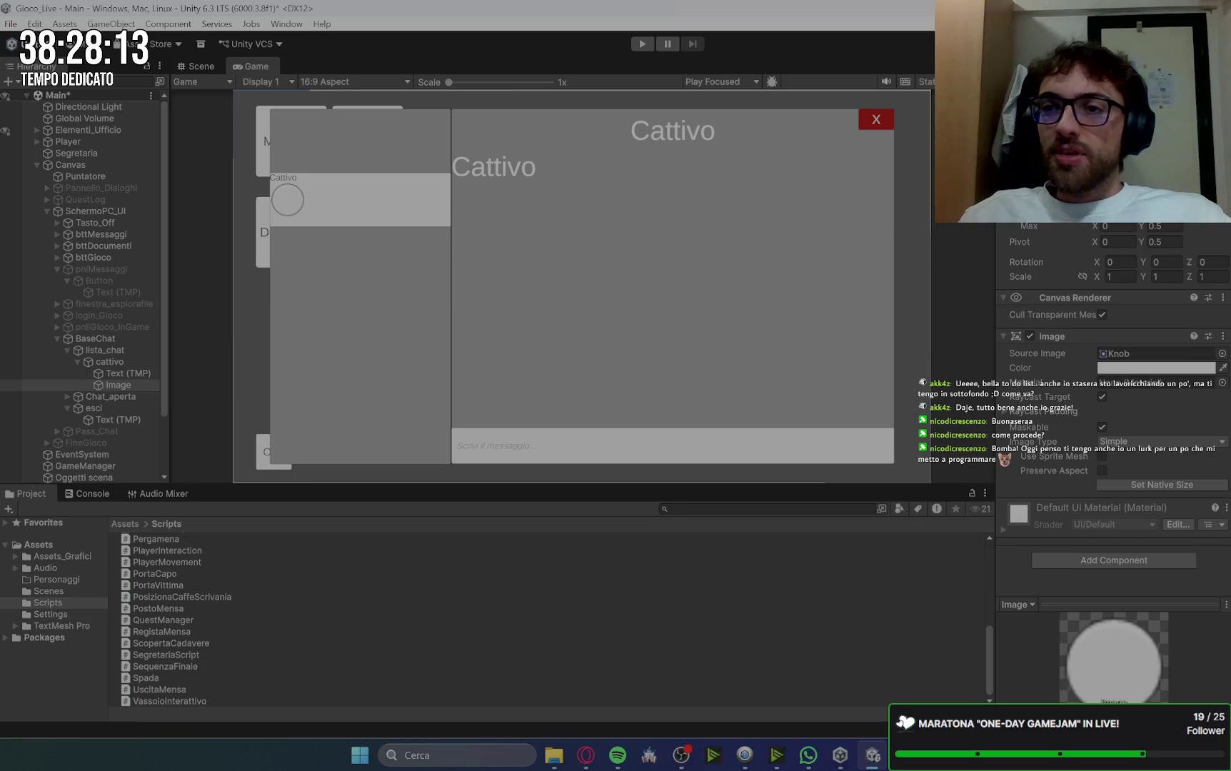
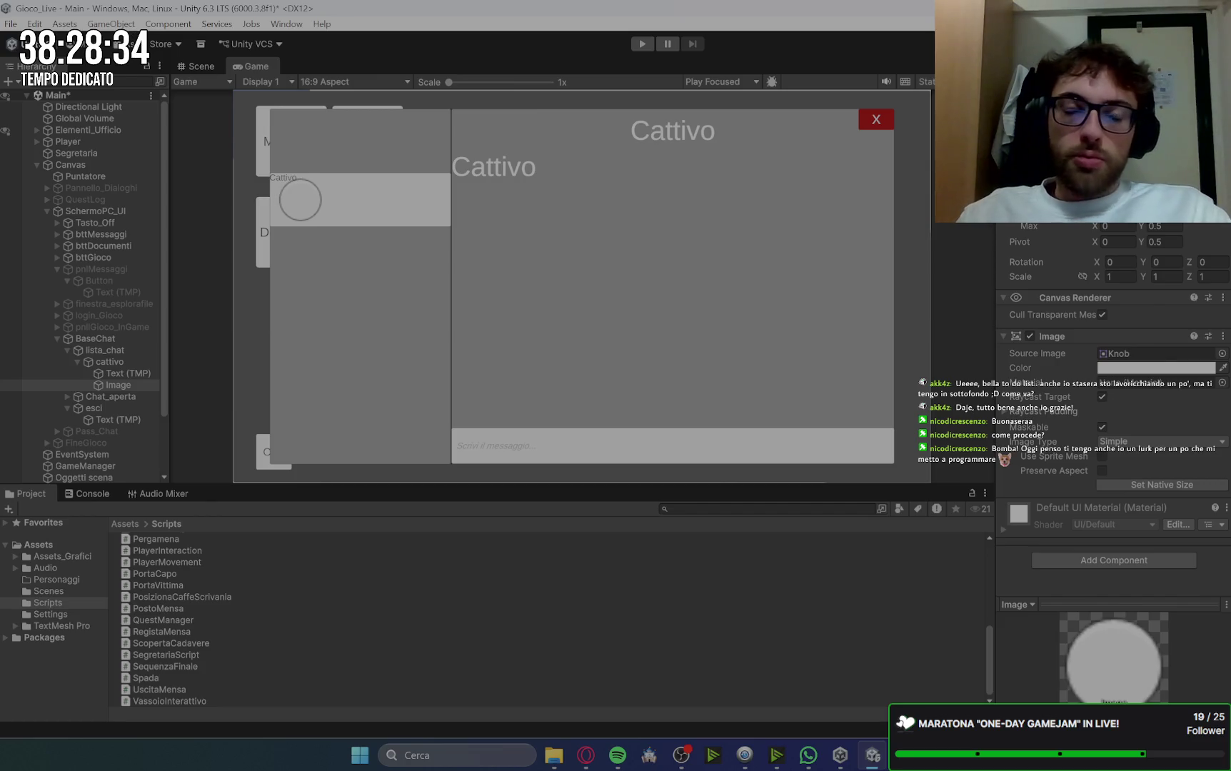
Step: Reposition the cattivo entry's name label so it sits right of the avatar image
click(122, 373)
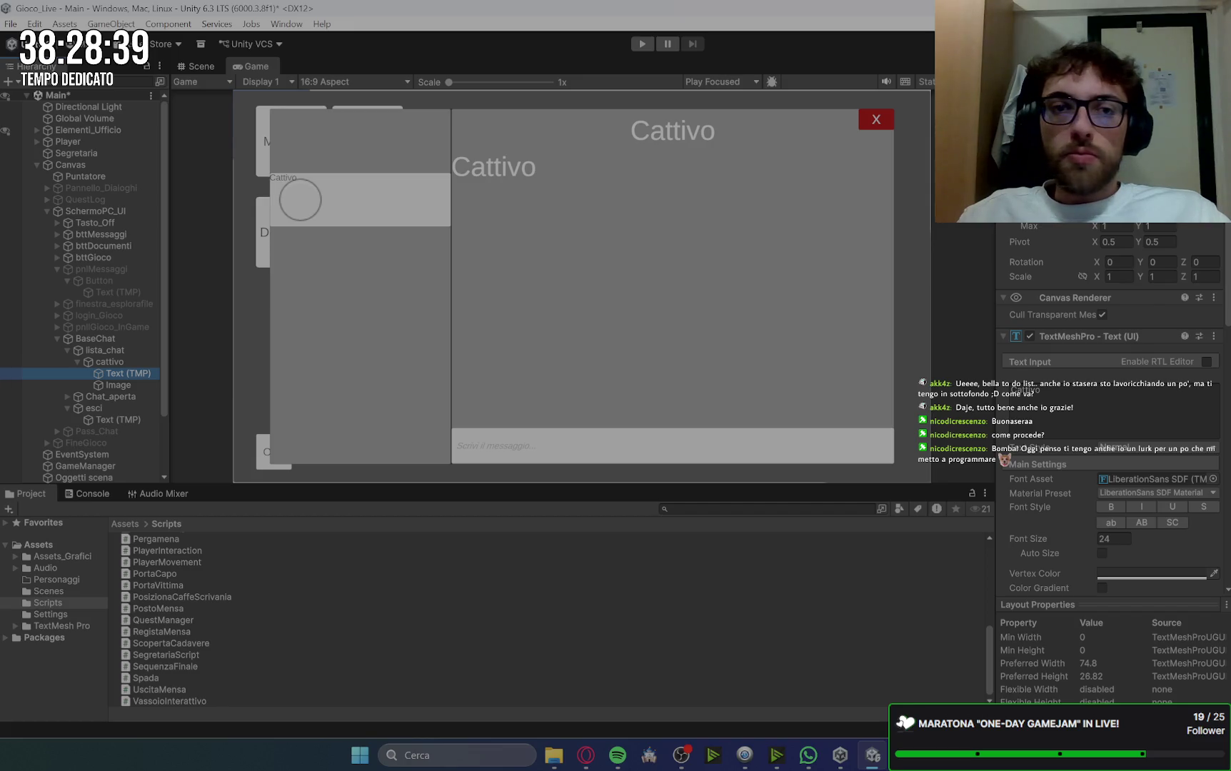
click(122, 360)
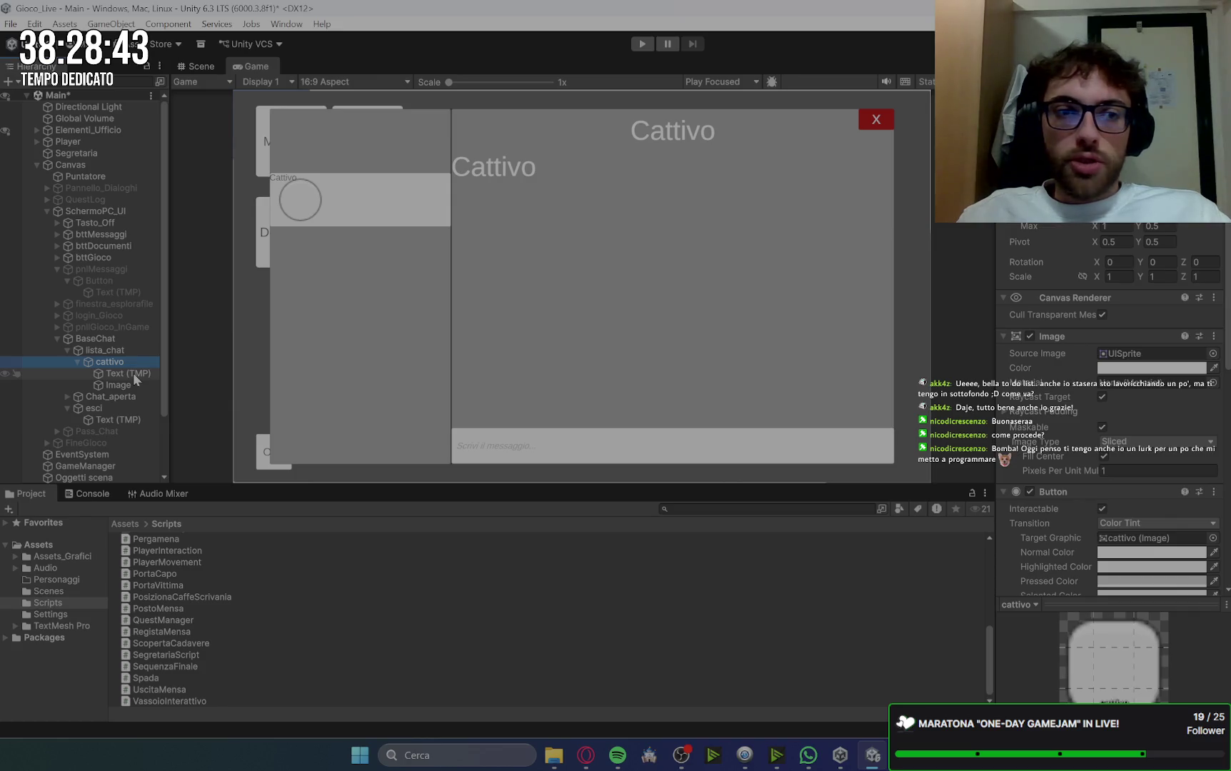
click(128, 386)
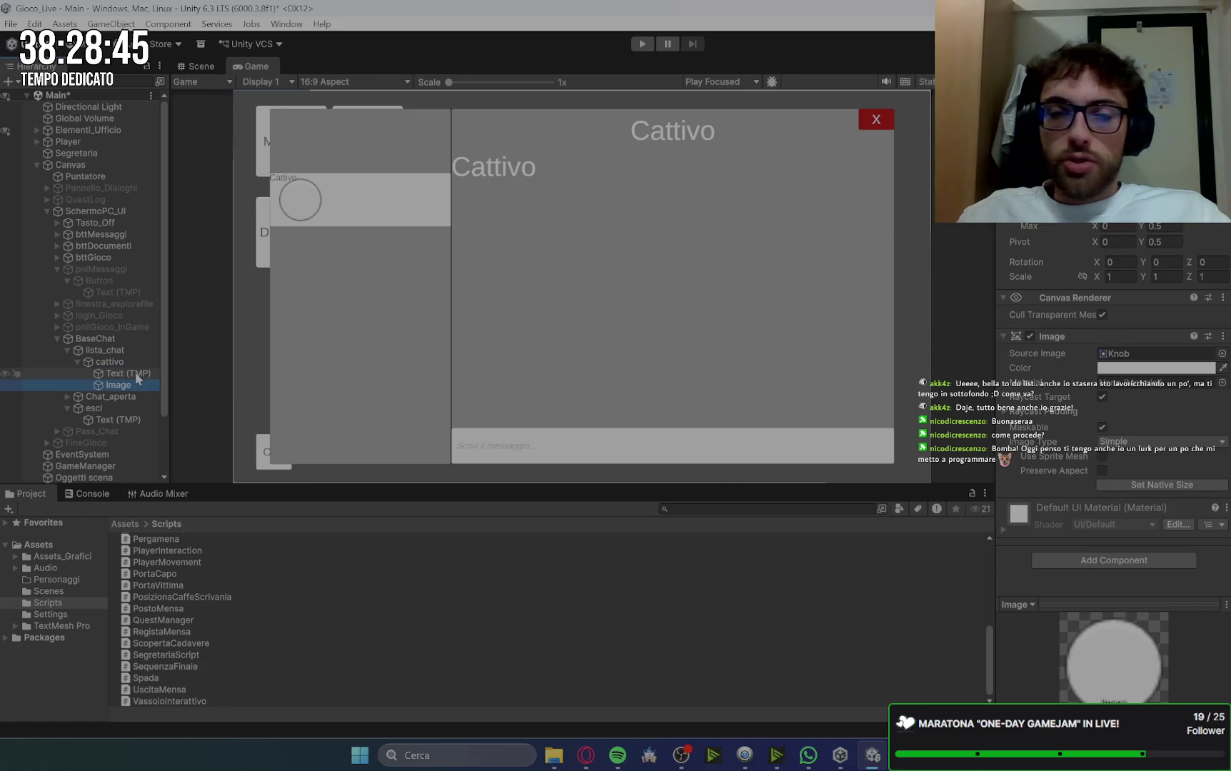
click(135, 372)
click(1093, 316)
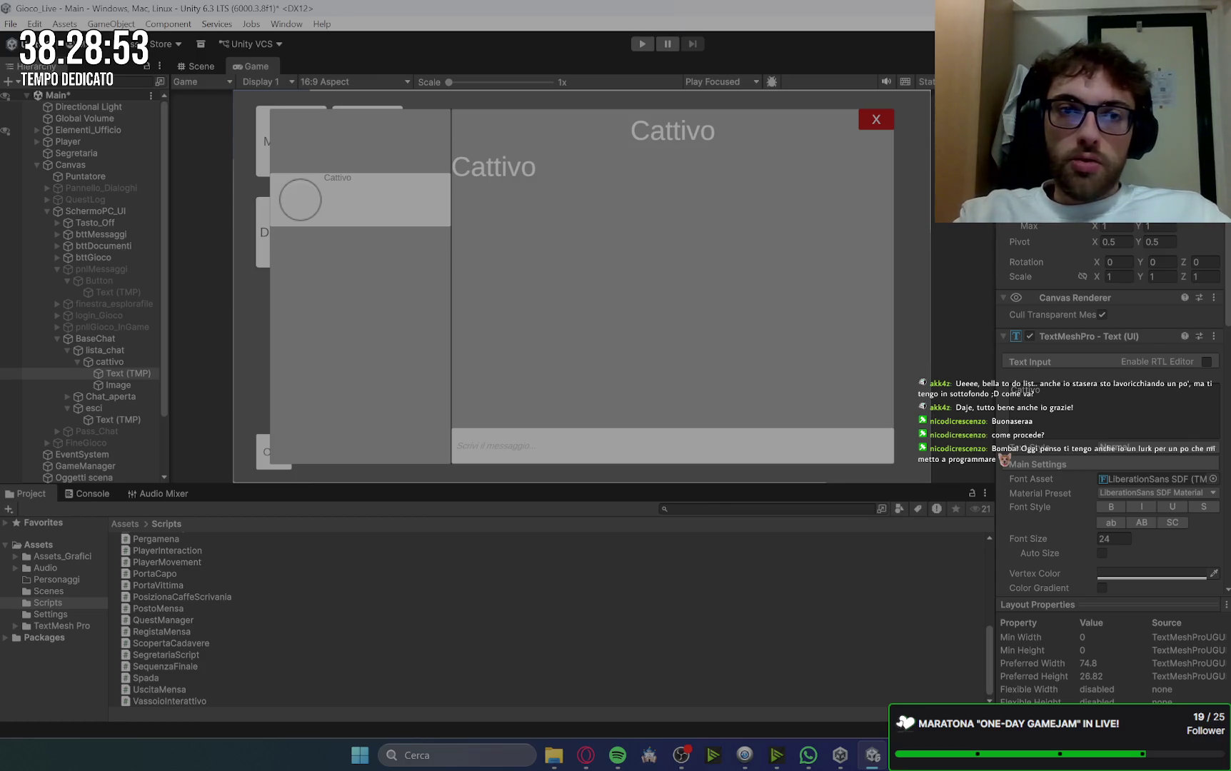
Step: Review the cattivo entry and lista_chat container, then reselect the name label
click(114, 362)
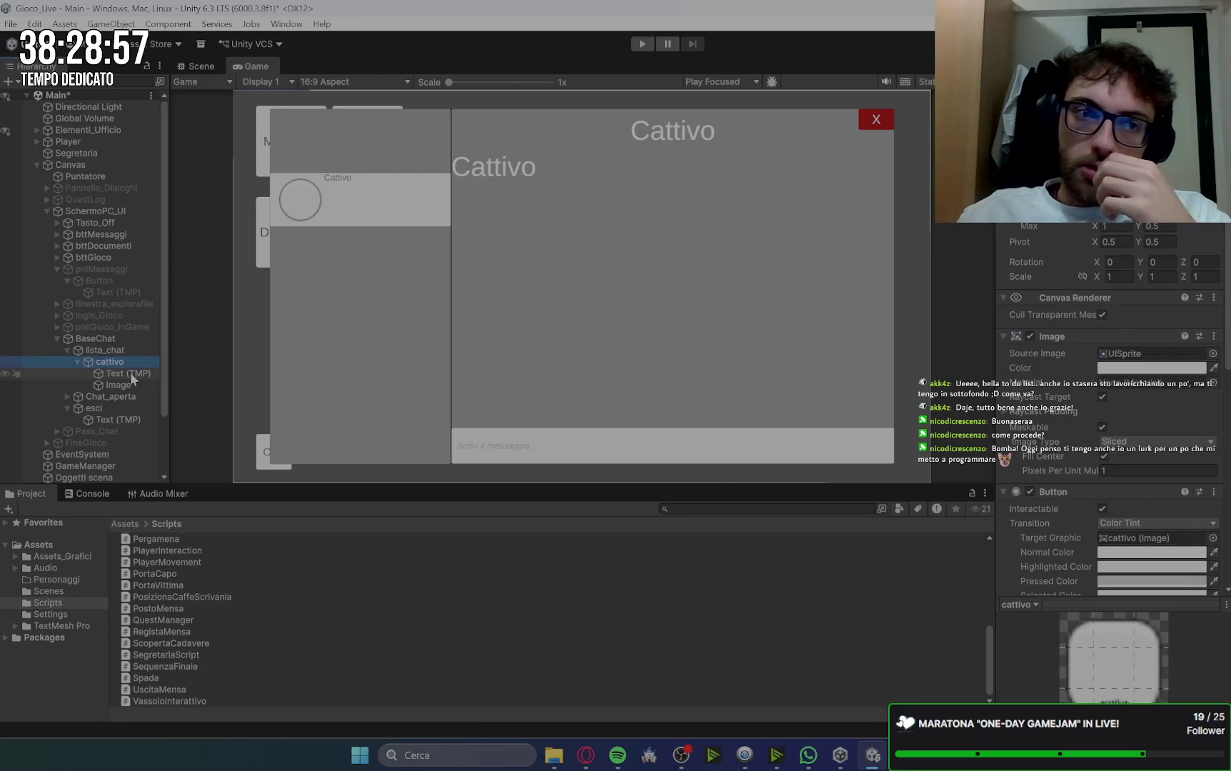
click(120, 350)
click(124, 362)
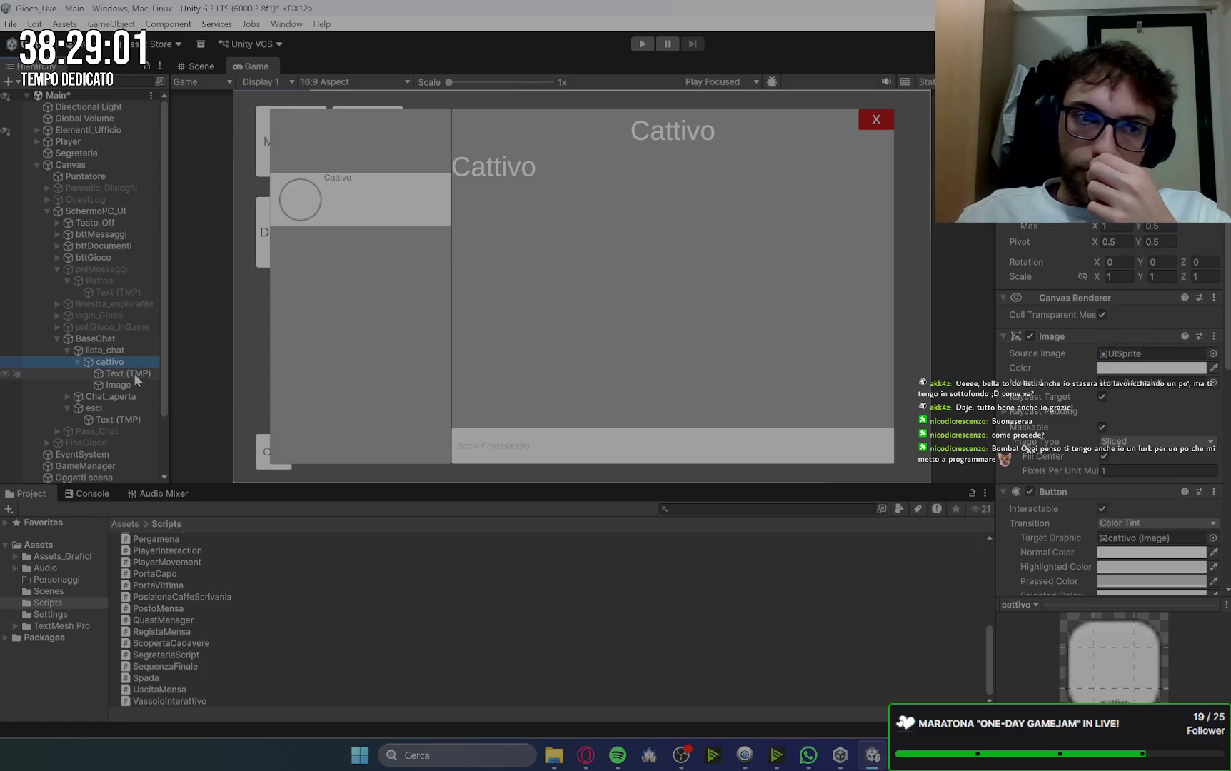
click(135, 373)
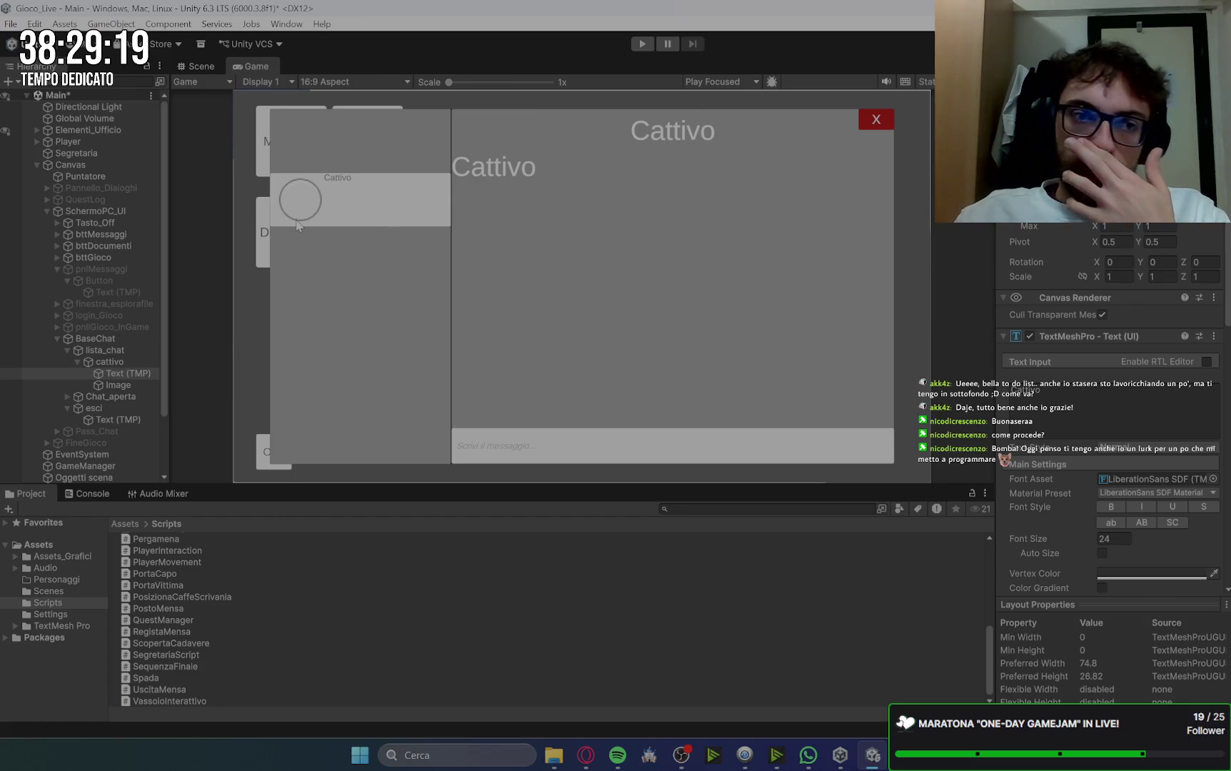
Step: Centre the Cattivo name label vertically and set its font size to 45
key(Return)
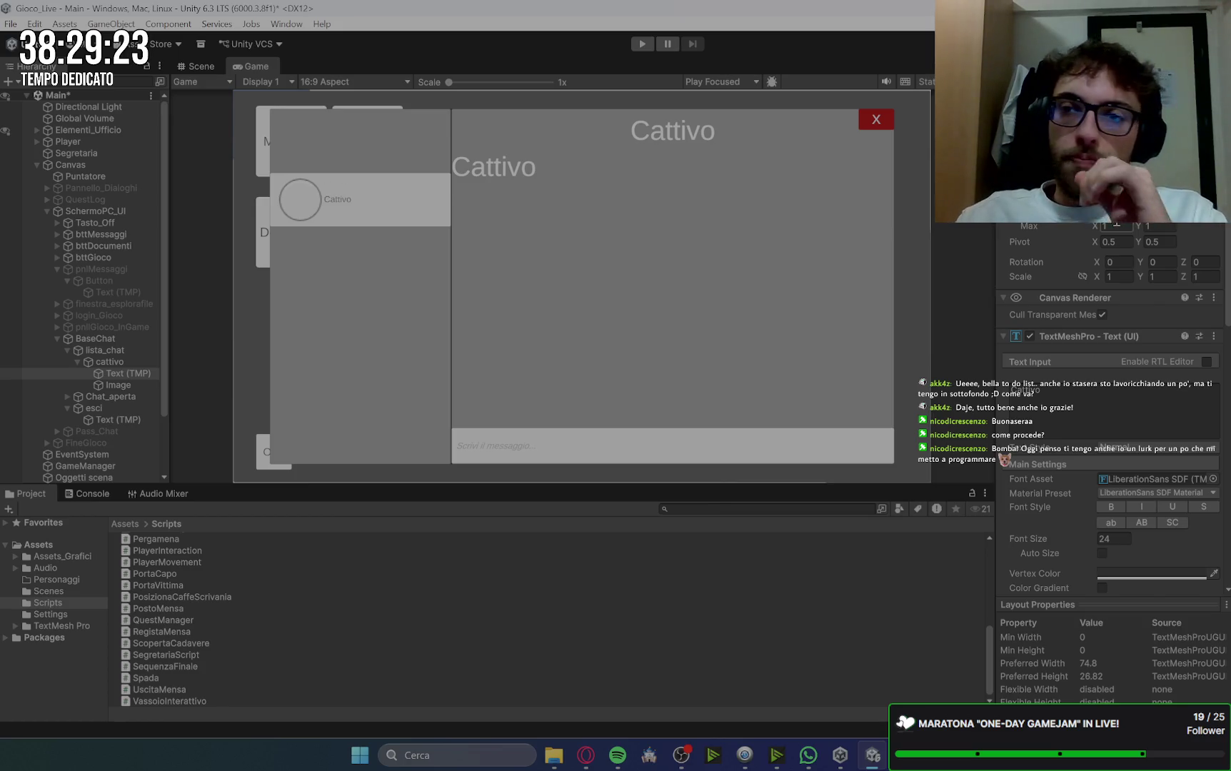
scroll(1095, 505, down, 3)
mouse_move(1084, 499)
mouse_down()
mouse_move(1181, 497)
mouse_move(22, 476)
mouse_move(1214, 468)
mouse_move(1156, 458)
mouse_up()
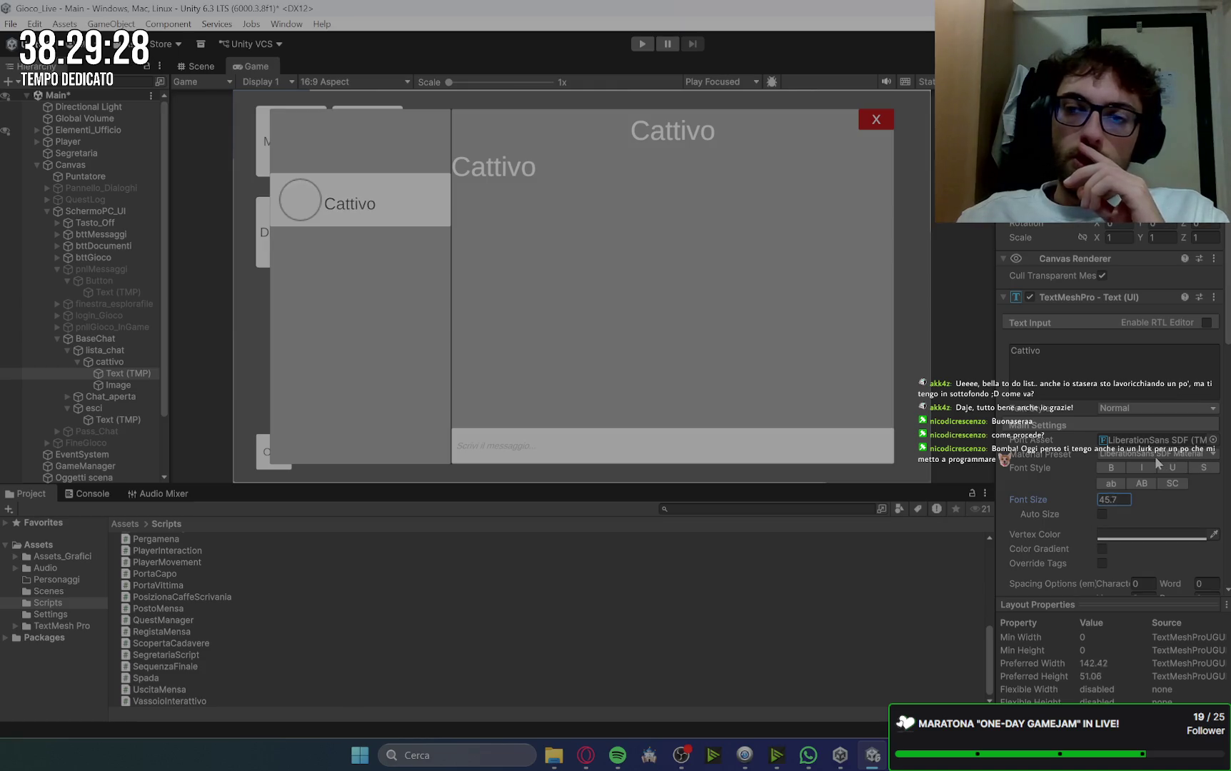
click(1117, 499)
text(45)
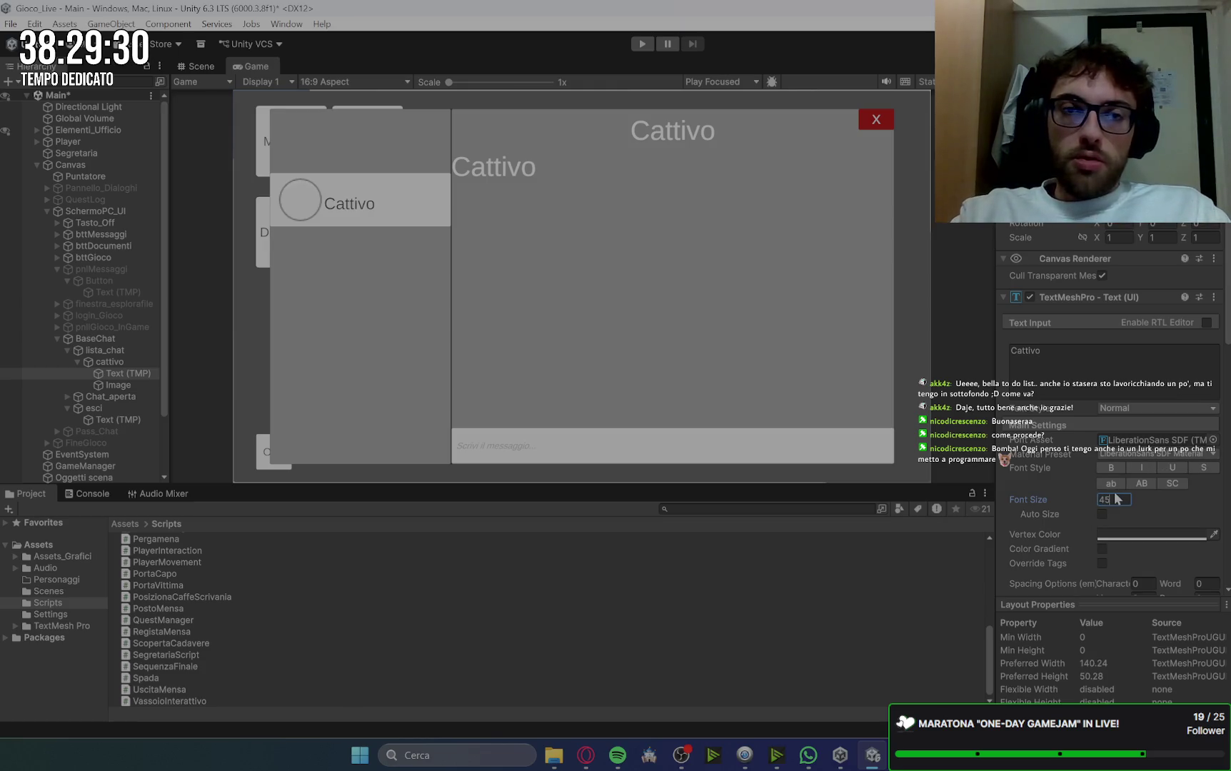
key(Return)
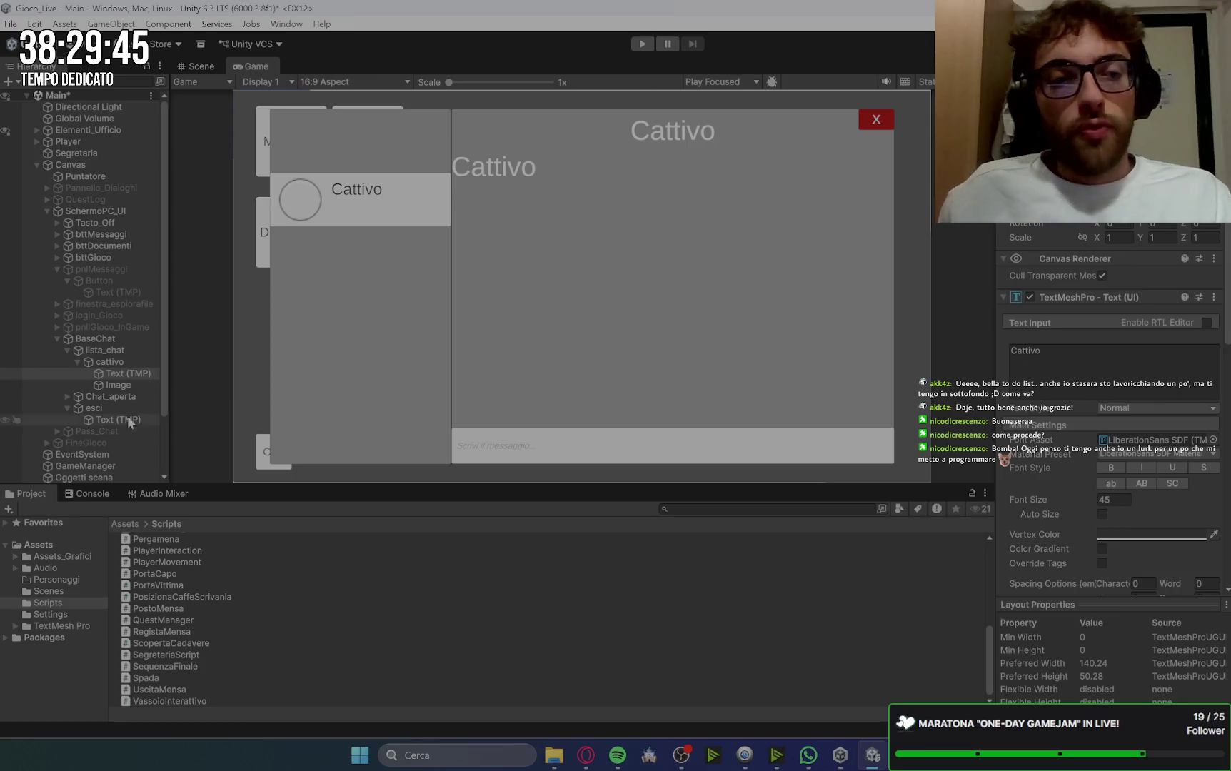
click(112, 378)
Step: Duplicate the name label as 'messaggio' with its text reading messaggio
key(ctrl+d)
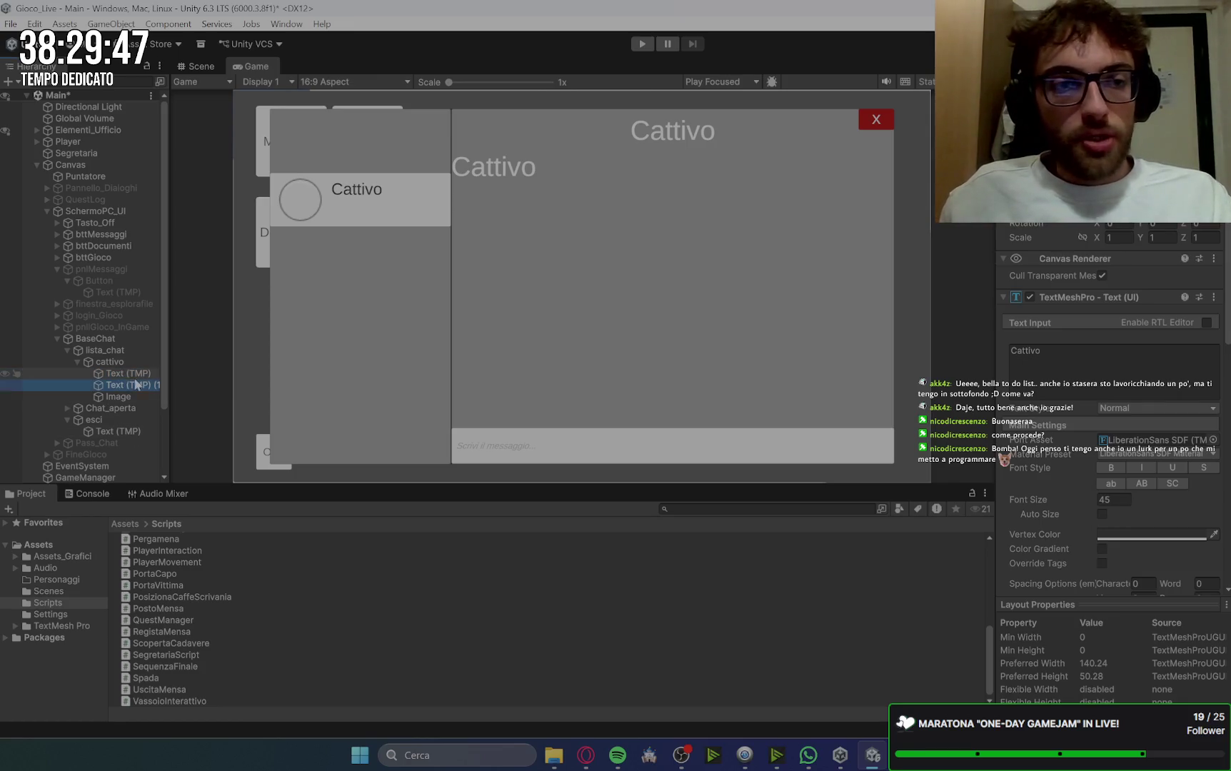
key(F2)
text(m)
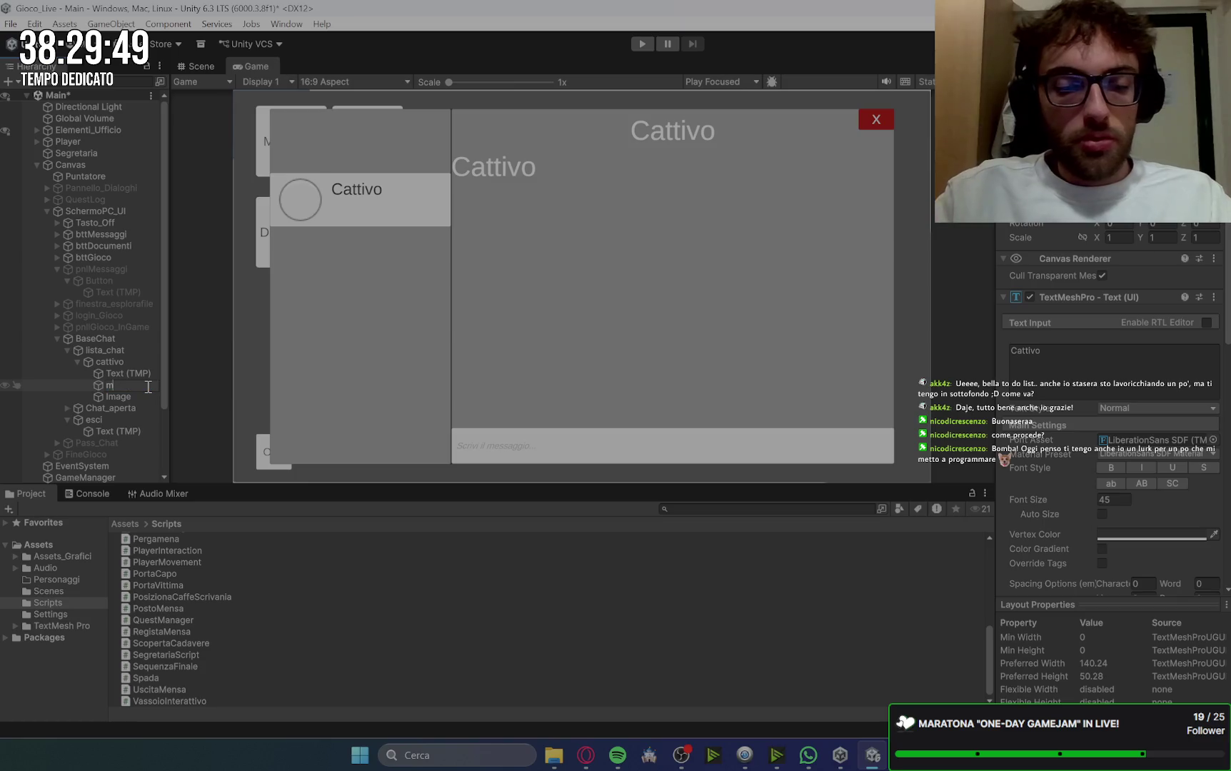
text(essaggio)
key(Return)
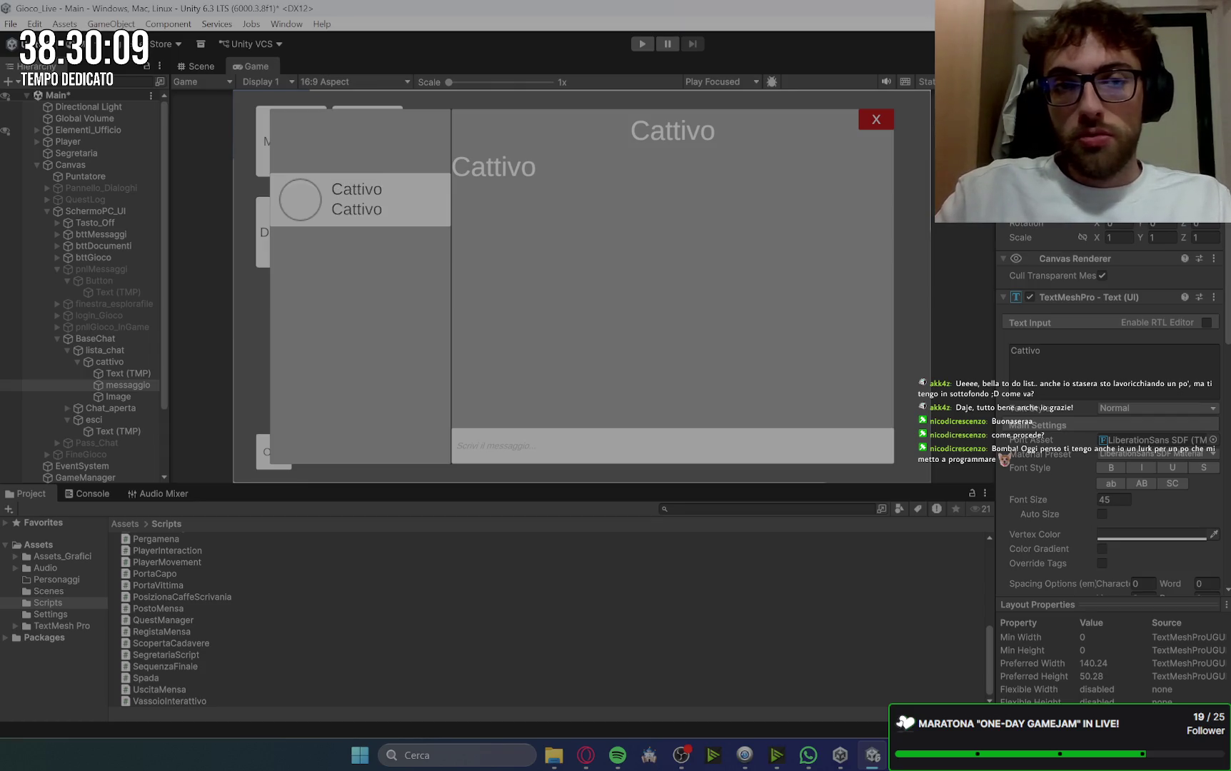
click(1069, 367)
text(messaggio)
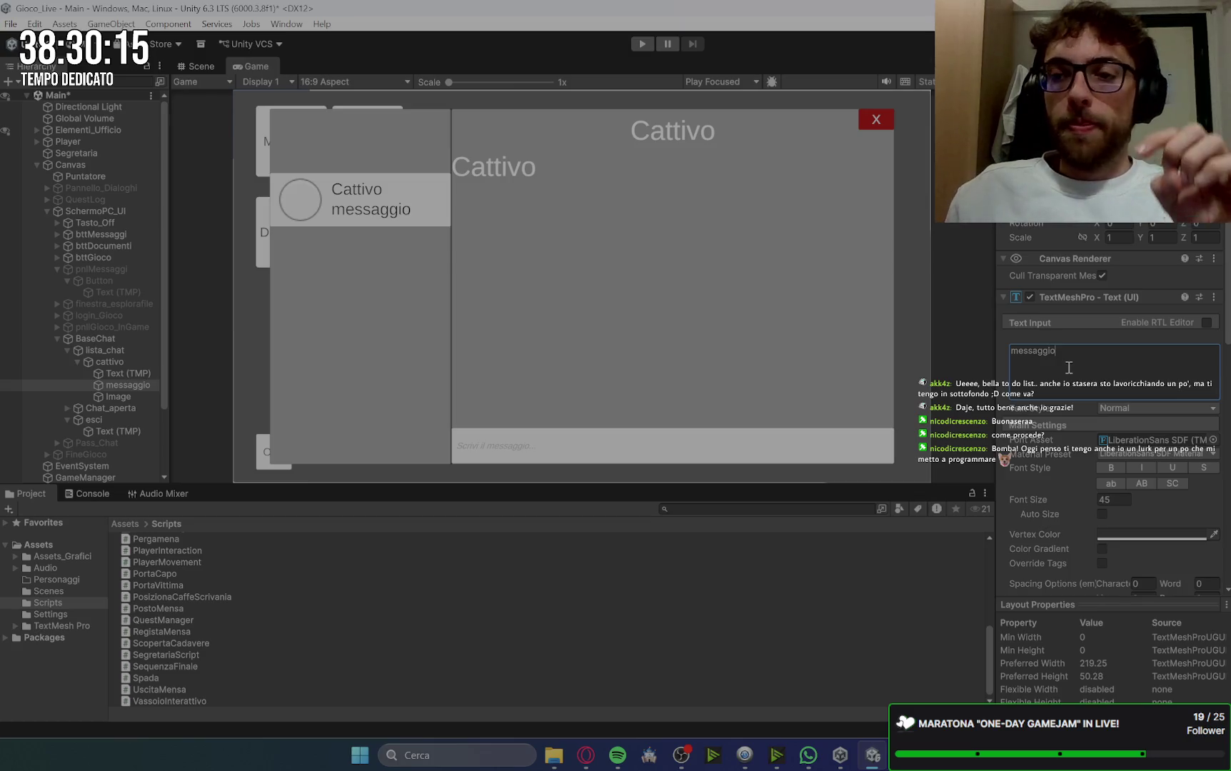
Step: Set the messaggio label's font size, trying 25 before settling on 30
drag(1096, 506, 1090, 495)
click(1105, 499)
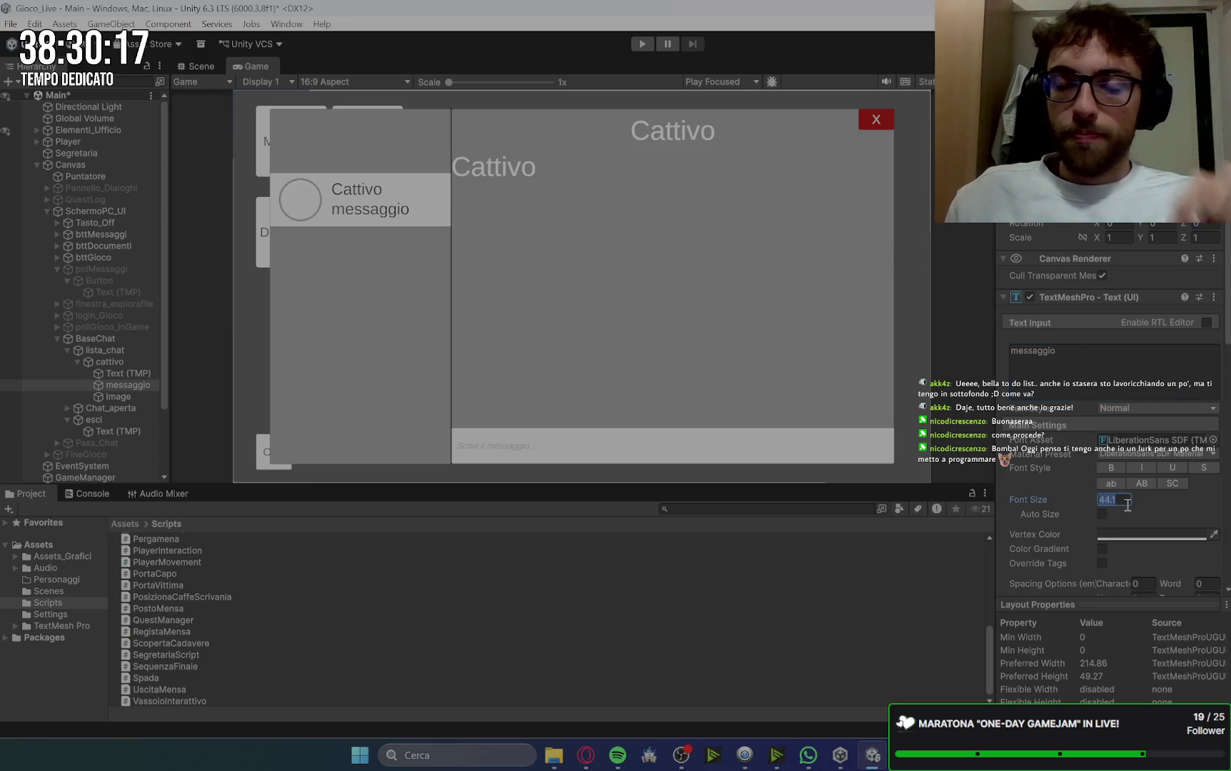
text(30)
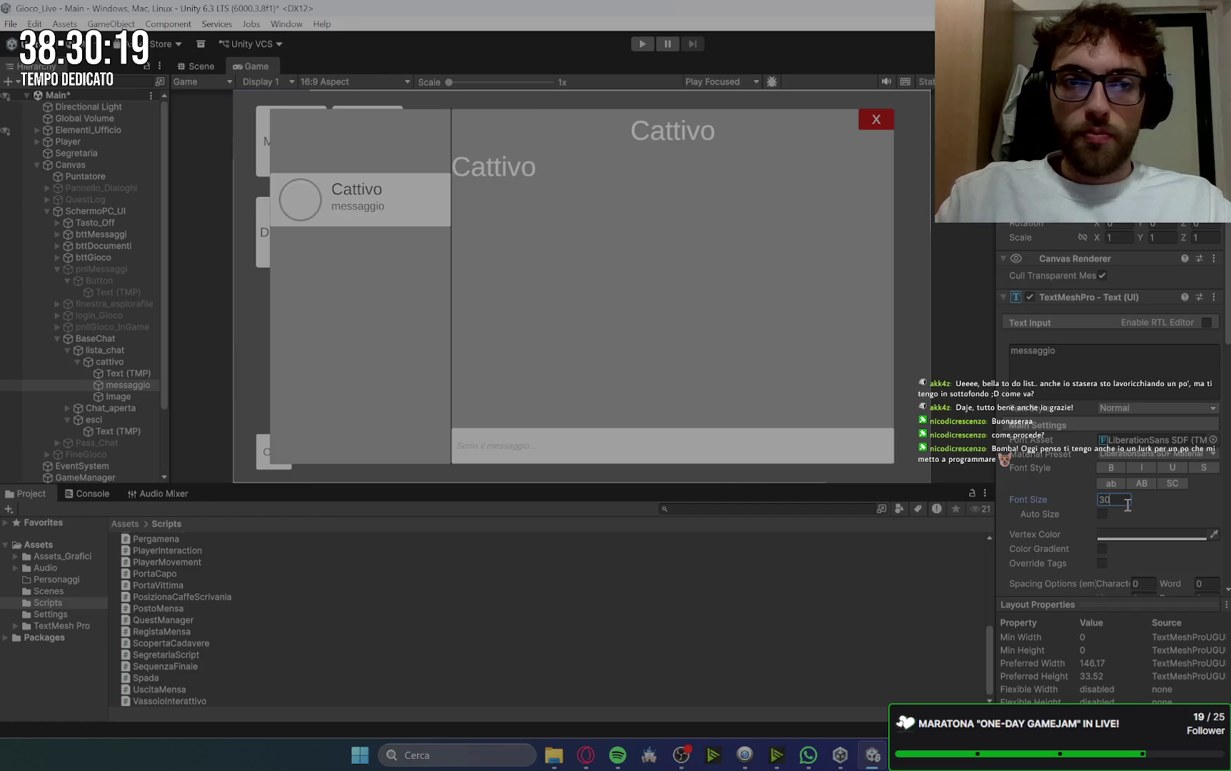
key(BackSpace)
key(BackSpace)
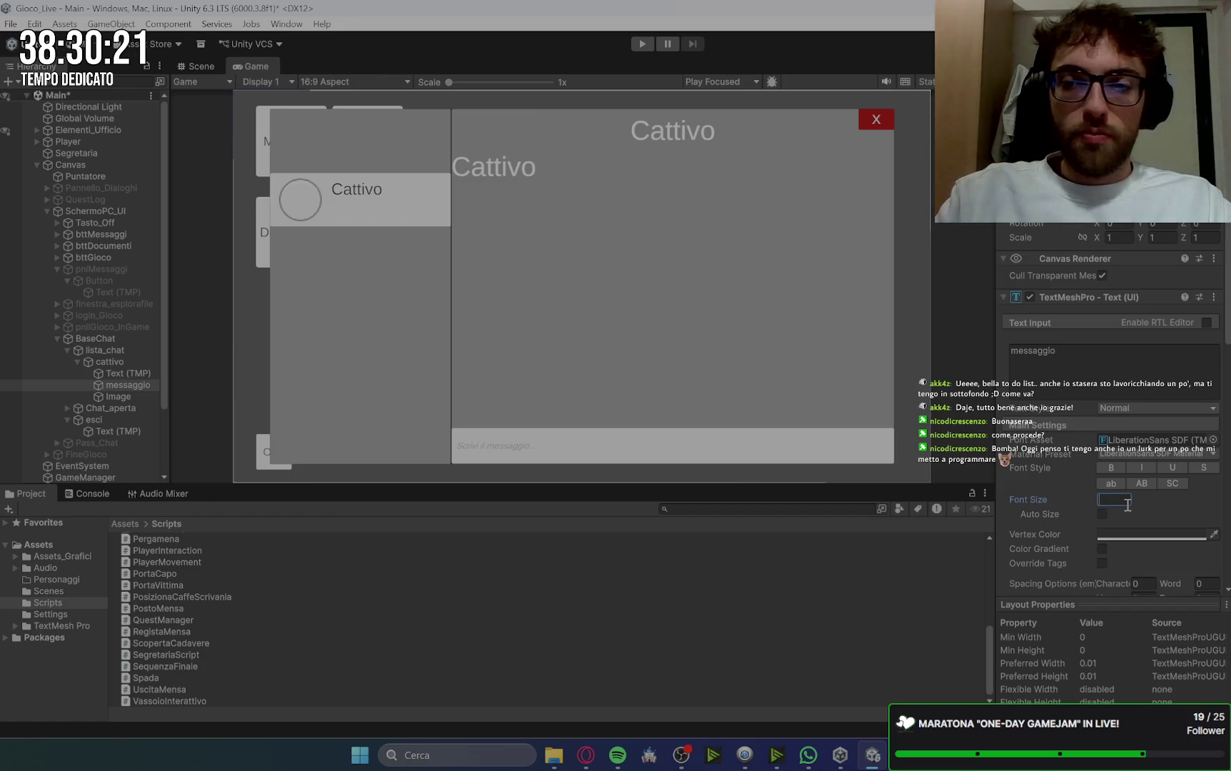
text(25)
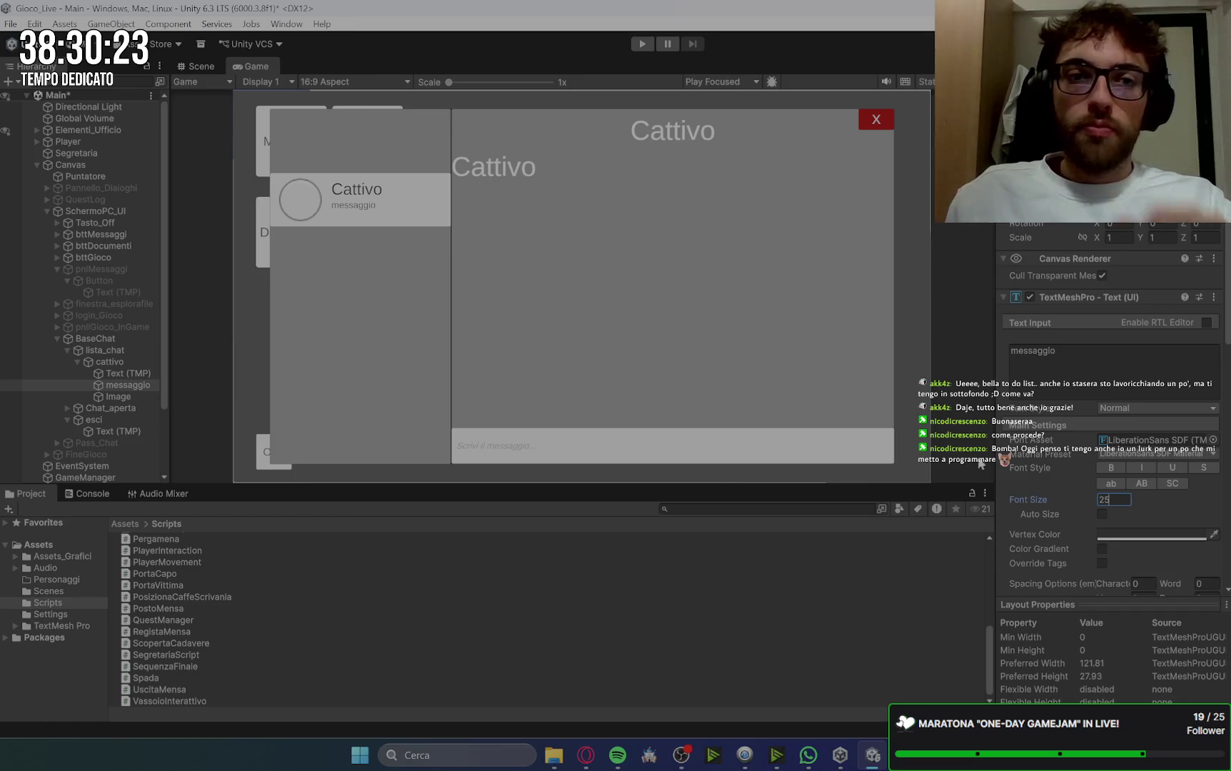
key(Return)
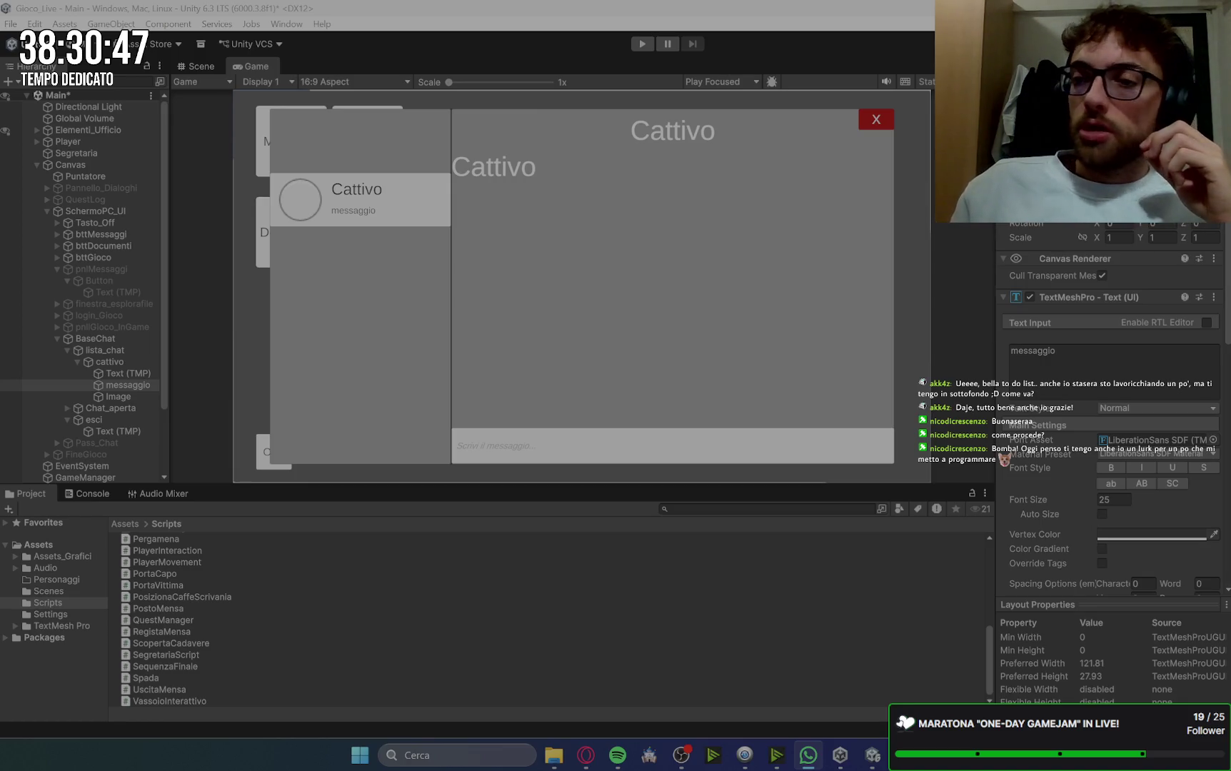
click(1114, 500)
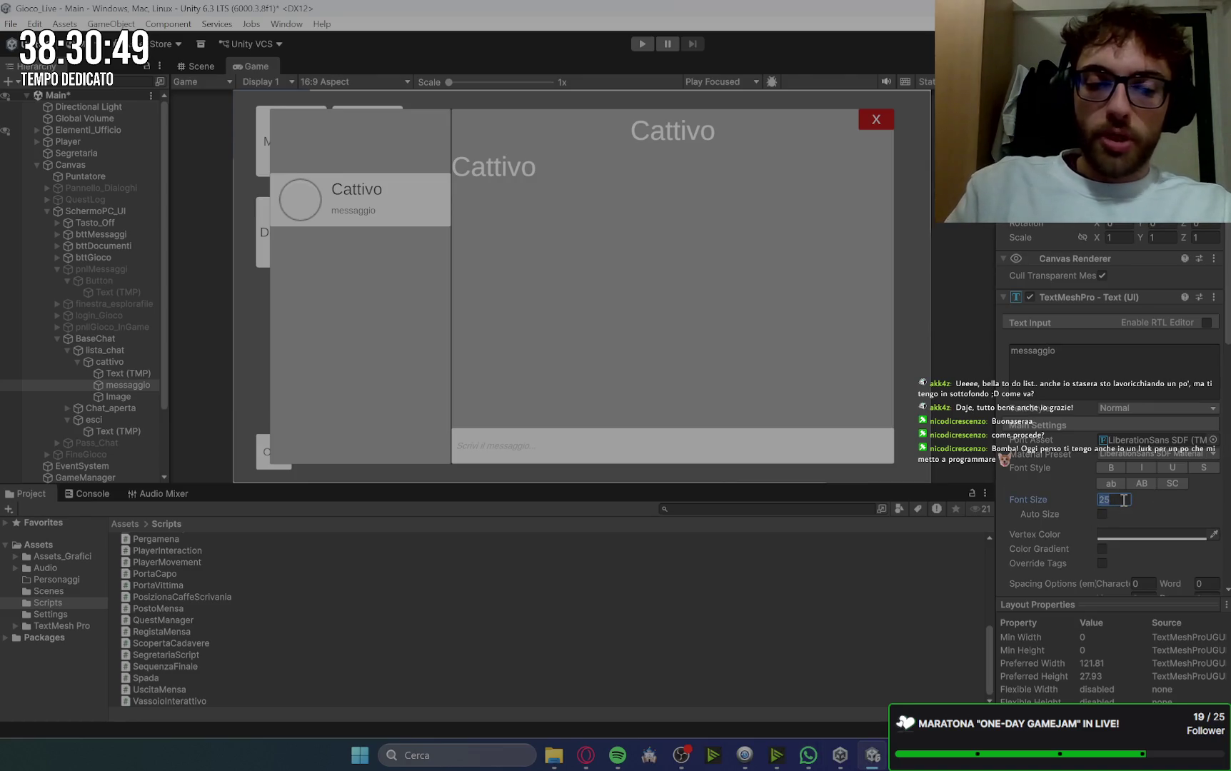
text(30)
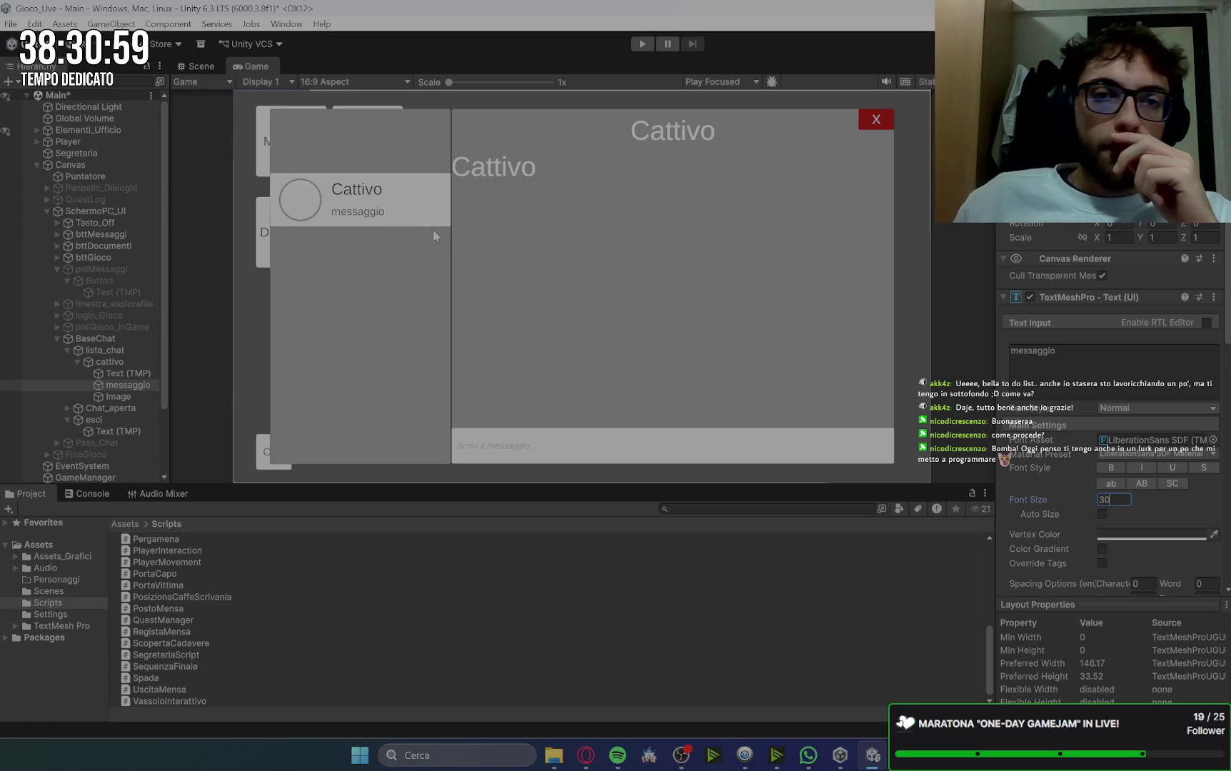
click(67, 350)
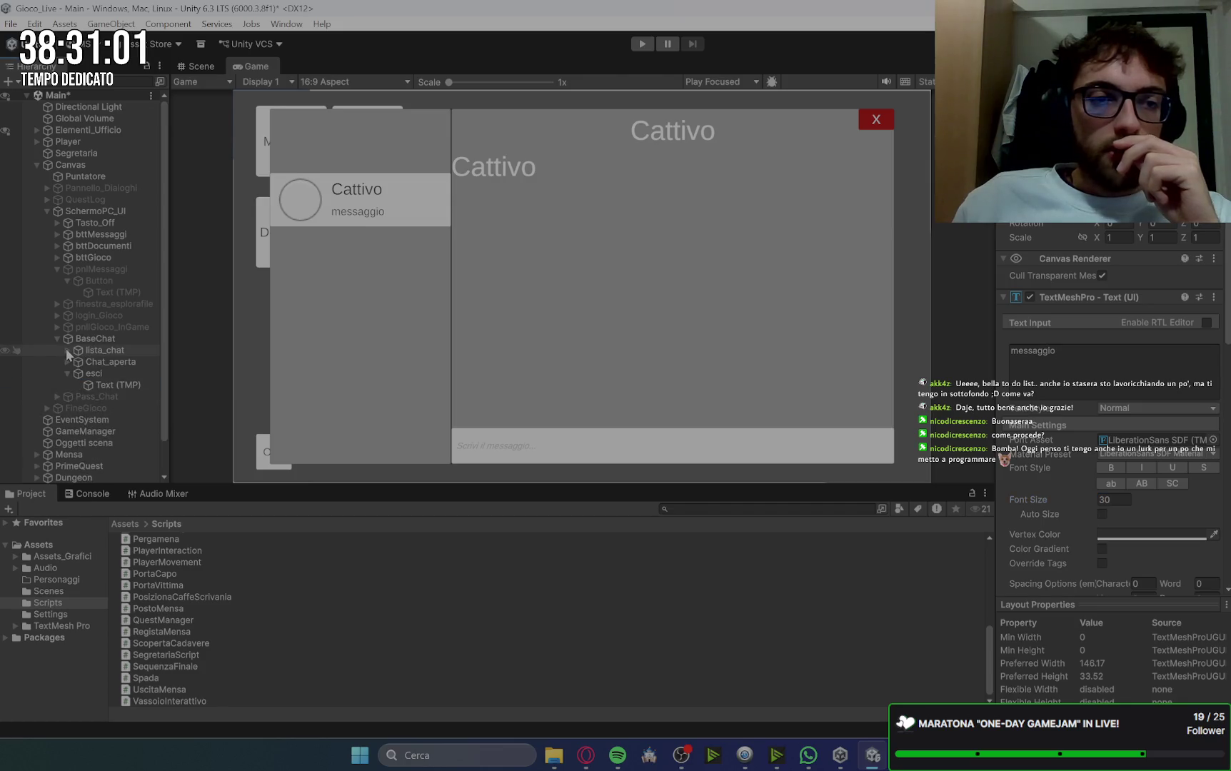
Step: Duplicate the cattivo chat entry and name the copy cattivo2
click(102, 351)
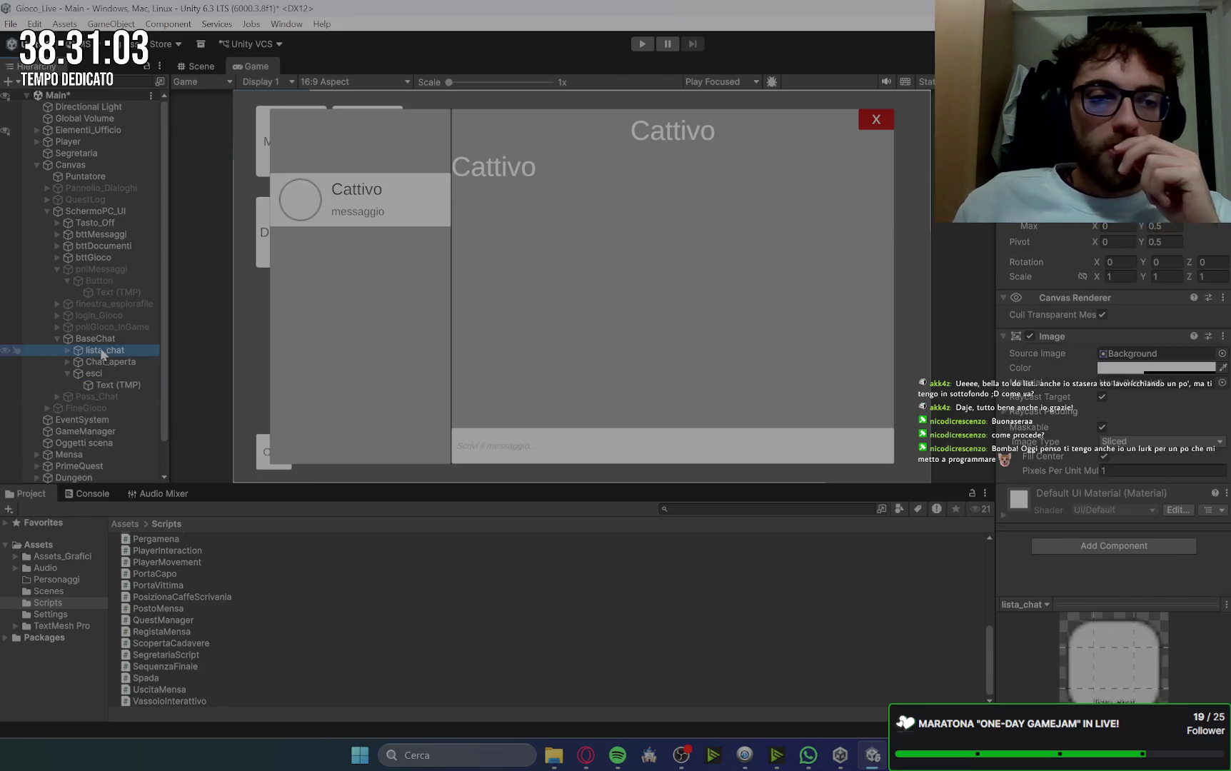
click(67, 350)
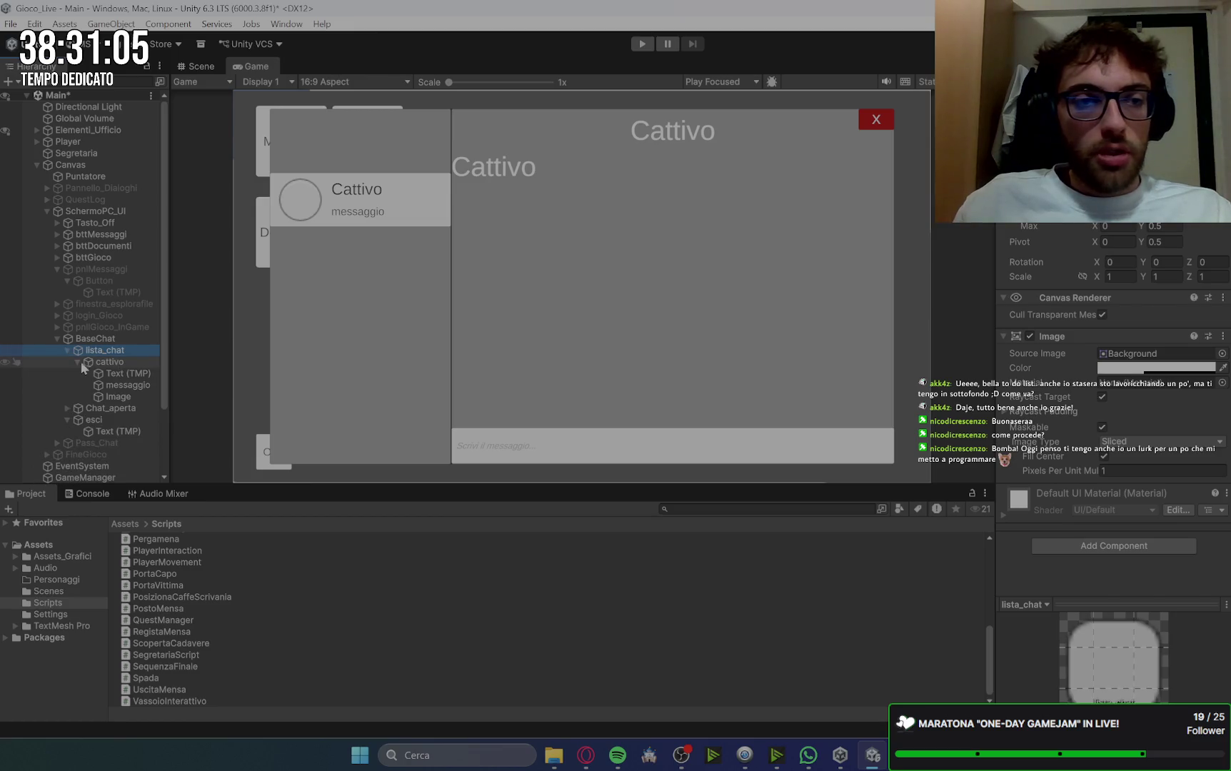
click(109, 364)
key(ctrl+d)
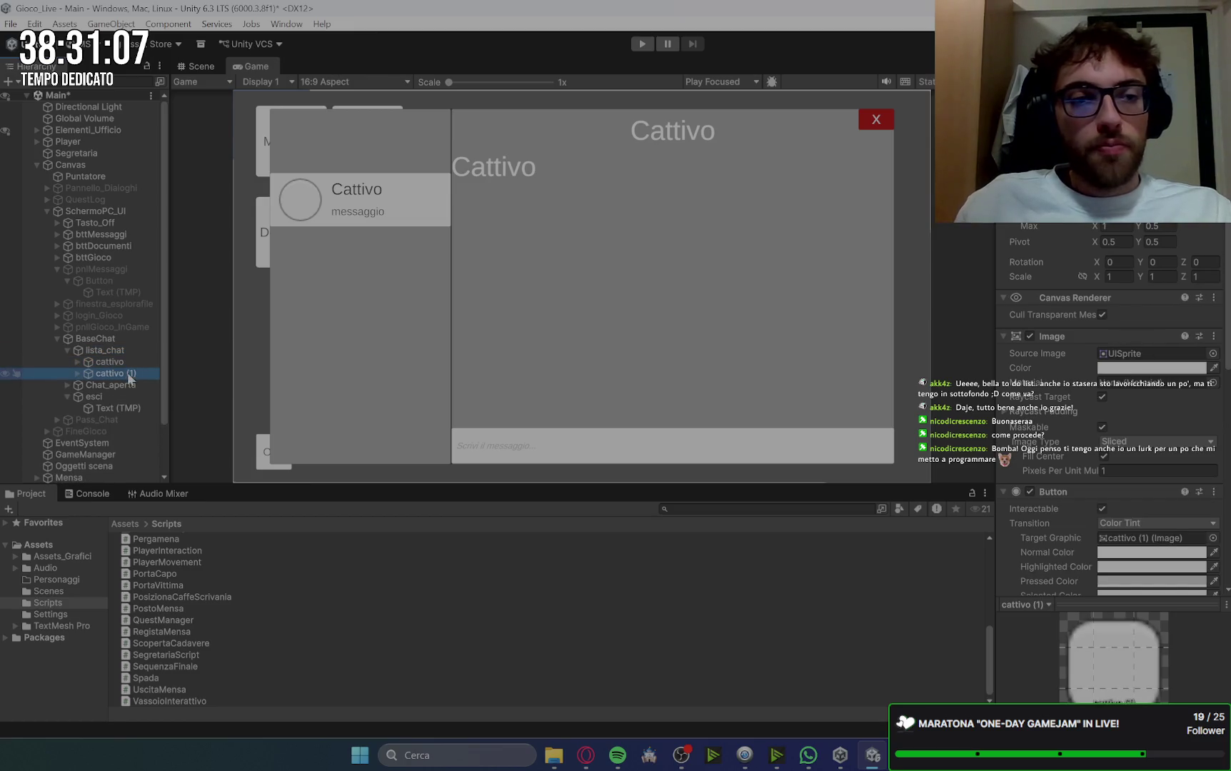
click(133, 376)
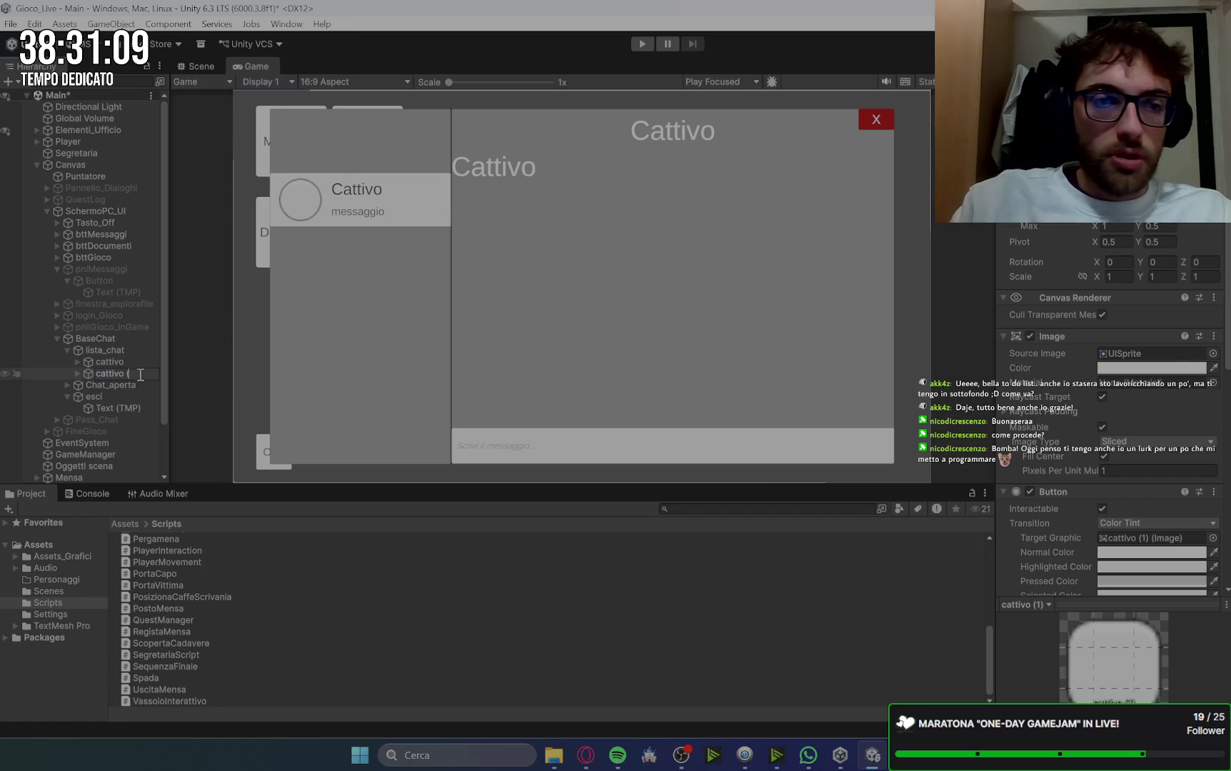
text(2)
key(Return)
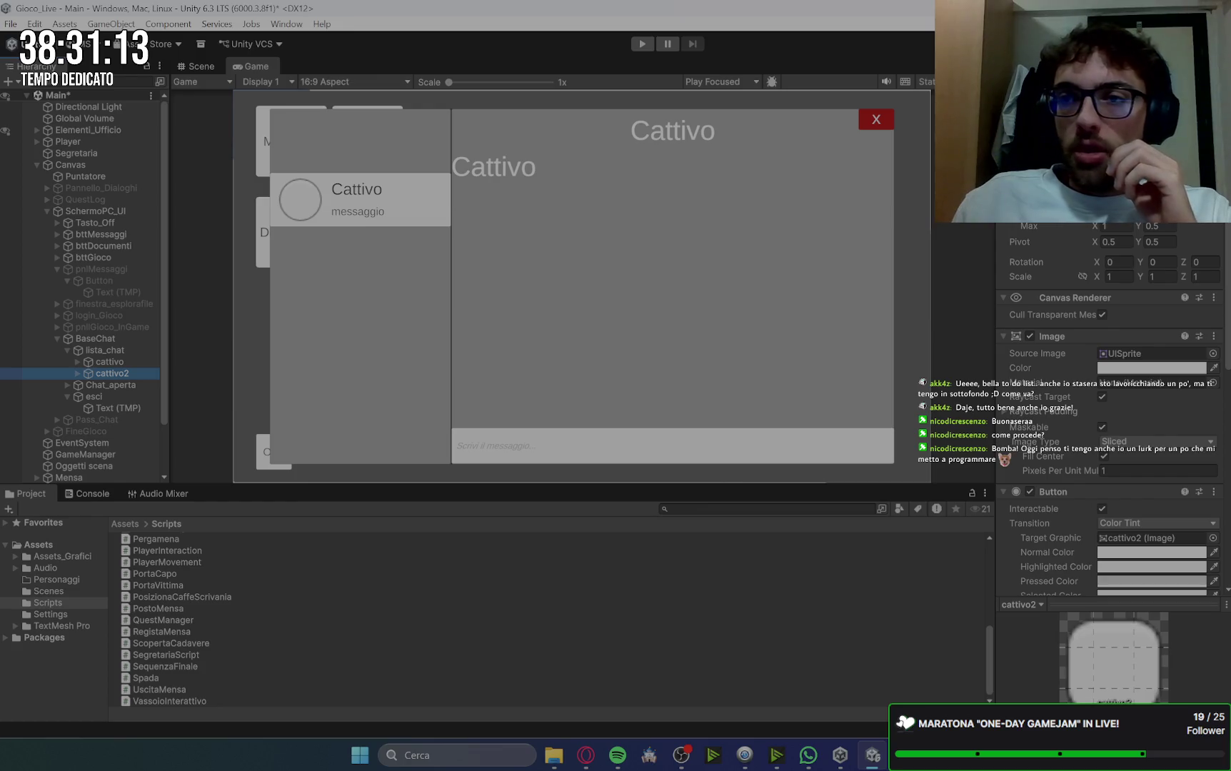
Step: Set the cattivo entry's anchor preset to stretch across its row width
click(114, 361)
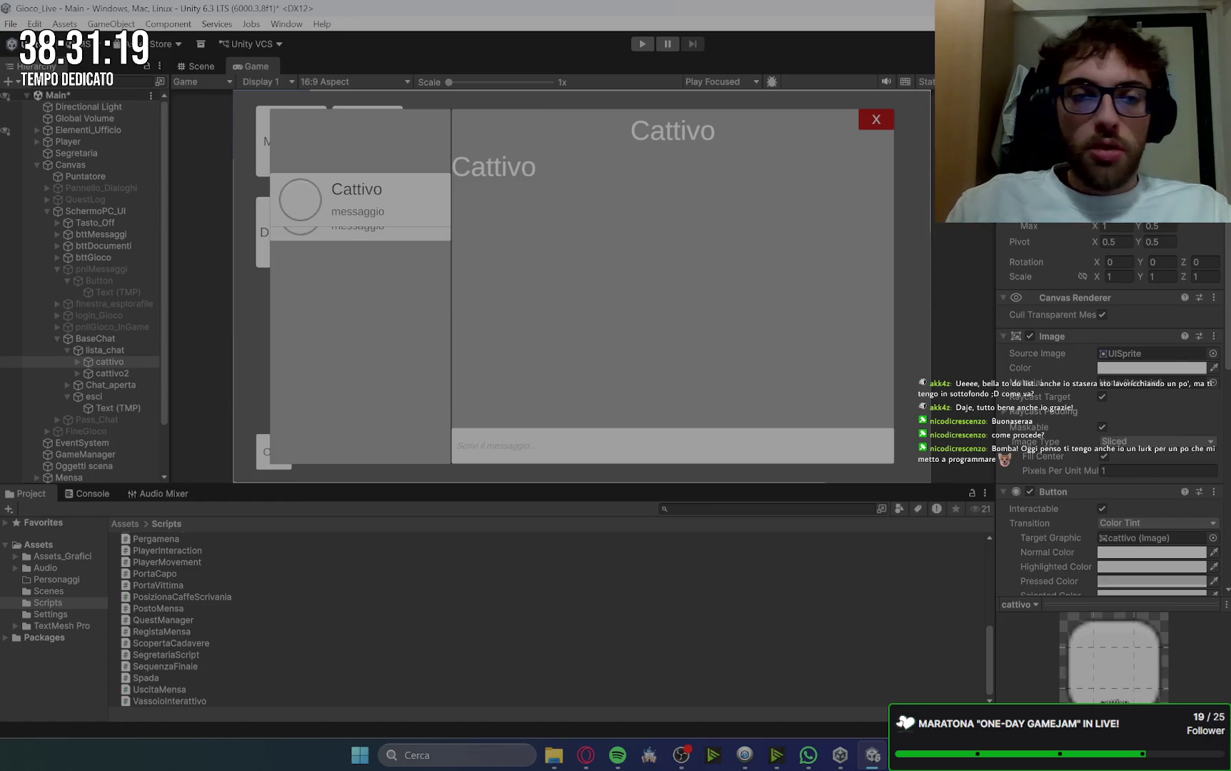
click(106, 362)
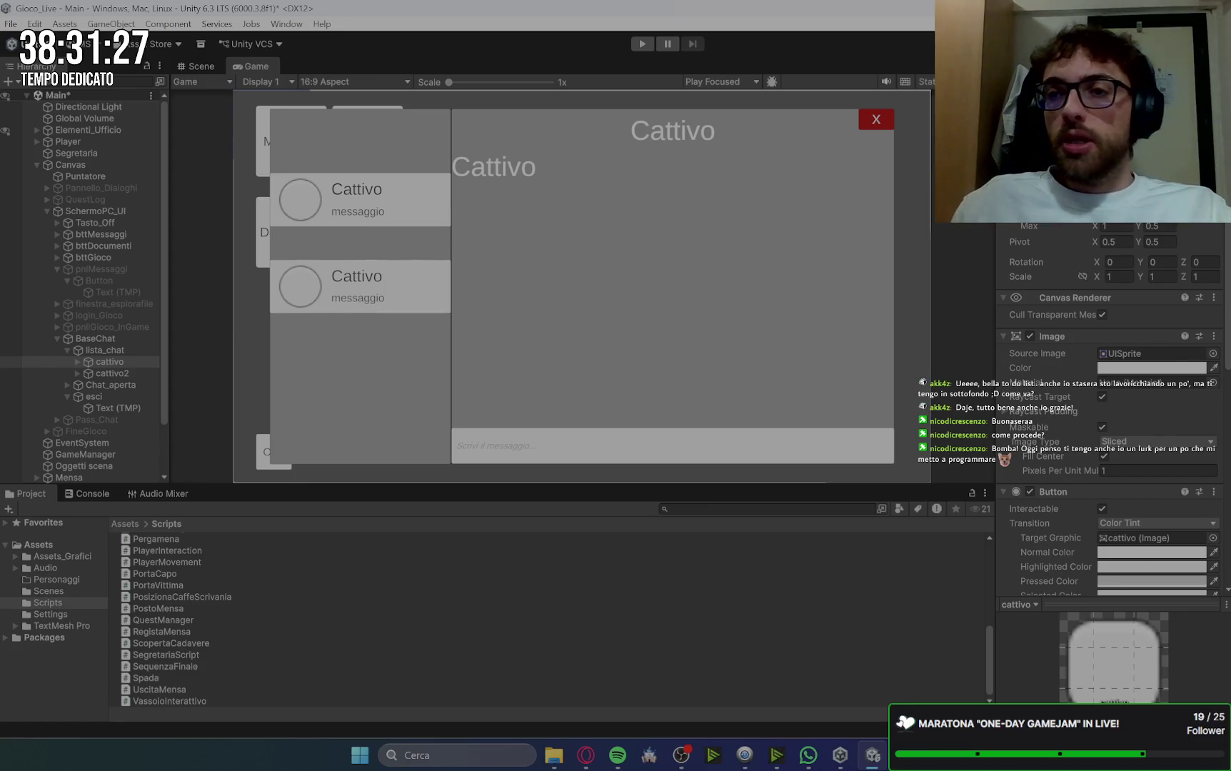
click(1029, 164)
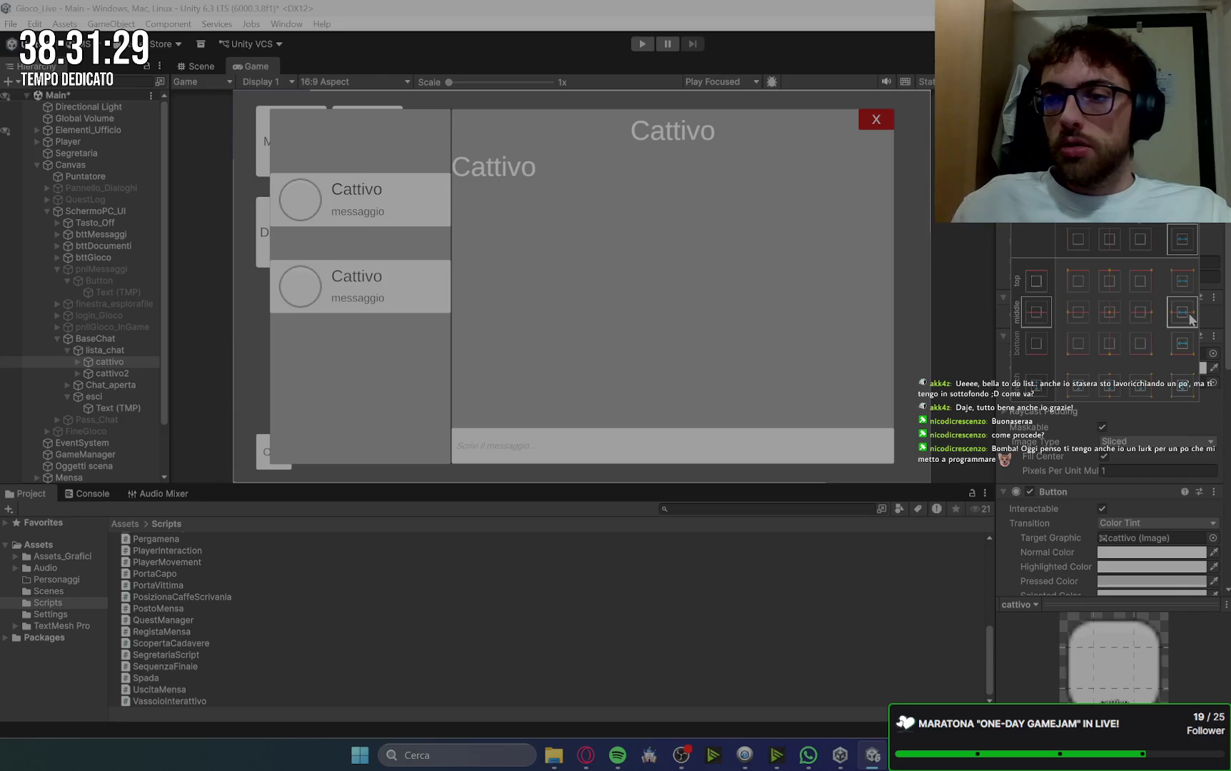
click(1187, 316)
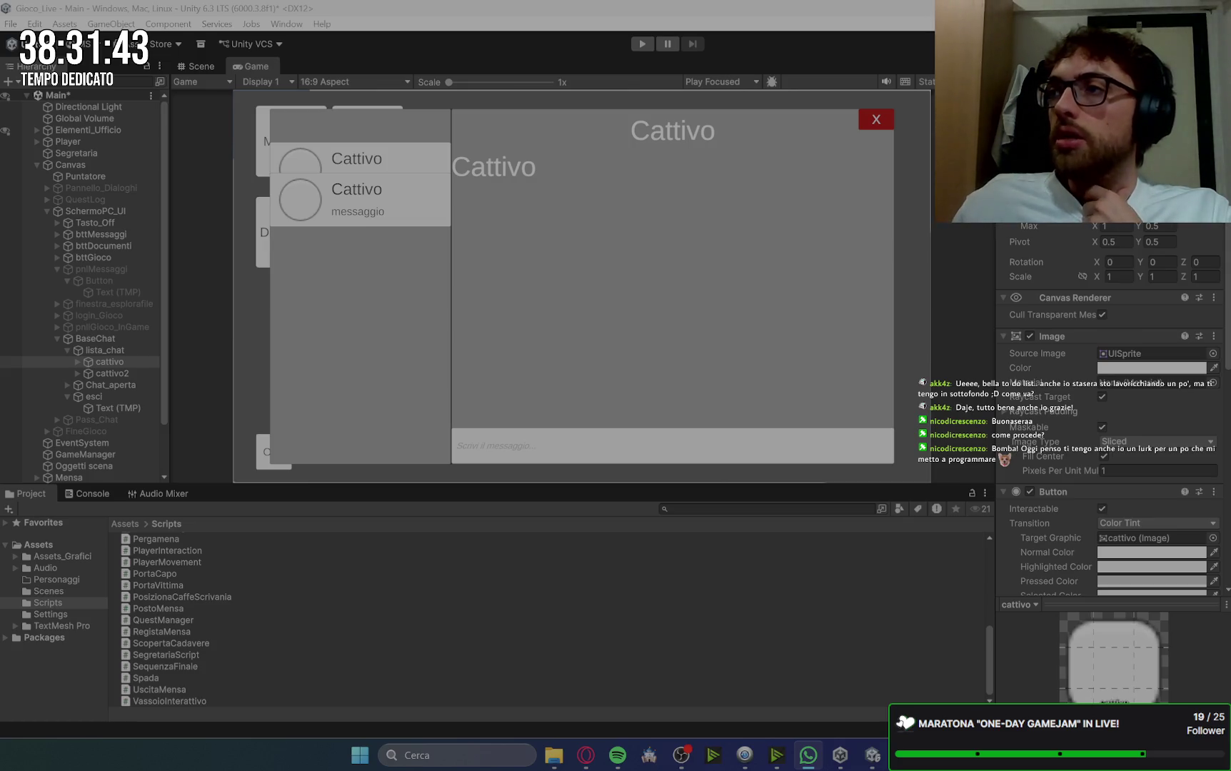
click(1220, 323)
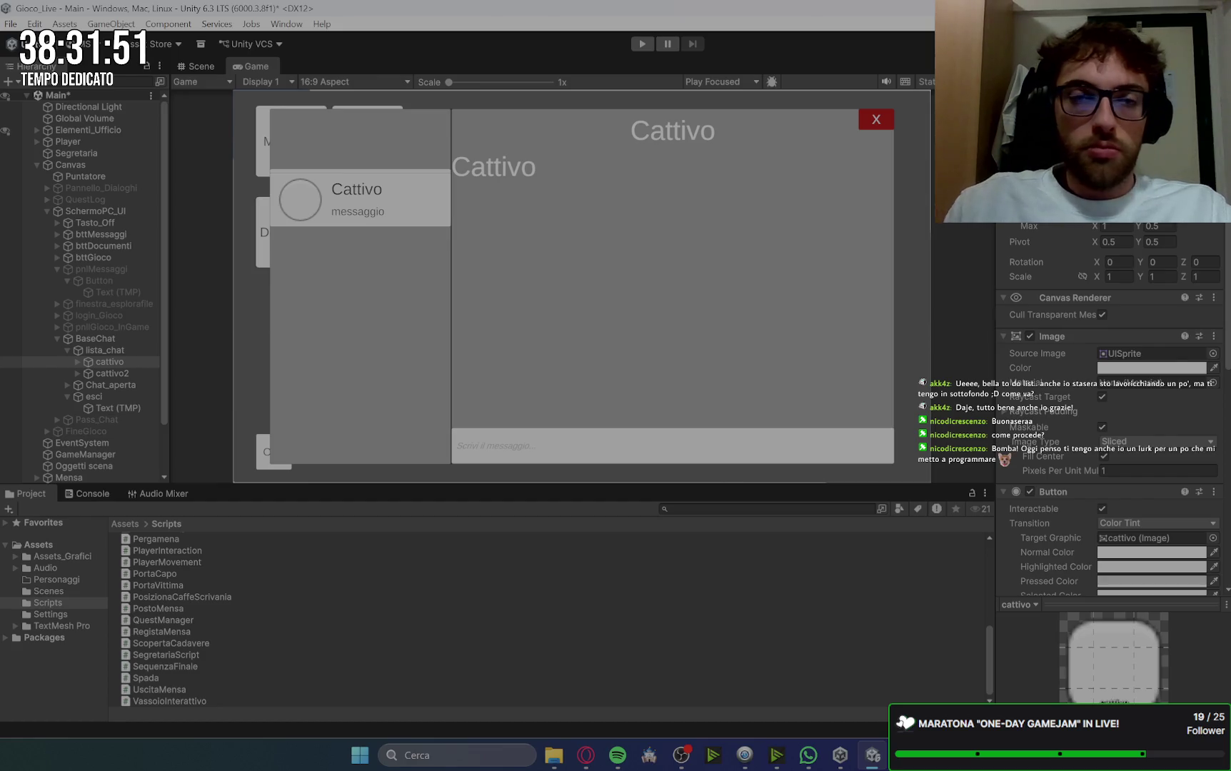
click(110, 374)
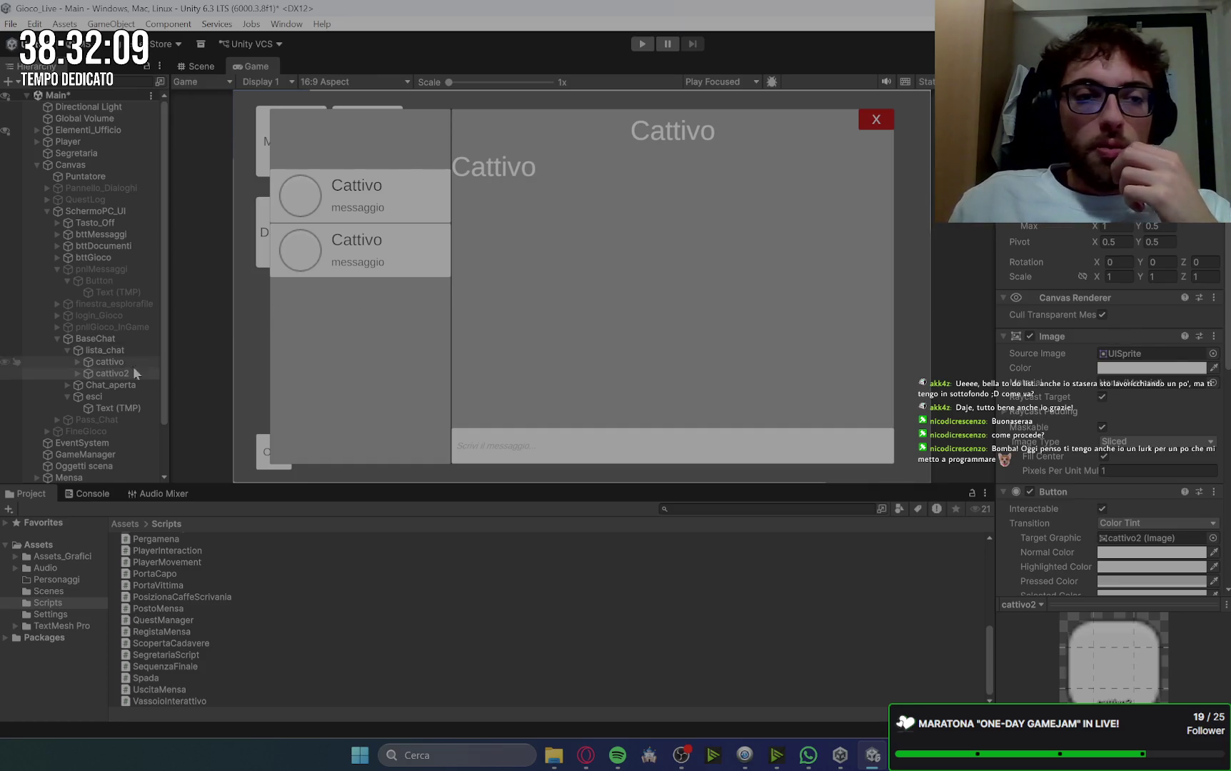
Step: Append 2 to cattivo2's name and message texts, making them Cattivo2 and messaggio2
click(78, 374)
click(125, 385)
click(1060, 393)
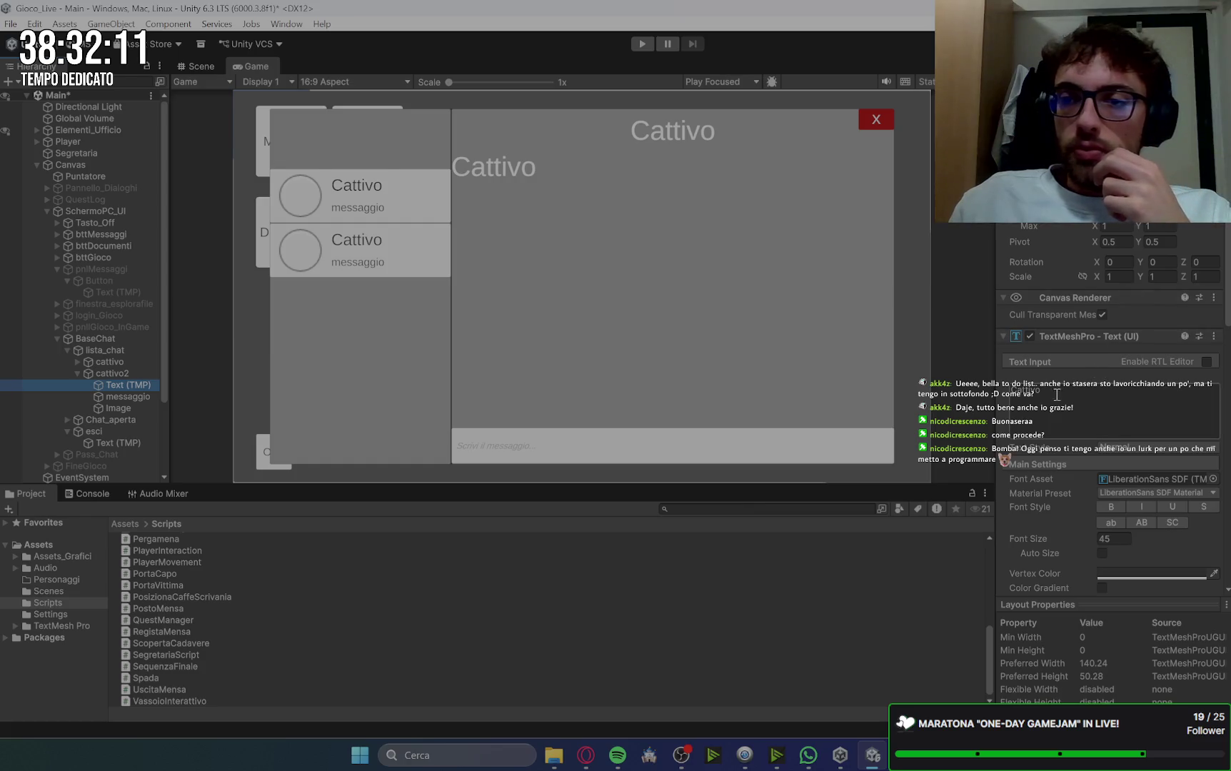
text(2)
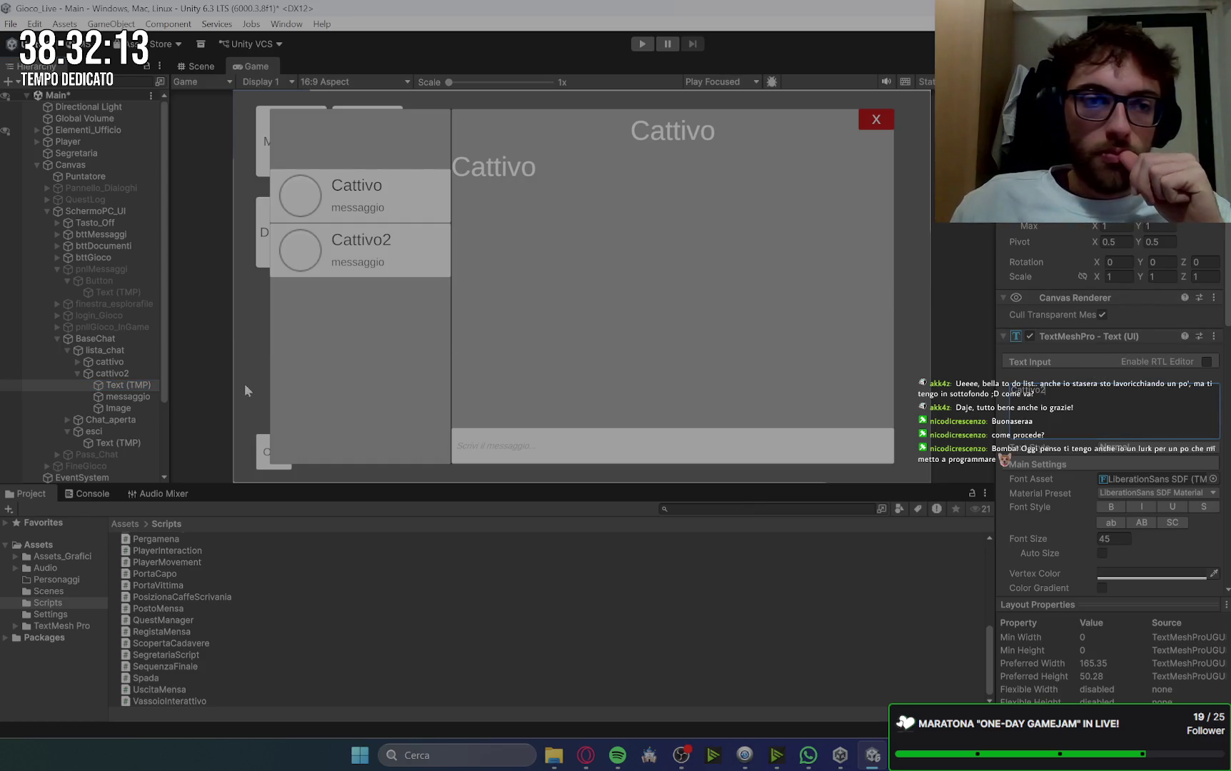
click(125, 397)
click(1089, 395)
text(2)
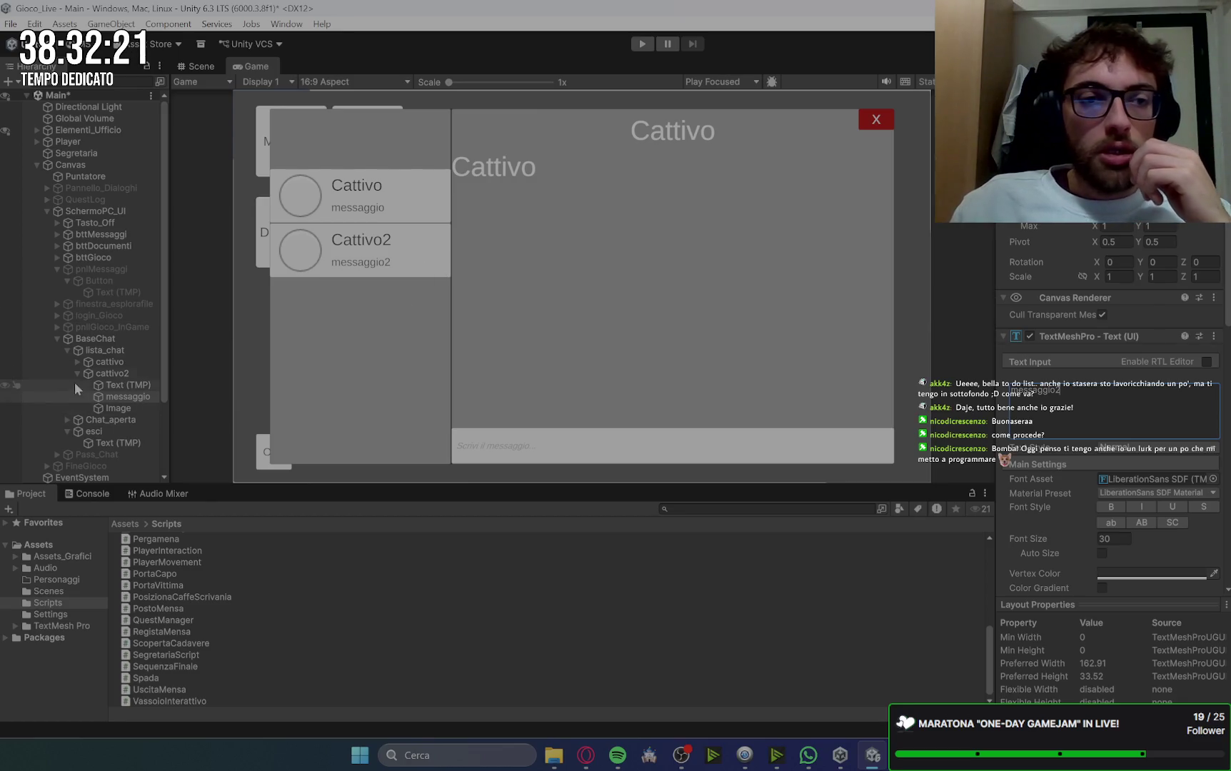
click(69, 350)
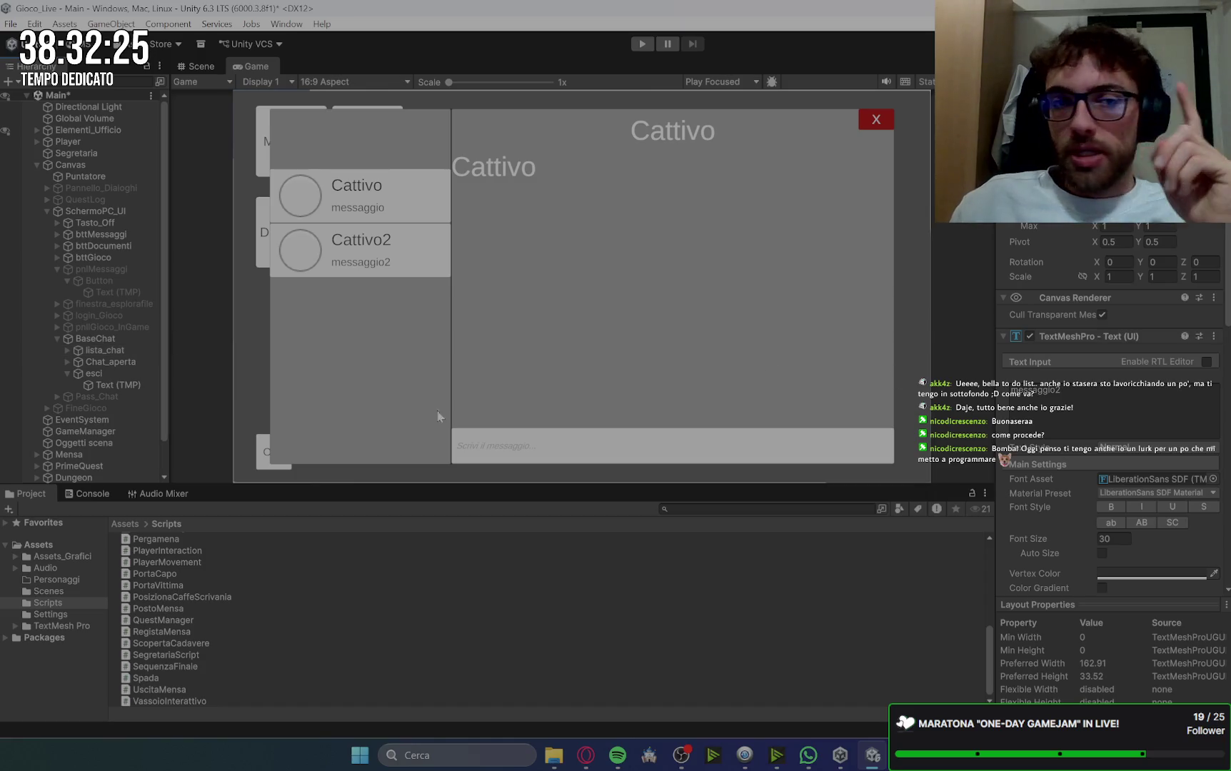
click(114, 349)
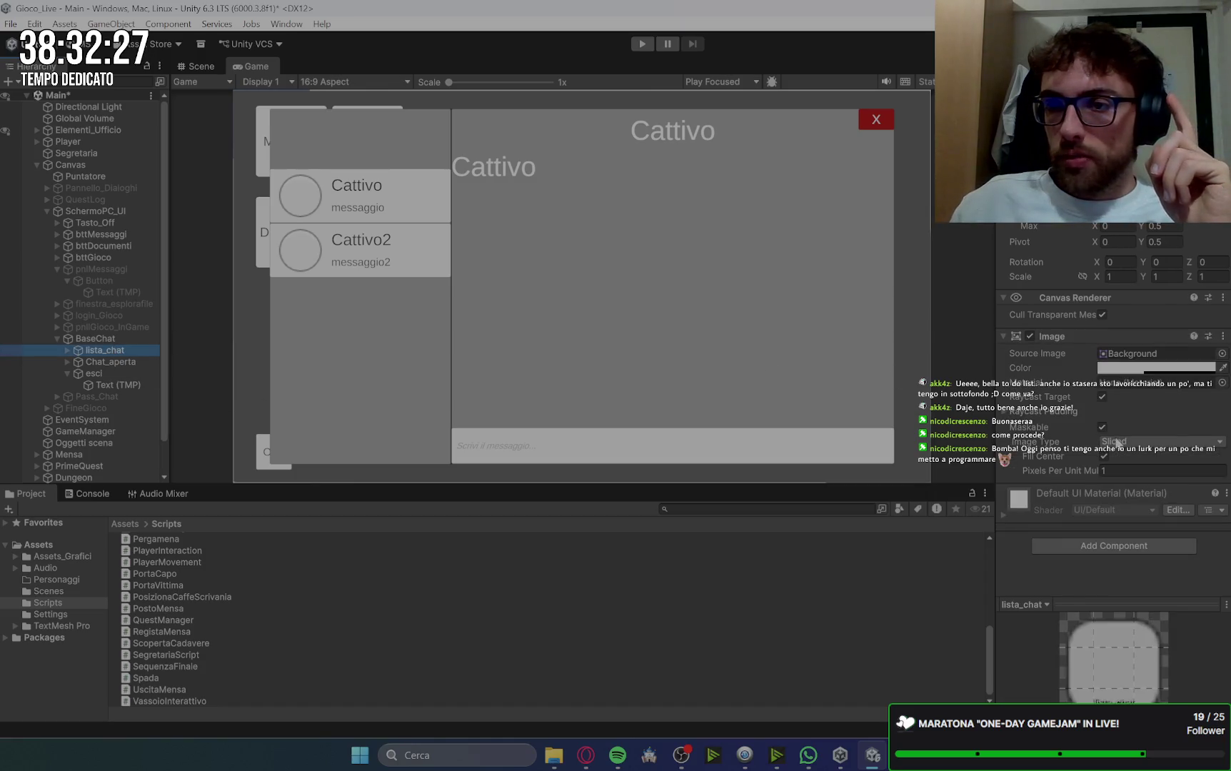
click(68, 350)
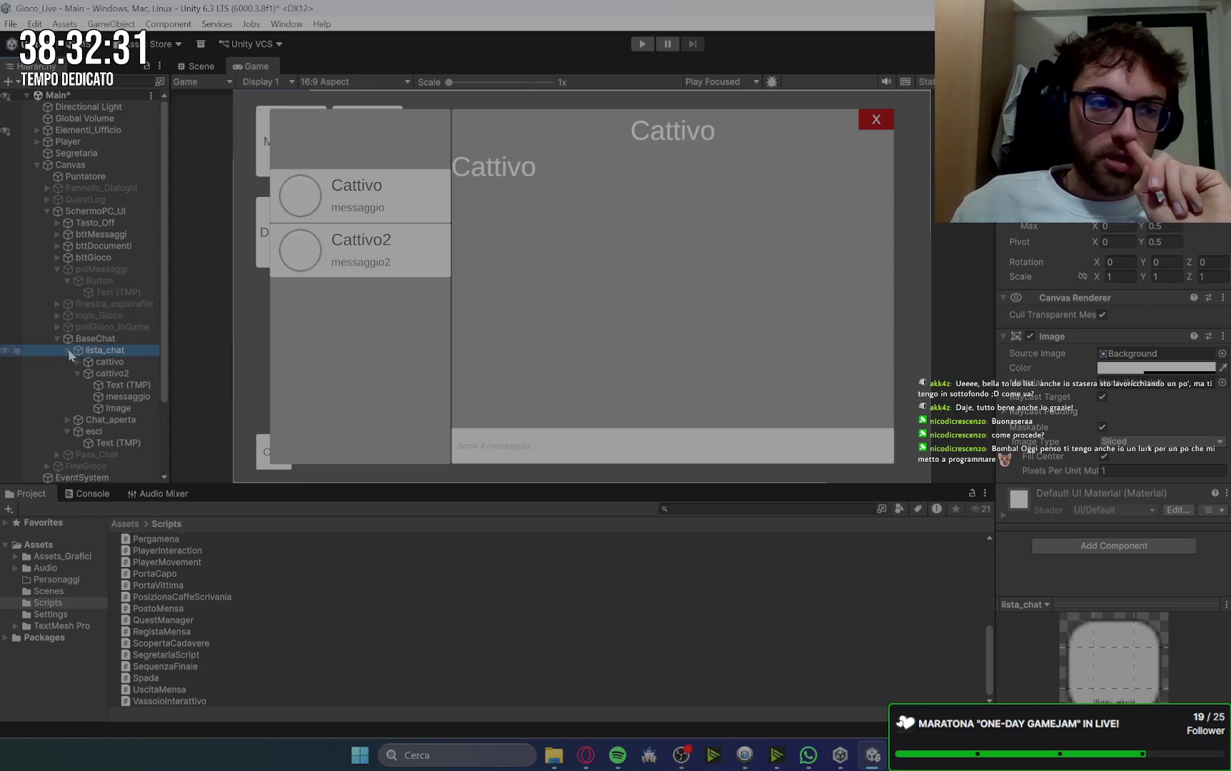
Step: Select the cattivo entry and review its Chat Cliccabile contact name
click(102, 362)
scroll(1109, 486, down, 5)
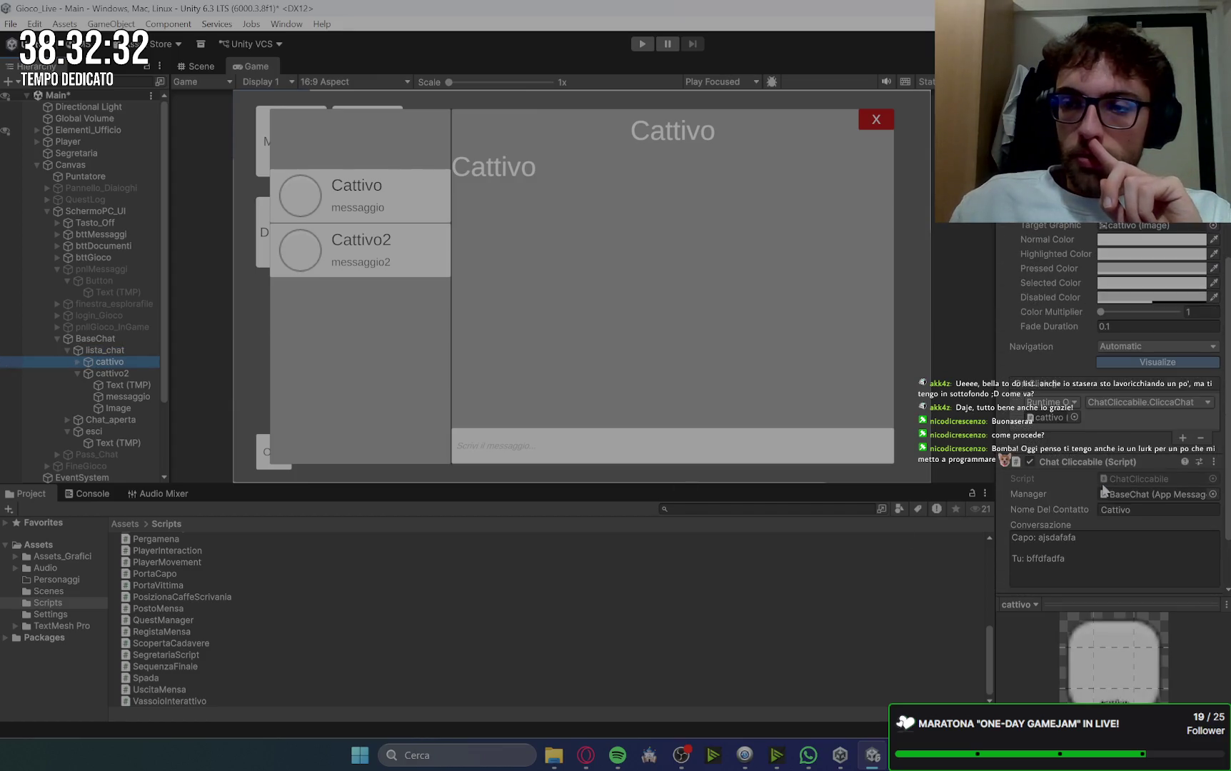
scroll(1103, 491, down, 1)
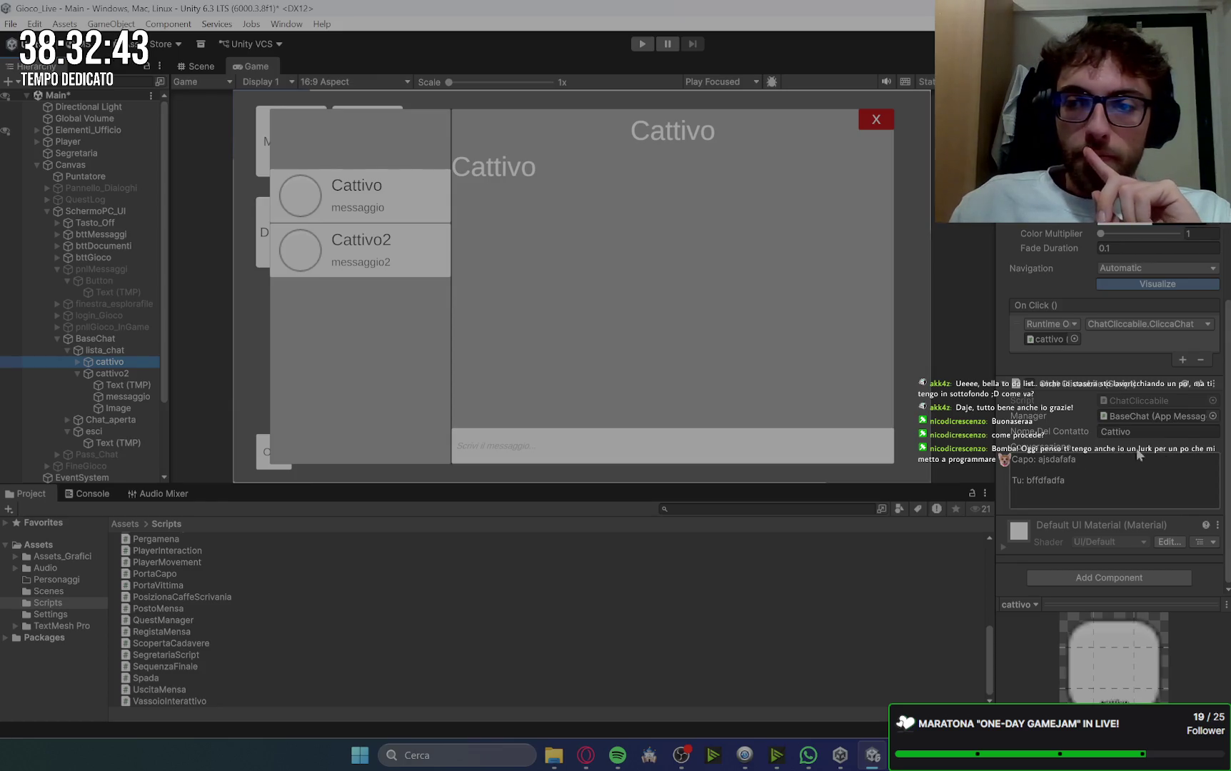
click(1101, 433)
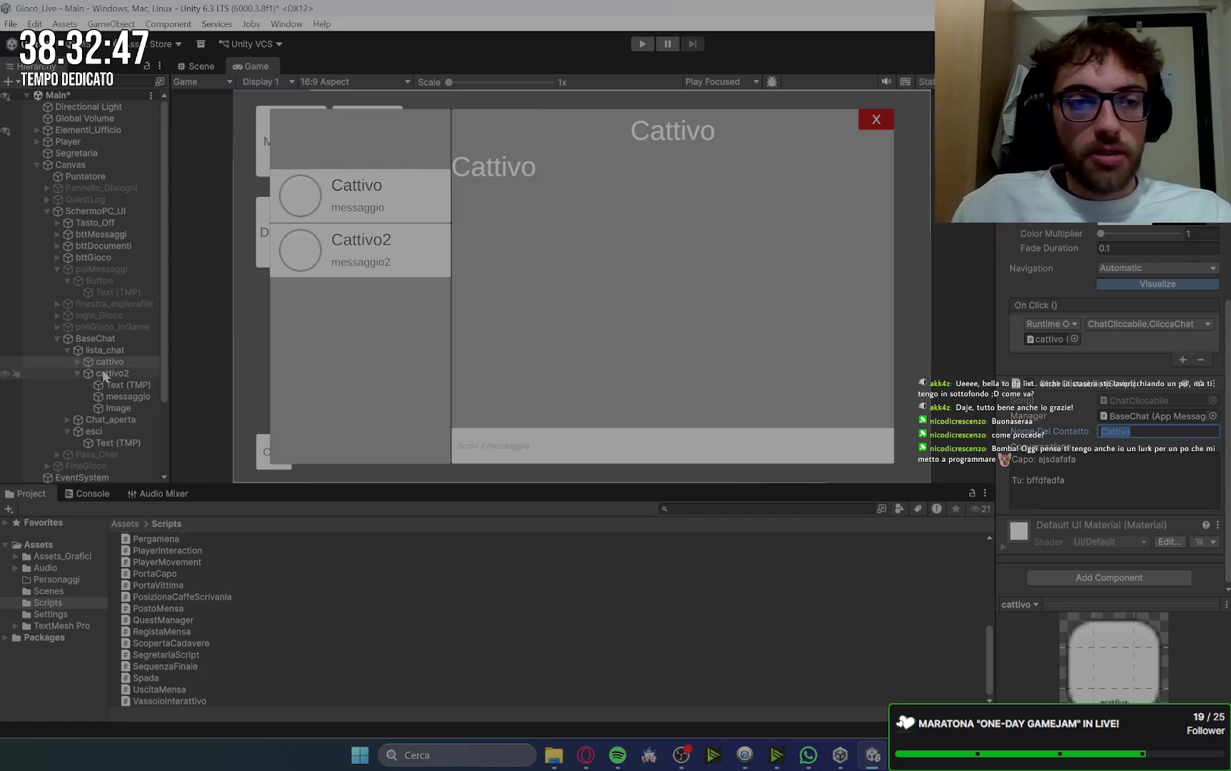
Step: Append the lines 'Capo: bla bla' and 'Tu: ciao' to cattivo's conversation
click(1105, 477)
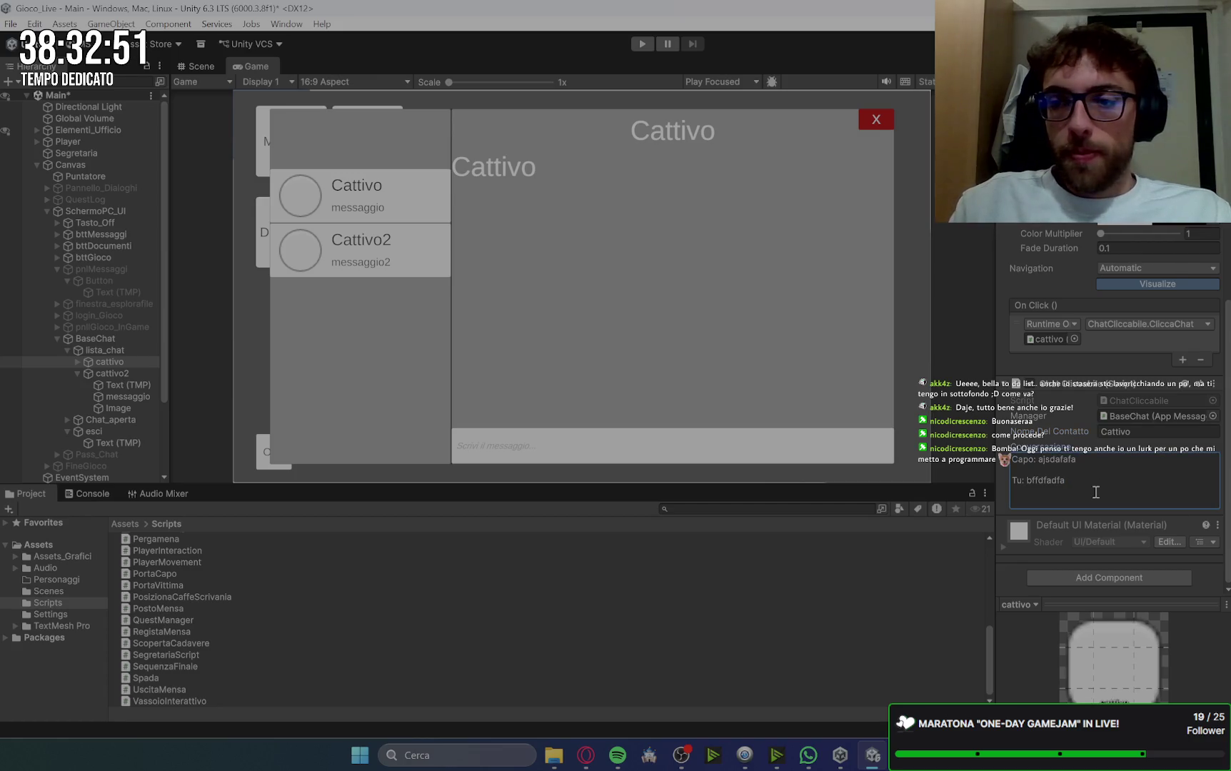
key(ctrl+a)
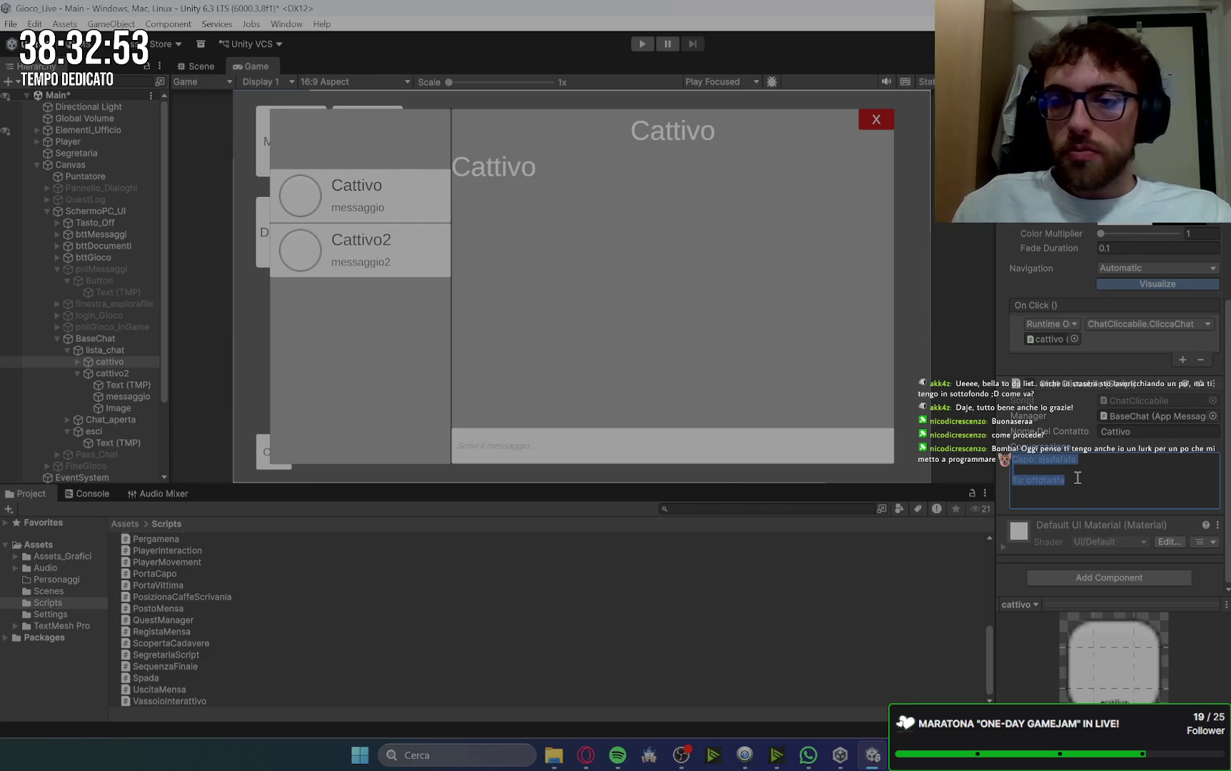
click(1077, 478)
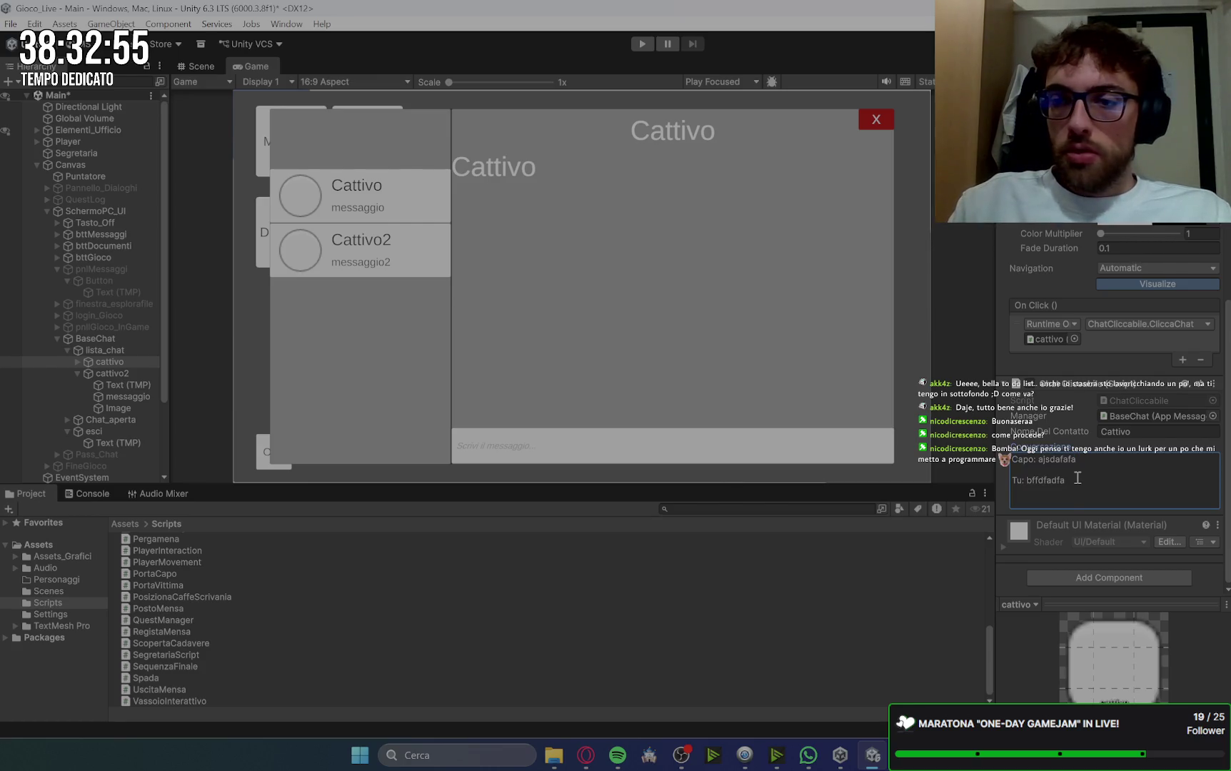
key(ctrl+a)
click(1078, 478)
key(Return)
text(Ca)
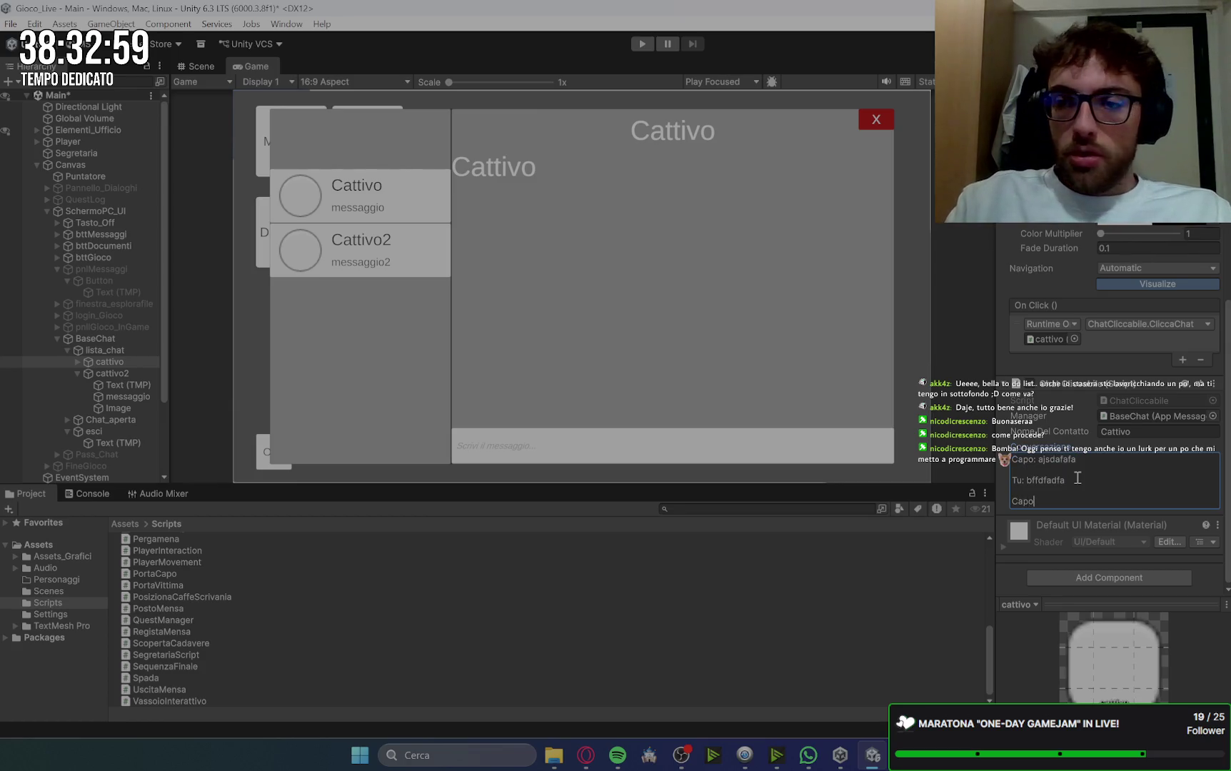
text(bl)
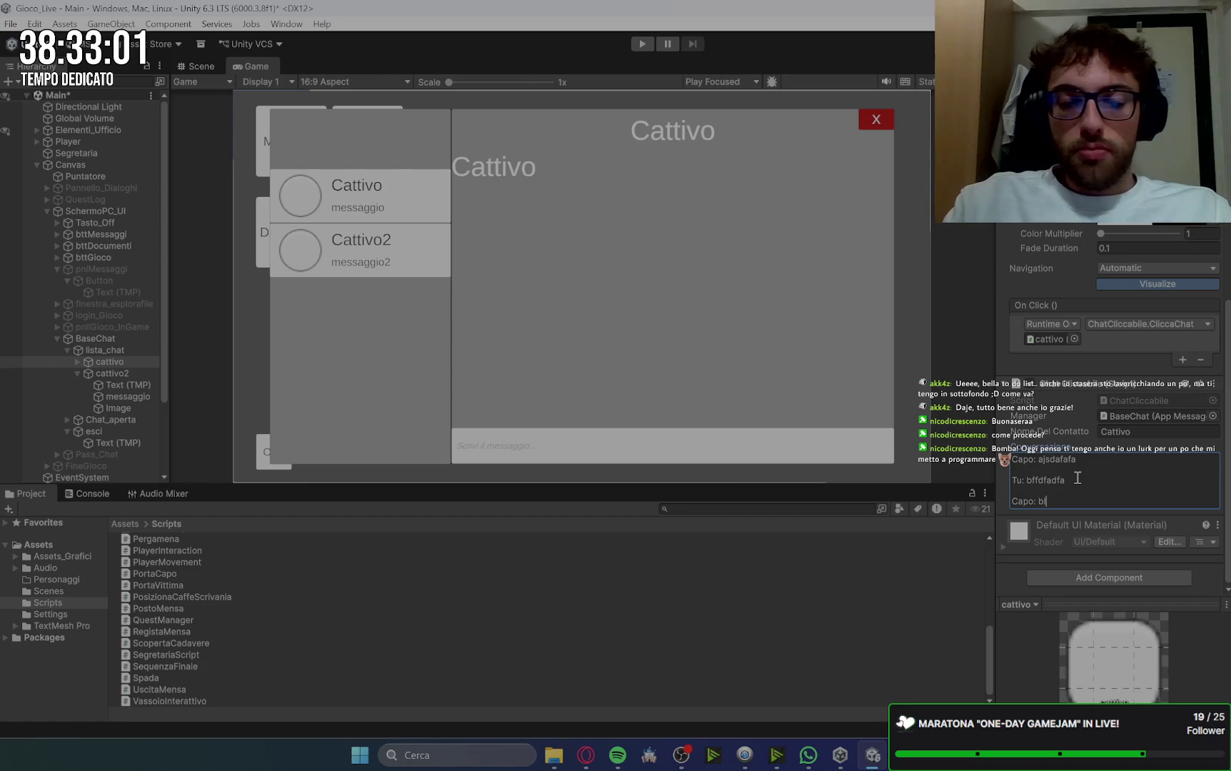
text( a)
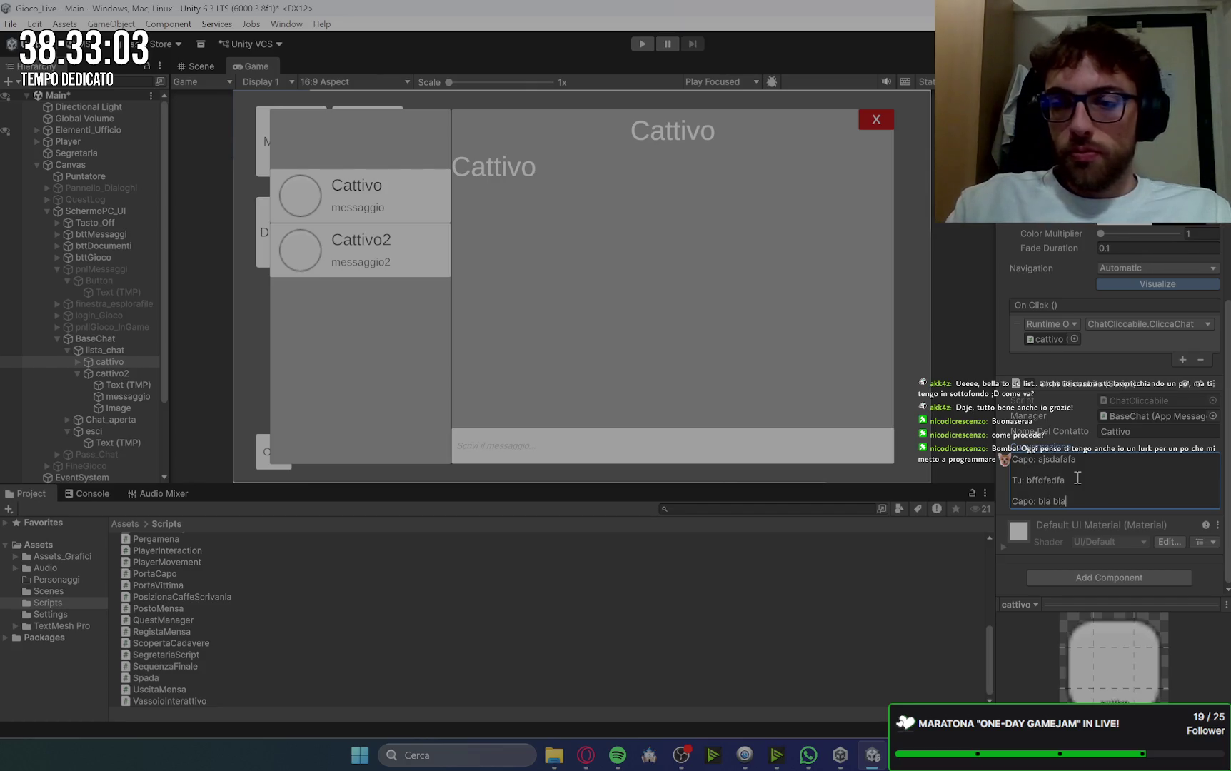
key(Return)
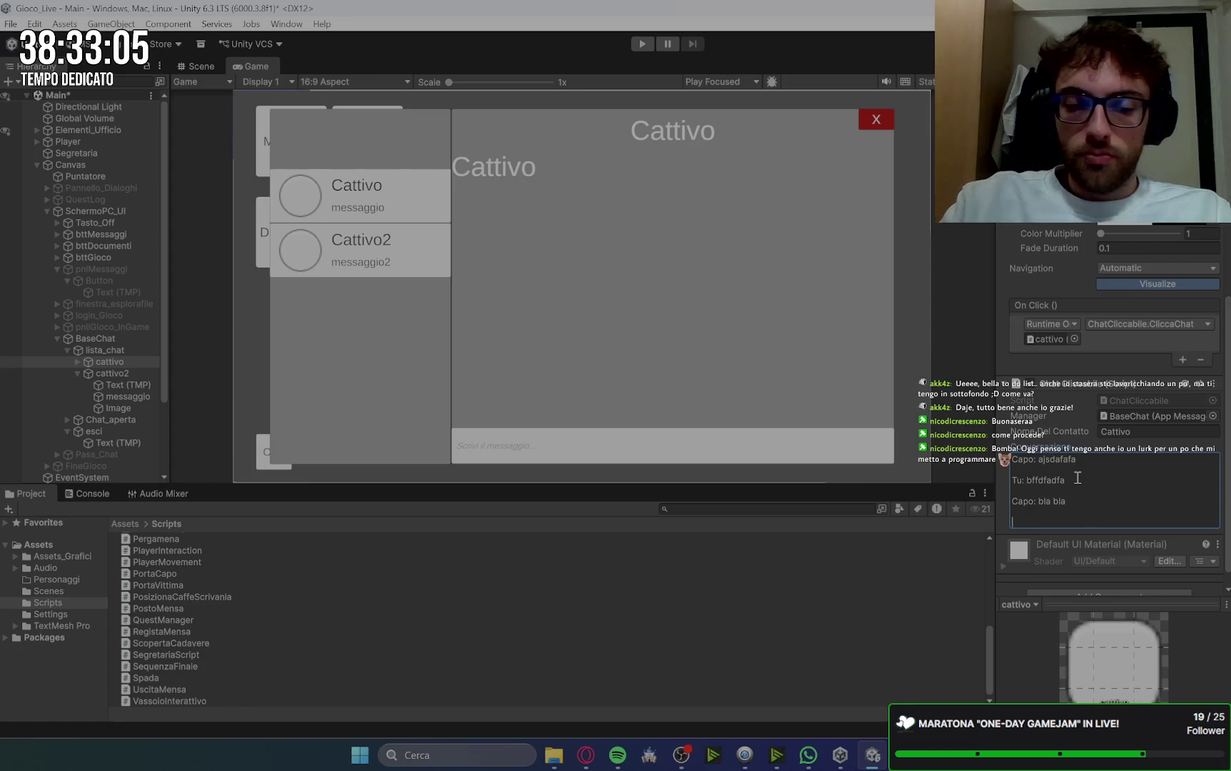
text(Tu: cia)
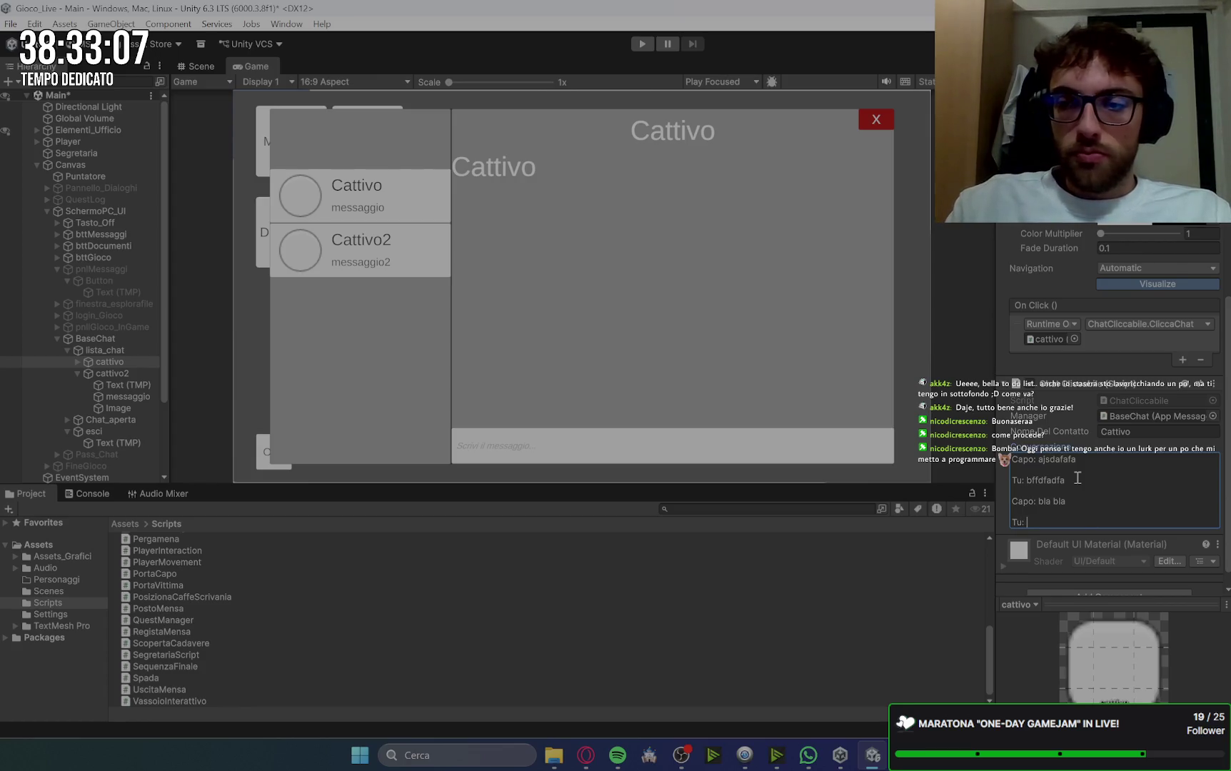
text(o)
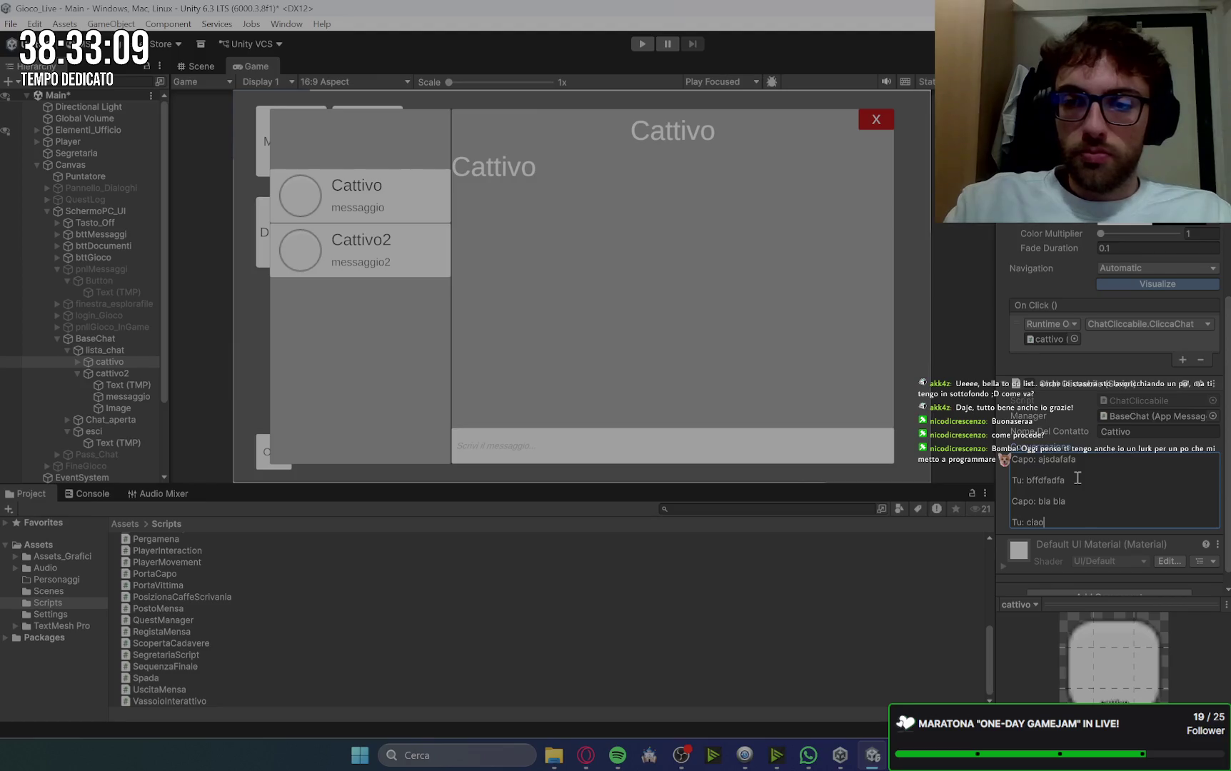
click(112, 374)
Step: Name cattivo2's contact 'Cattivo 2' and replace its conversation with 'Capo: ciao' and 'Tu: ciao'
click(1159, 436)
click(1158, 436)
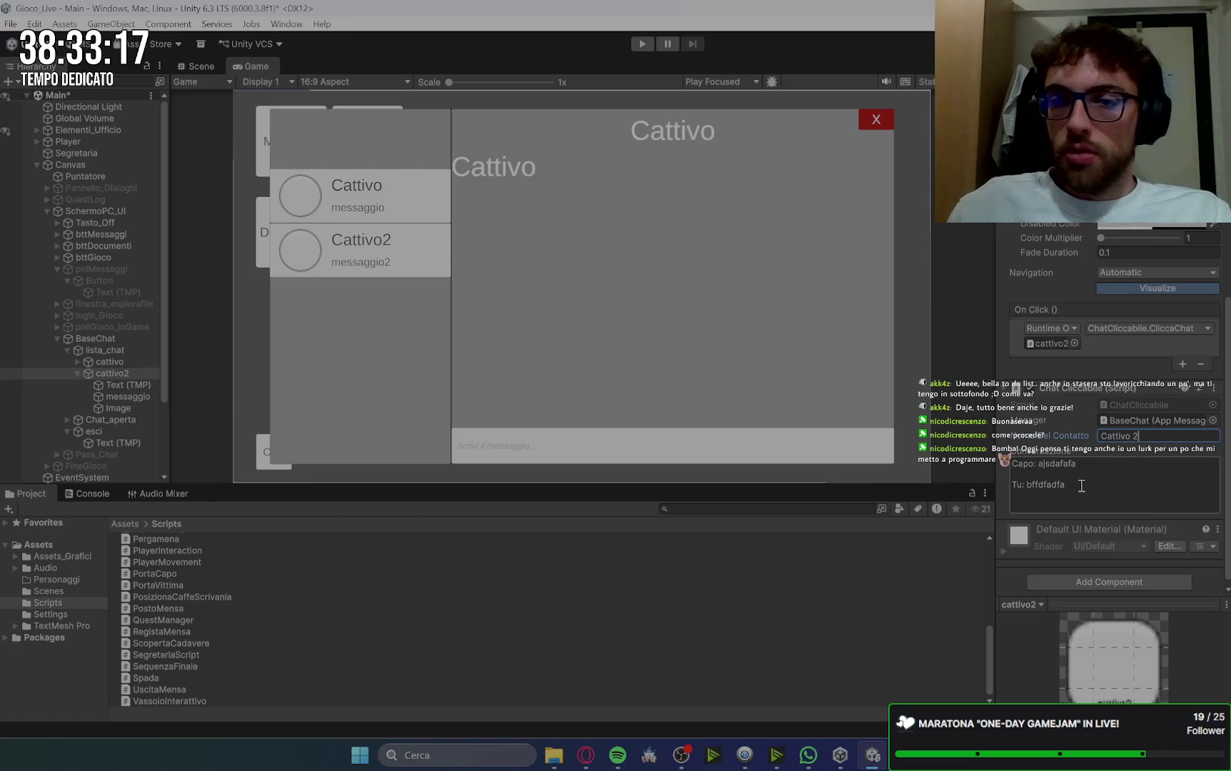
click(1103, 506)
mouse_move(1090, 491)
mouse_down()
mouse_move(997, 465)
mouse_move(1041, 464)
mouse_up()
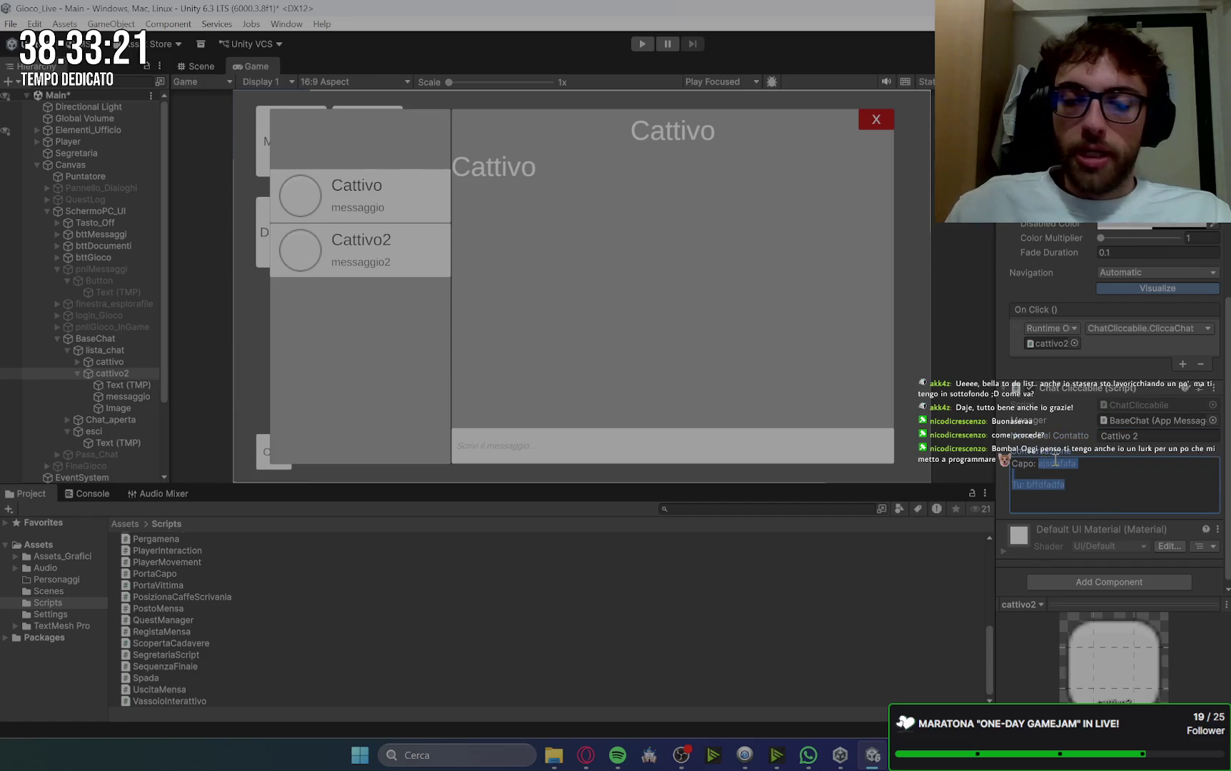
text(ciao)
key(Return)
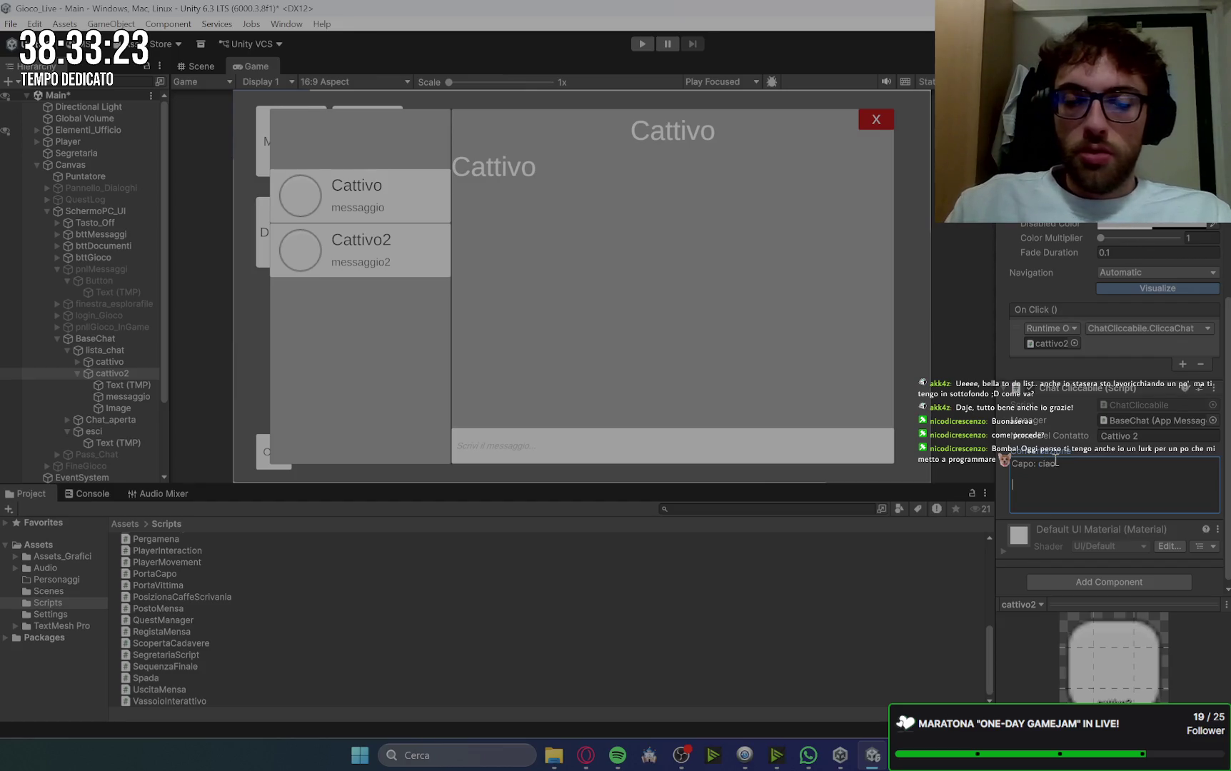
text(Tu: ci)
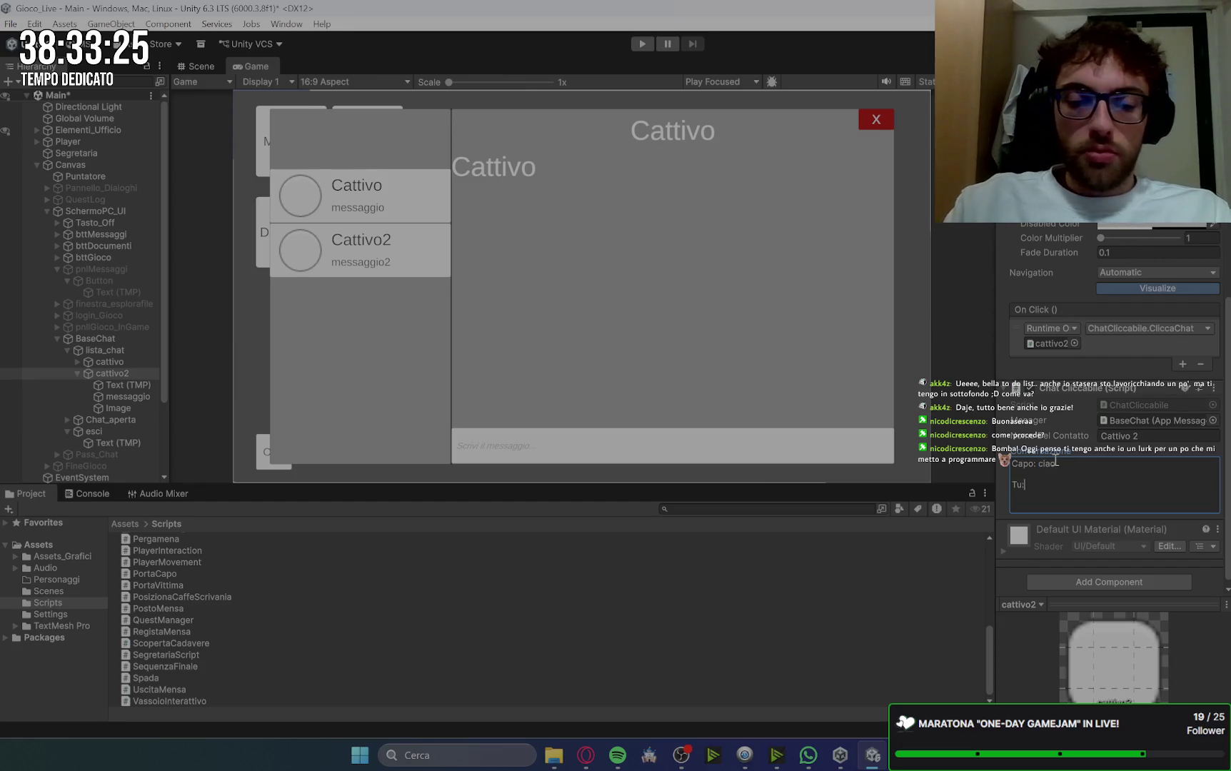
text(ao)
Step: Add the line 'Egli: ciao' to cattivo2's conversation
key(Return)
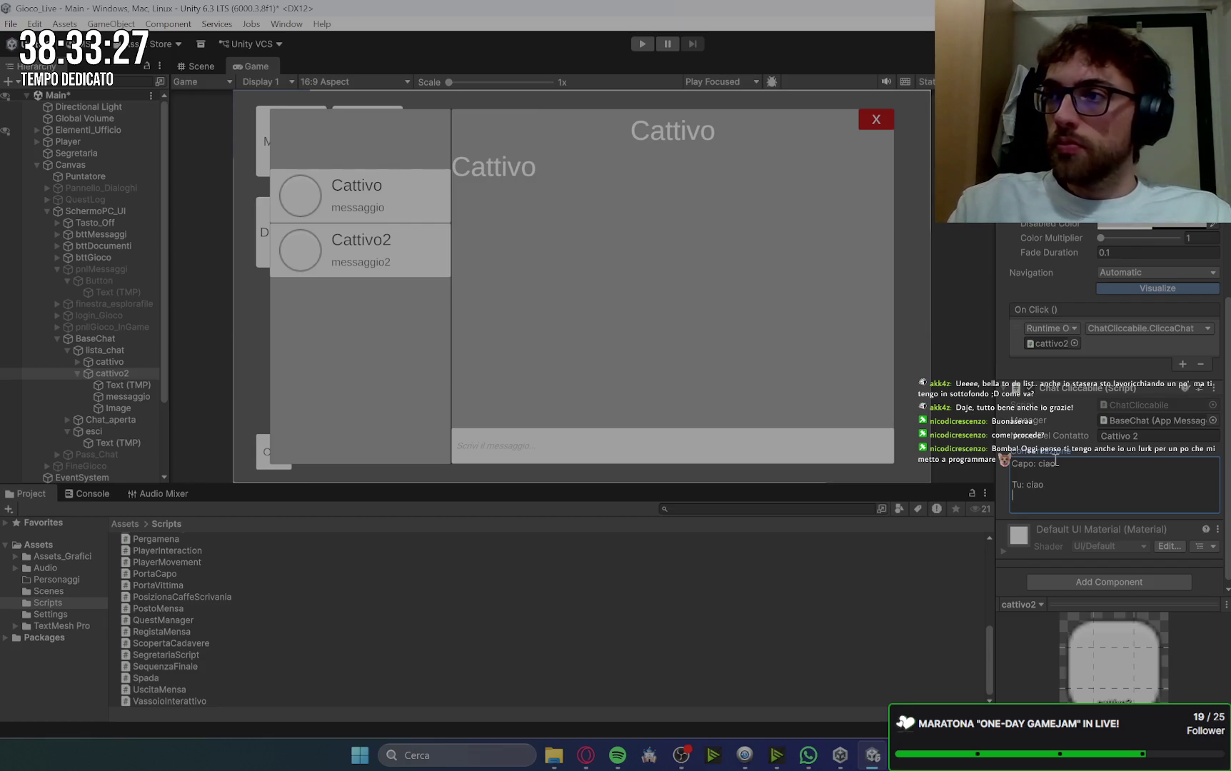
key(Return)
text(EGli)
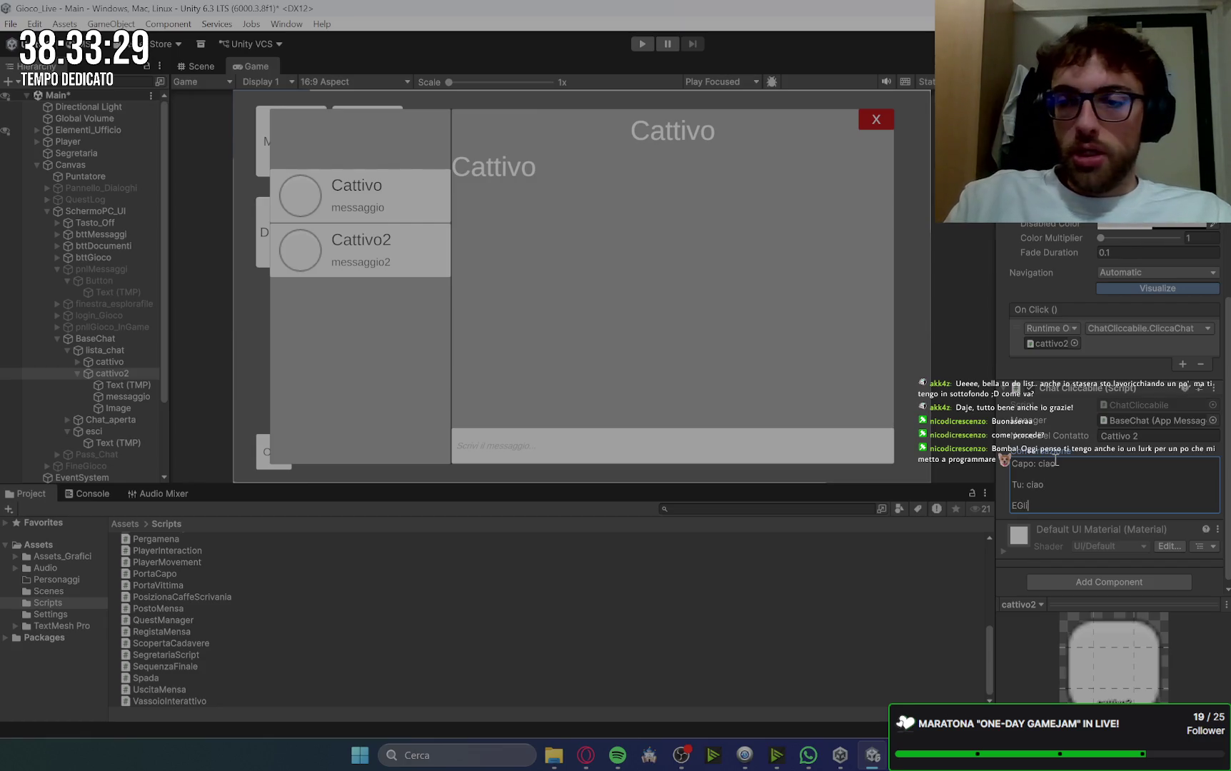
key(BackSpace)
text(gli: ciao)
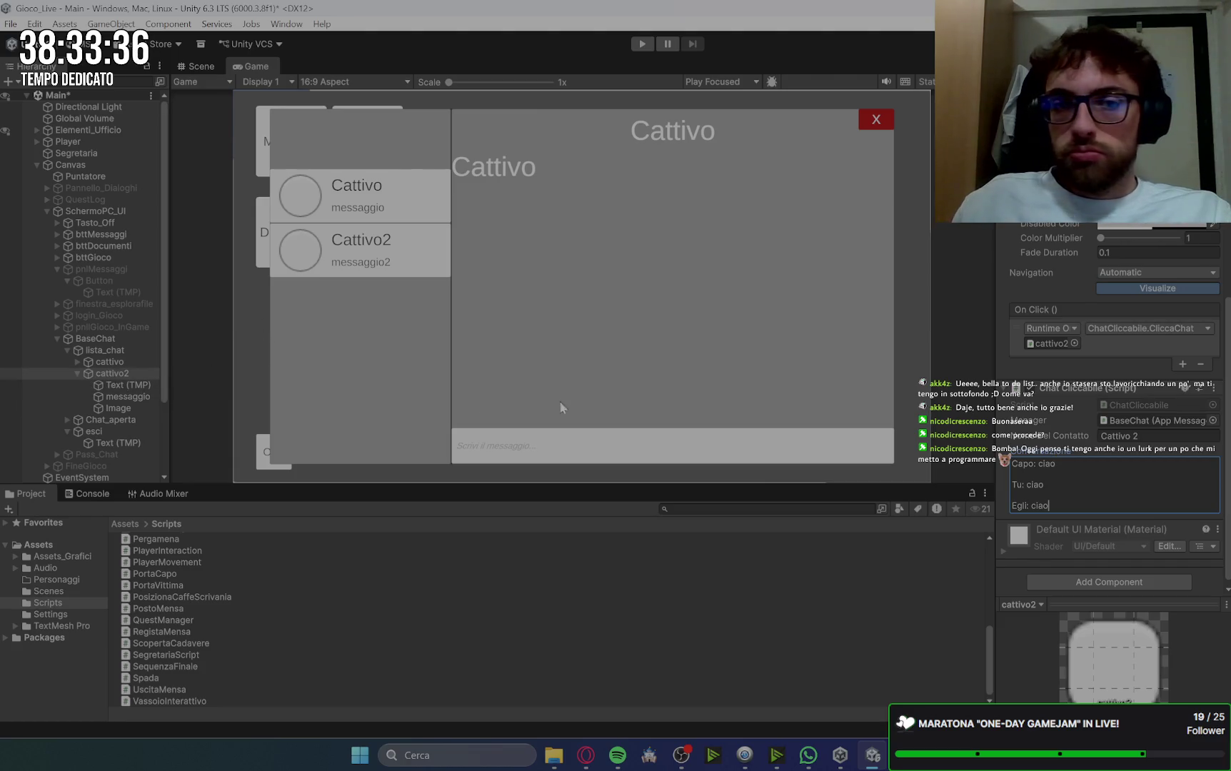
scroll(1118, 488, down, 1)
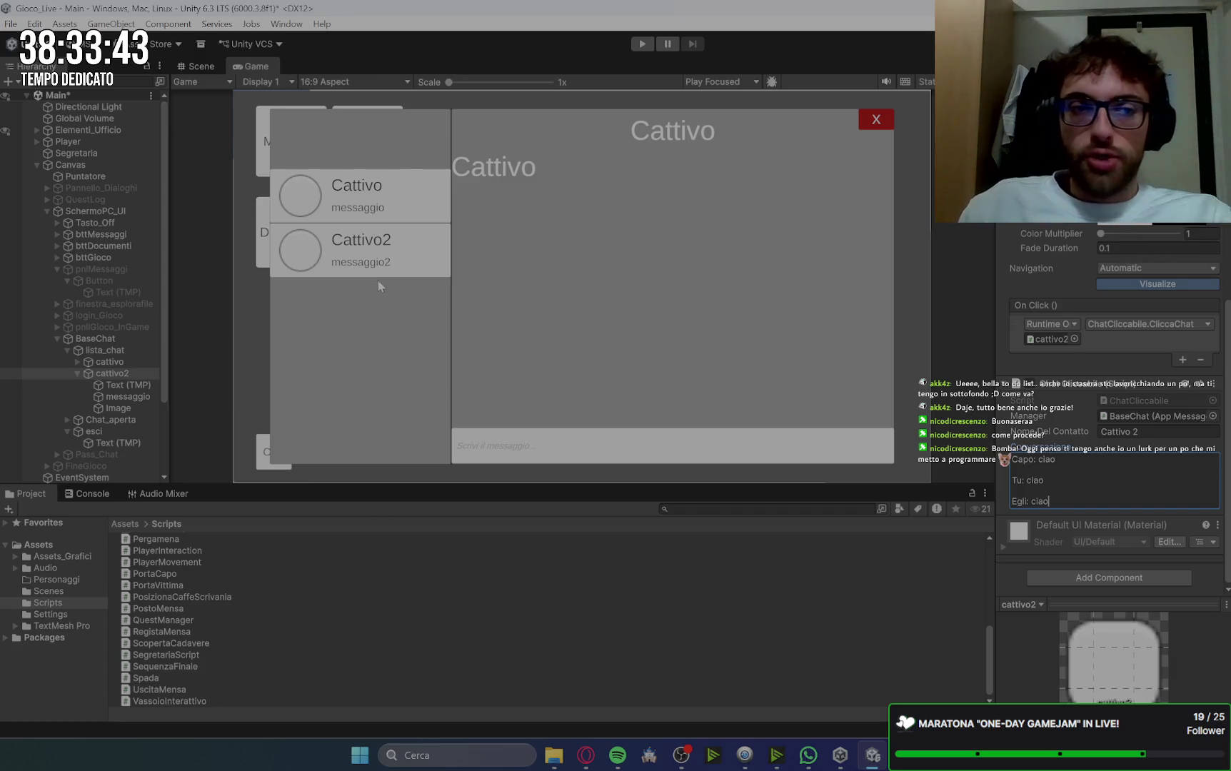
click(80, 373)
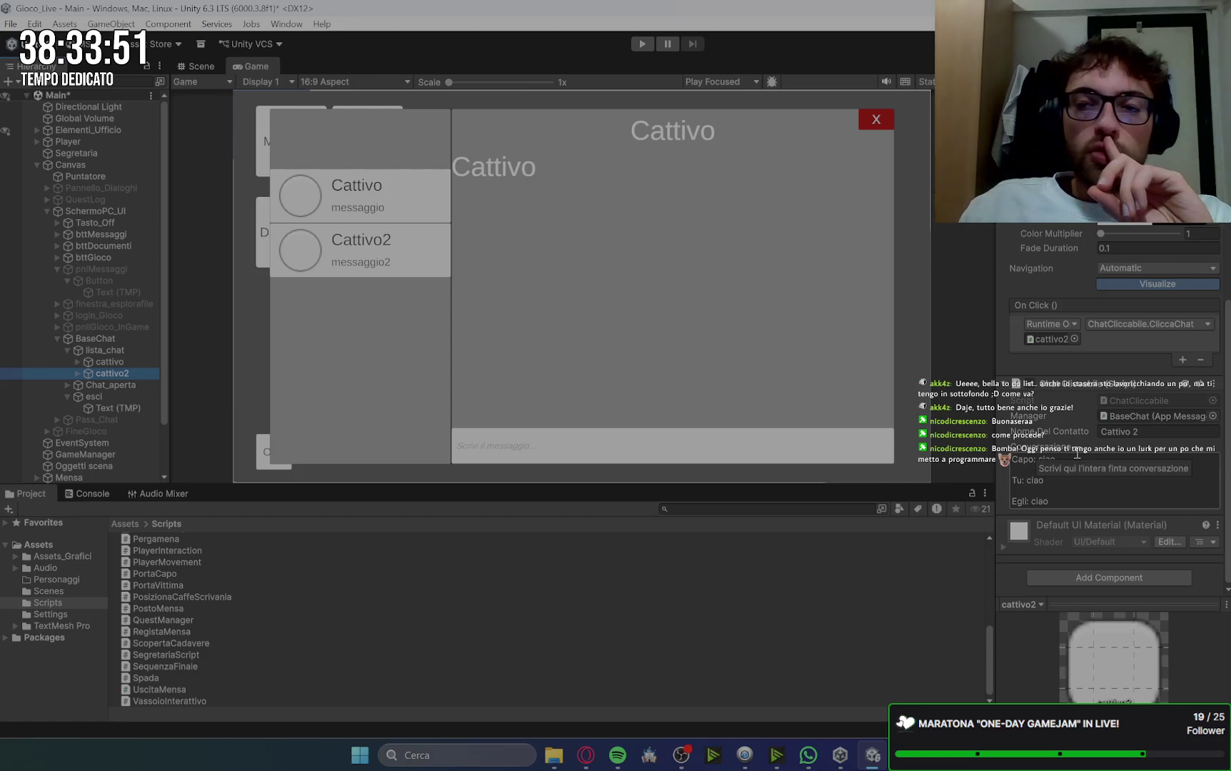
Step: Collapse lista_chat and select the Nome title text inside Chat_aperta
click(69, 350)
click(98, 350)
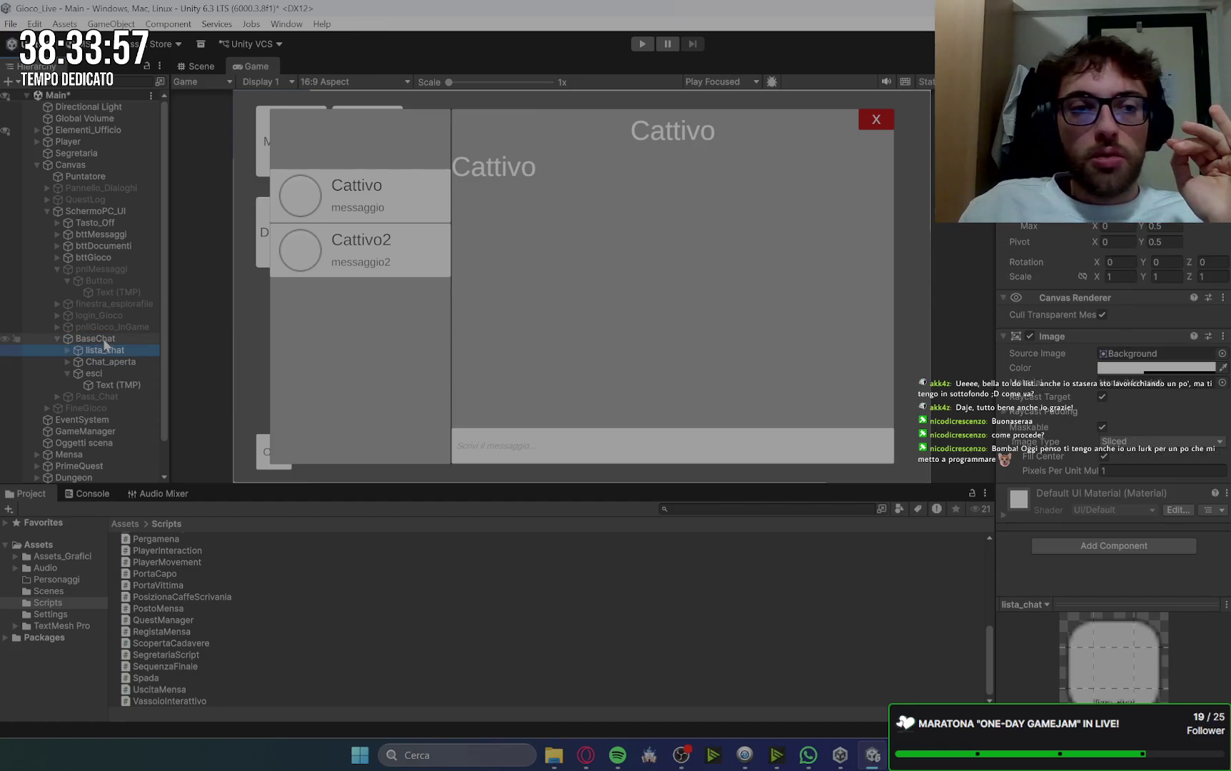
click(102, 361)
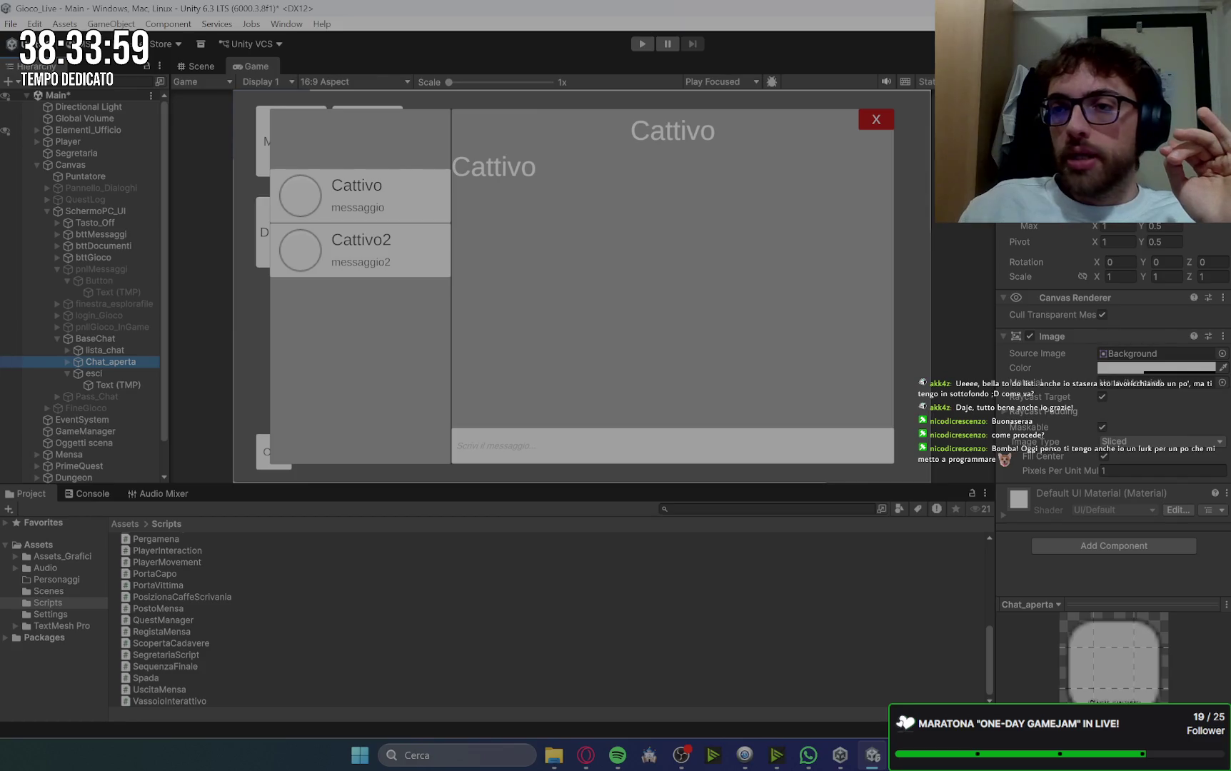
click(68, 362)
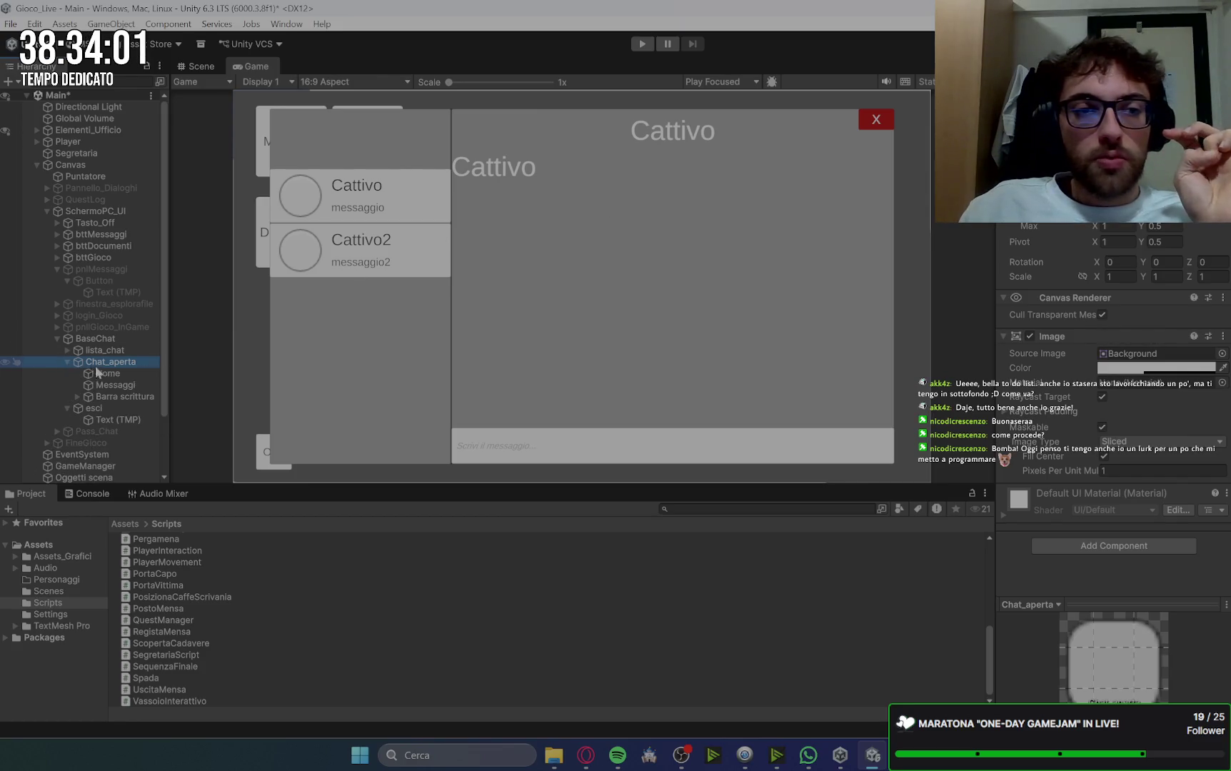
click(103, 373)
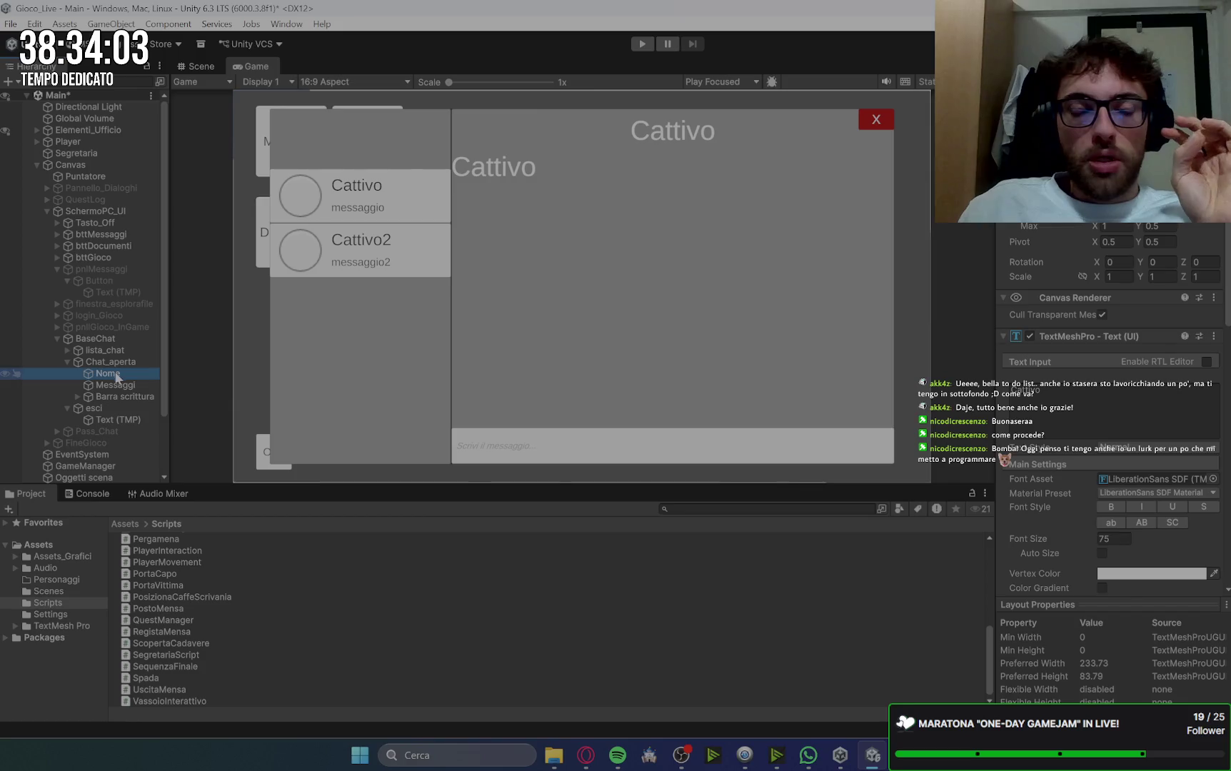
click(134, 385)
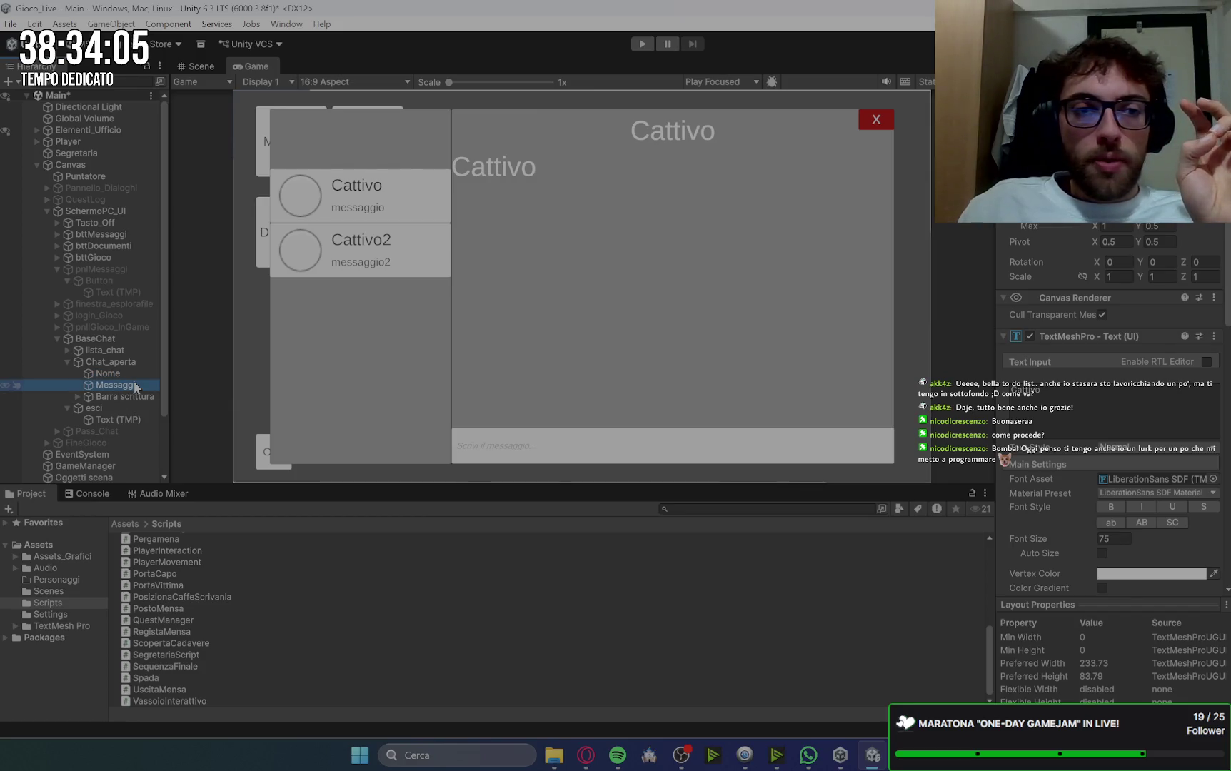
click(114, 373)
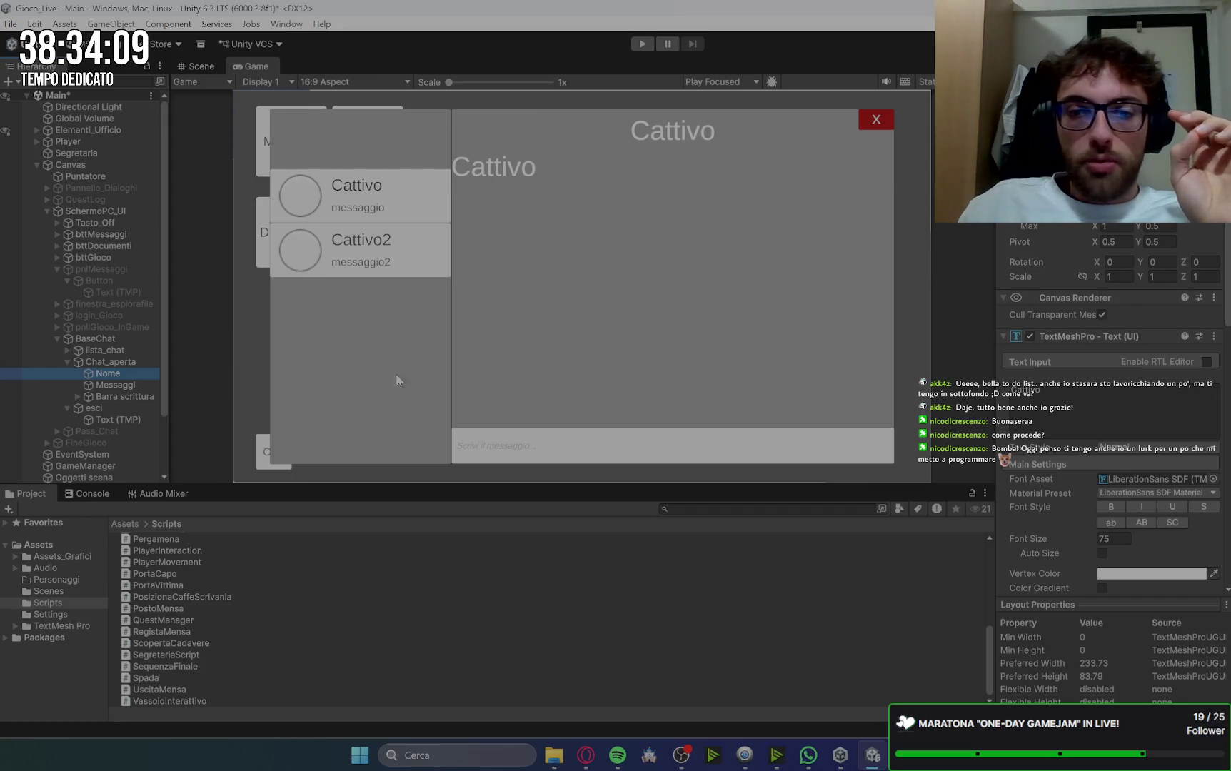
click(806, 755)
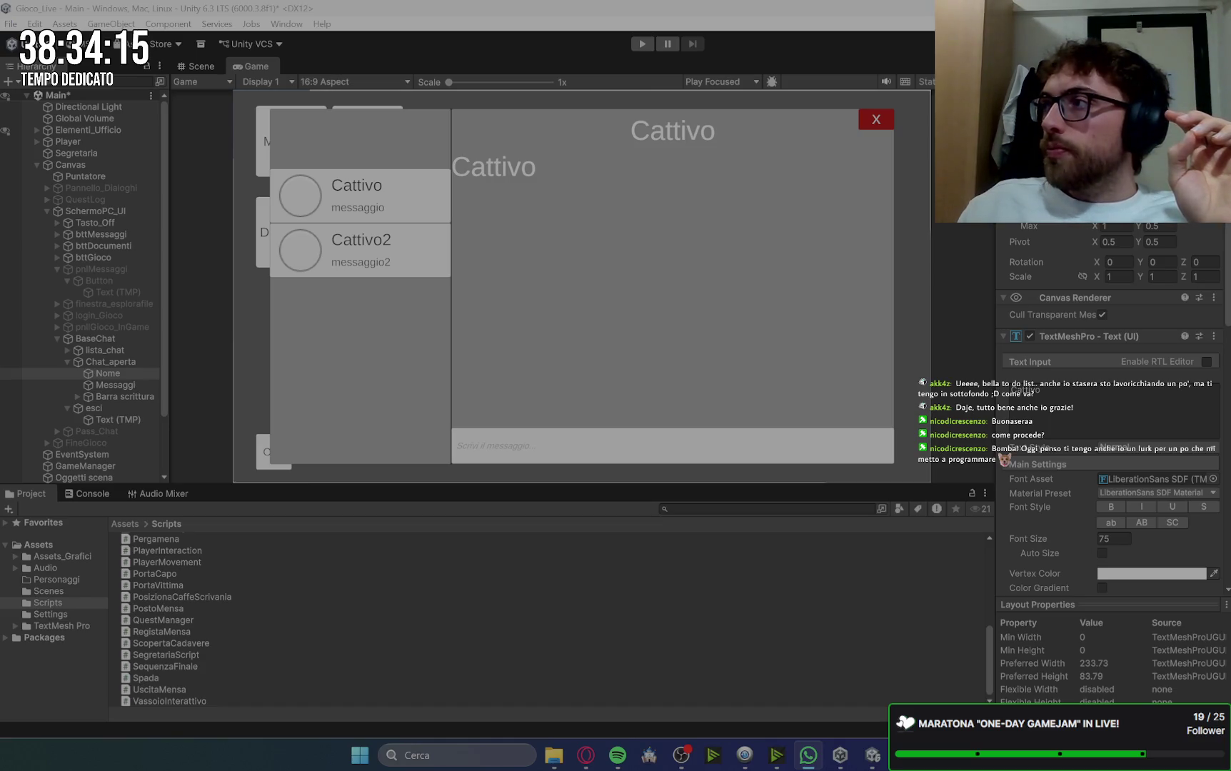
key(alt+Tab)
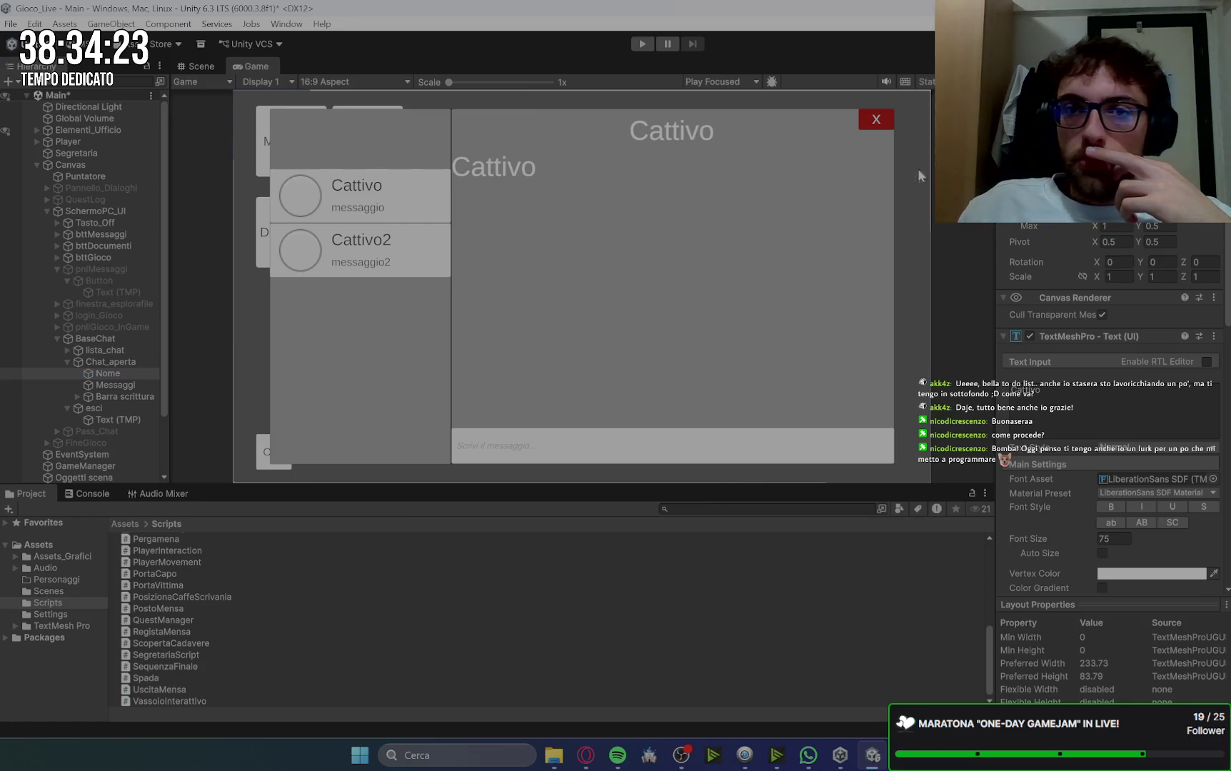
click(1028, 171)
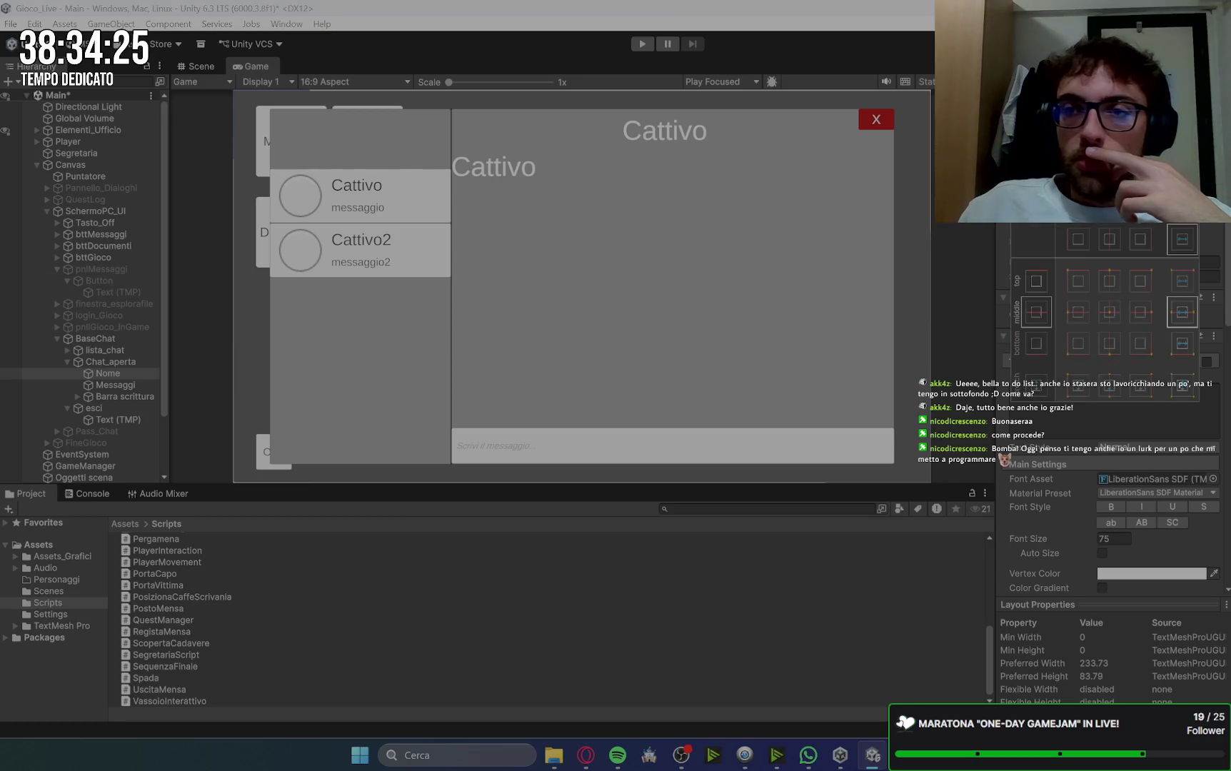
Step: Anchor the Nome title top-left and pull its right edge inward in the Scene view
click(1082, 283)
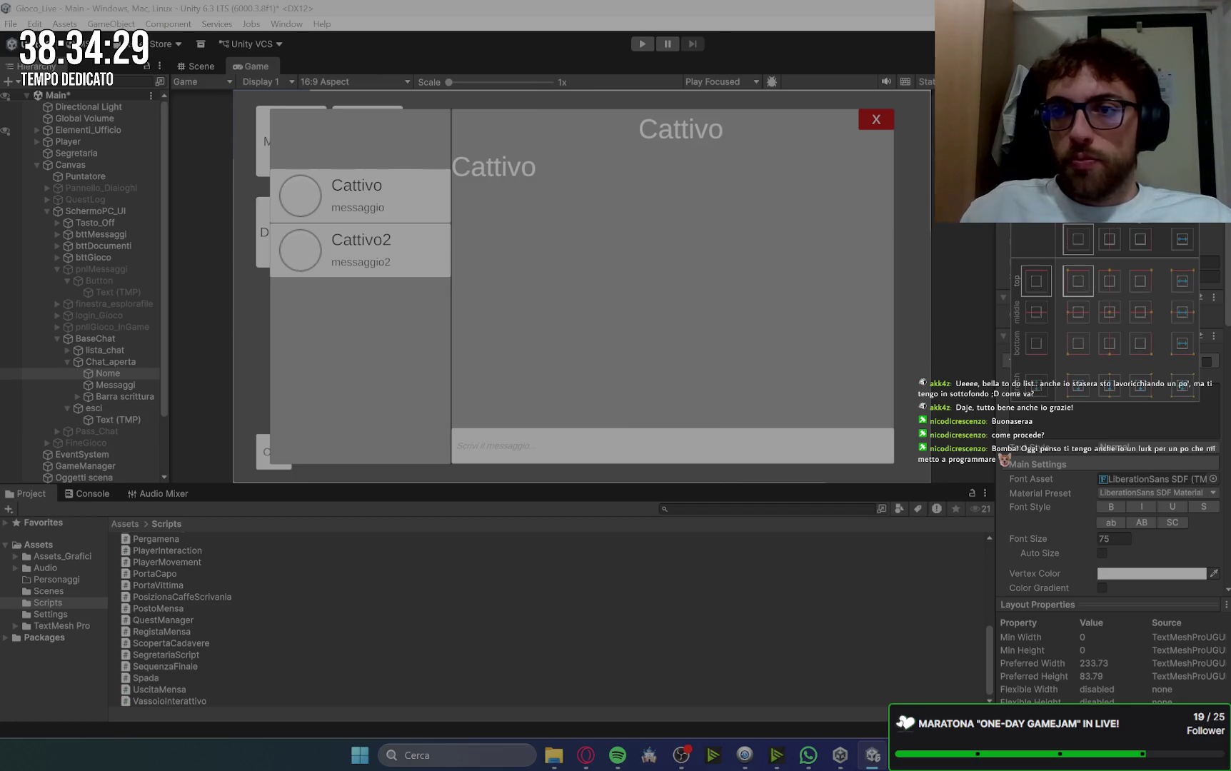
click(100, 373)
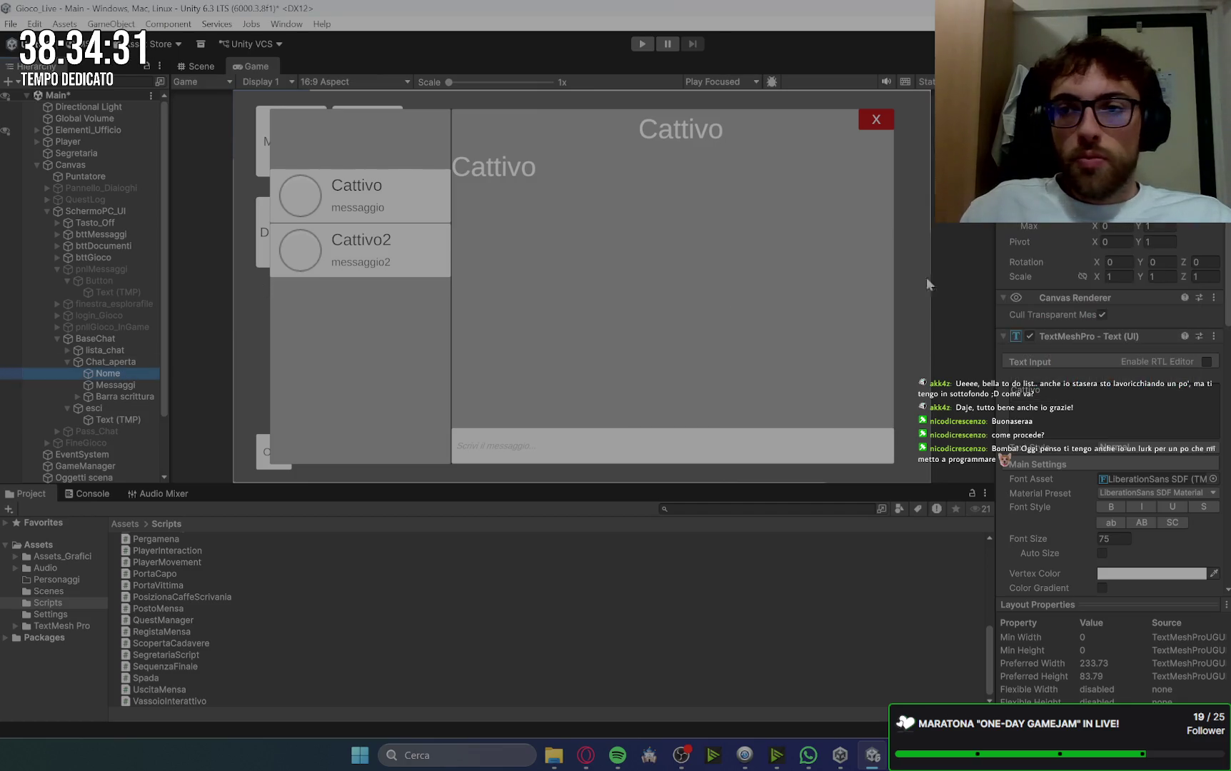
click(1022, 188)
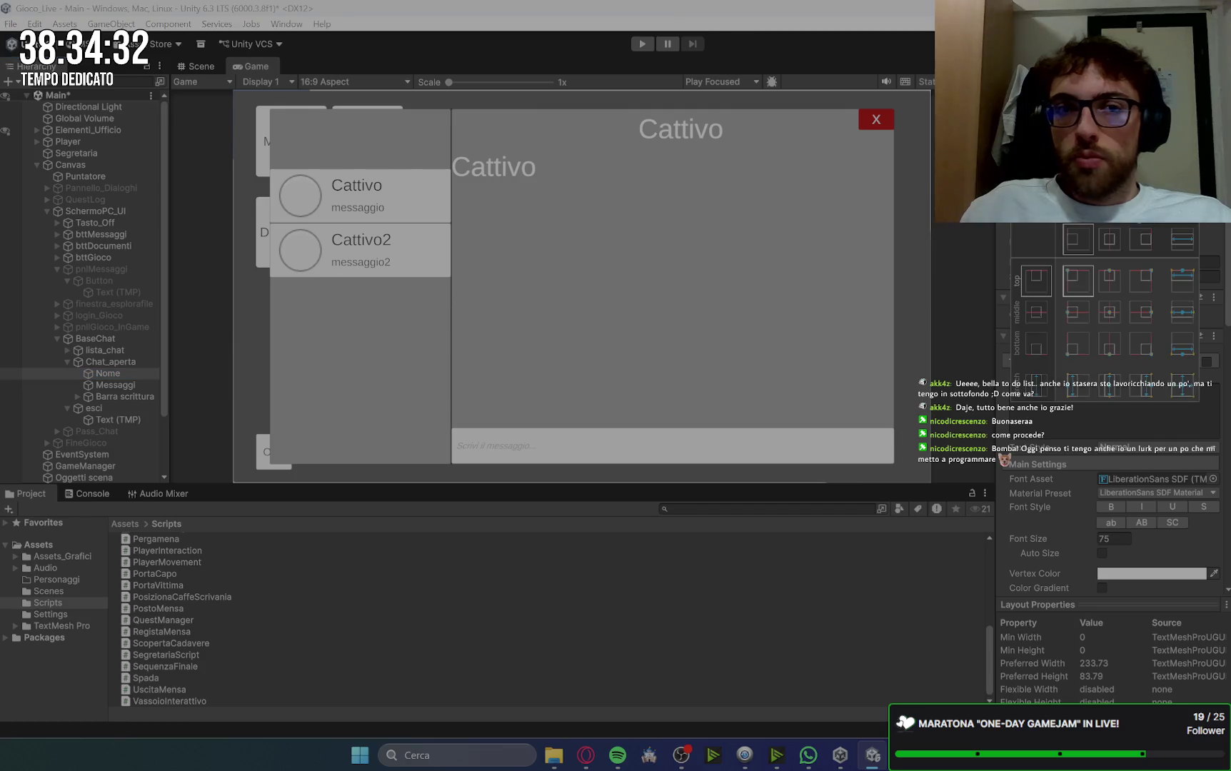
click(196, 66)
mouse_move(450, 308)
mouse_down()
mouse_move(808, 280)
mouse_move(578, 272)
mouse_move(639, 272)
mouse_up()
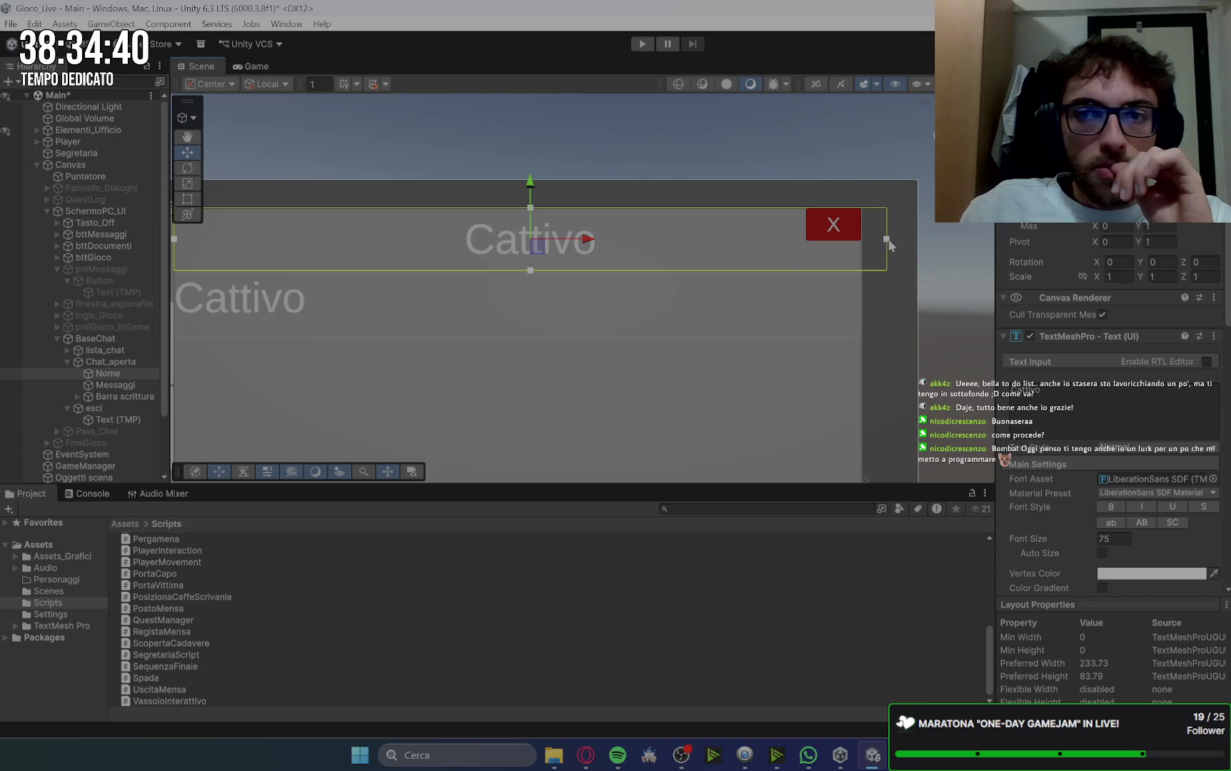
drag(886, 240, 863, 247)
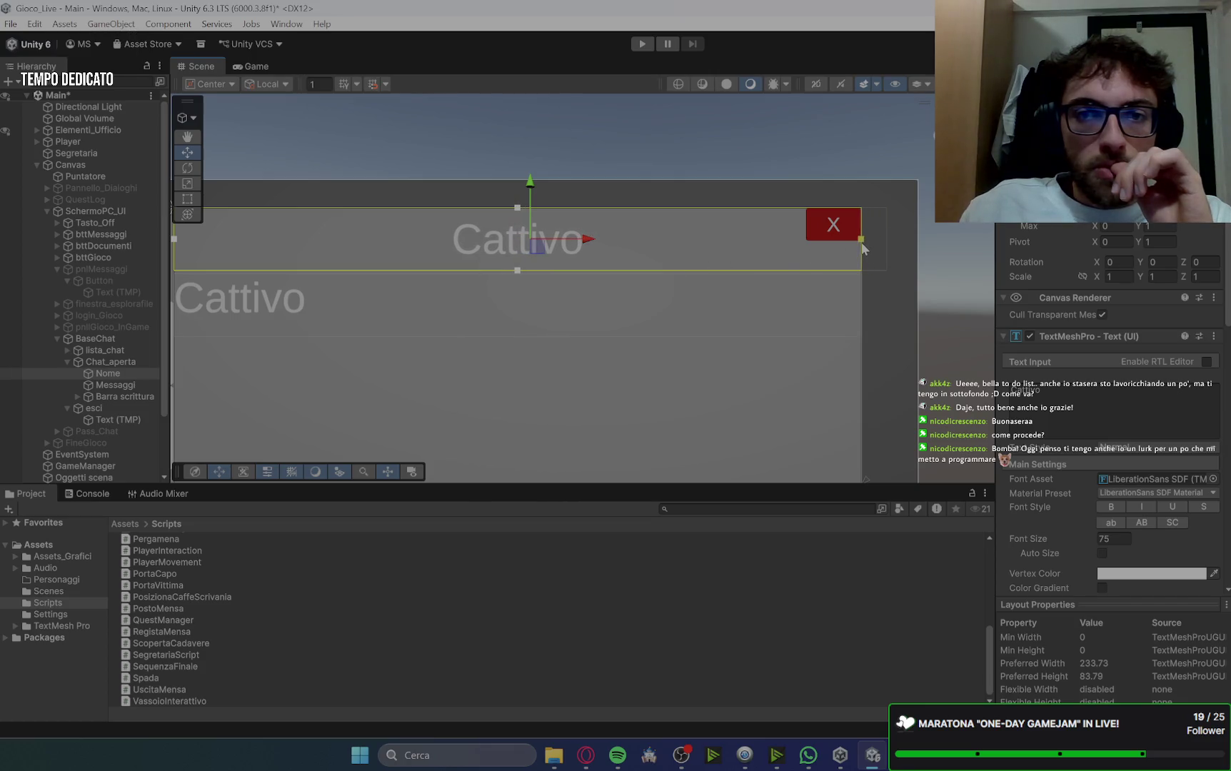
key(ctrl+2)
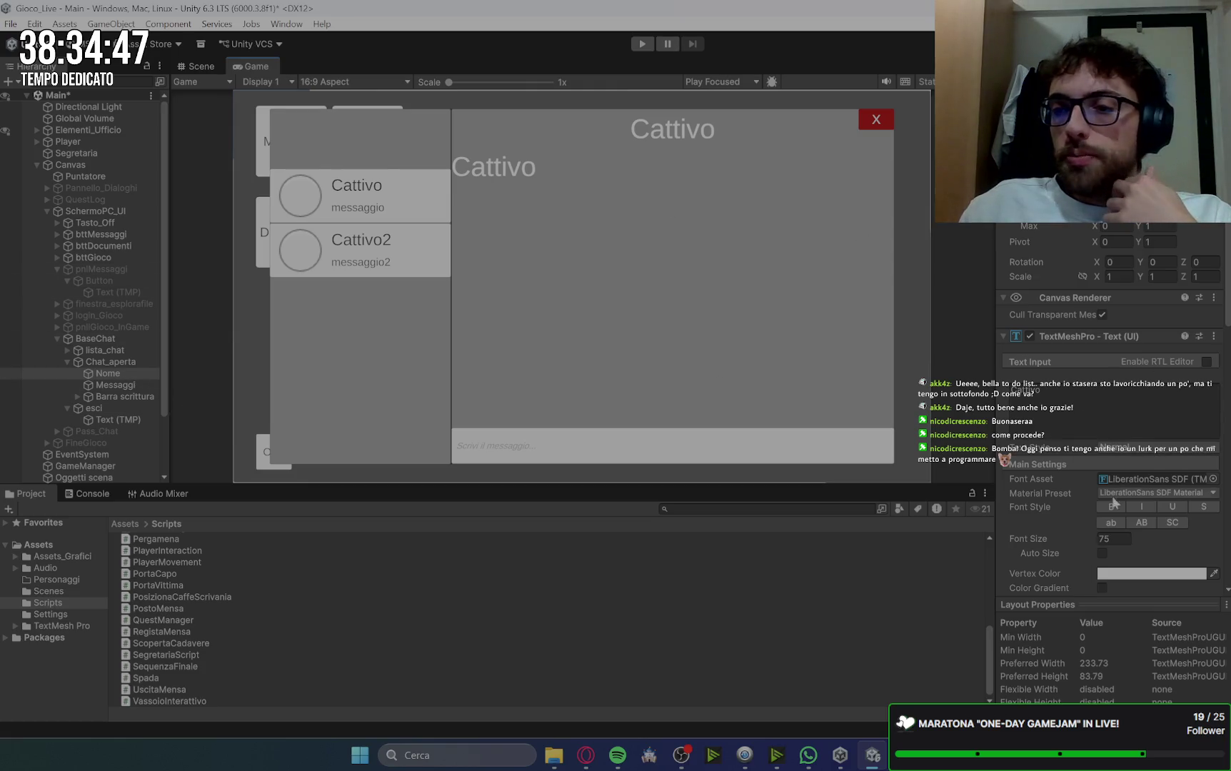
Step: Set the Cattivo title's text alignment to Left
scroll(1103, 500, down, 6)
click(1104, 438)
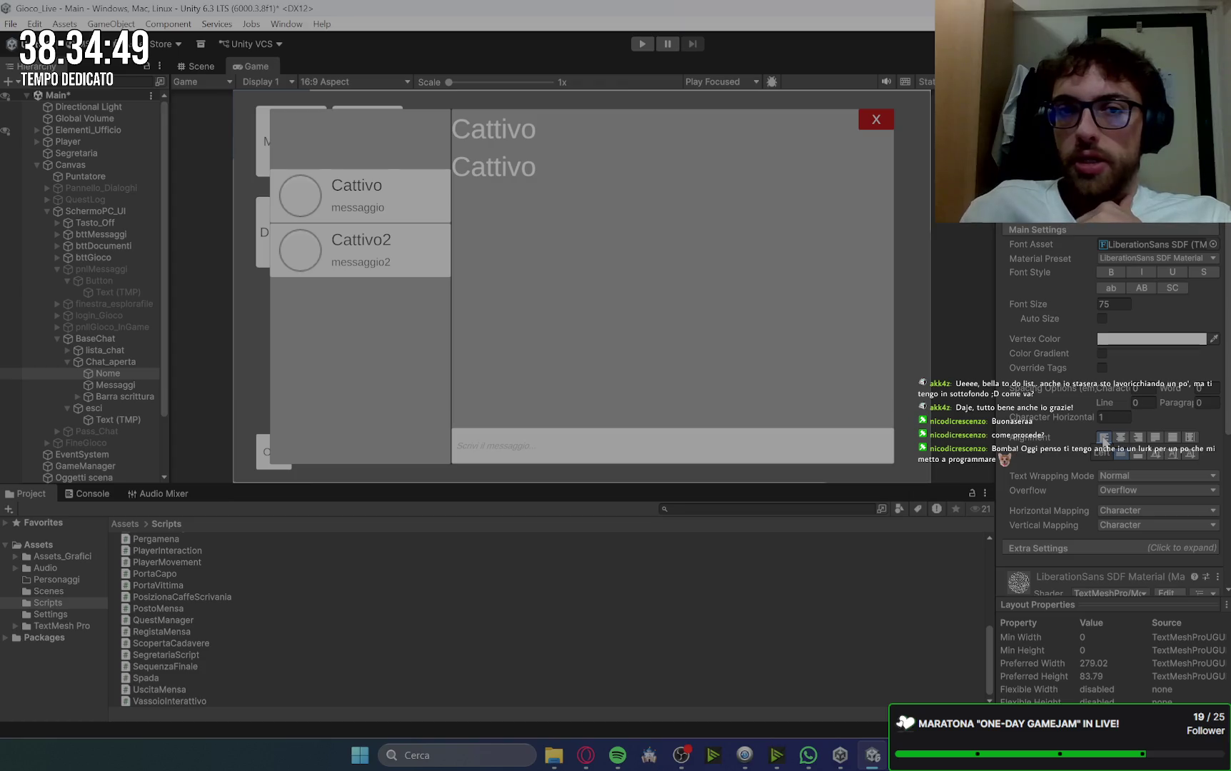
scroll(494, 204, up, 1)
scroll(494, 204, down, 1)
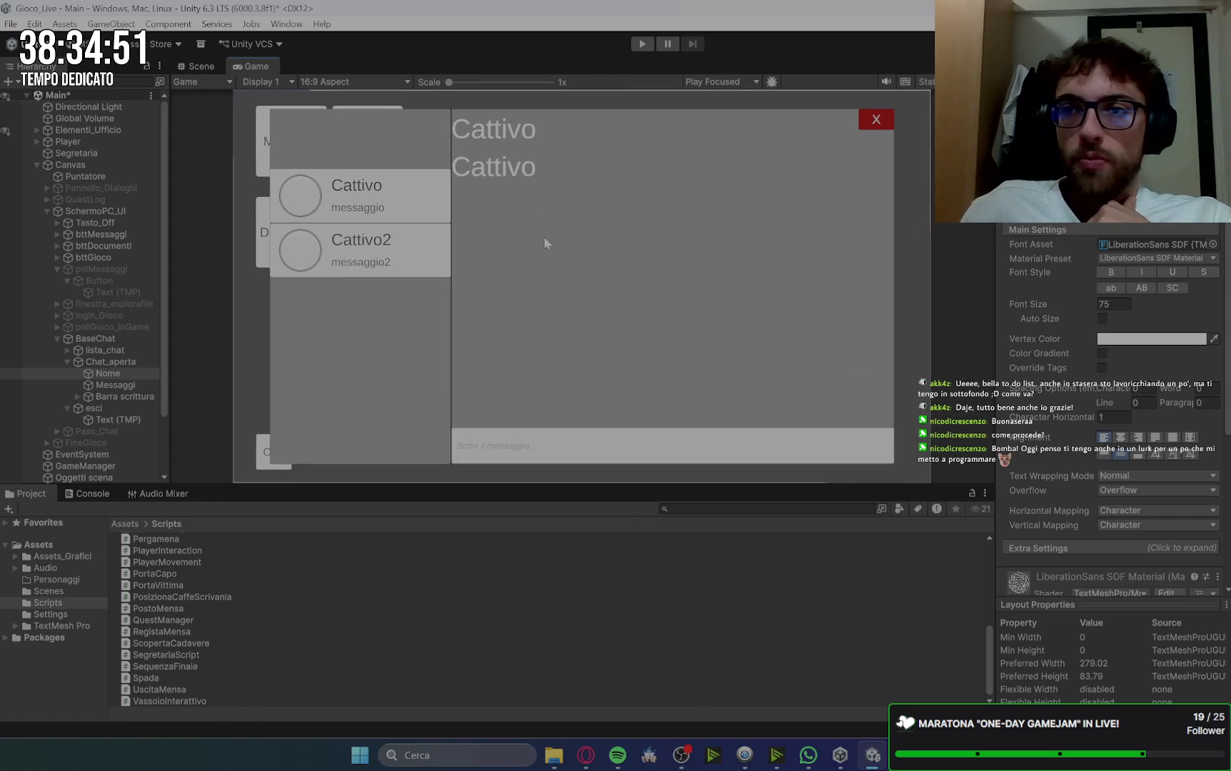
scroll(1115, 243, down, 1)
scroll(1116, 242, up, 6)
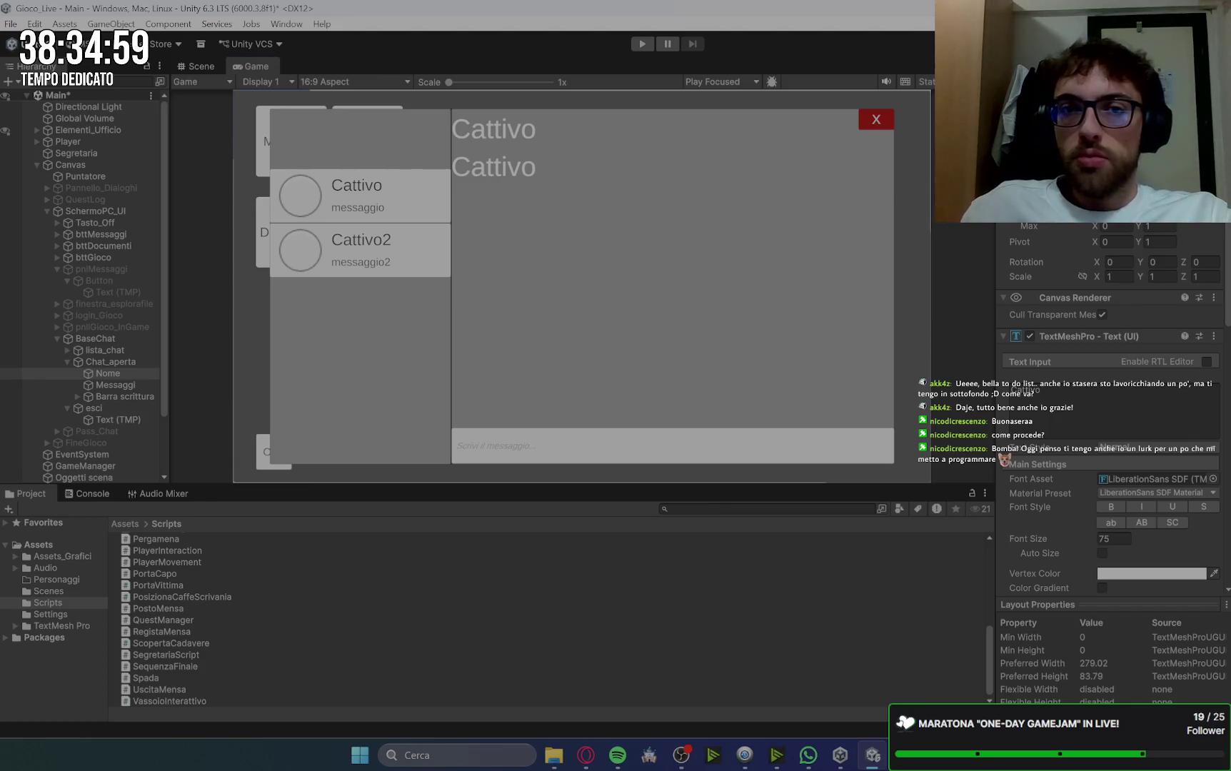
key(Return)
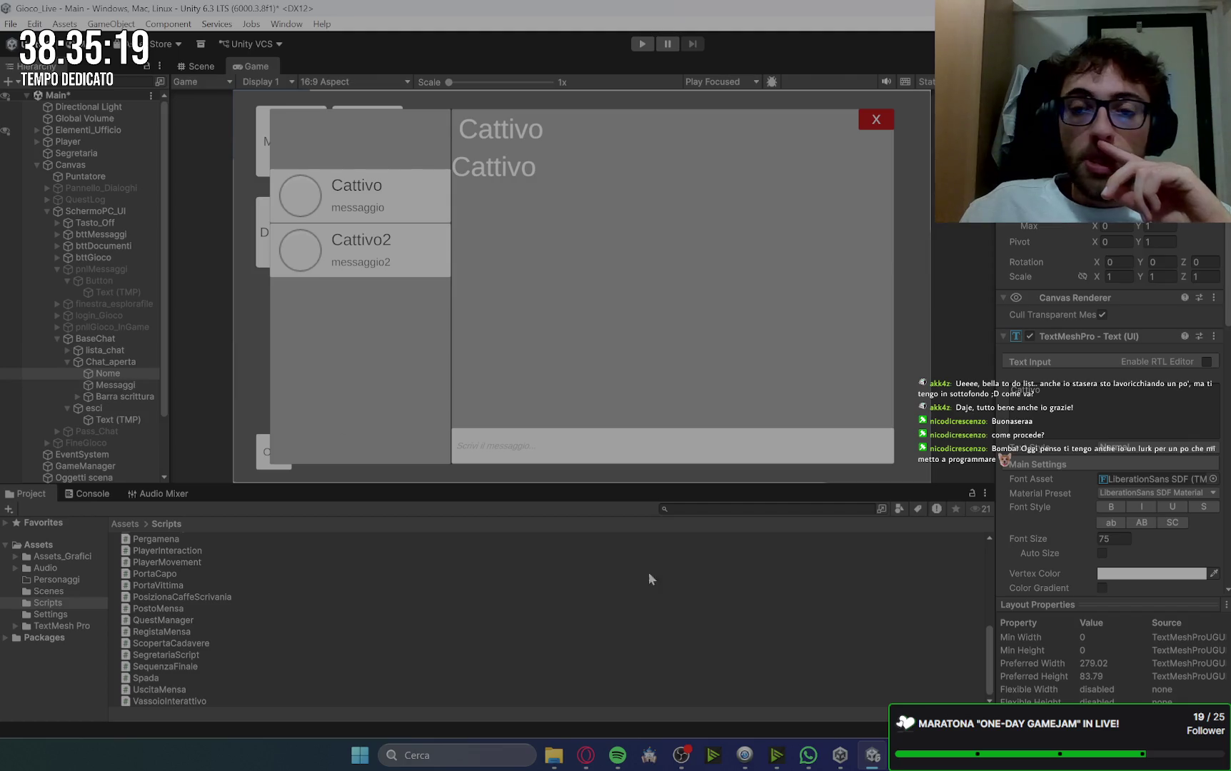
Step: Shift the Nome title right so it is indented from the pane's left edge
click(586, 755)
click(586, 755)
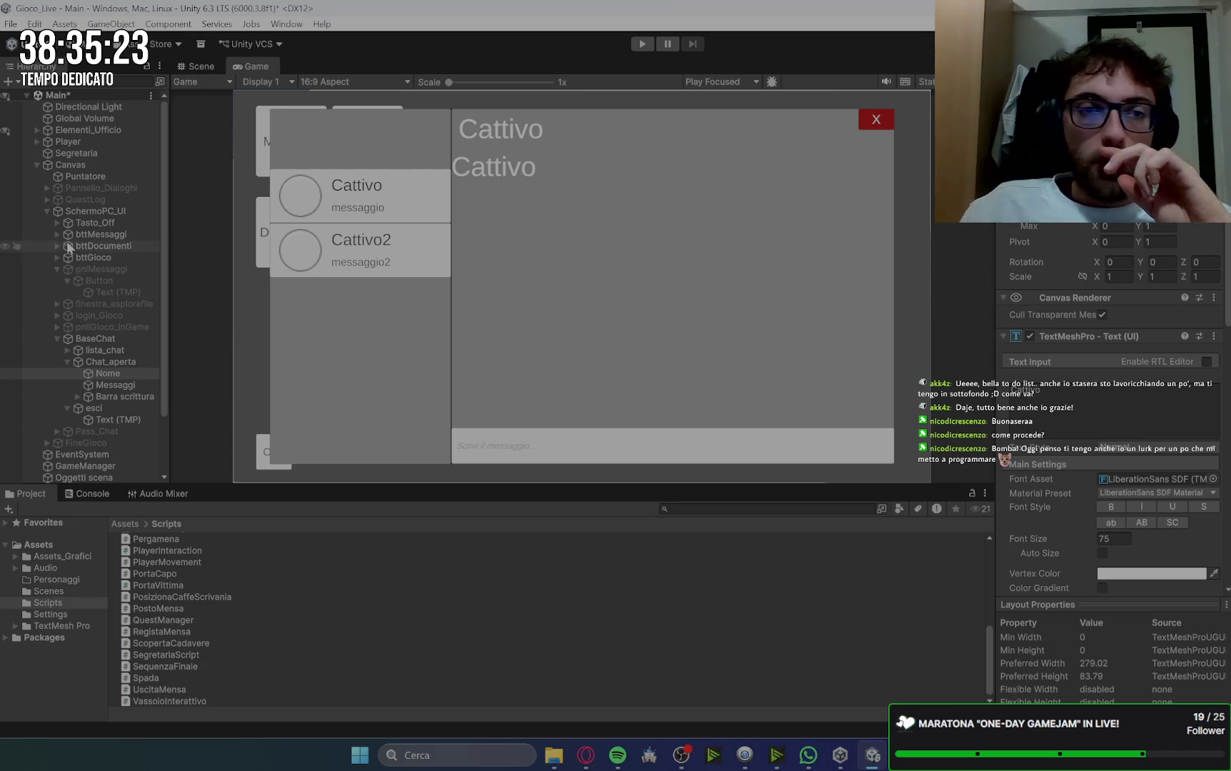
click(113, 375)
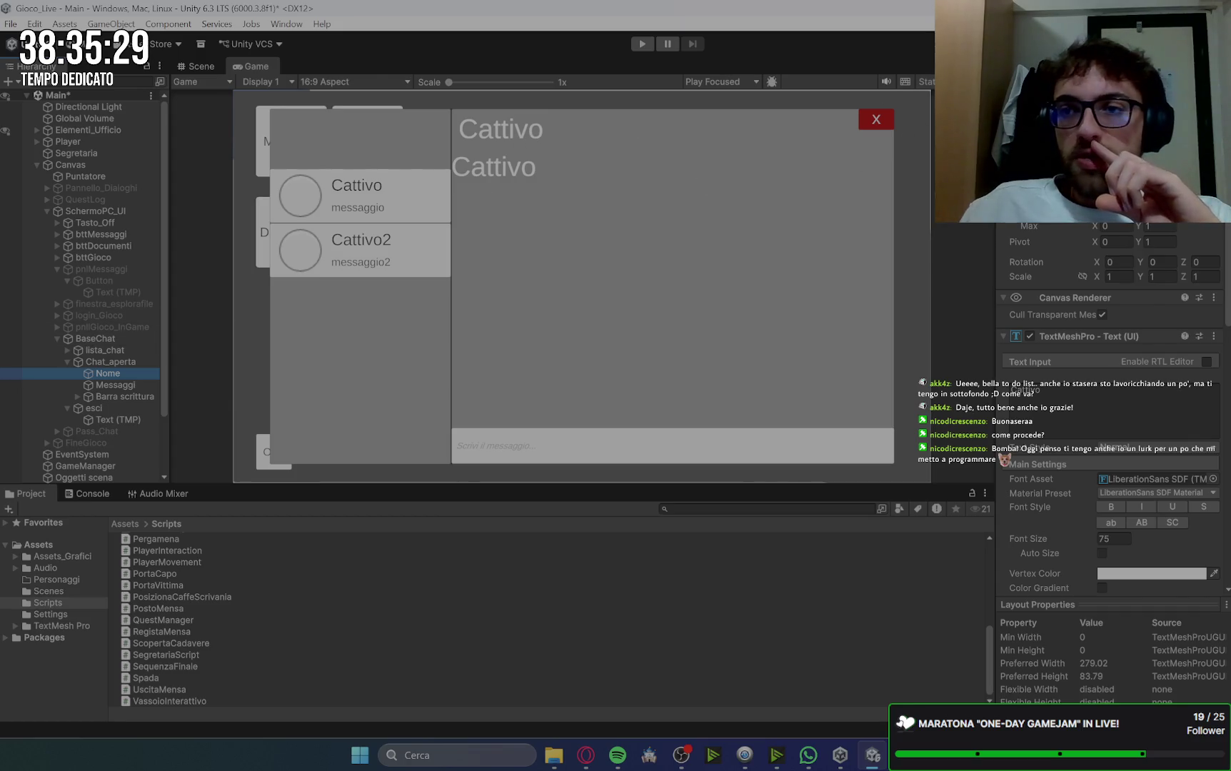
click(185, 180)
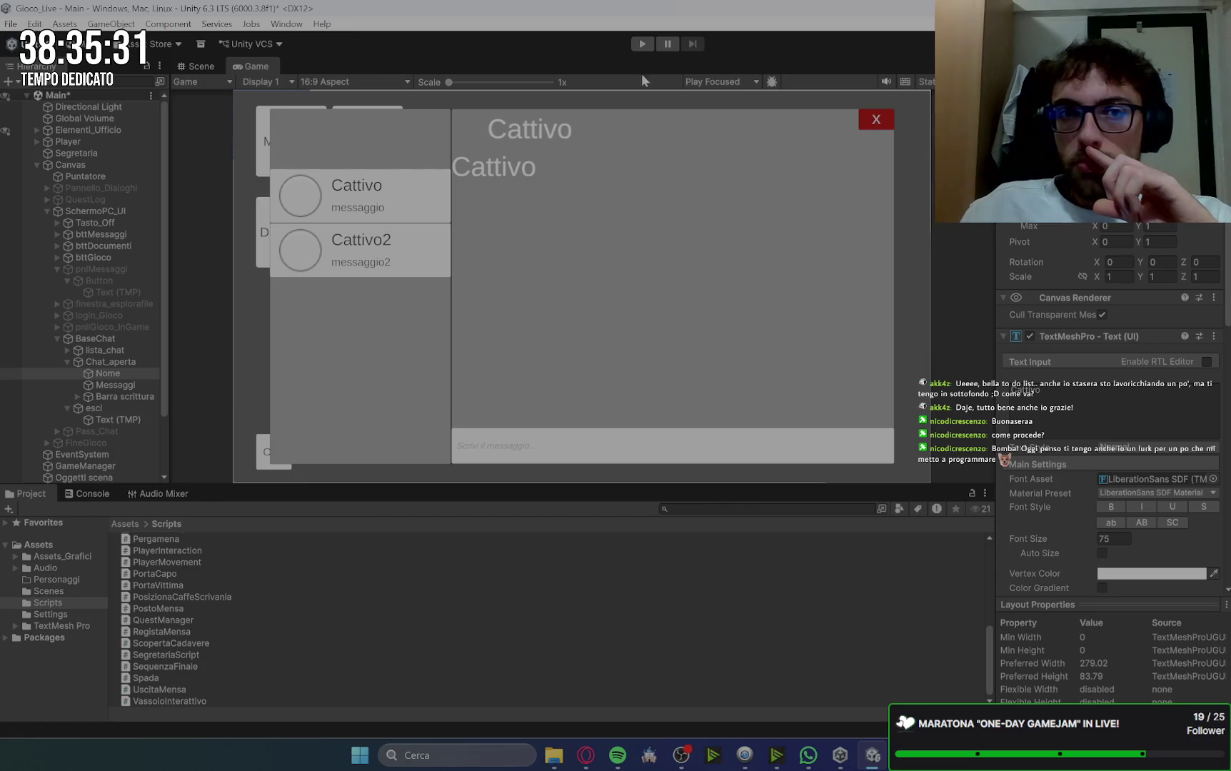
right_click(126, 362)
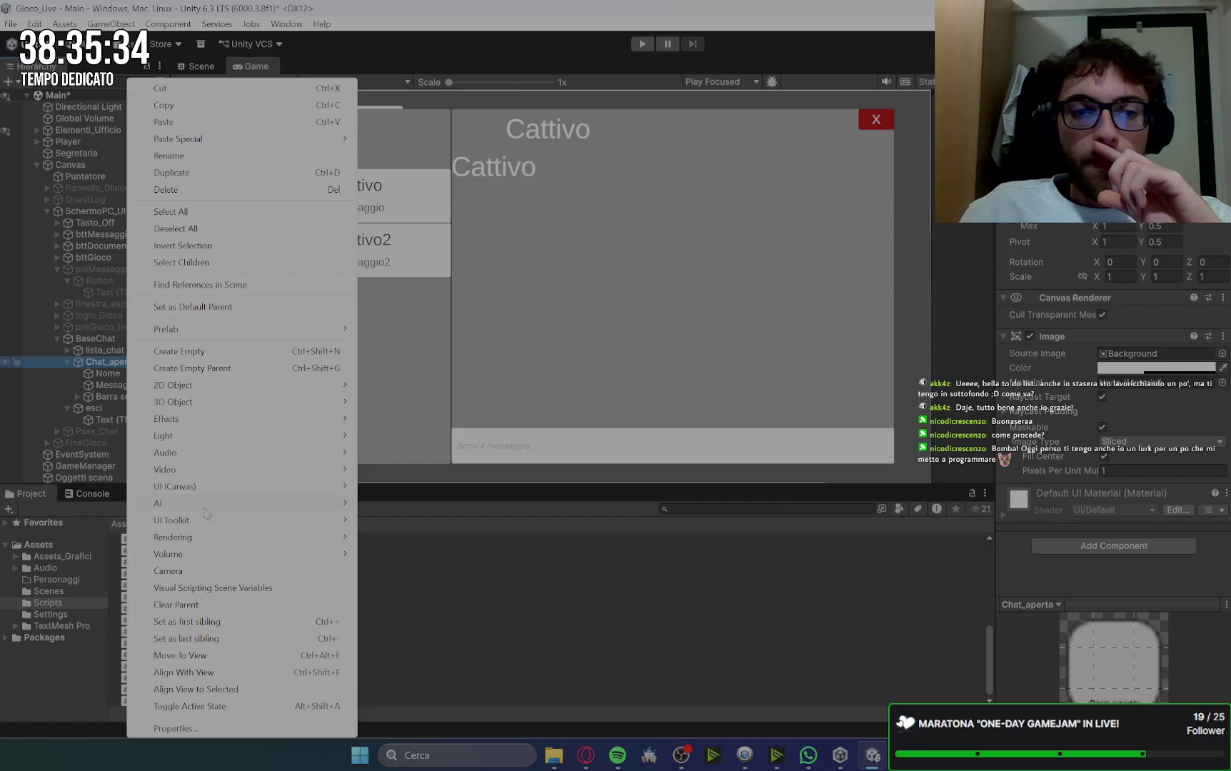
Step: Add a new Image inside Chat_aperta using the round Knob sprite
mouse_move(238, 491)
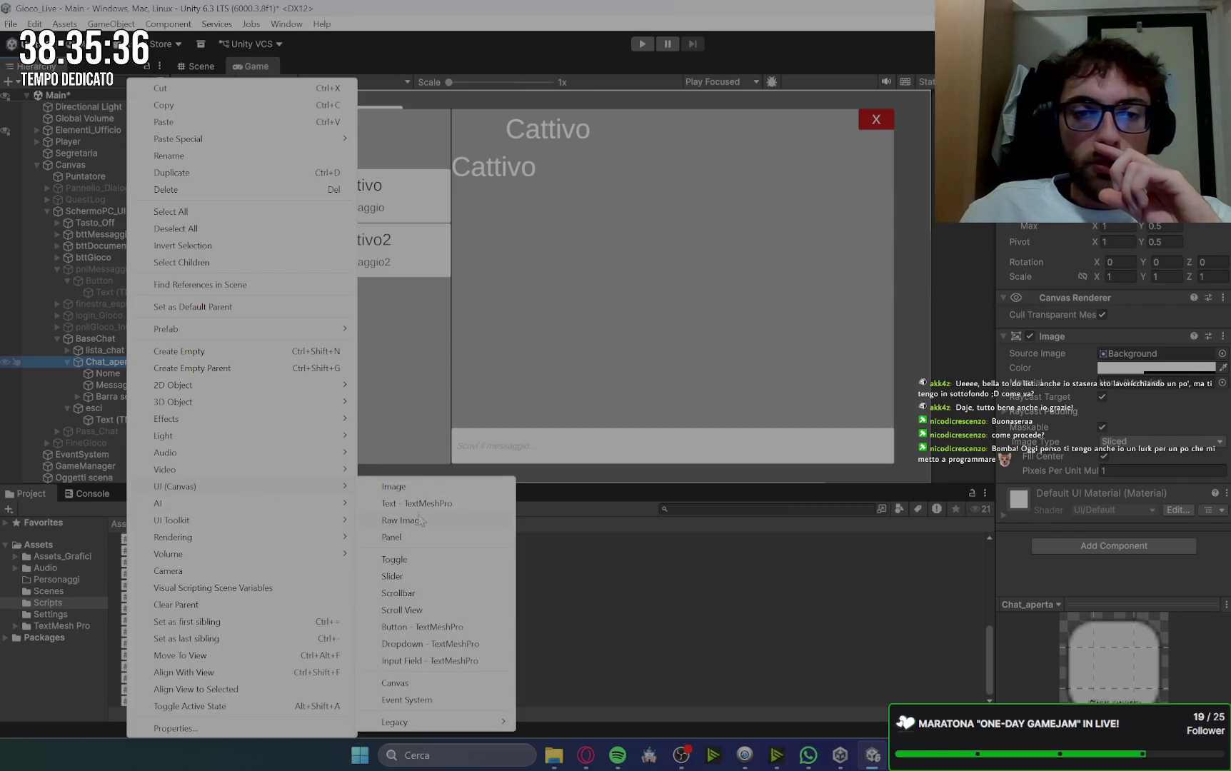
click(393, 487)
click(1222, 353)
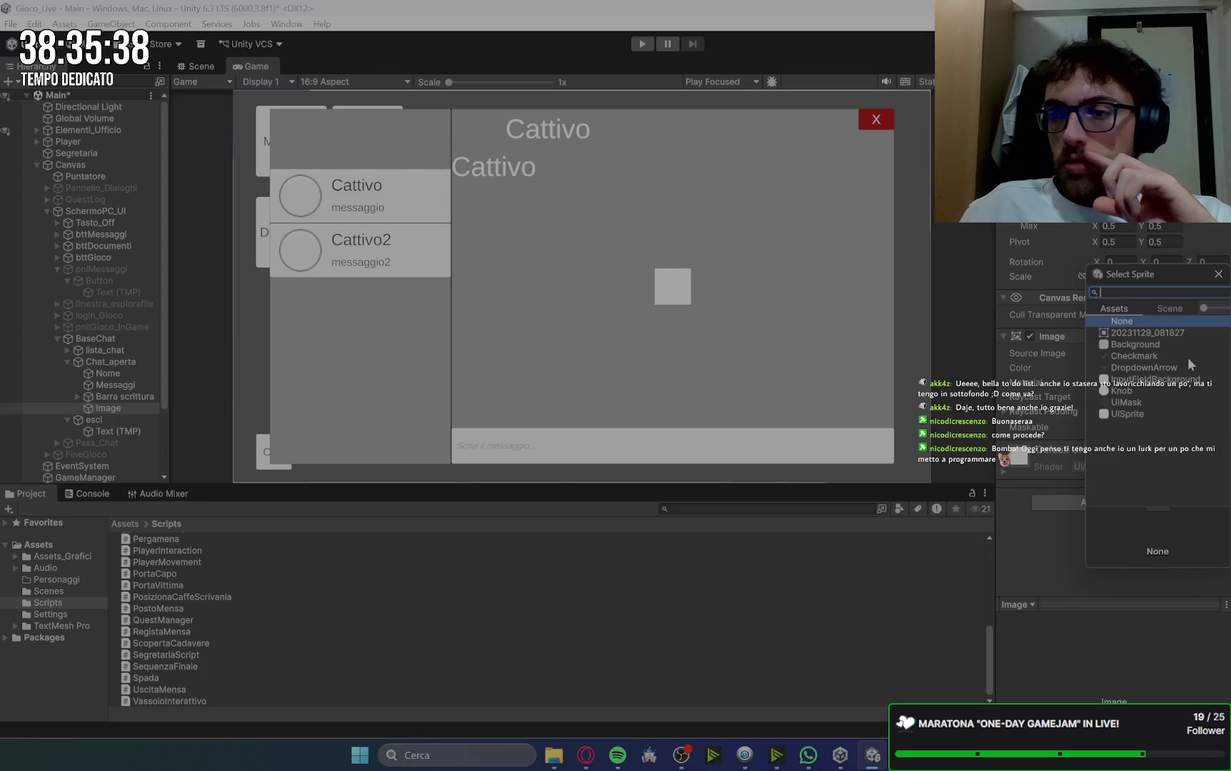
click(1178, 390)
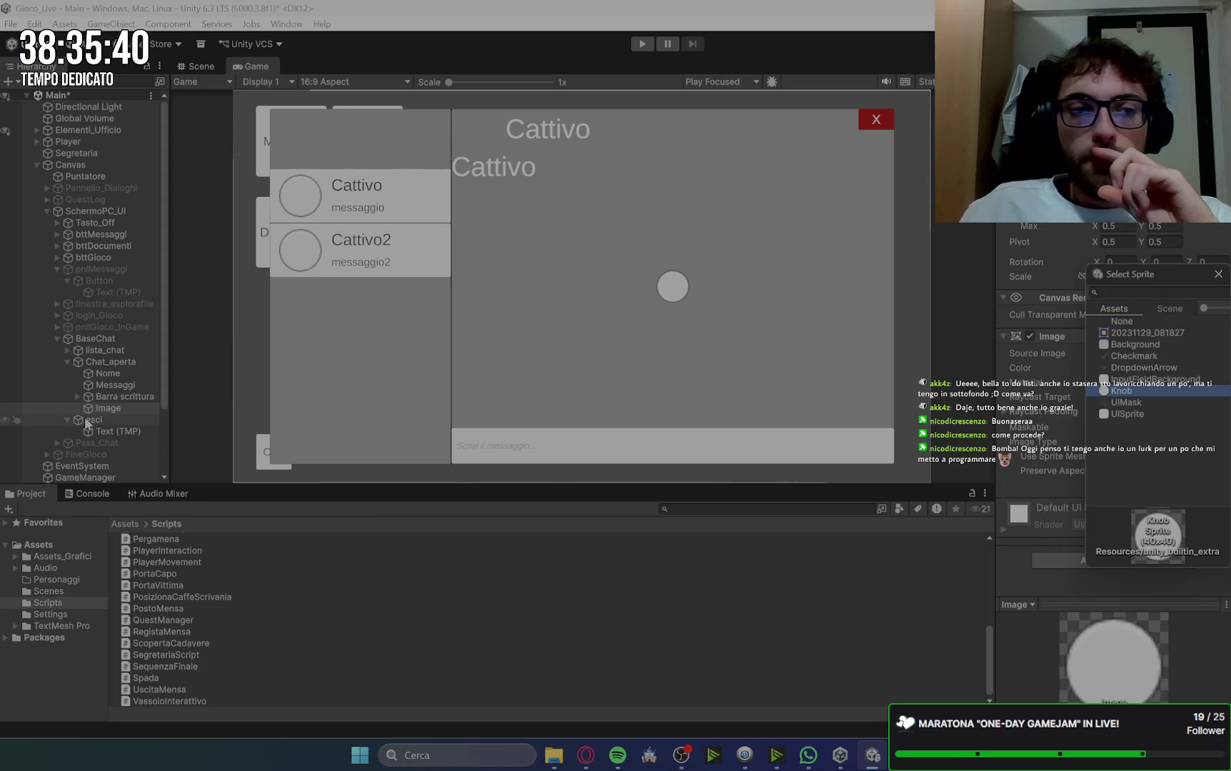
click(131, 413)
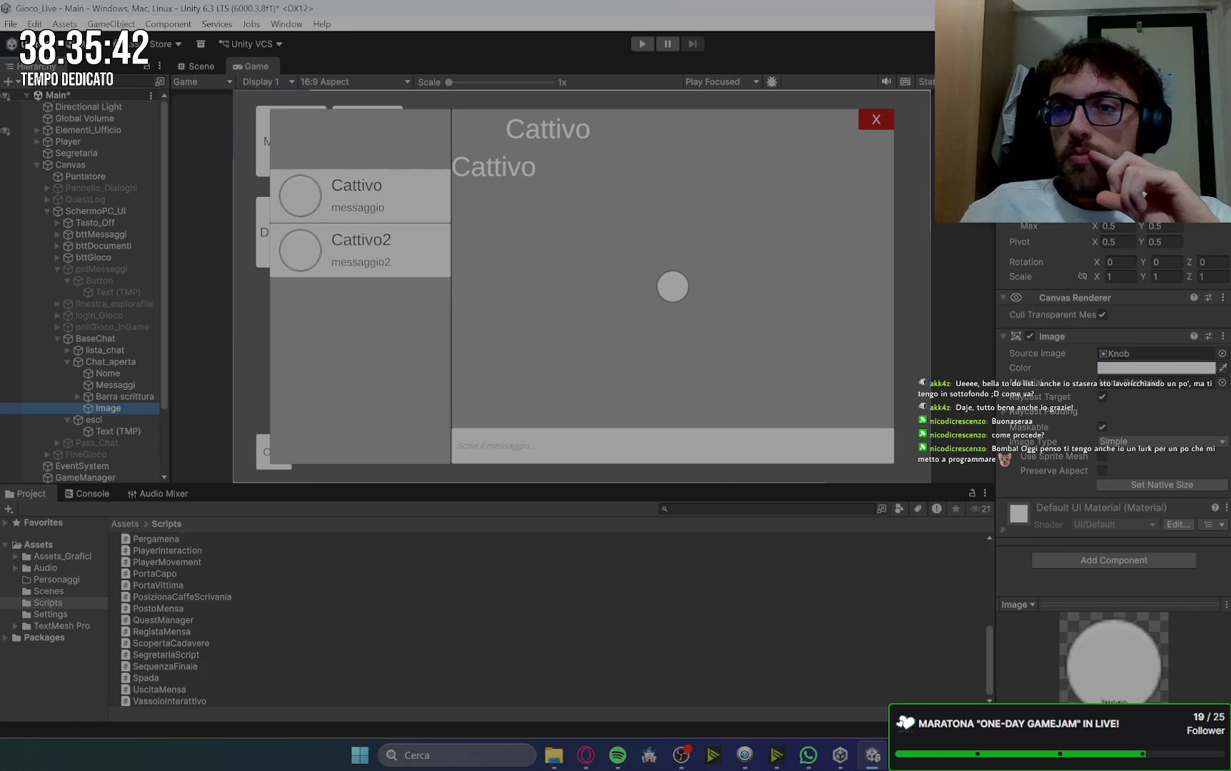
Step: Anchor and position the image at the top-left, ordering it above Nome in the Hierarchy
click(1028, 163)
alt+shift+click(1080, 284)
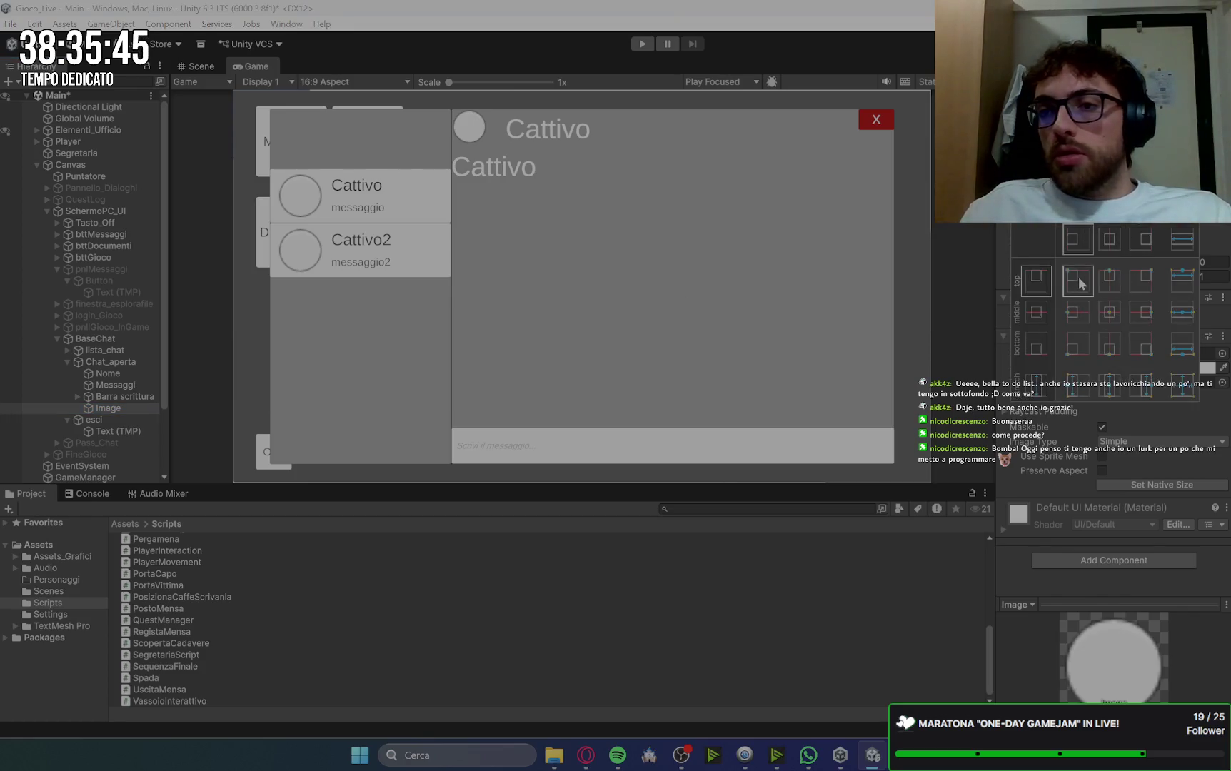
key(alt)
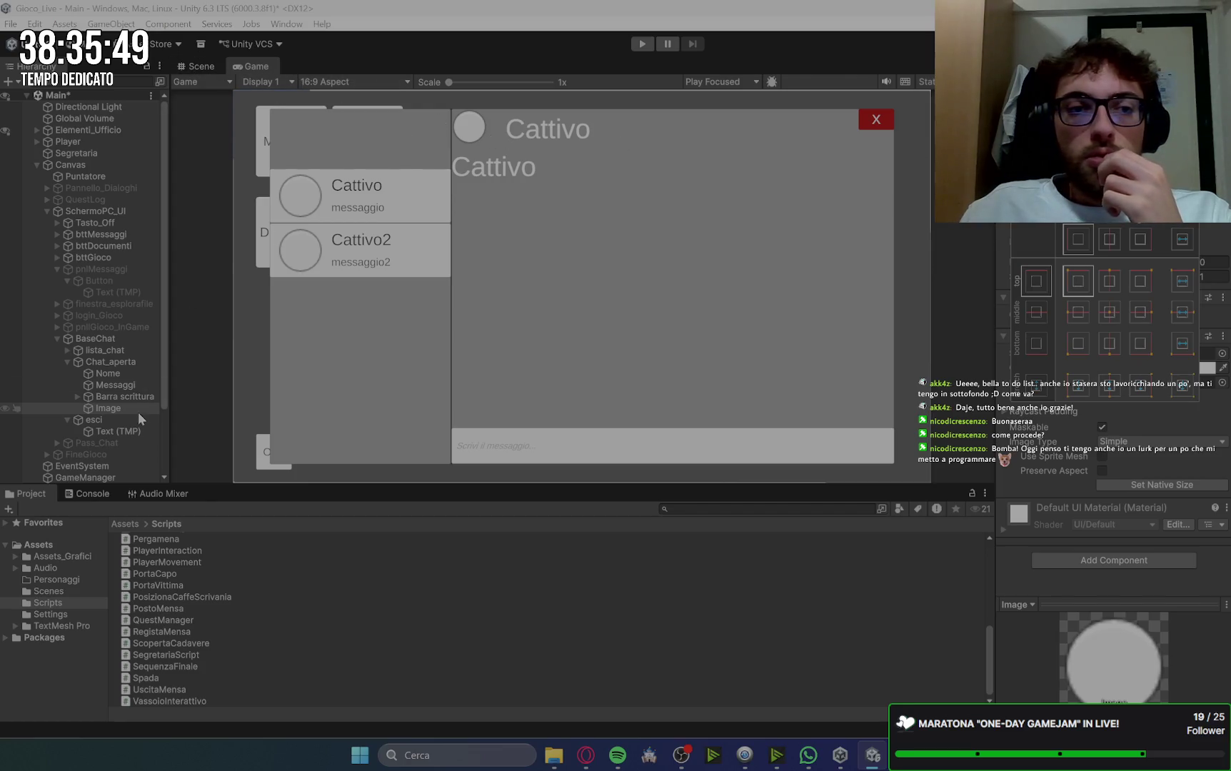
drag(116, 406, 121, 374)
click(121, 385)
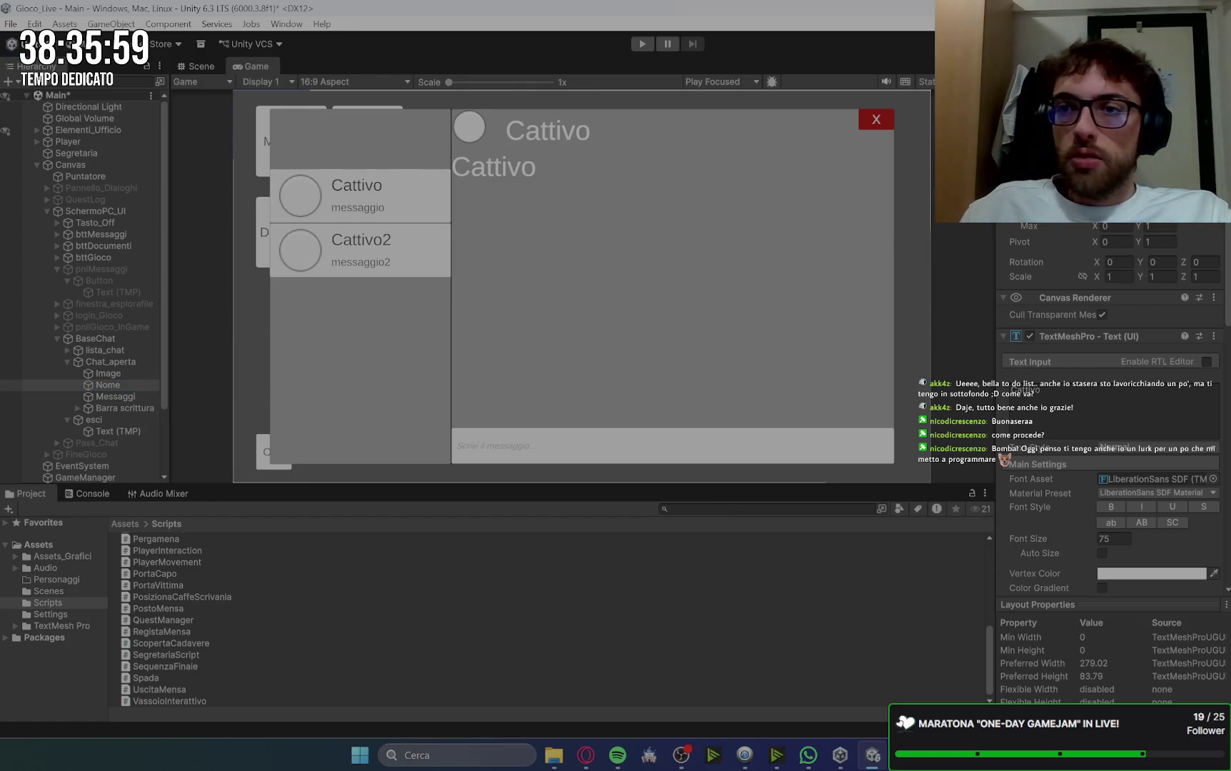
Step: Adjust the Rect Transforms of the avatar Image and the Cattivo Nome heading
click(132, 376)
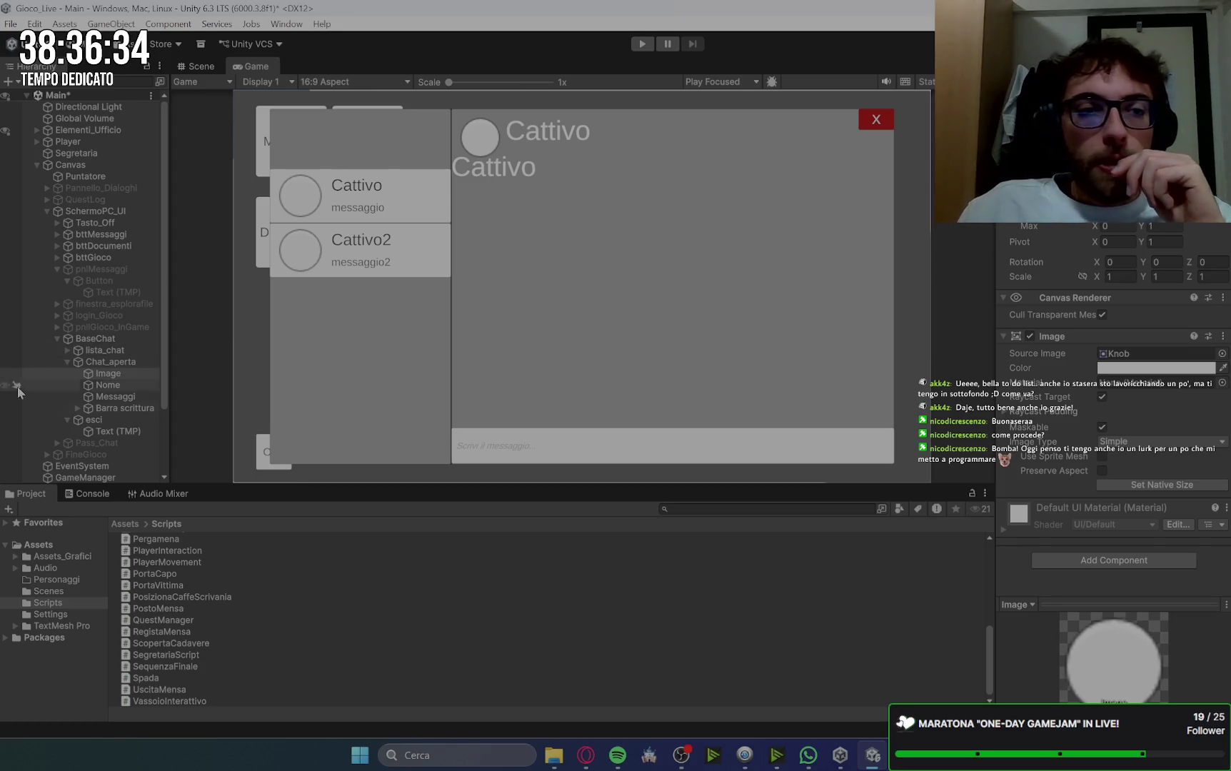
click(120, 383)
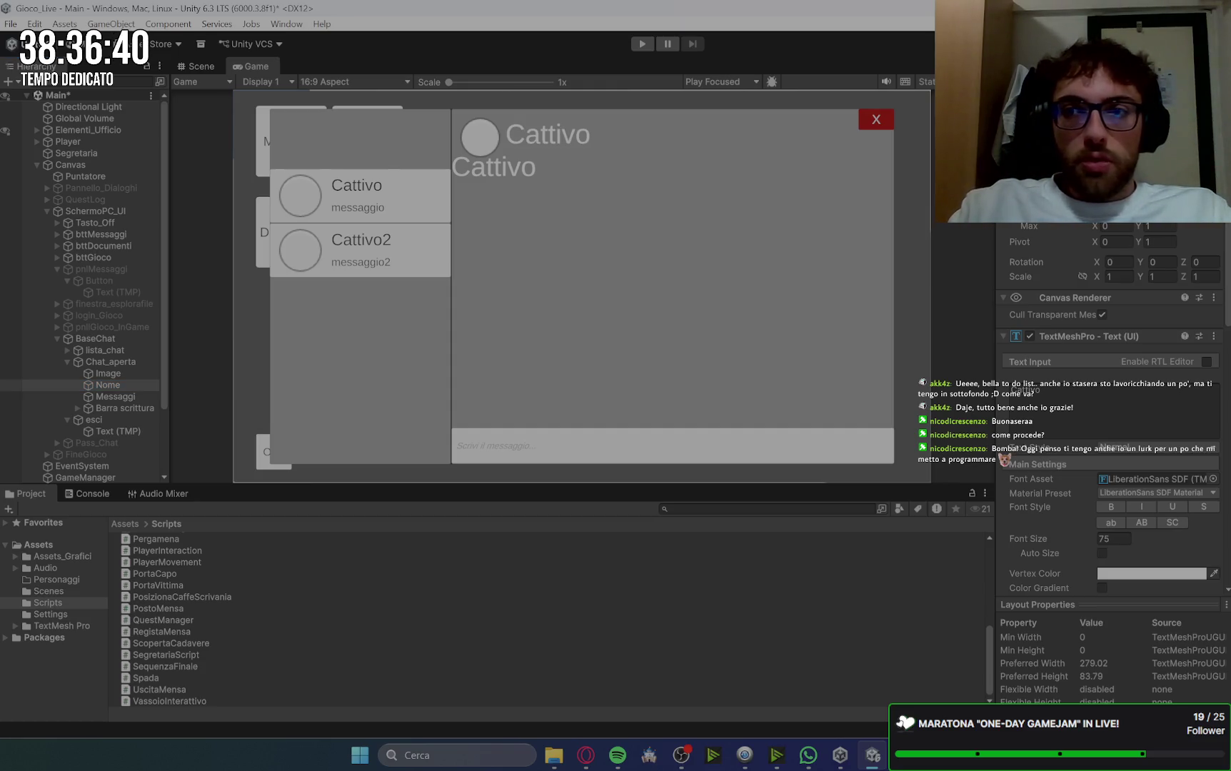
click(133, 374)
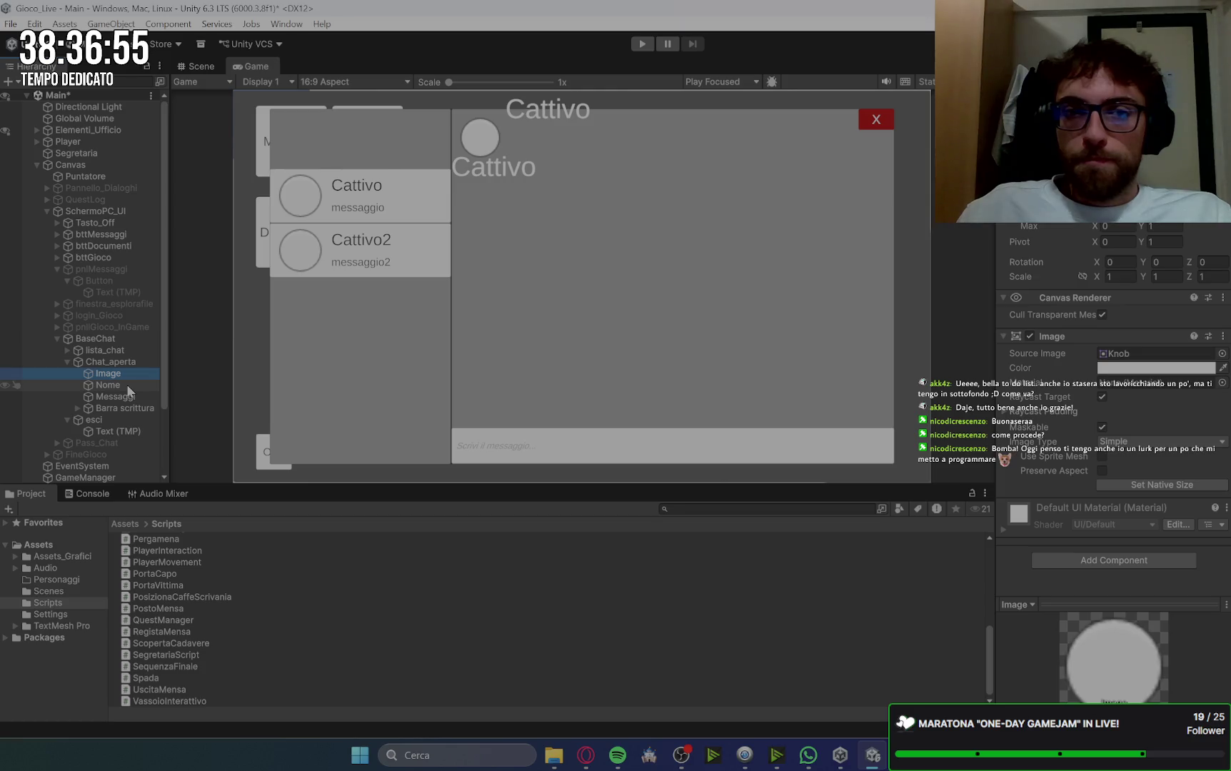
Step: In the Scene view, move the Cattivo heading up beside the avatar circle
click(198, 67)
click(378, 317)
key(f)
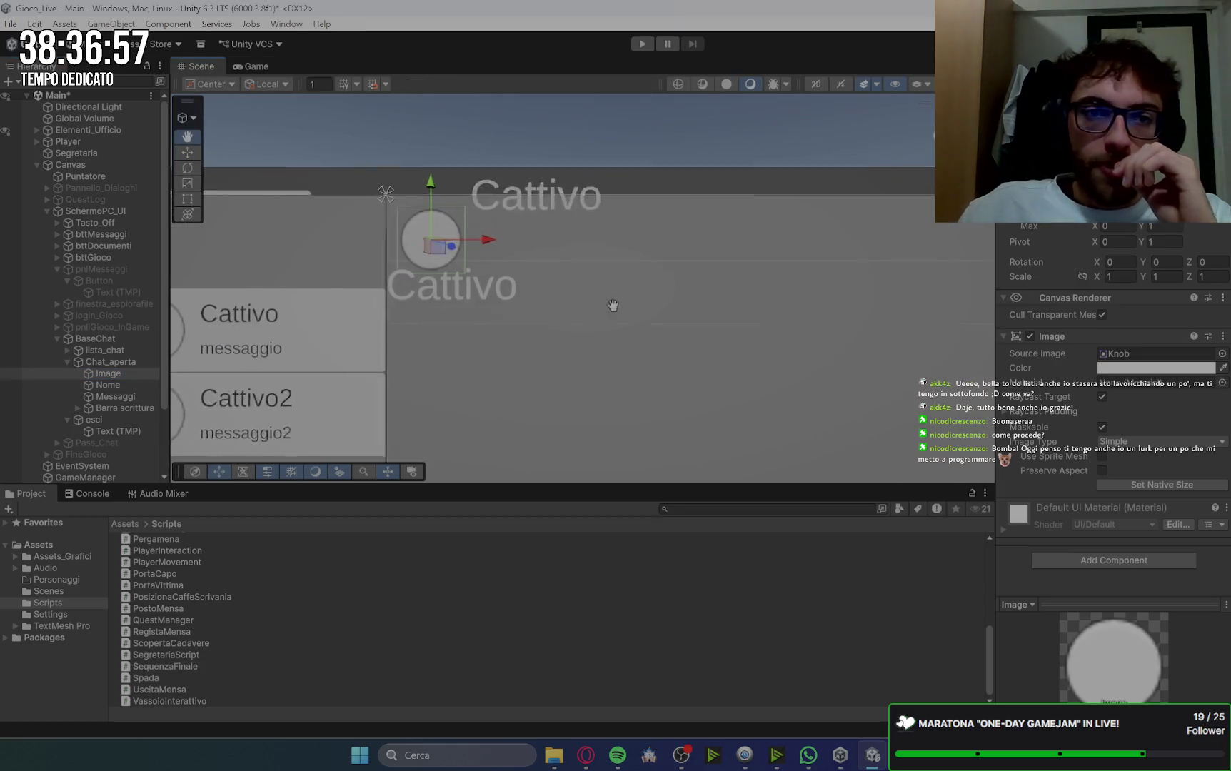
click(108, 385)
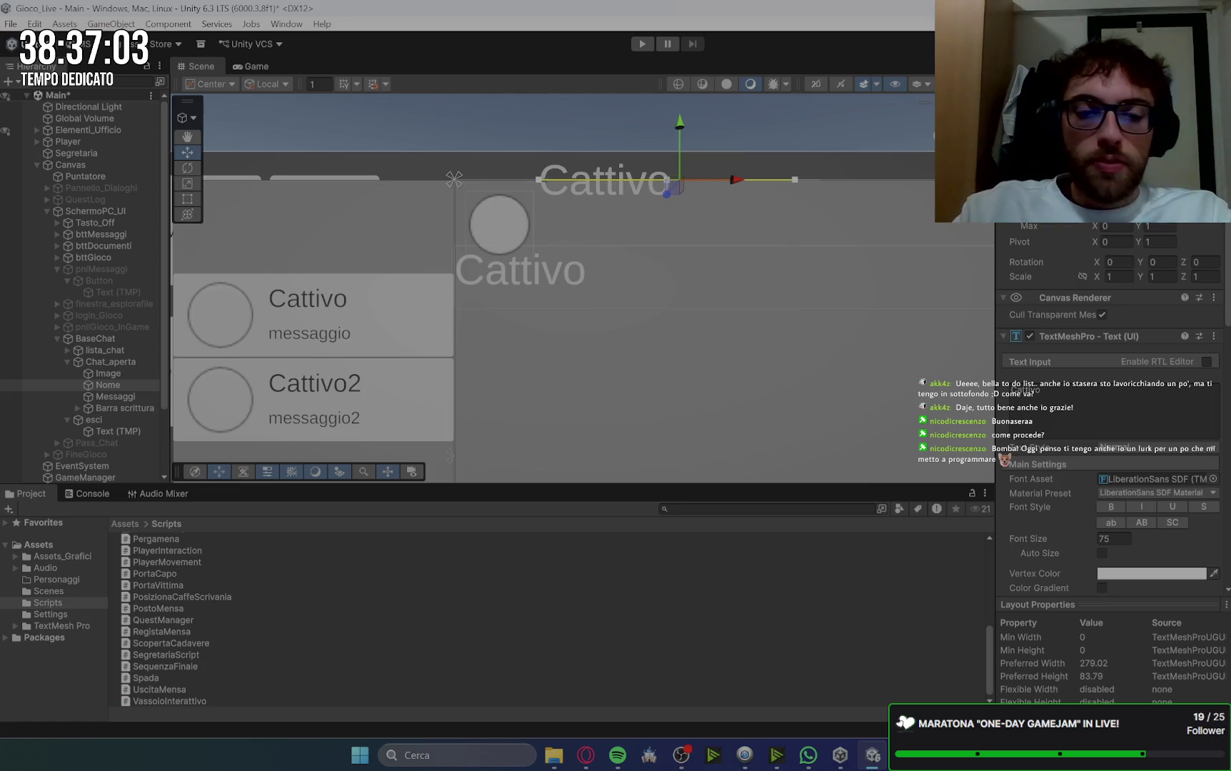
drag(543, 179, 543, 191)
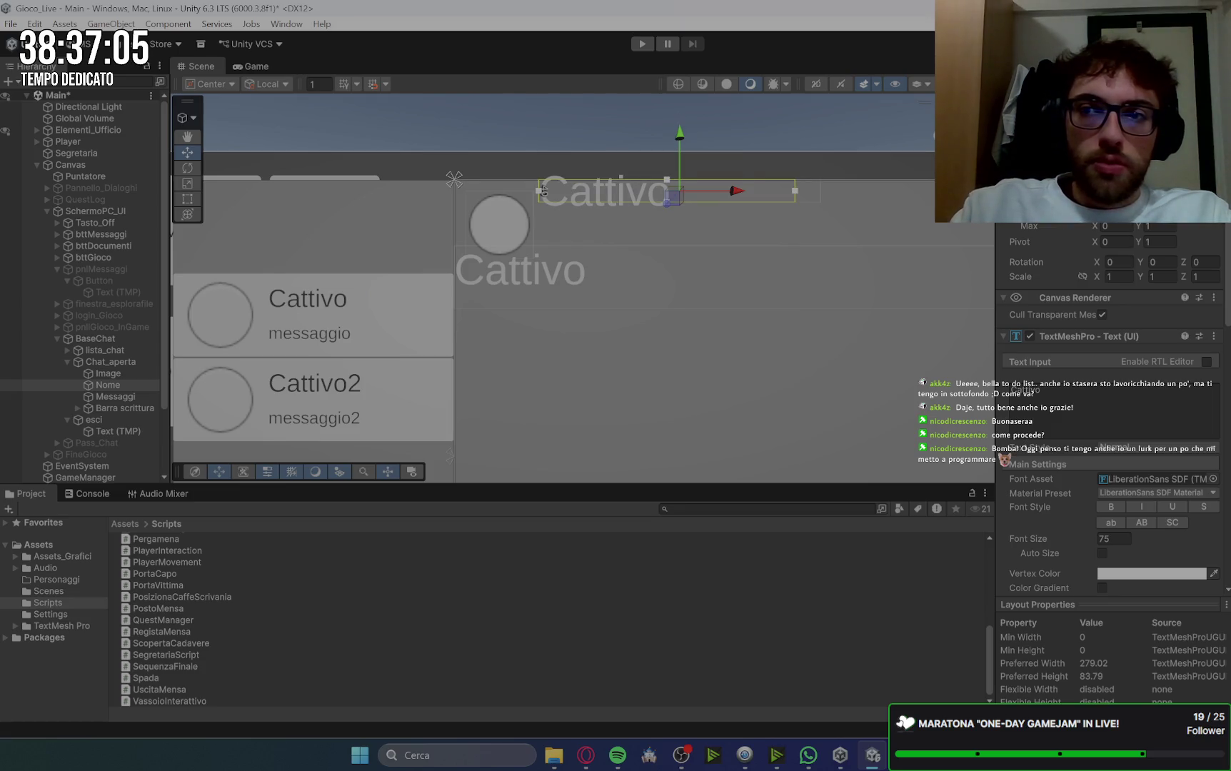
key(ctrl+z)
key(ctrl+z)
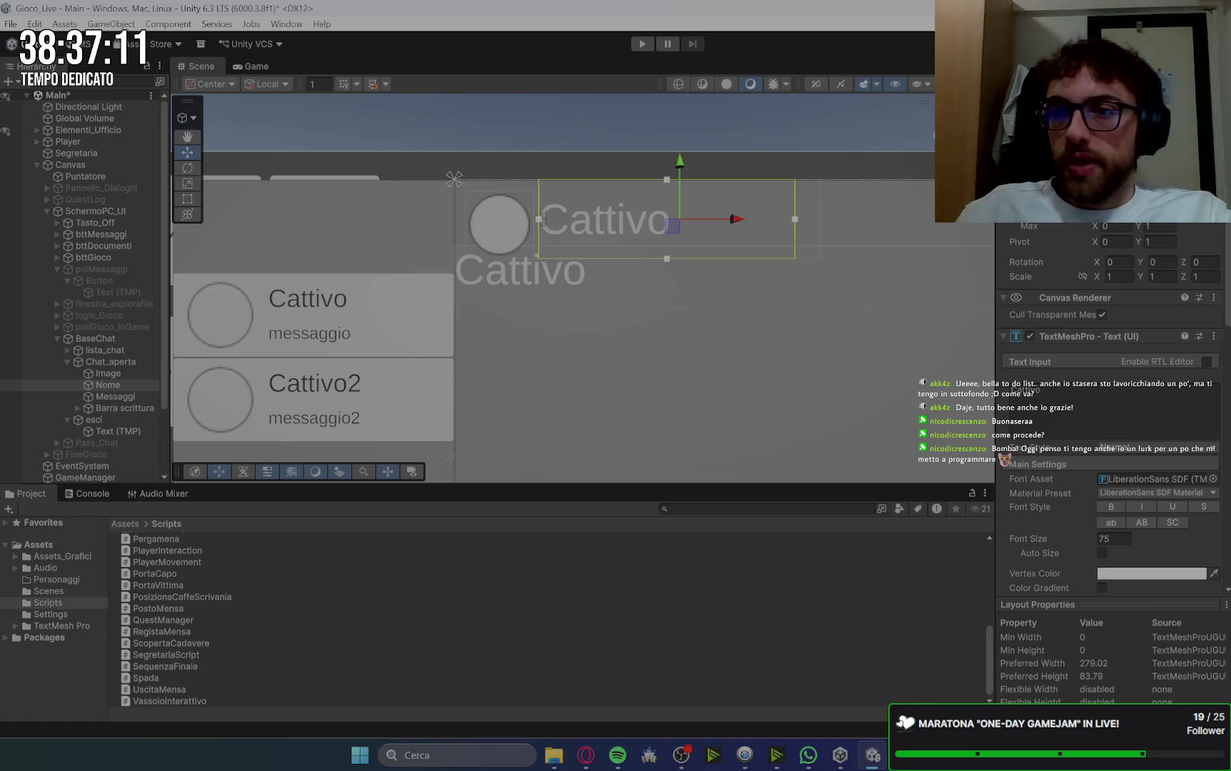
mouse_move(539, 185)
mouse_down()
mouse_move(538, 173)
mouse_move(538, 185)
mouse_up()
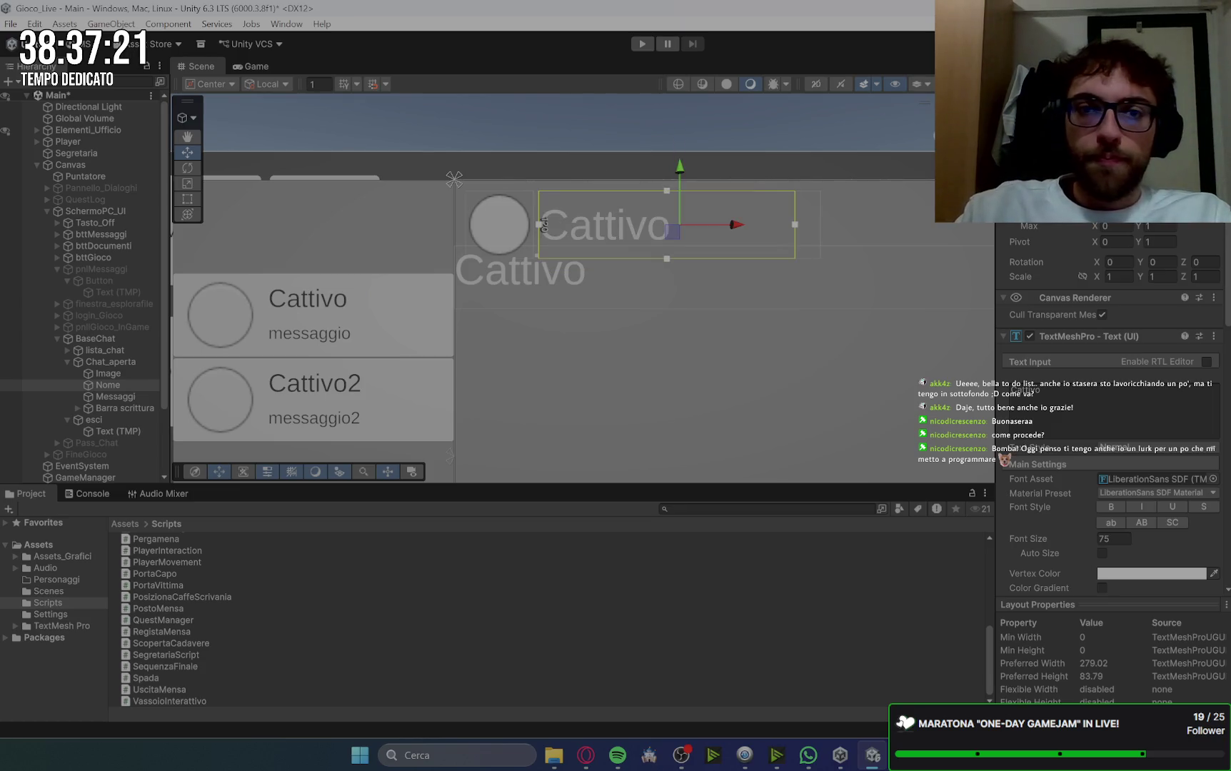
click(259, 67)
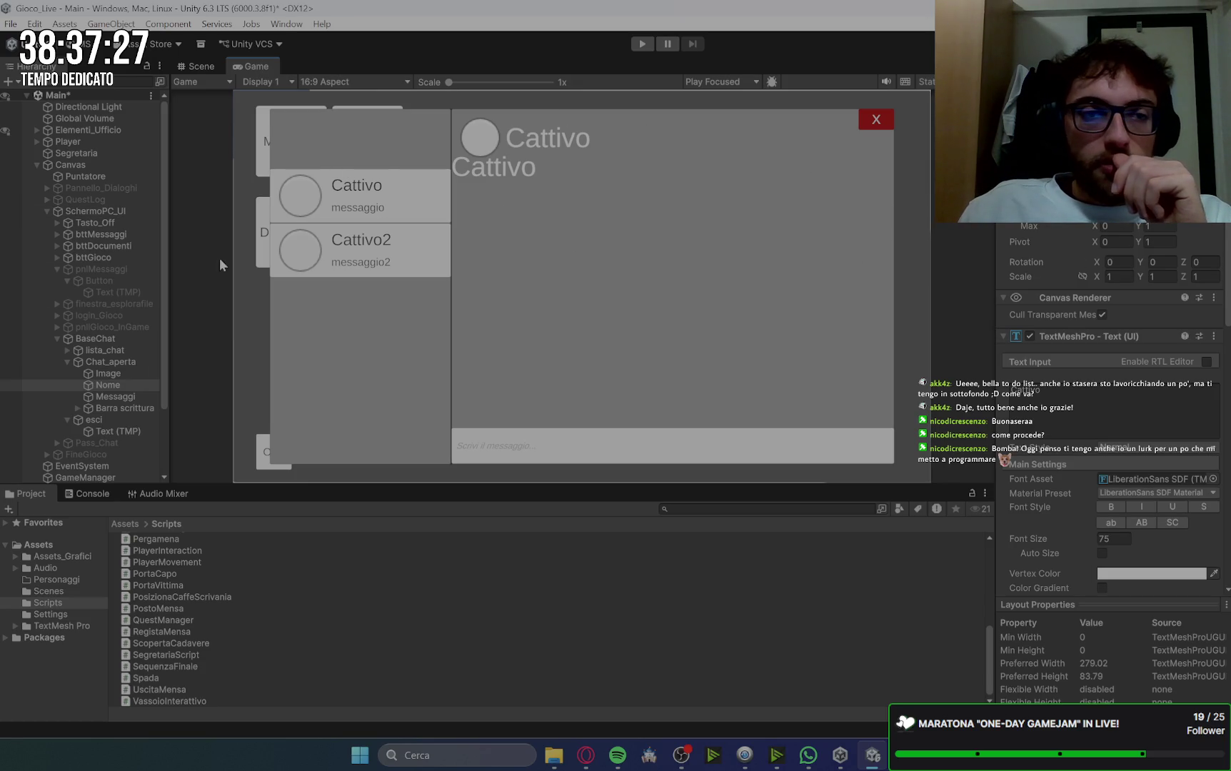
Step: Shift the Messaggi text right by adjusting its Rect Transform horizontal offset
click(105, 397)
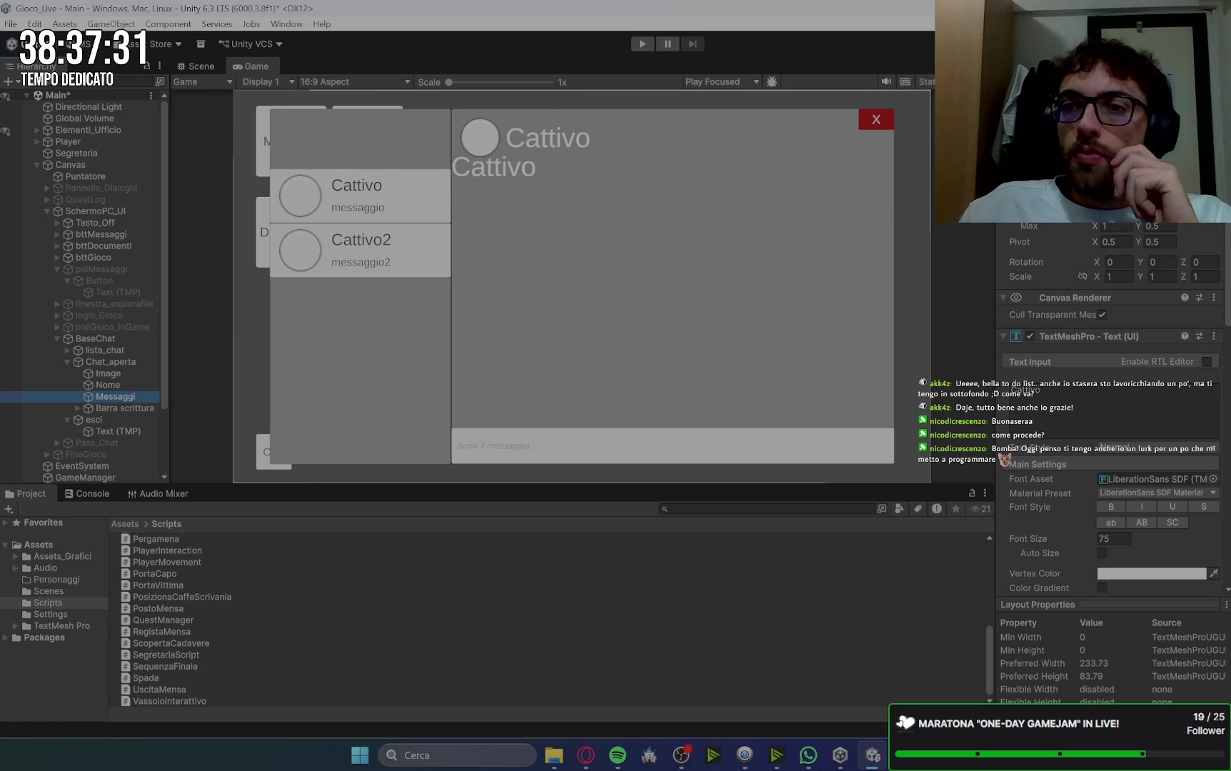
click(1025, 139)
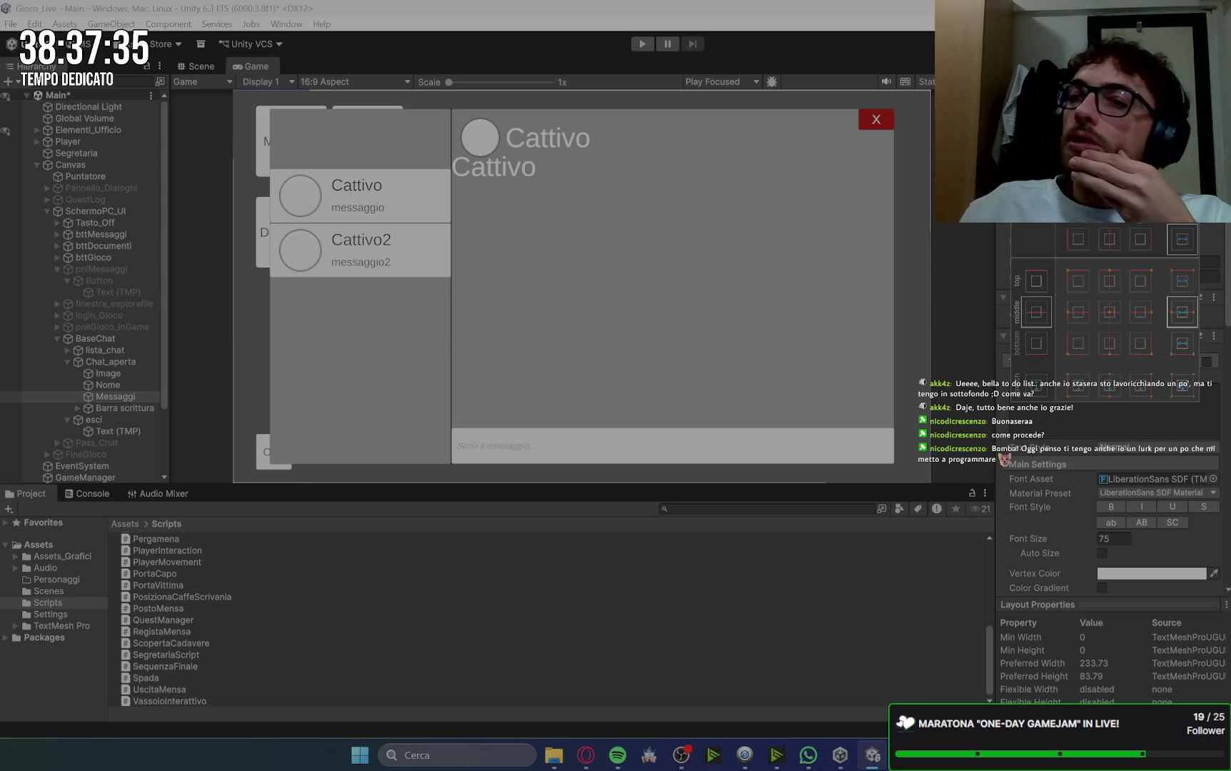
key(Escape)
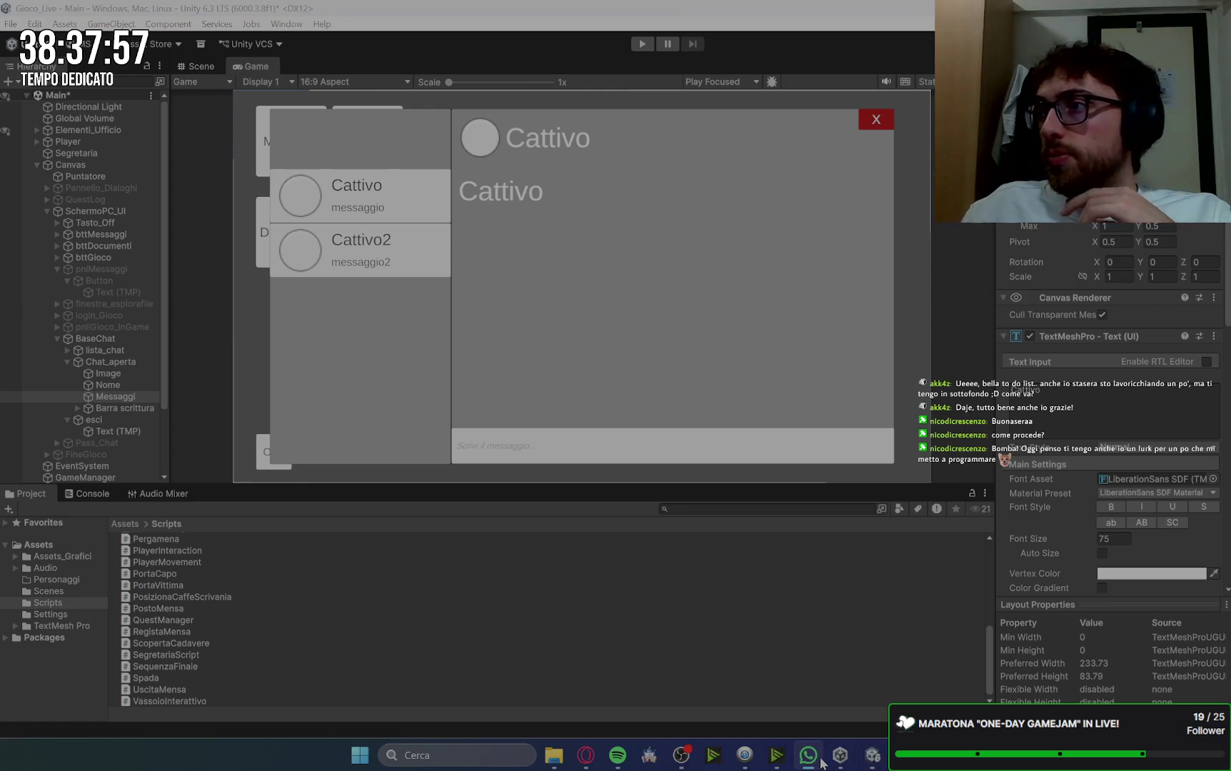
click(572, 452)
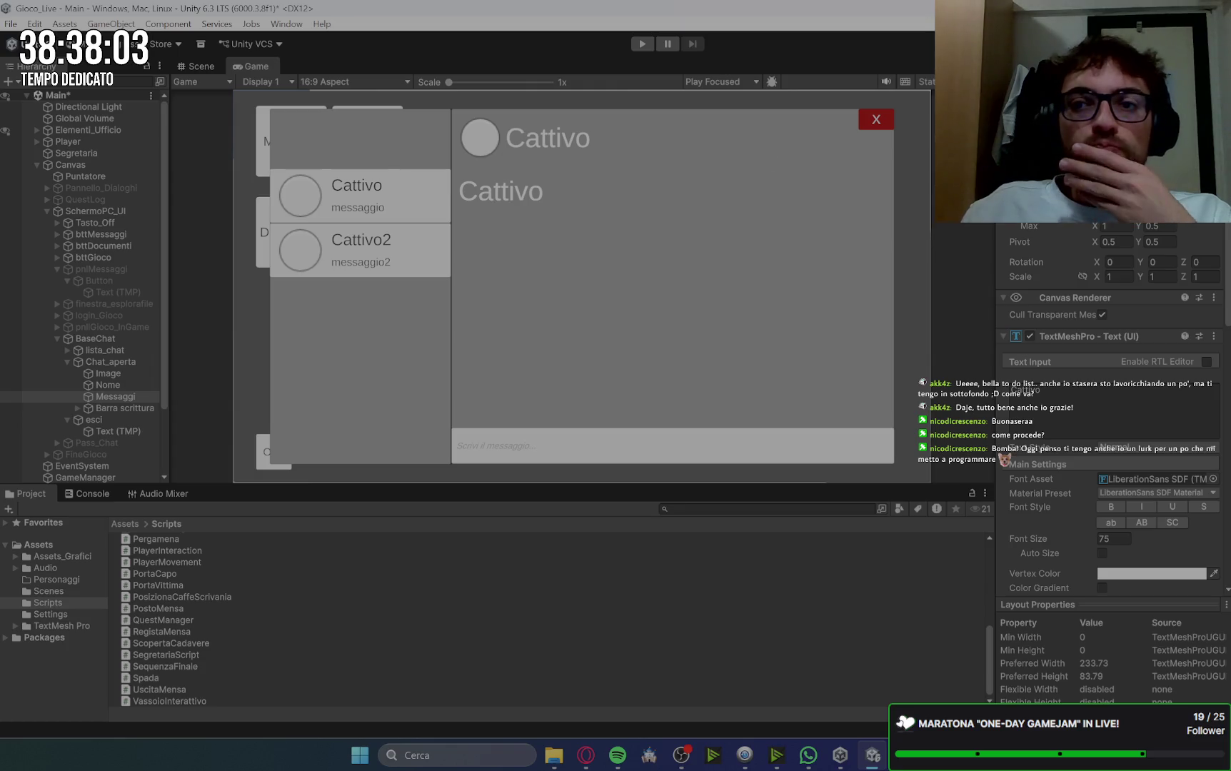
key(Return)
key(Return)
key(Return)
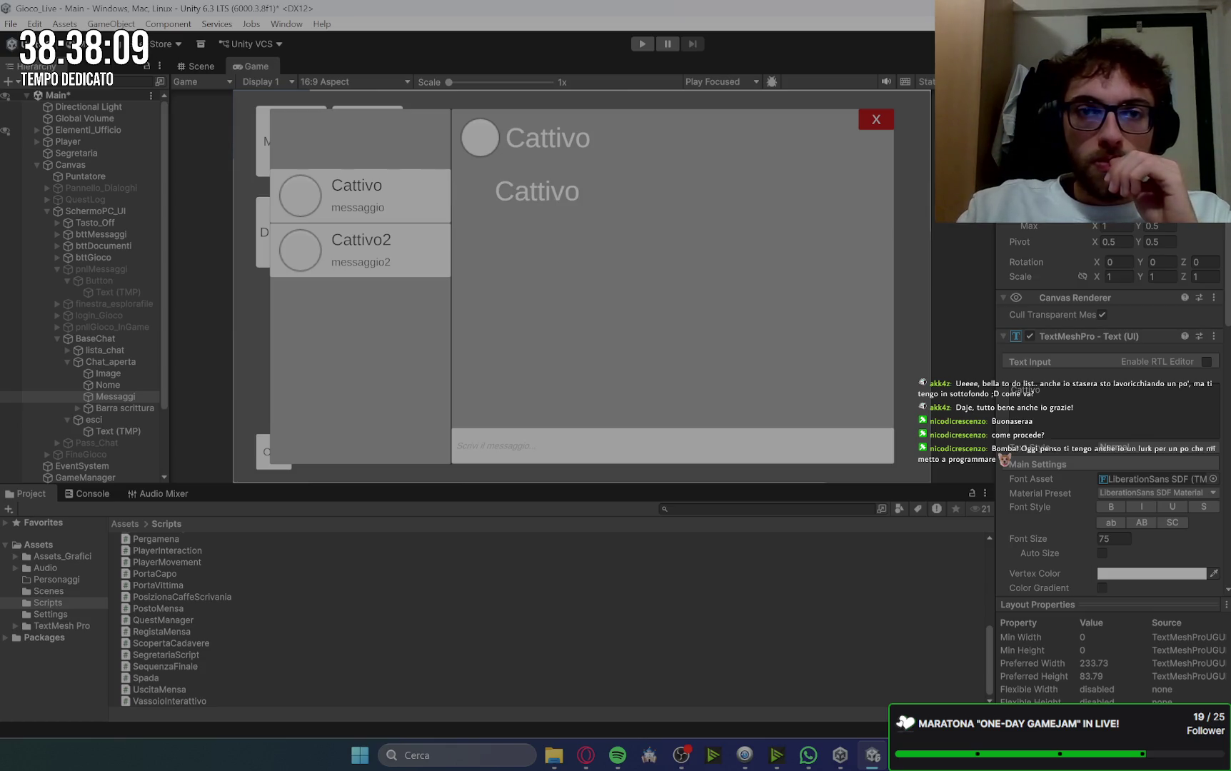
key(Return)
key(Return)
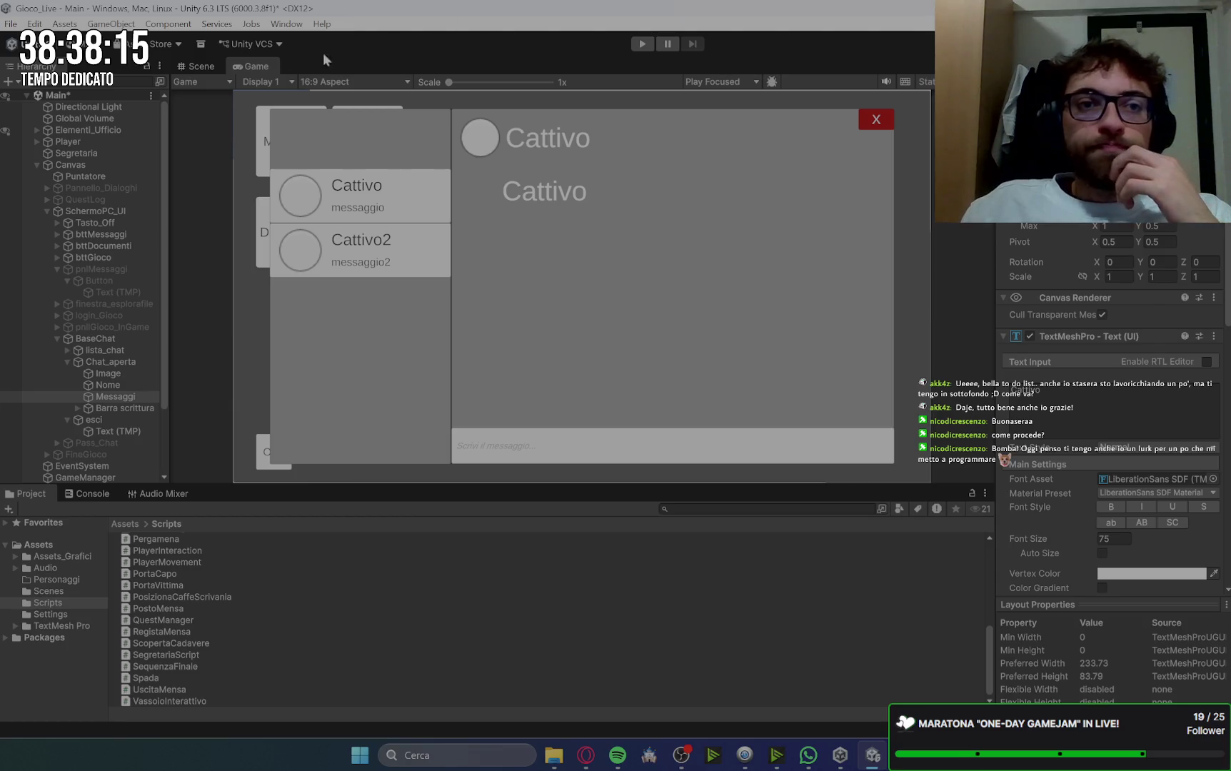
Step: In the Scene view, drag the message area's left and right edges inward
click(208, 71)
scroll(775, 393, down, 5)
mouse_move(810, 355)
mouse_down()
mouse_move(715, 247)
mouse_move(758, 235)
mouse_up()
scroll(757, 236, up, 2)
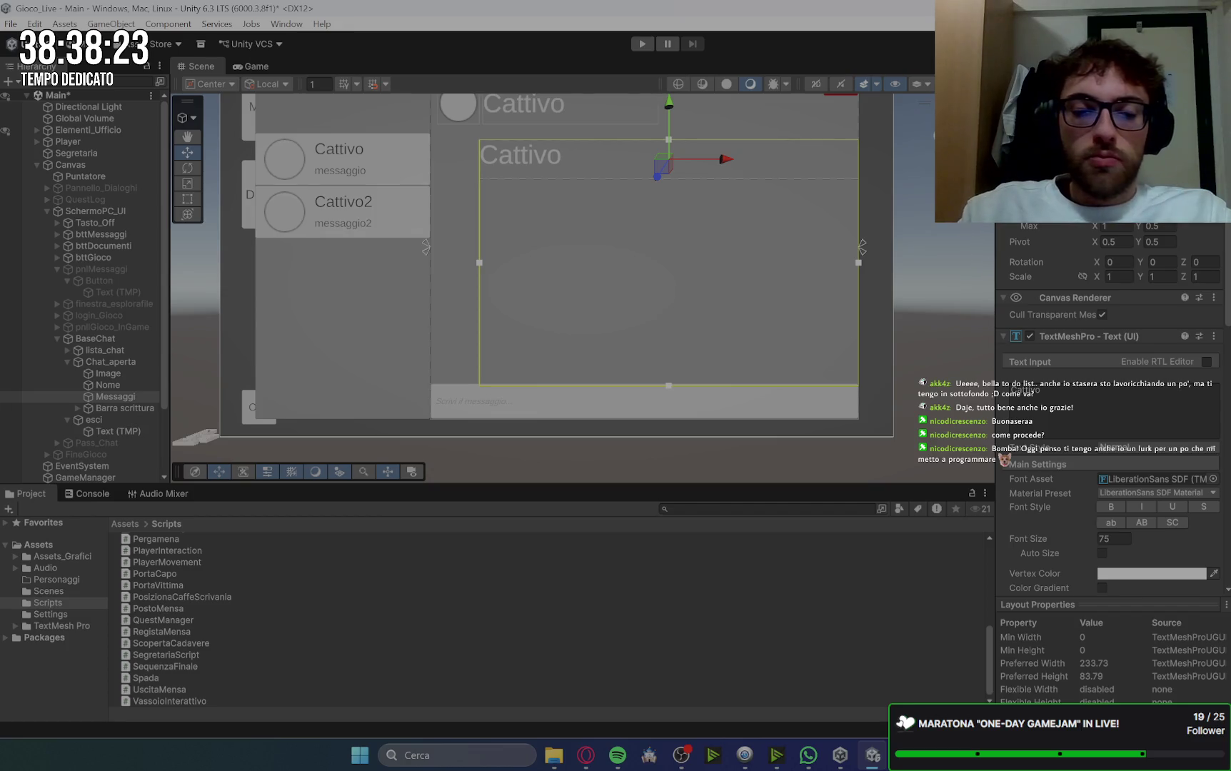
drag(858, 262, 852, 263)
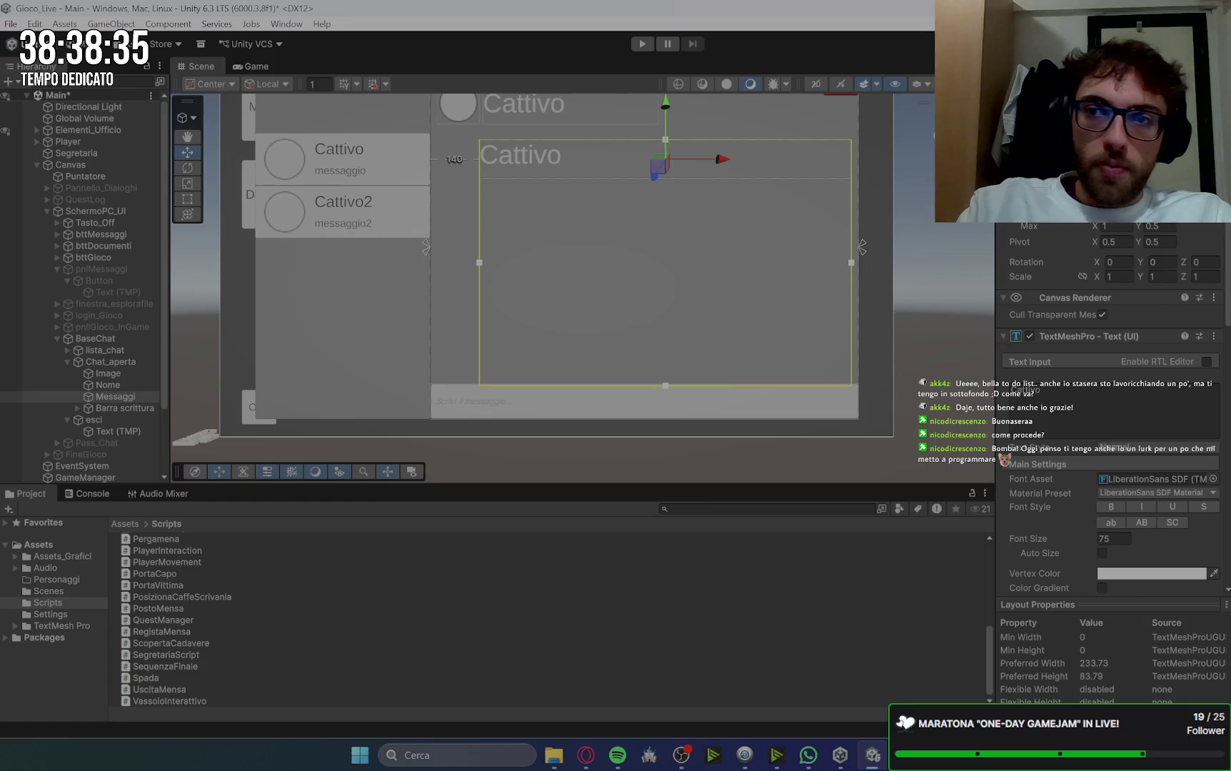
mouse_move(479, 262)
mouse_down()
mouse_move(431, 262)
mouse_move(448, 262)
mouse_up()
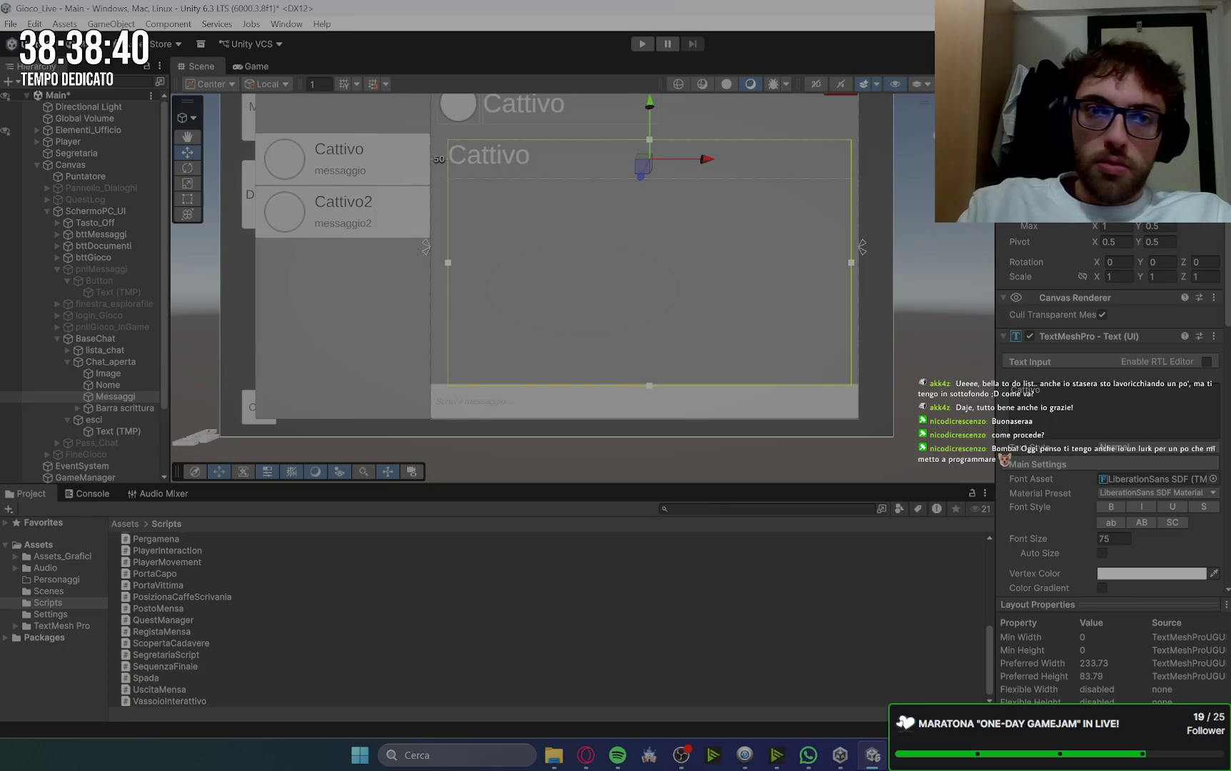
mouse_move(448, 263)
mouse_down()
mouse_move(431, 262)
mouse_move(455, 262)
mouse_up()
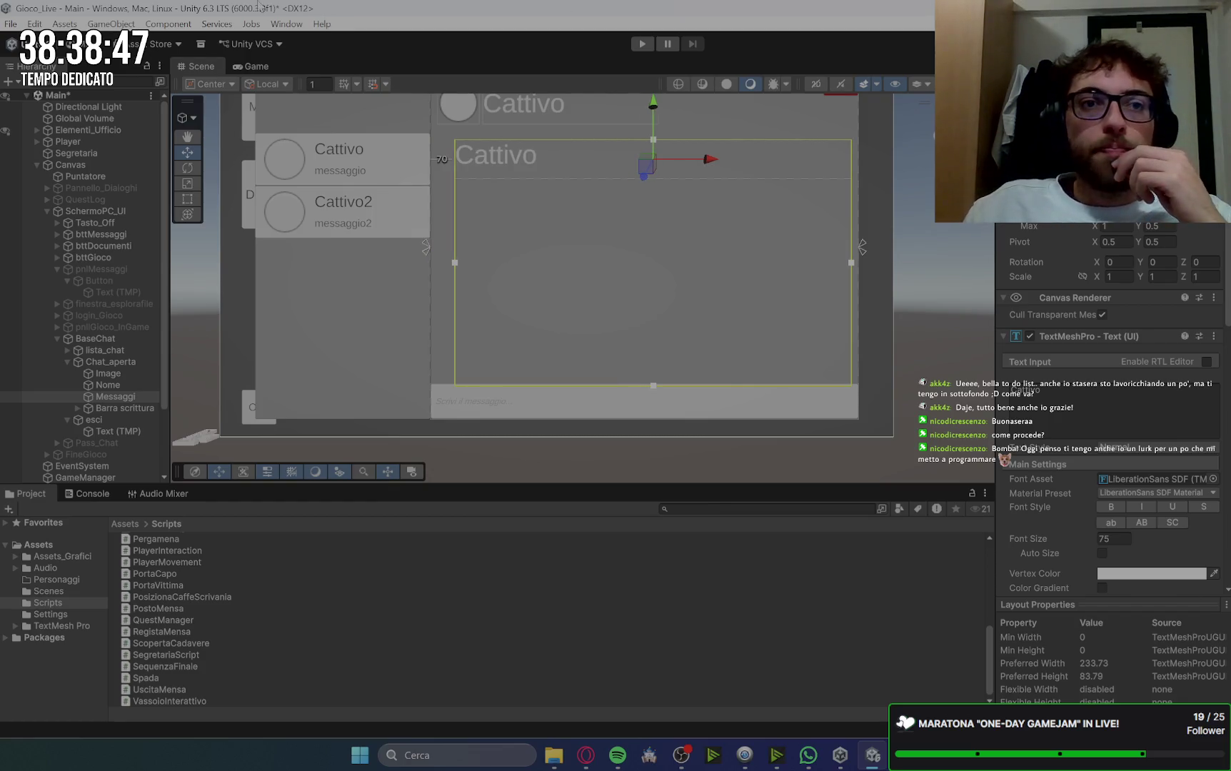
click(250, 67)
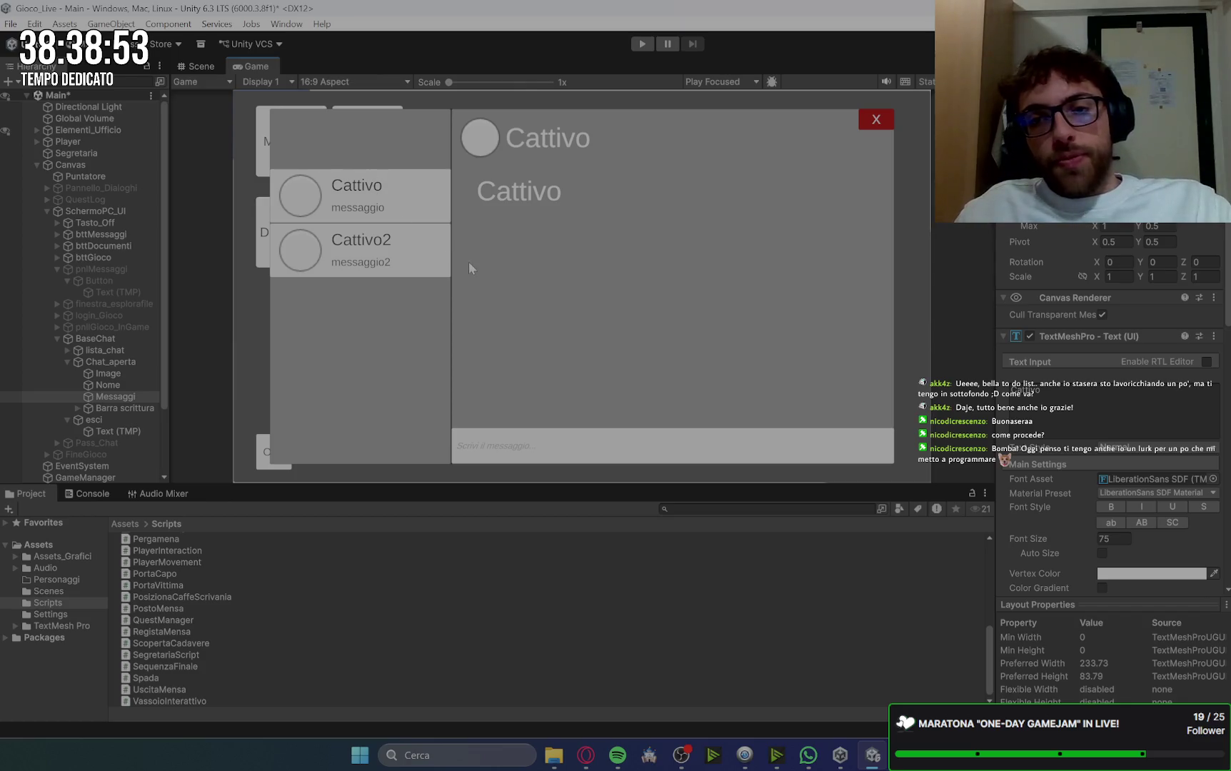
click(114, 407)
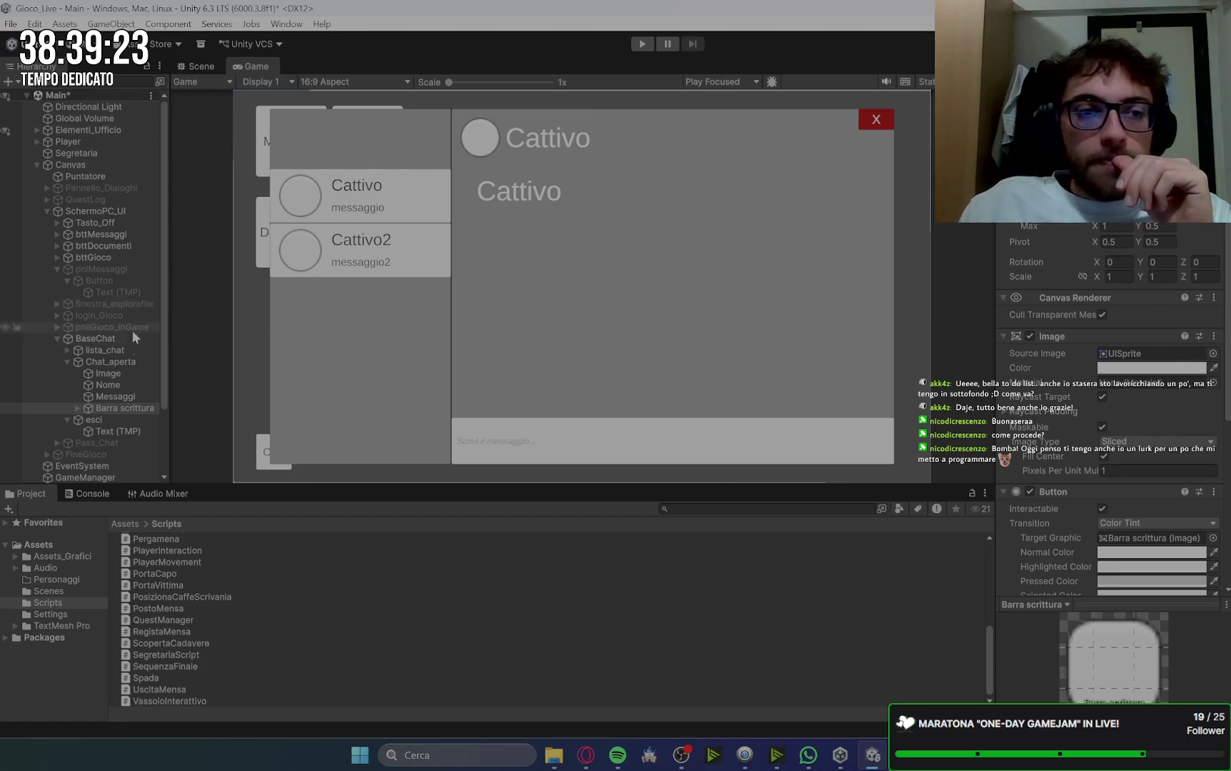
Step: Set the Barra scrittura placeholder Text (TMP) font size to 30
click(77, 408)
click(149, 423)
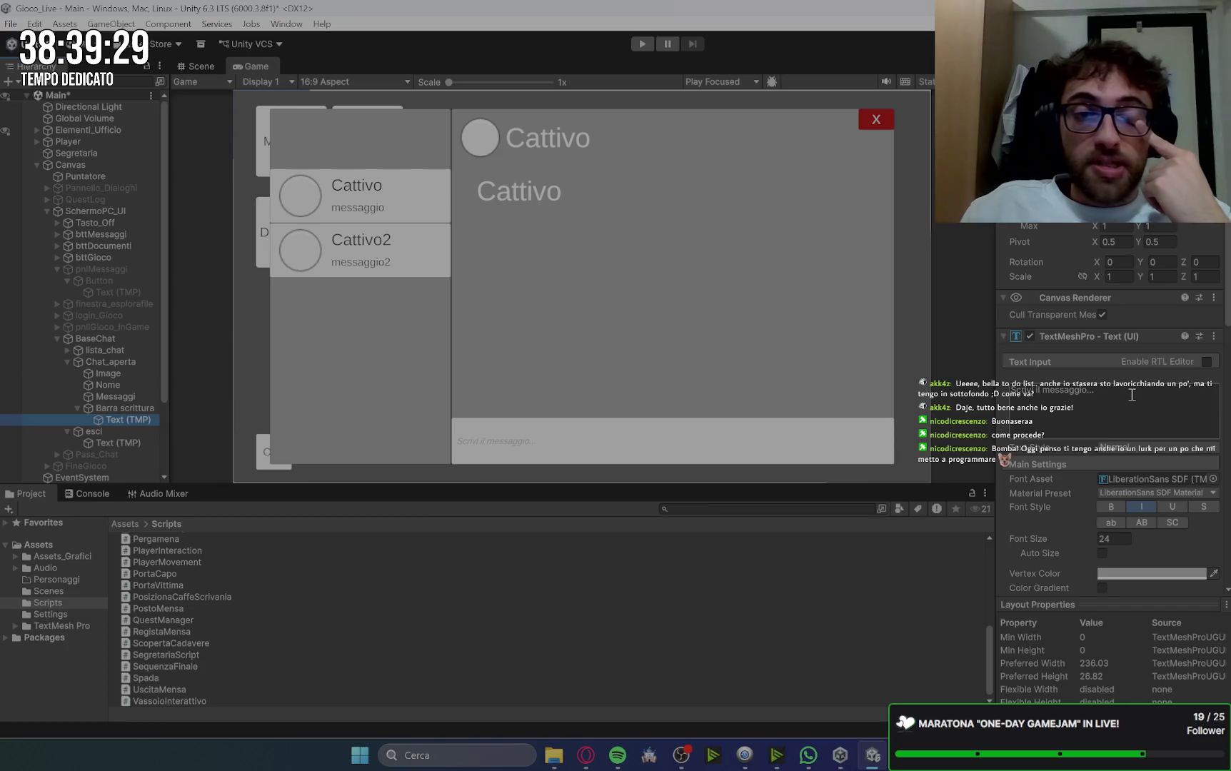
click(1125, 538)
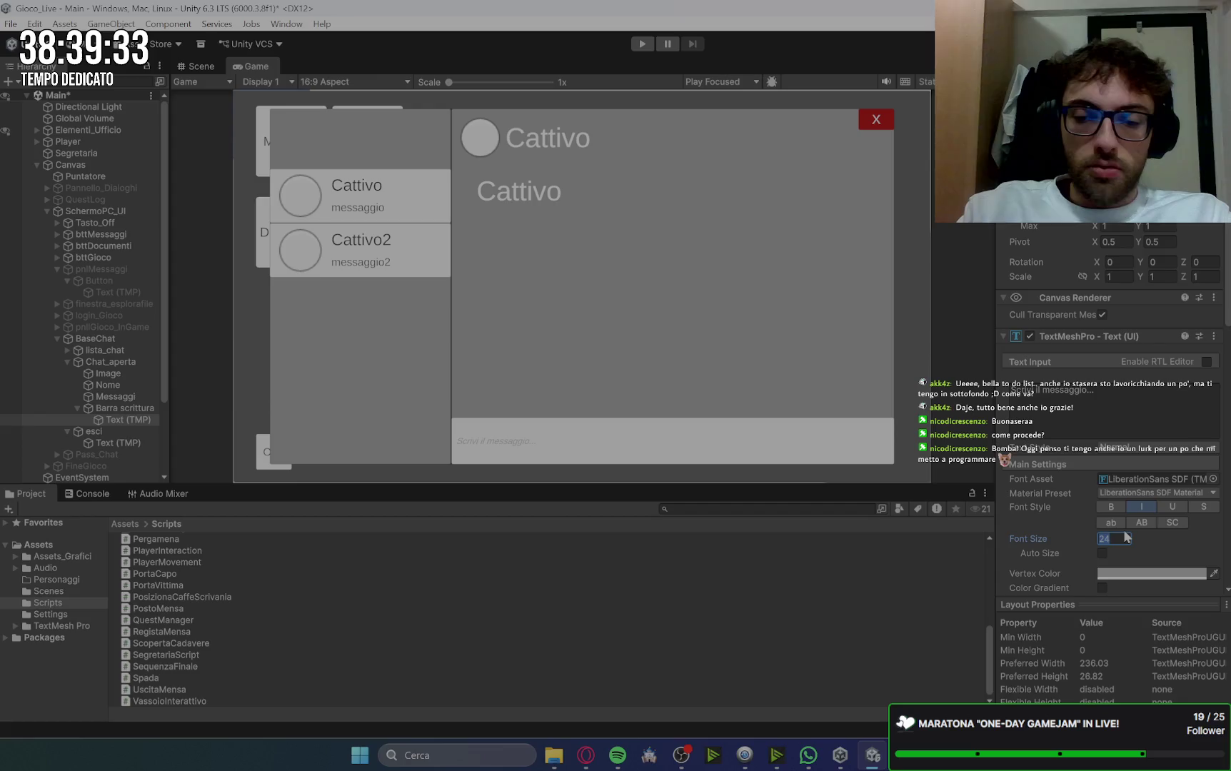
text(300)
key(BackSpace)
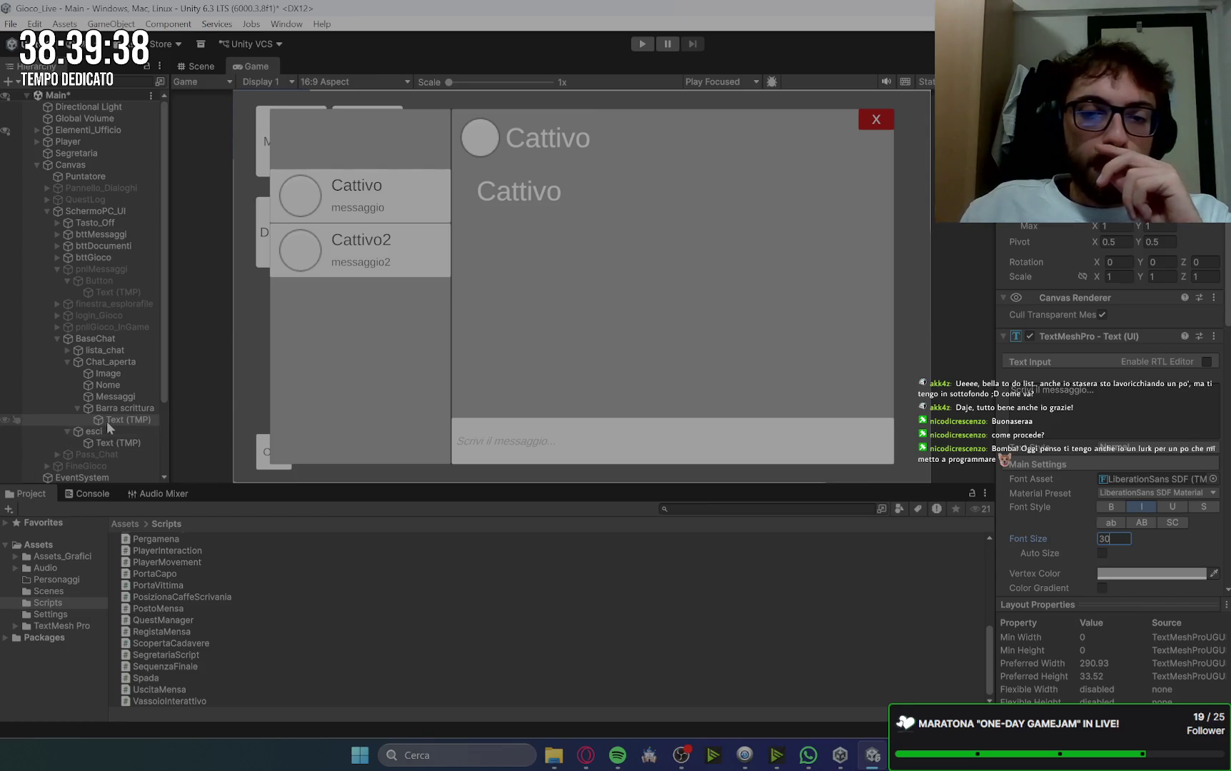
click(803, 761)
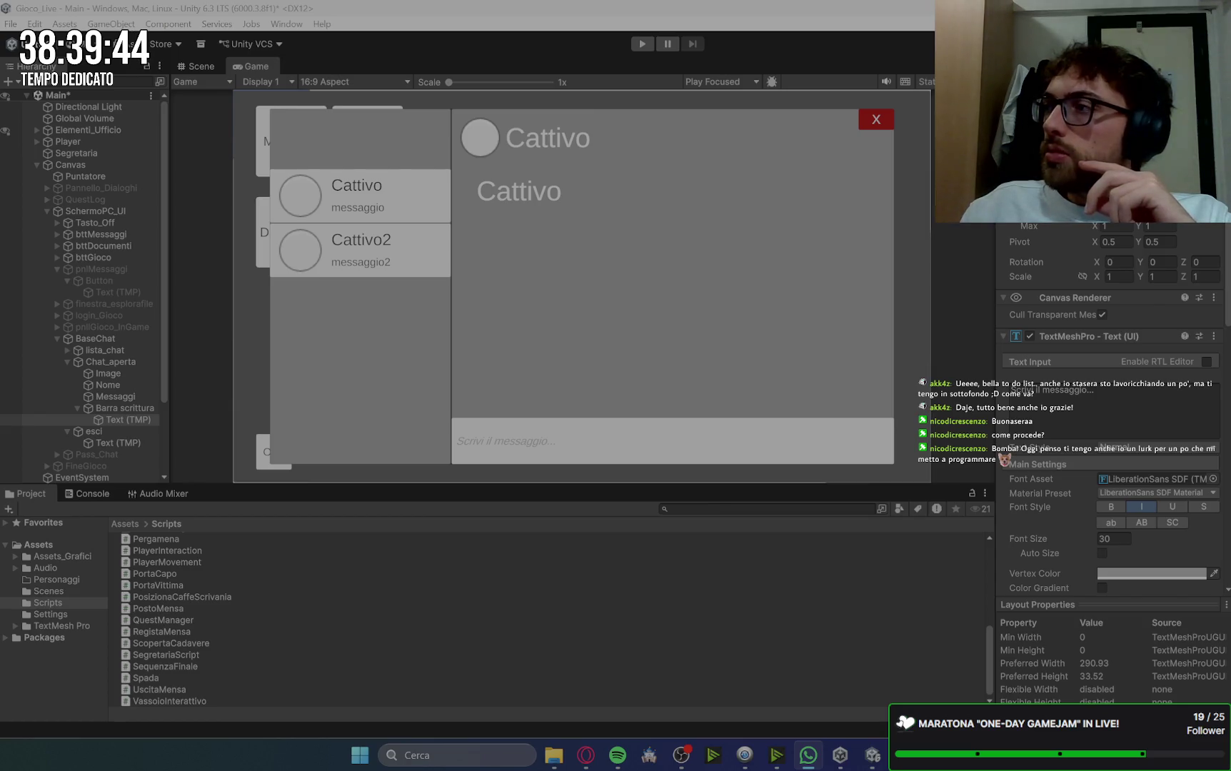
key(alt+Tab)
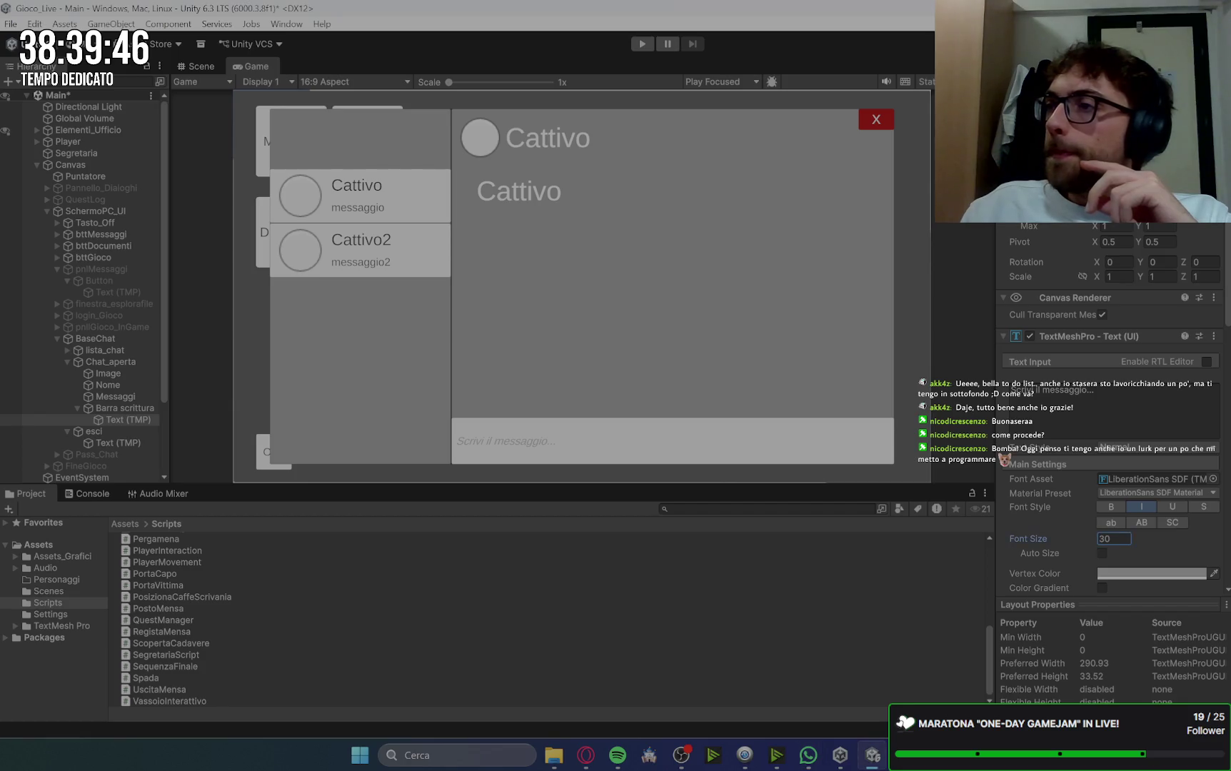
click(125, 408)
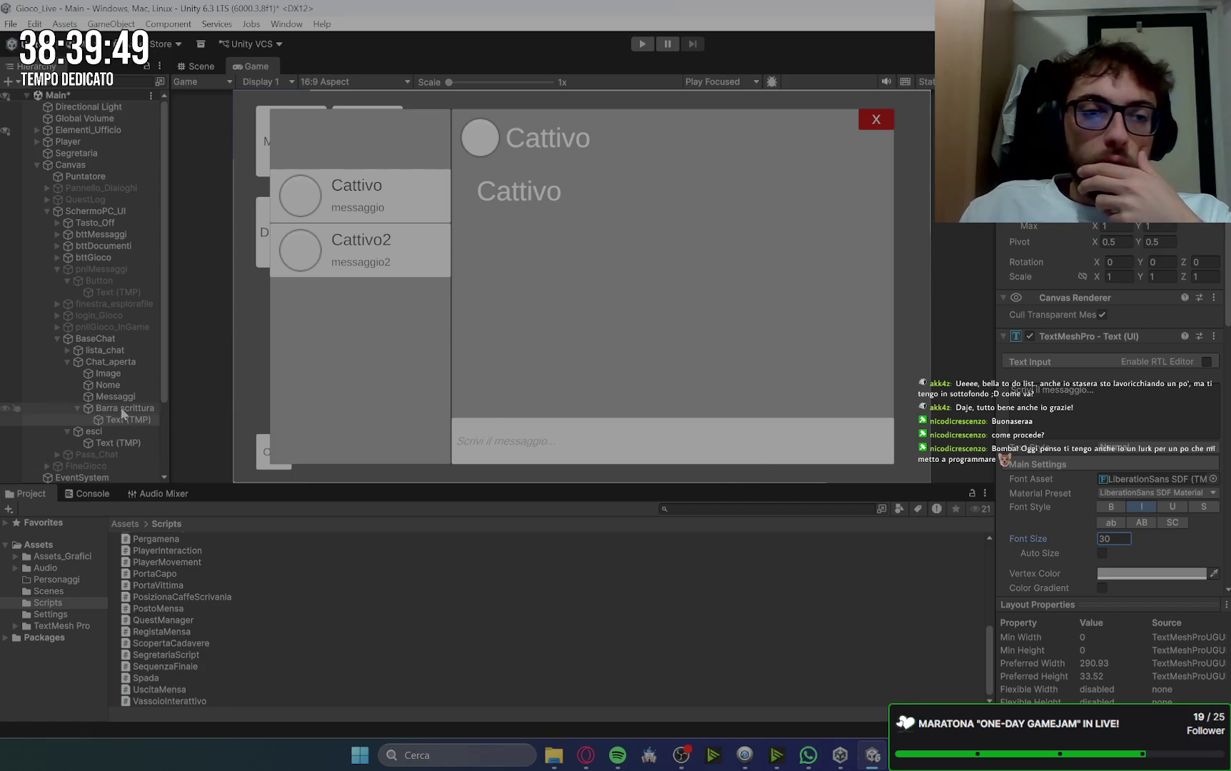
scroll(1071, 504, down, 8)
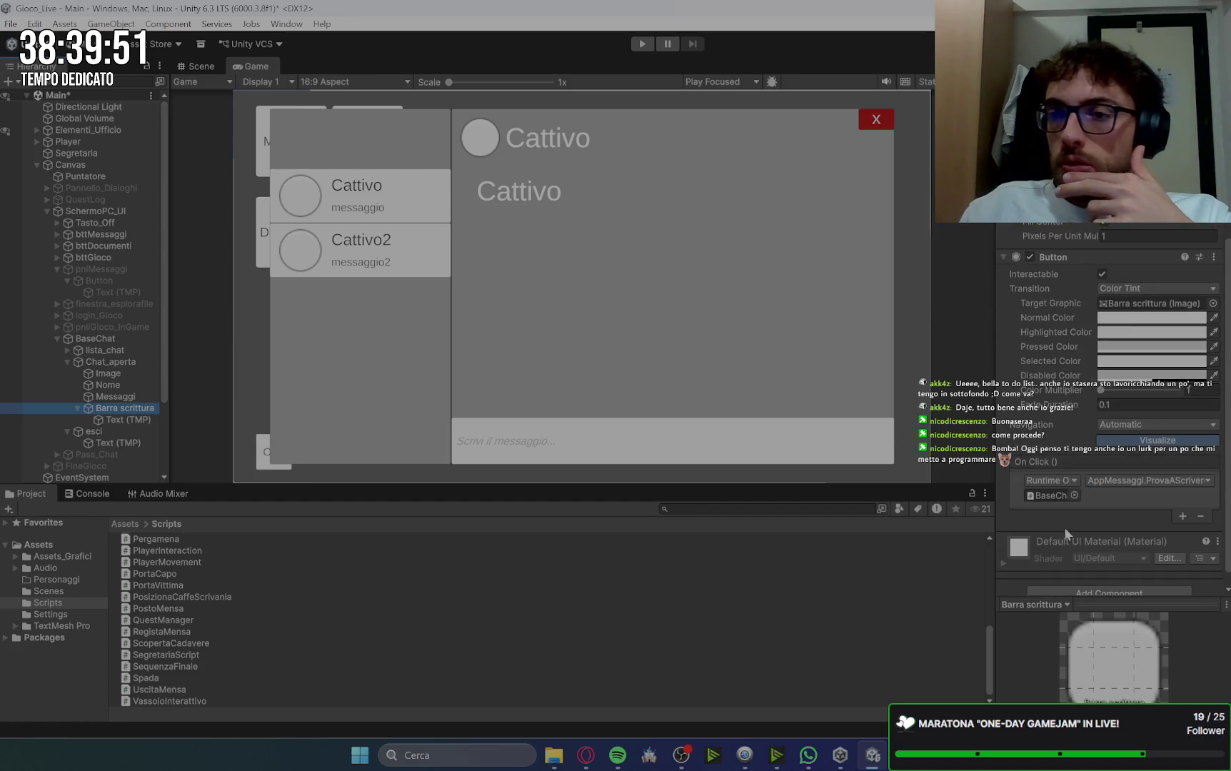
scroll(1064, 493, down, 1)
scroll(1058, 468, up, 5)
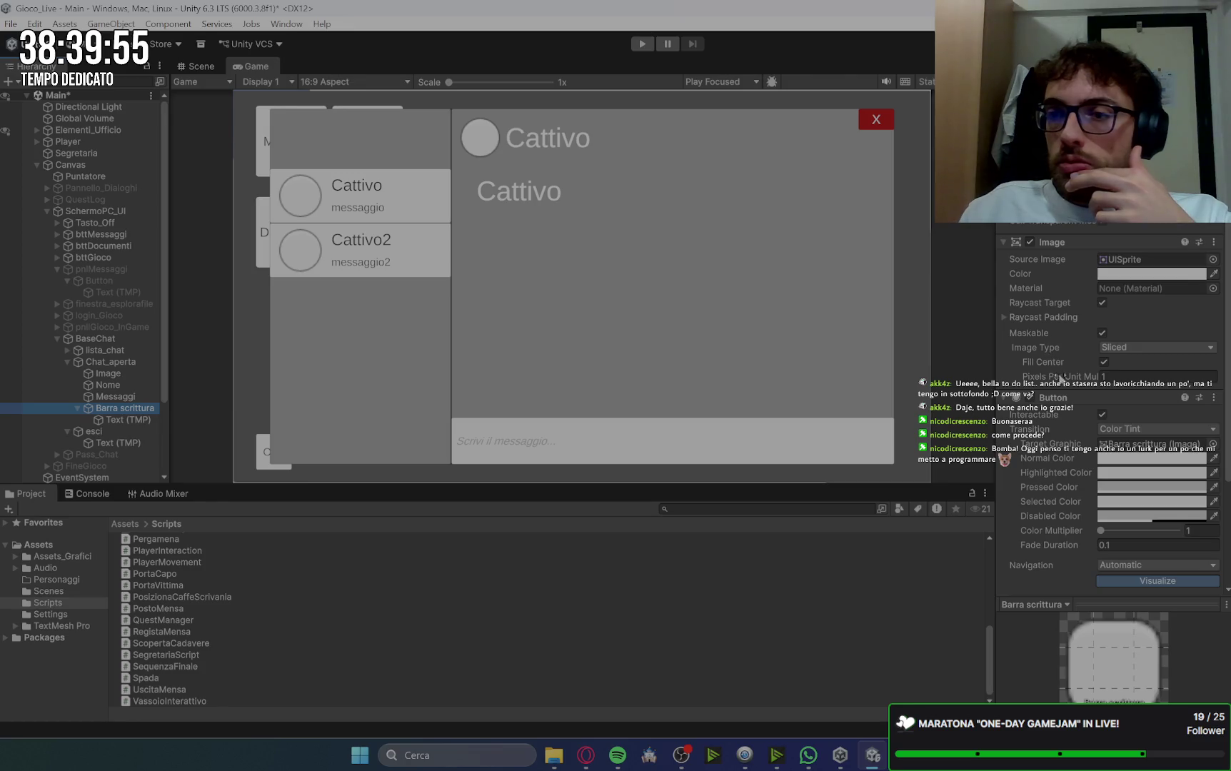
click(1129, 349)
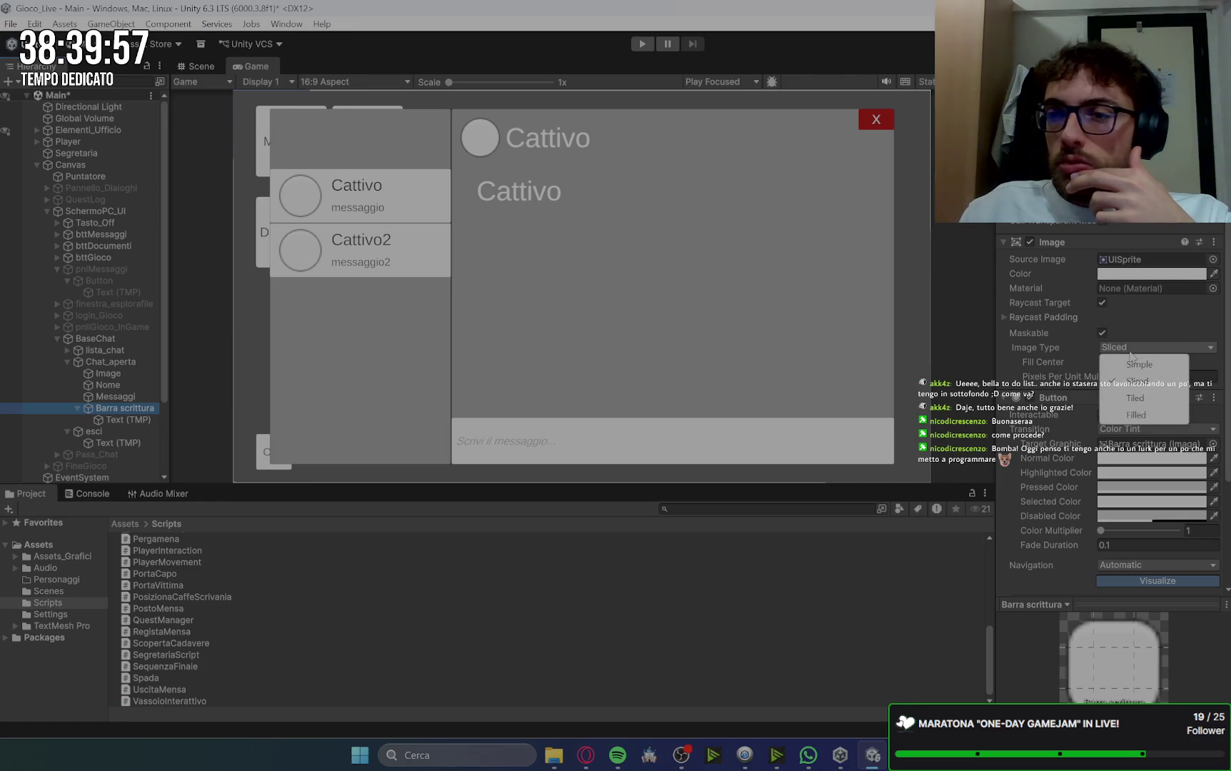
click(1006, 318)
click(1003, 319)
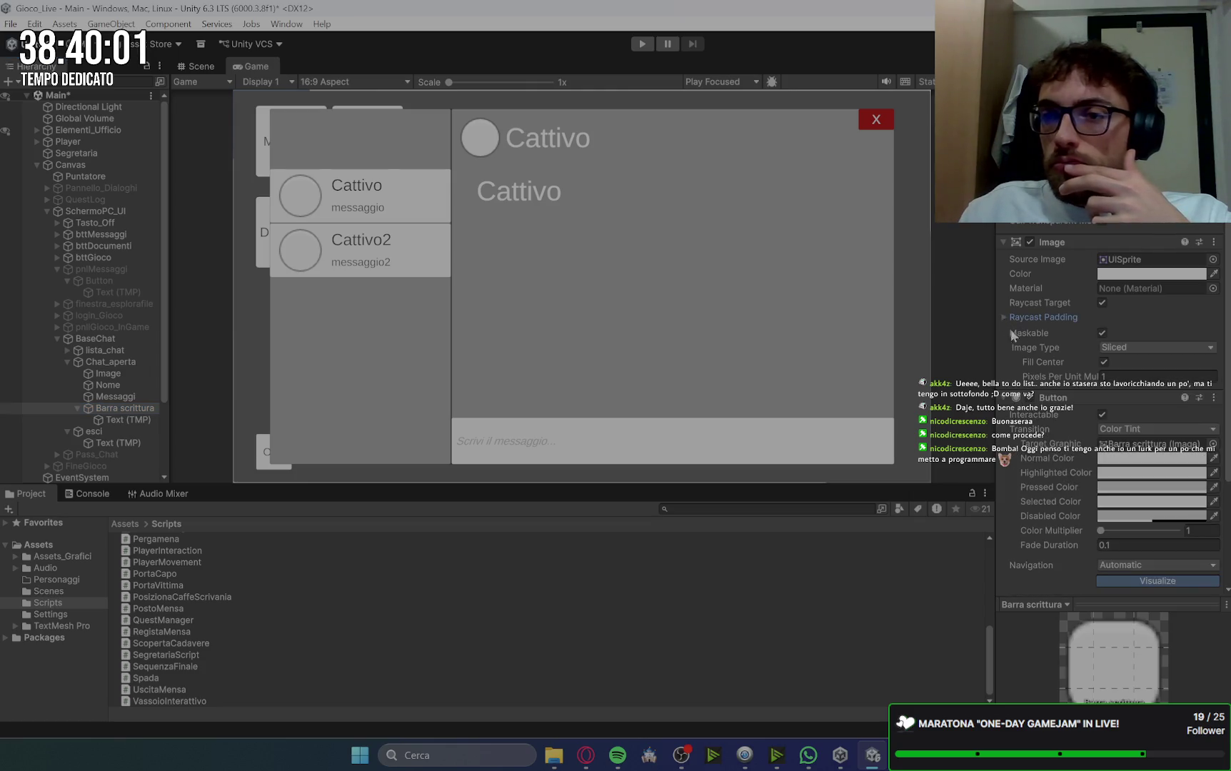
scroll(1048, 521, down, 3)
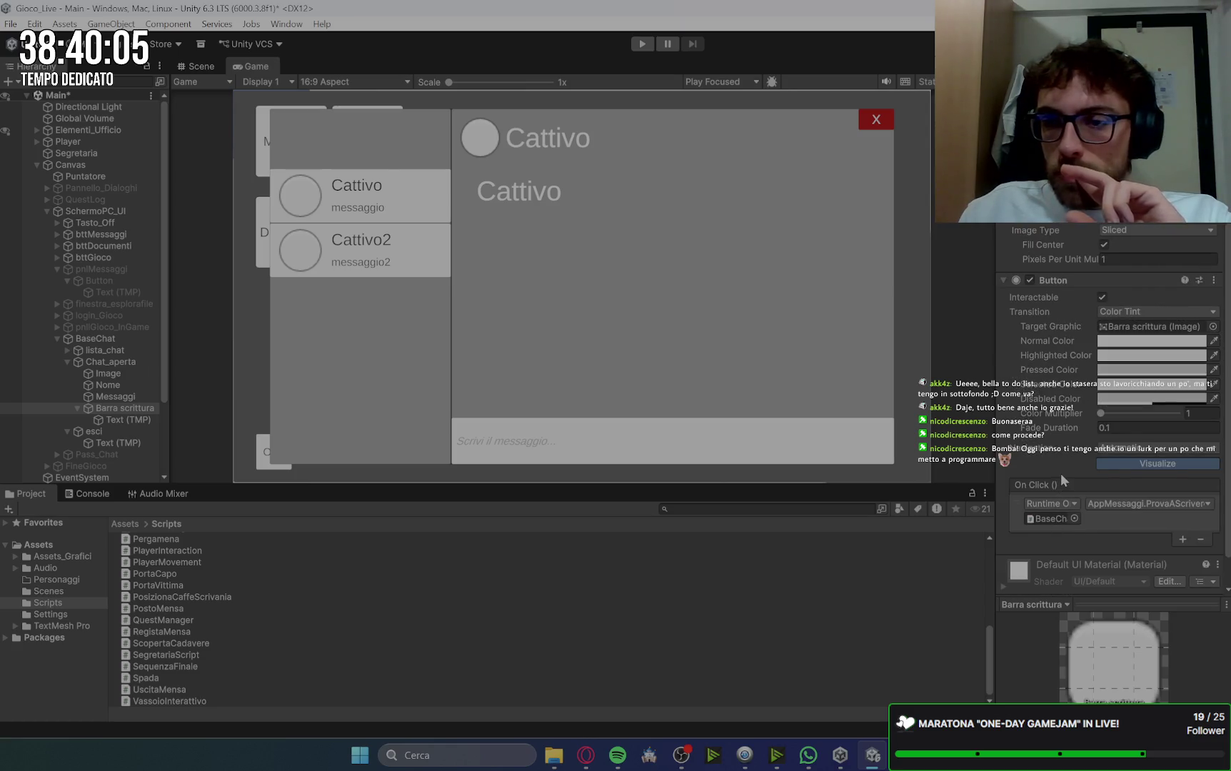
scroll(1062, 474, up, 3)
scroll(1094, 521, up, 2)
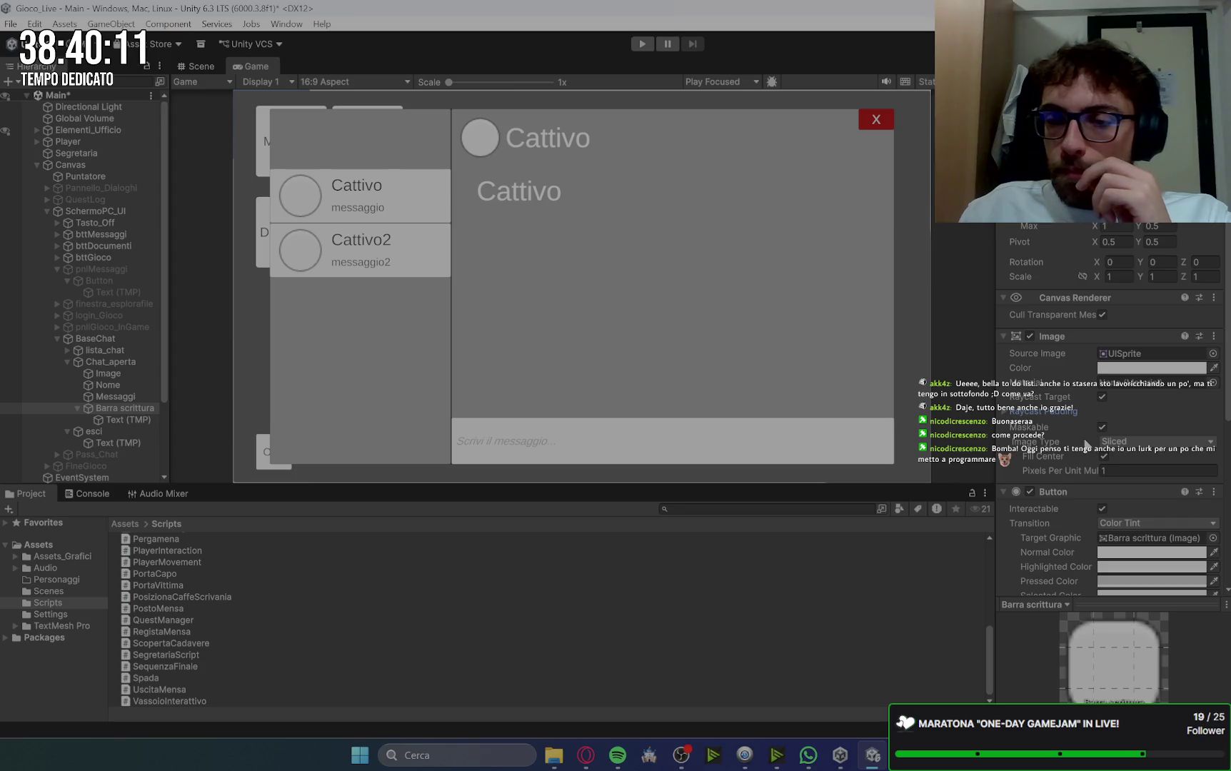
click(1008, 413)
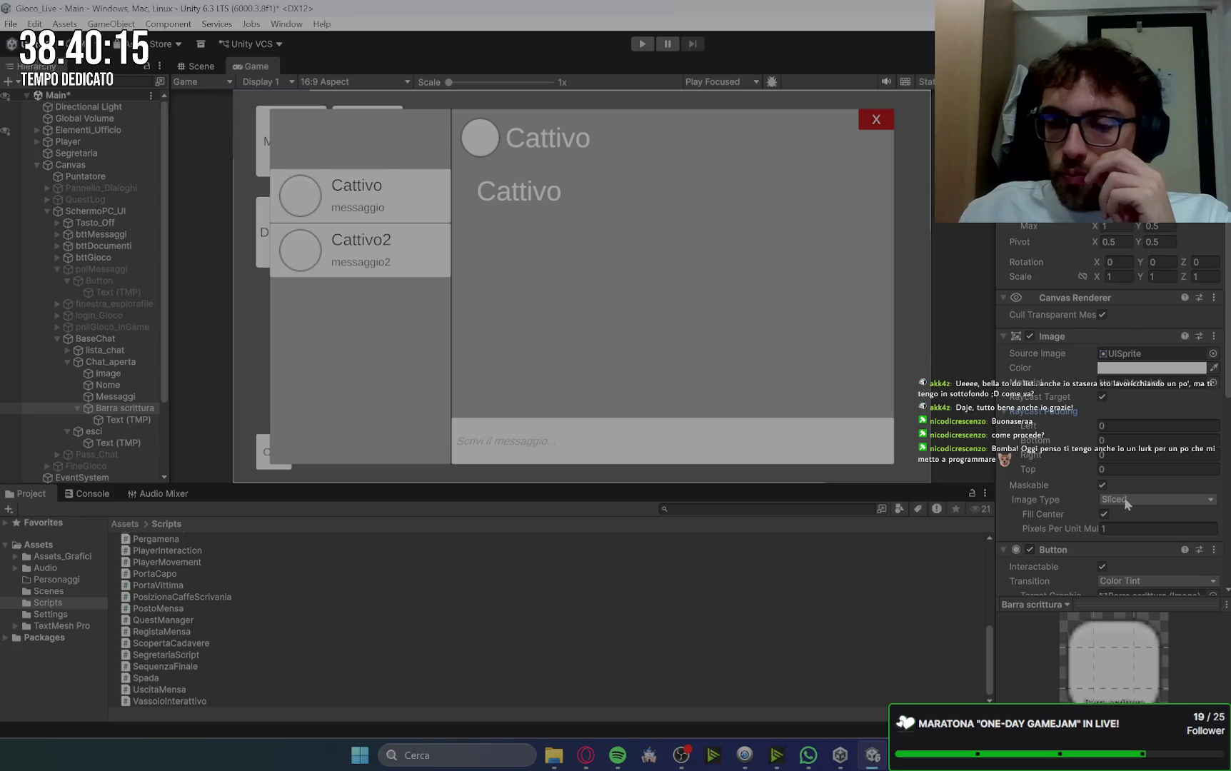
scroll(1156, 507, down, 3)
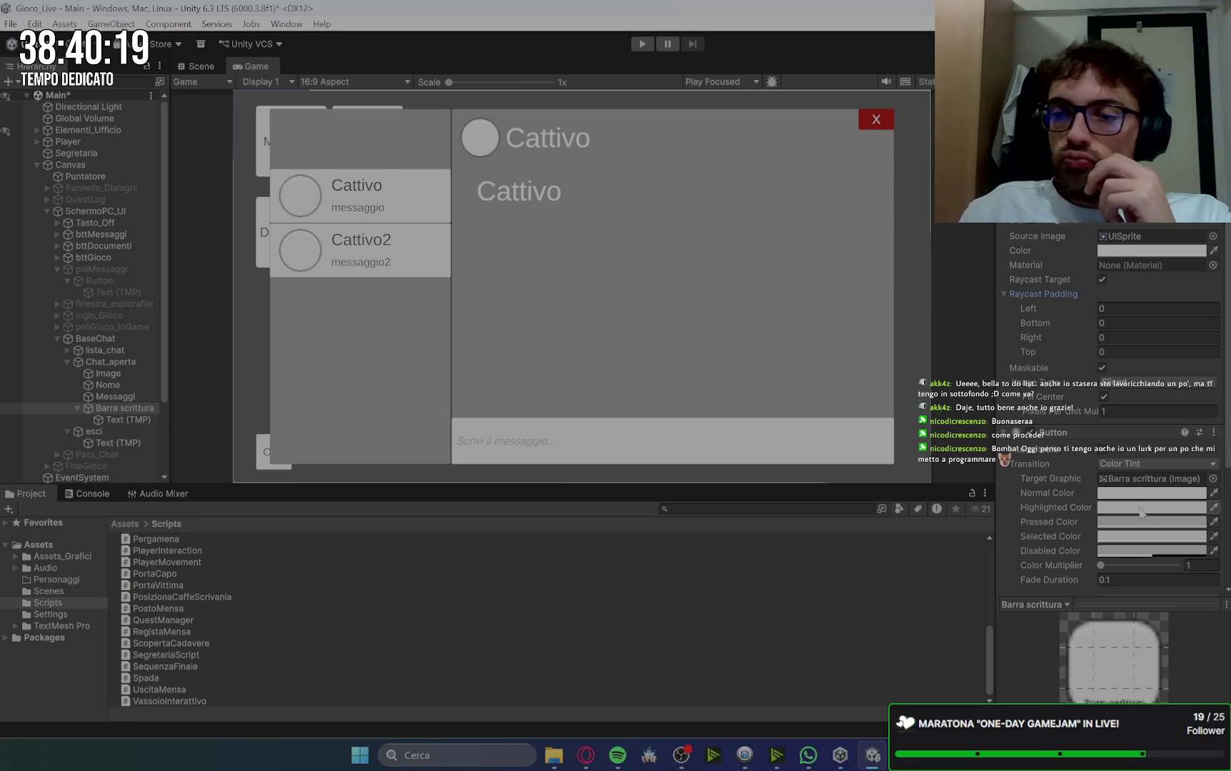
scroll(1119, 404, down, 1)
click(1104, 358)
click(1104, 358)
click(1104, 358)
click(1104, 358)
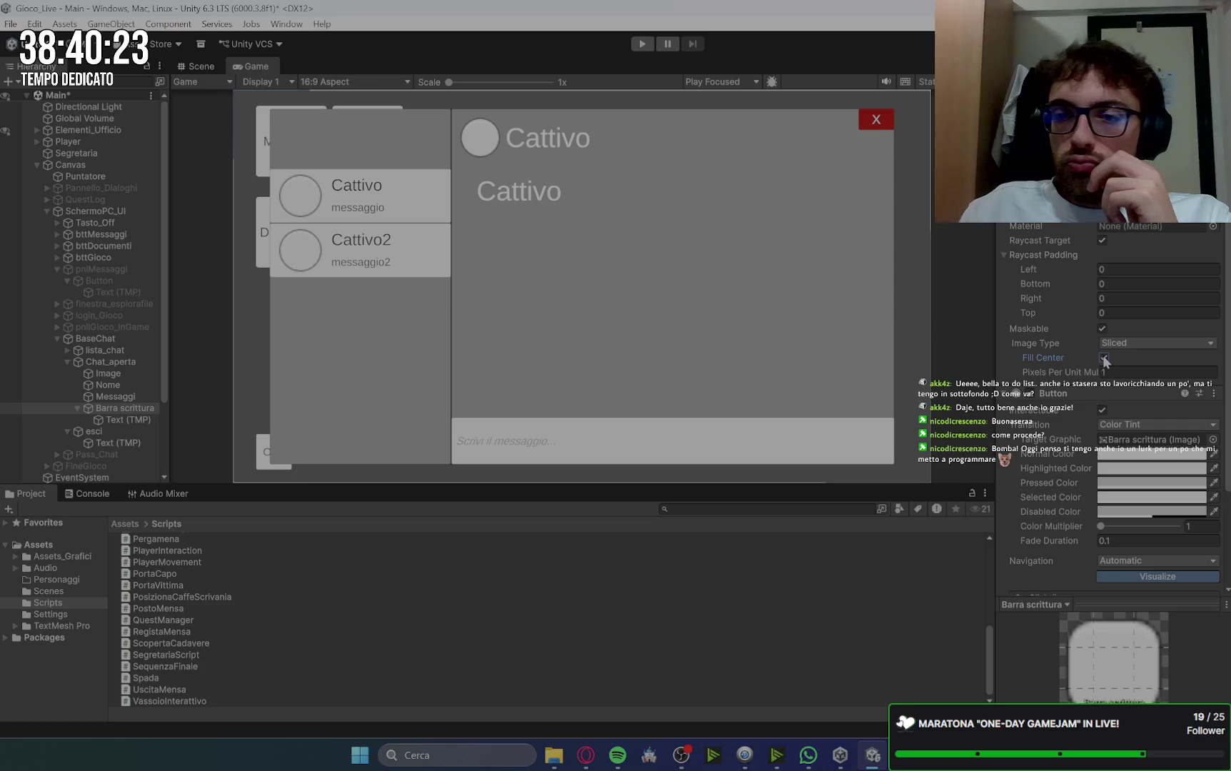
scroll(1058, 497, down, 1)
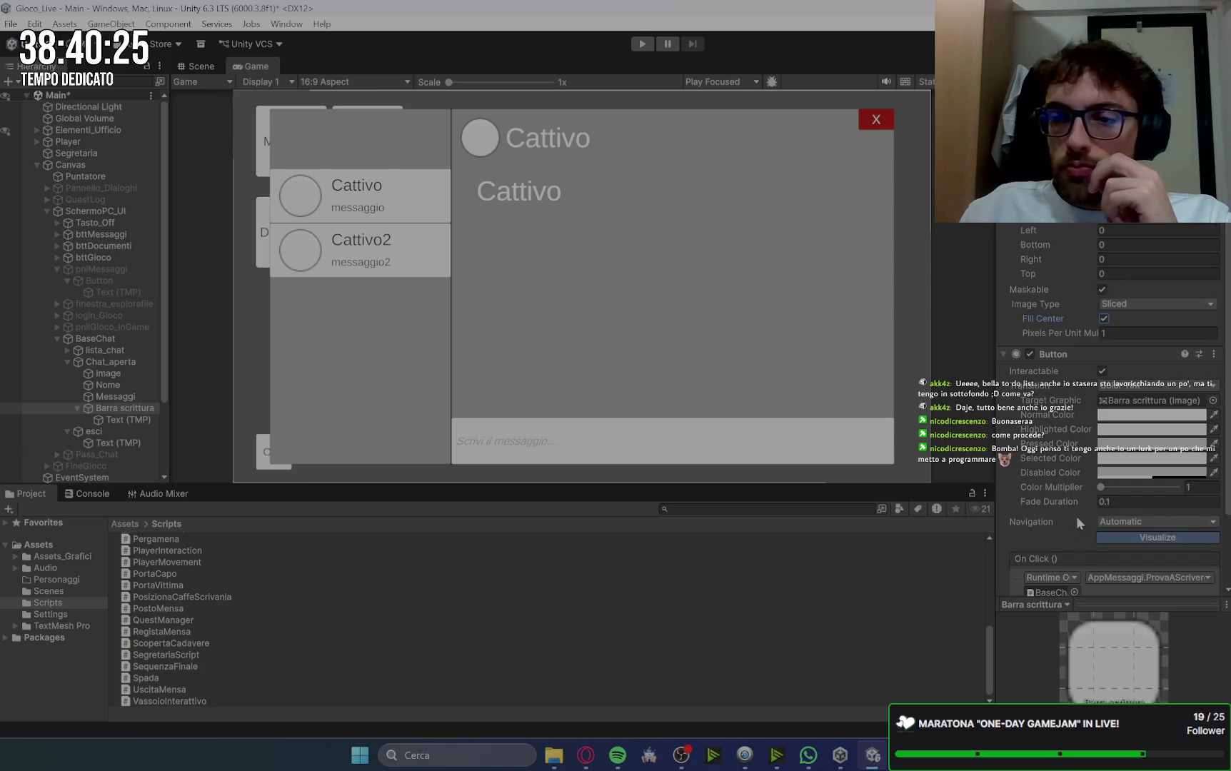
scroll(1077, 517, down, 1)
click(1114, 482)
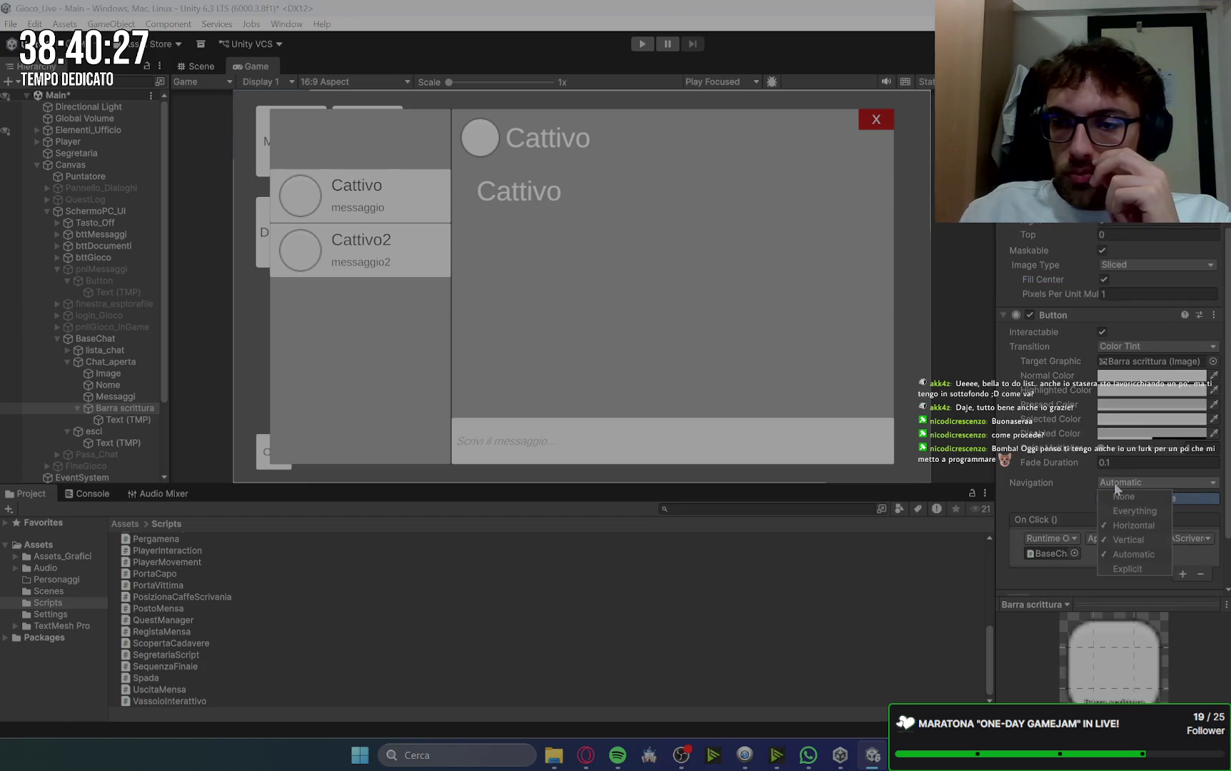
click(1068, 490)
scroll(1068, 500, down, 2)
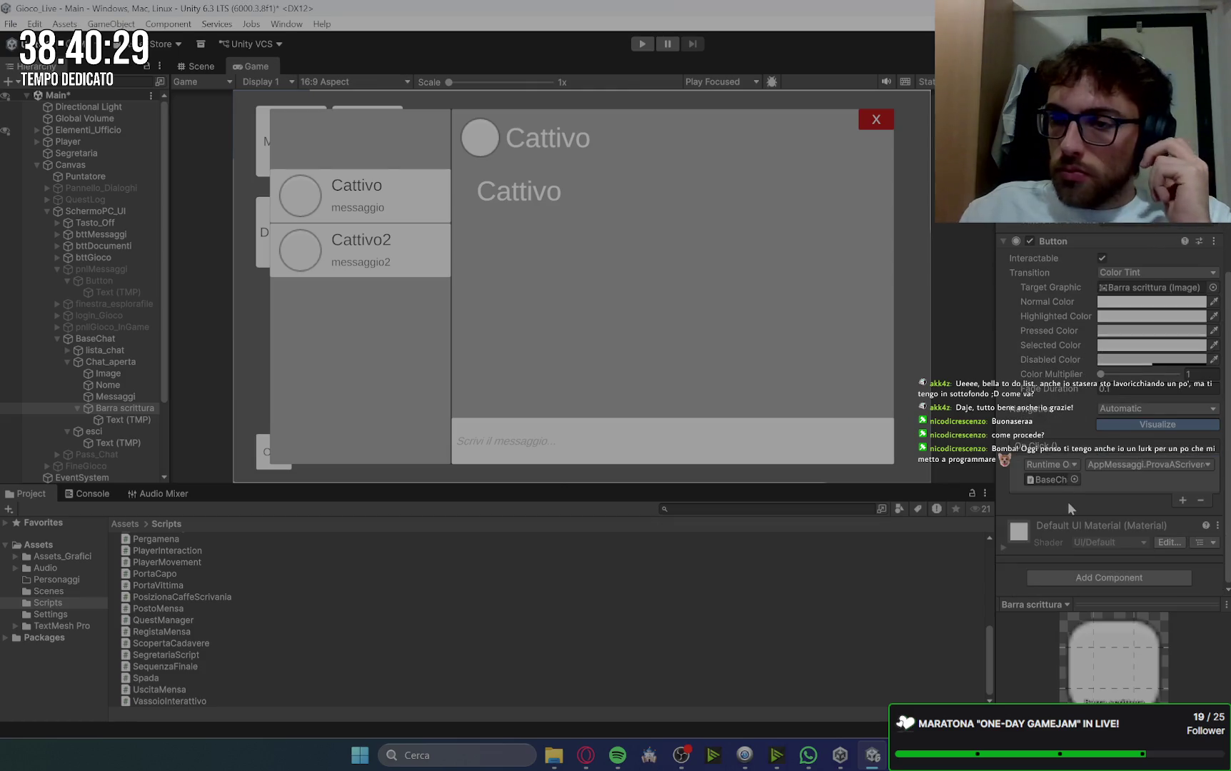
scroll(1068, 501, up, 8)
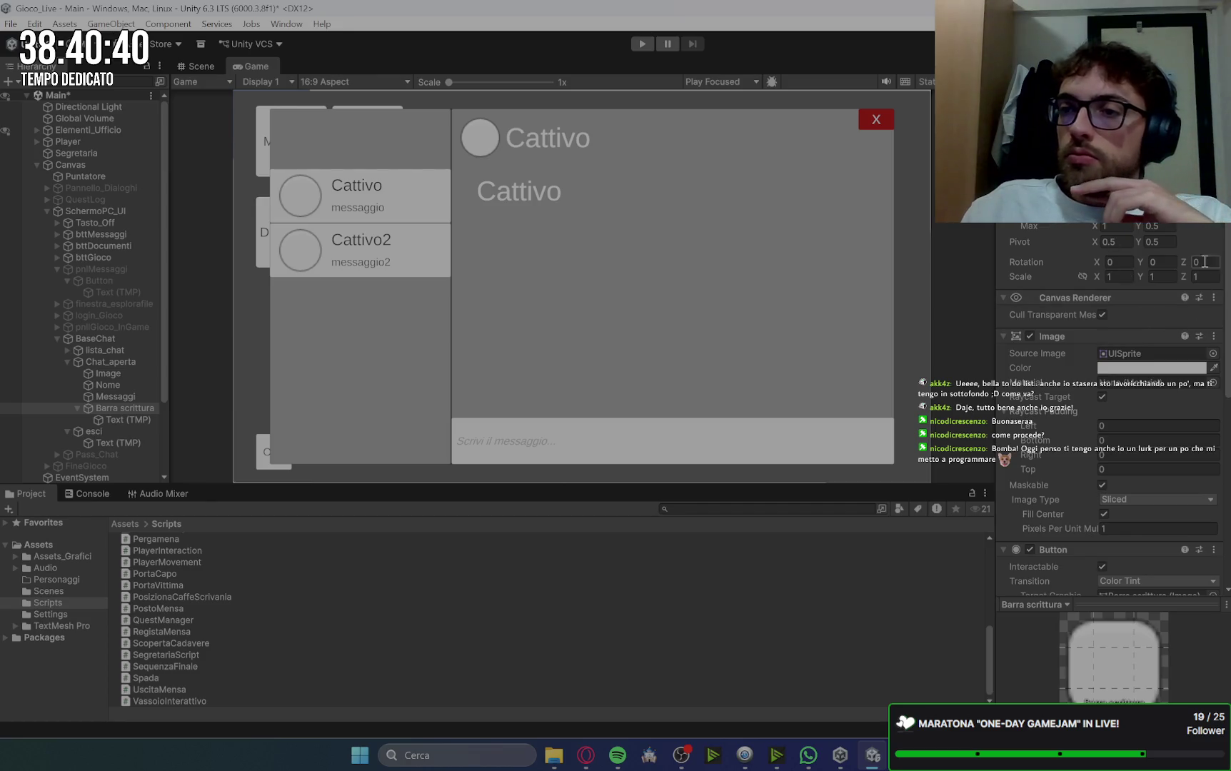
scroll(1133, 280, down, 1)
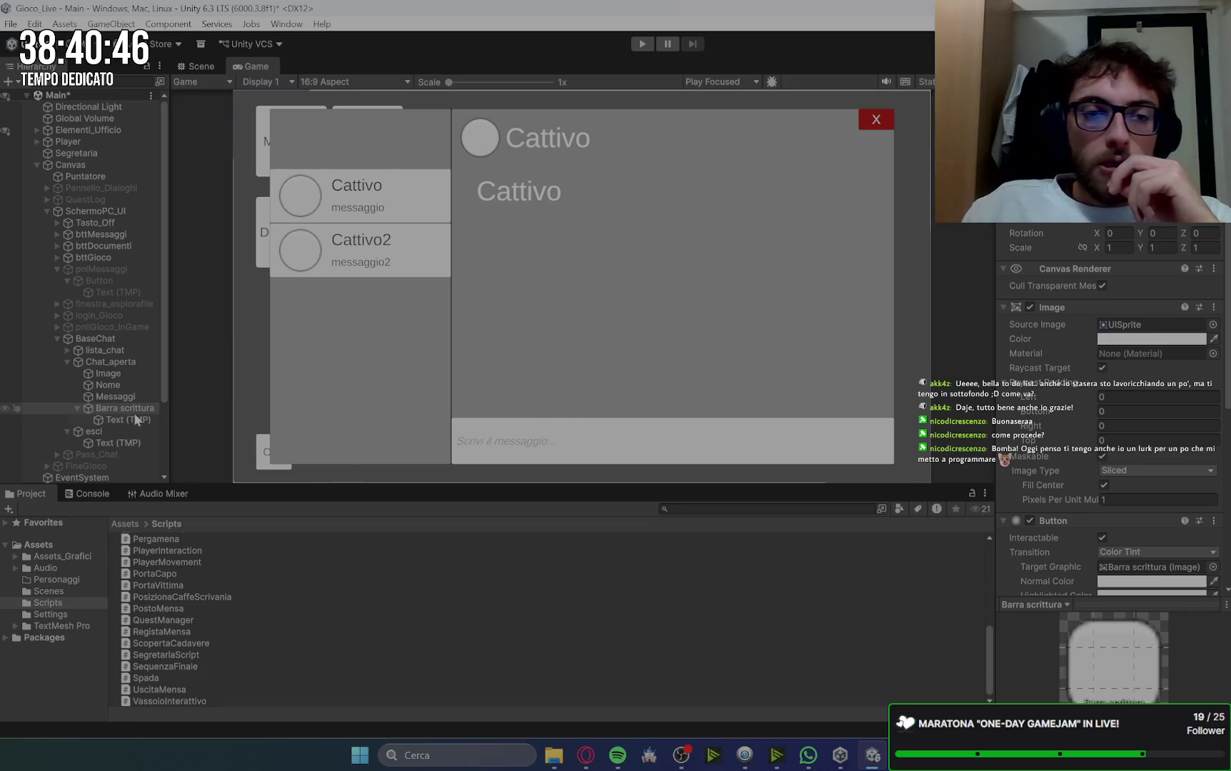
click(69, 405)
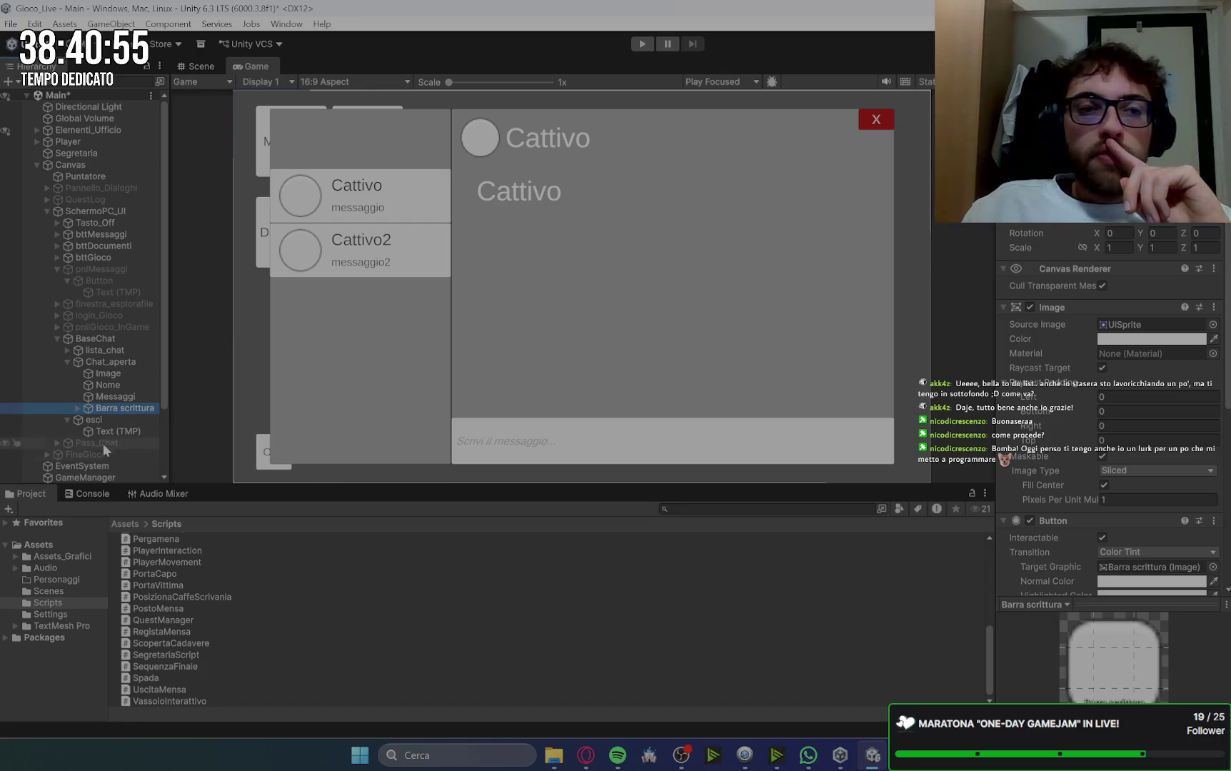
click(119, 396)
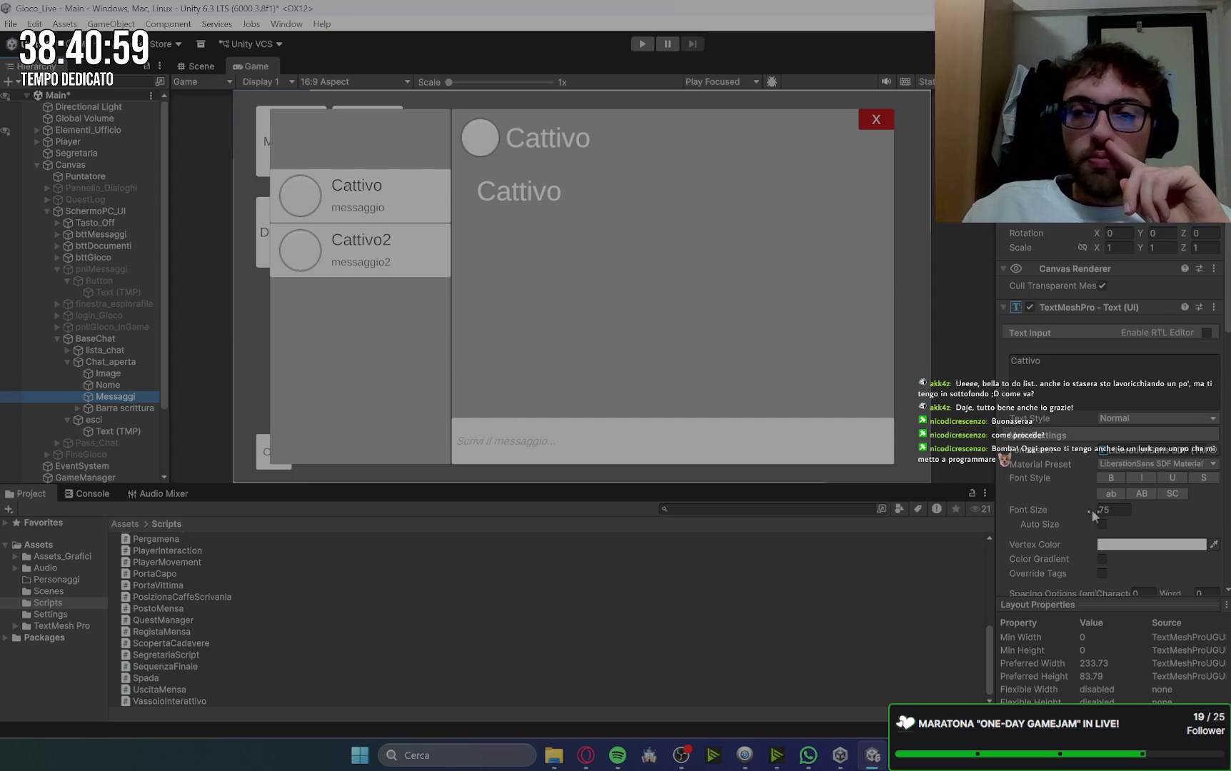
Step: Set the Messaggi text's font size to 50
click(108, 385)
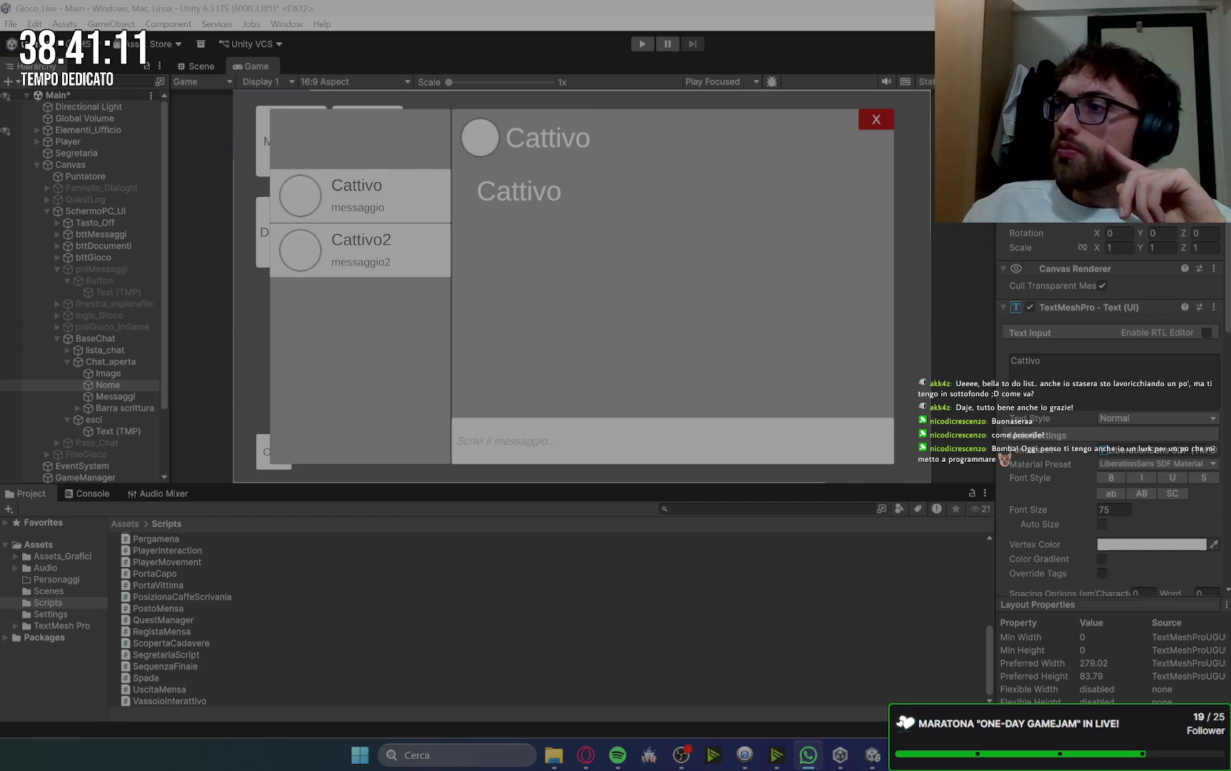
key(alt+Tab)
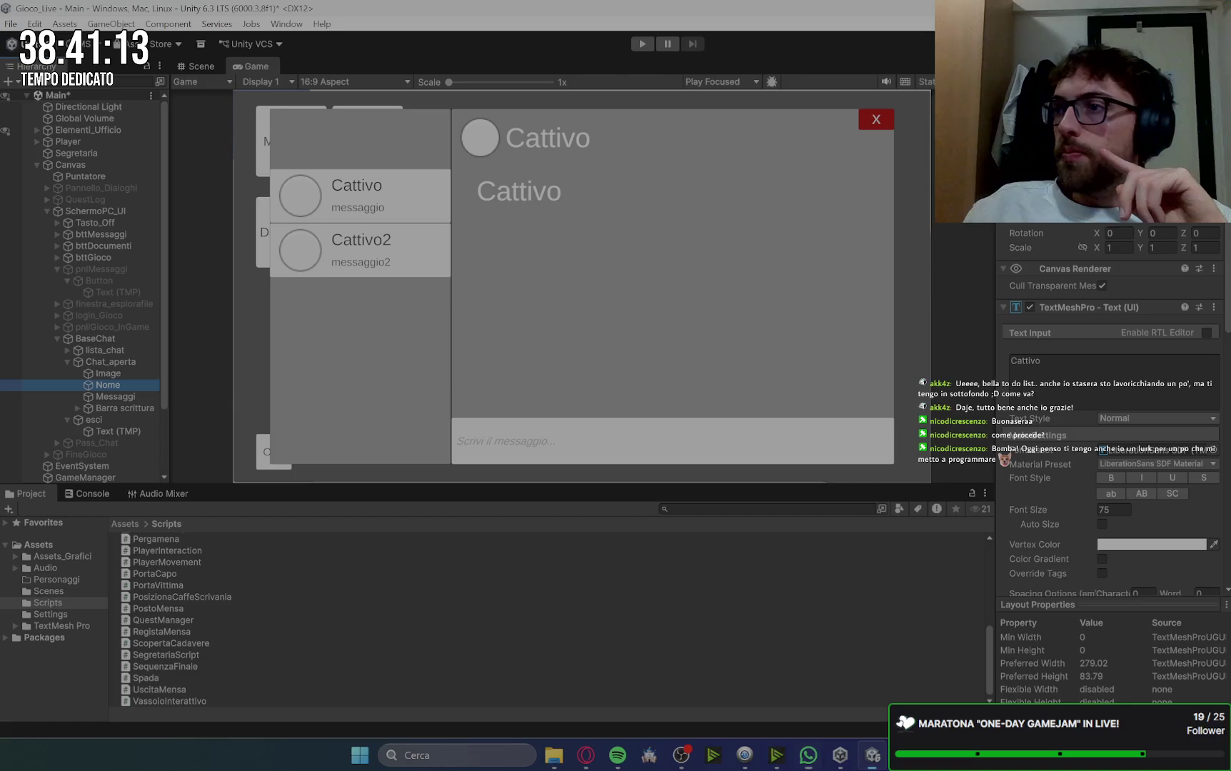
click(118, 398)
click(1050, 376)
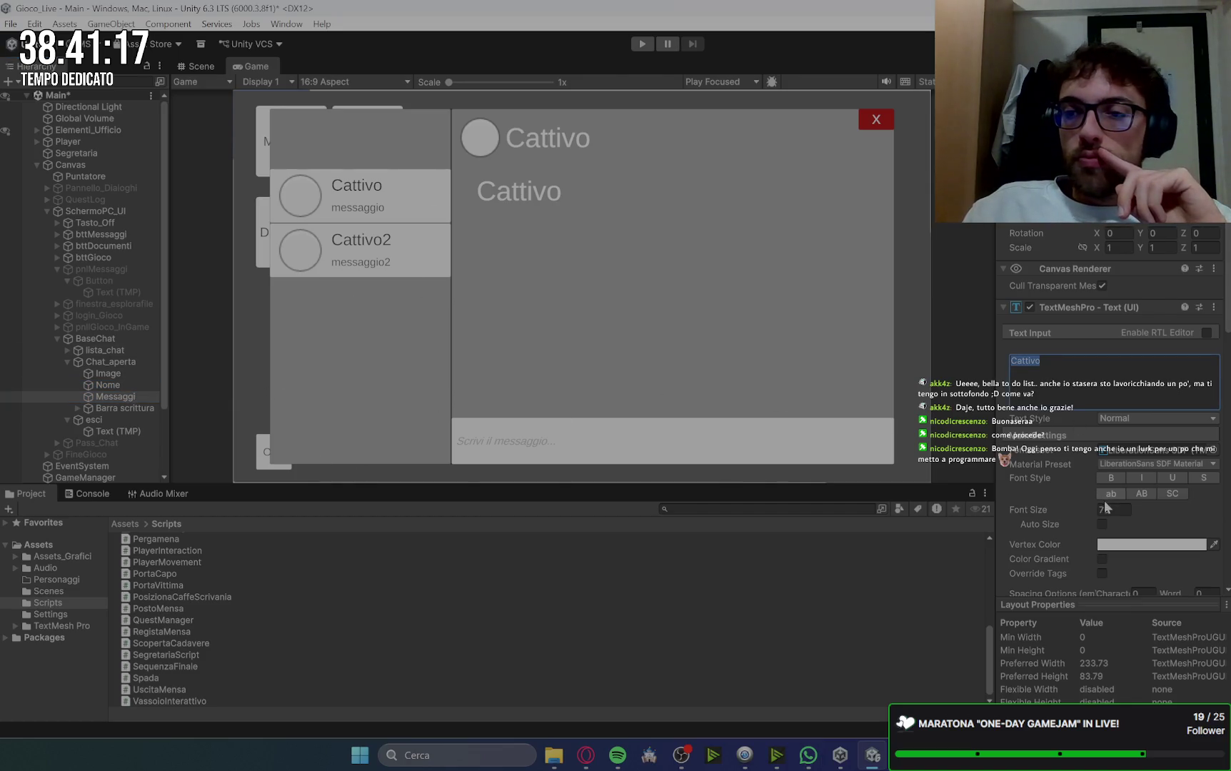
click(1106, 510)
text(60)
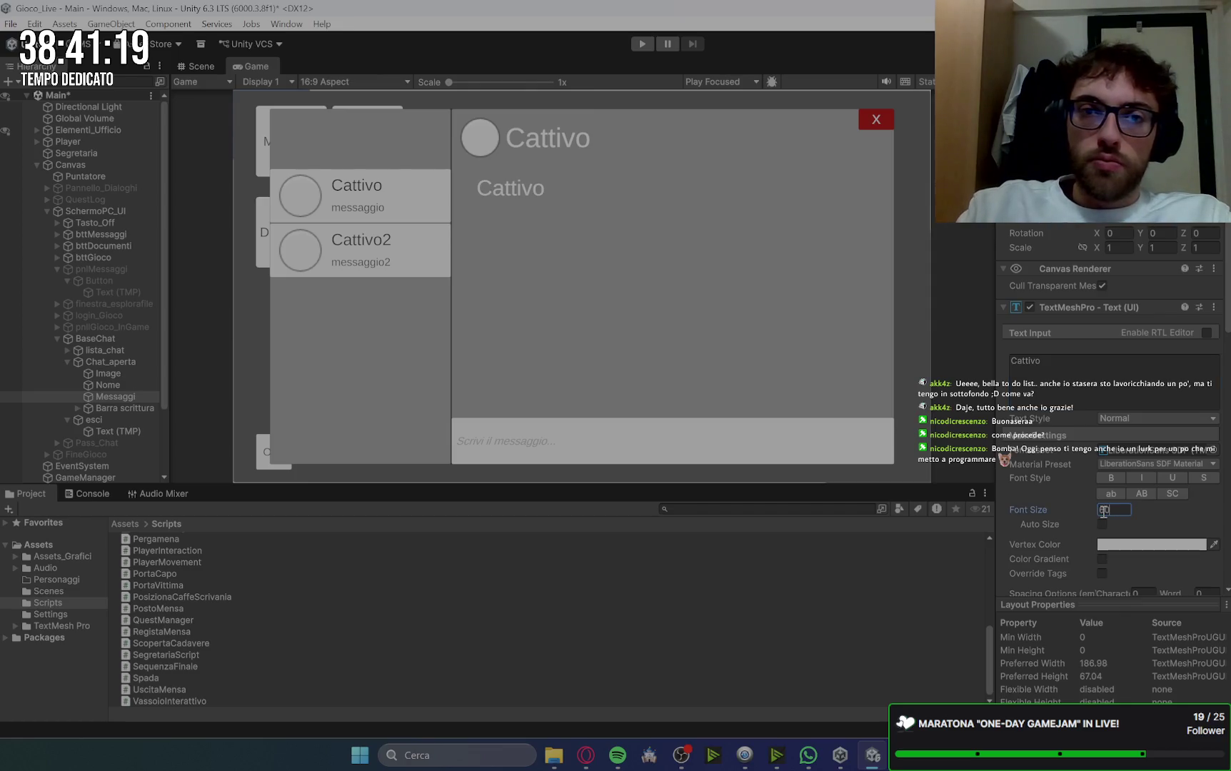
key(BackSpace)
key(BackSpace)
text(50)
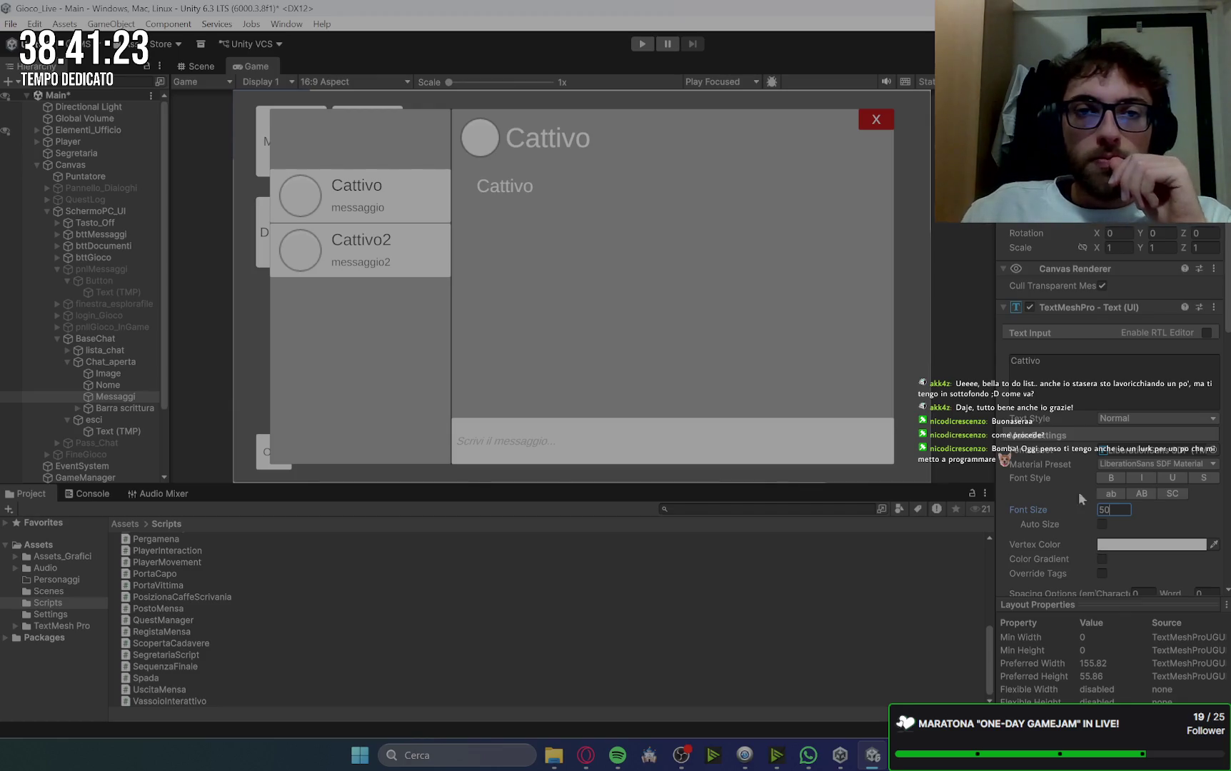
Step: Erase the Nome header text 'Cattivo' and the Messaggi body text
click(119, 365)
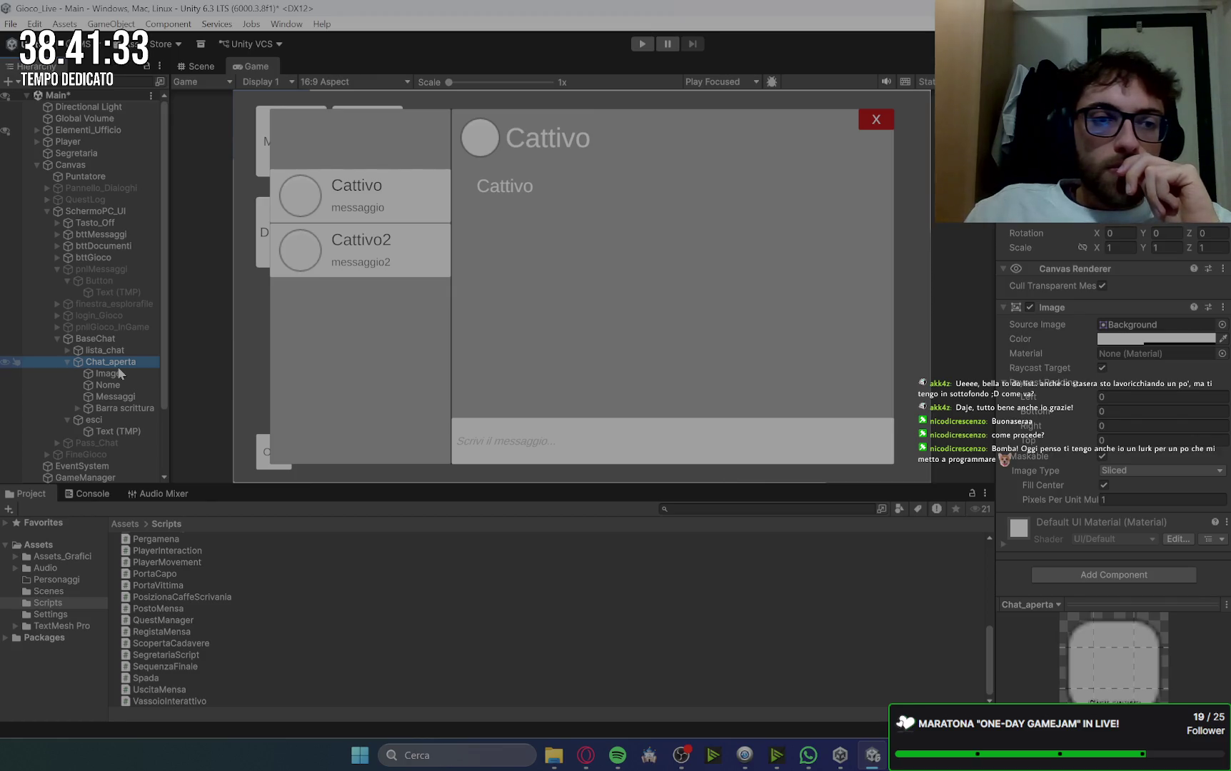
click(108, 374)
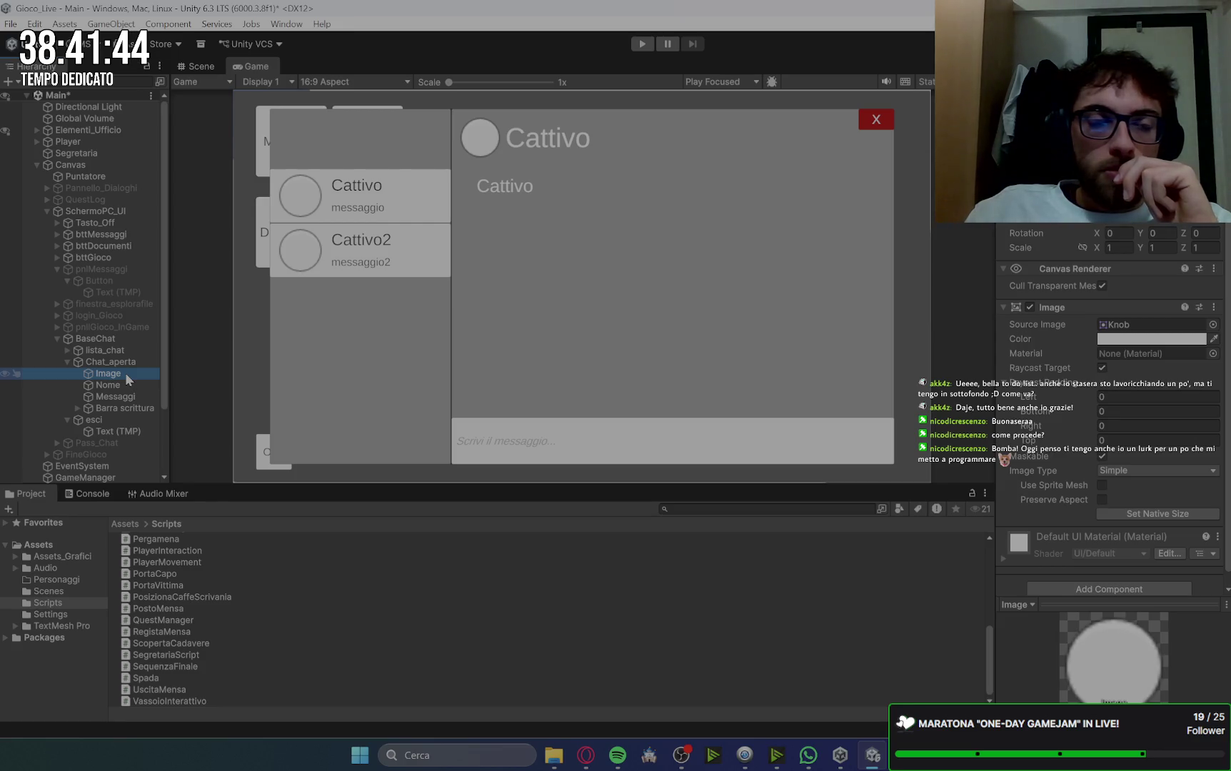
click(123, 384)
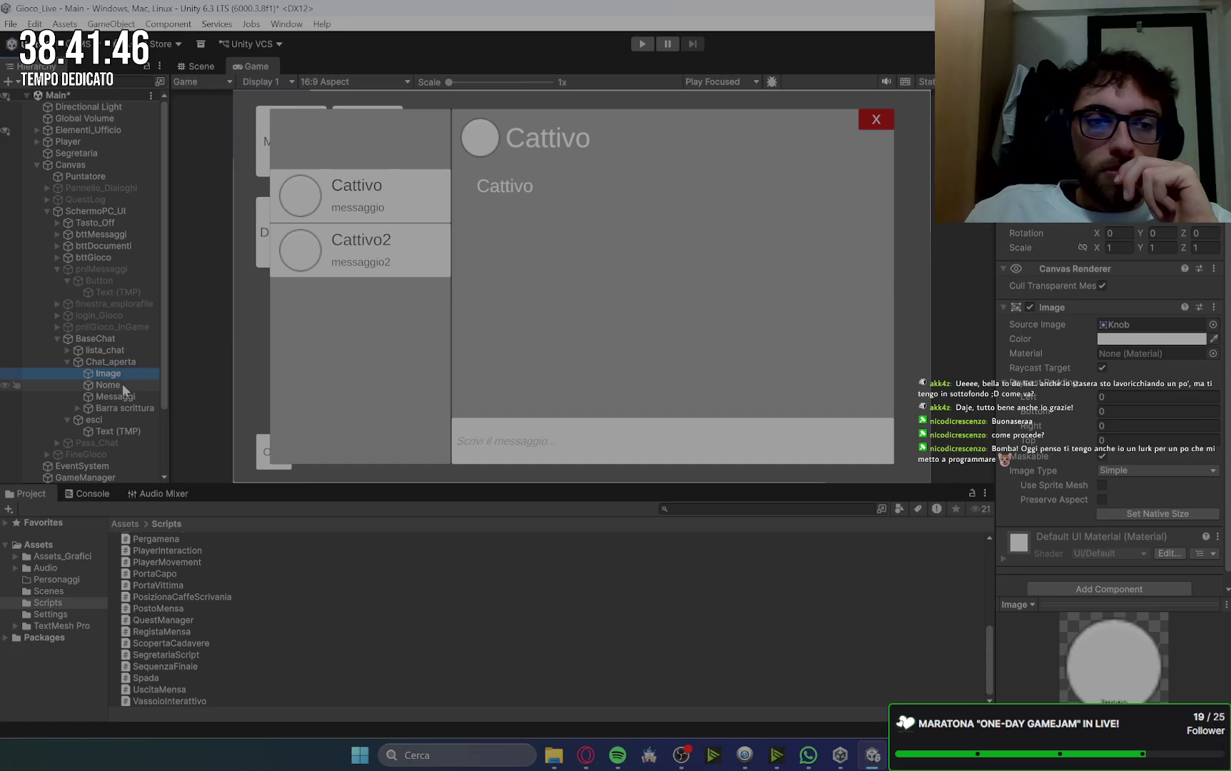
click(1043, 360)
key(ctrl+a)
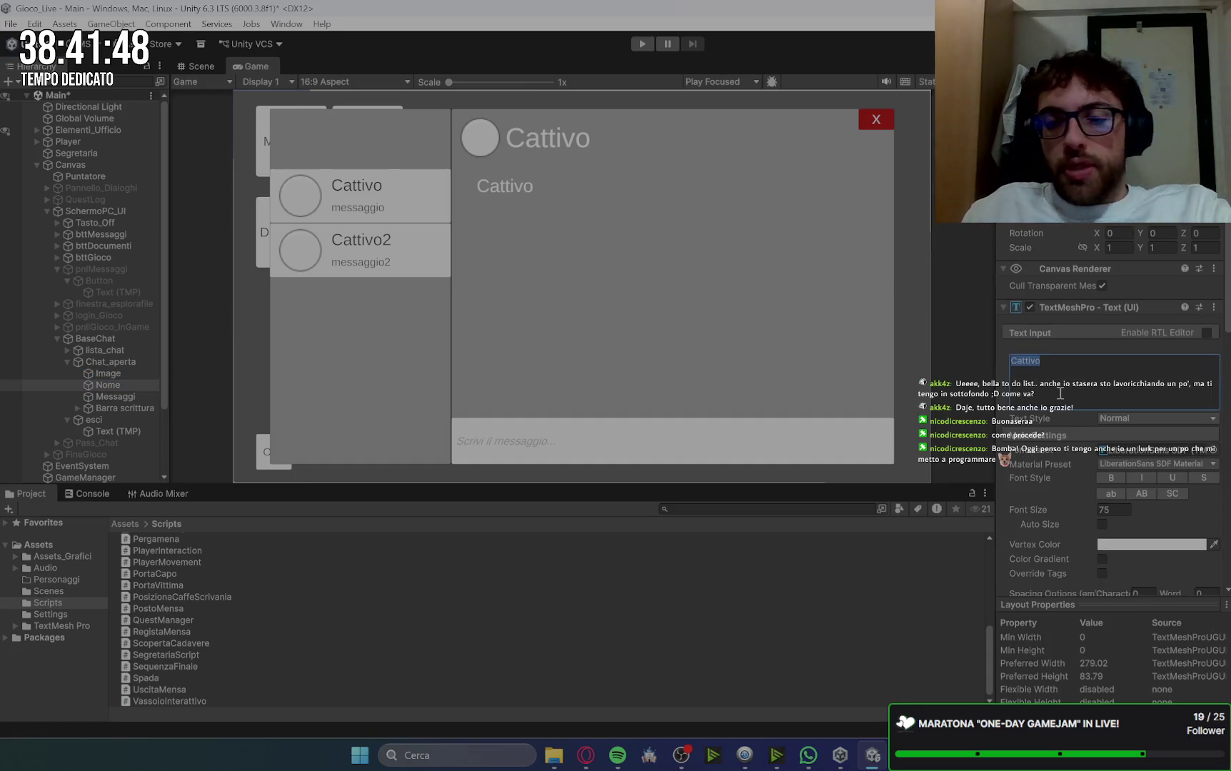
key(BackSpace)
click(115, 397)
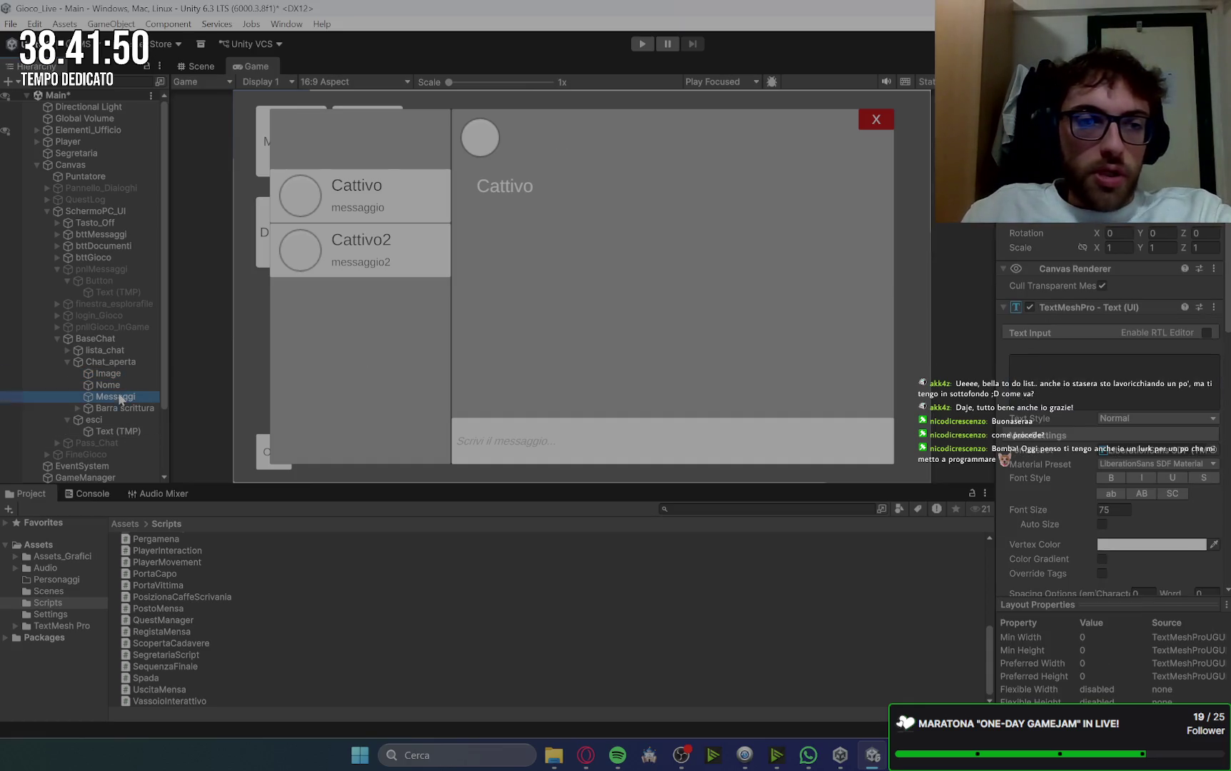
click(1057, 359)
key(BackSpace)
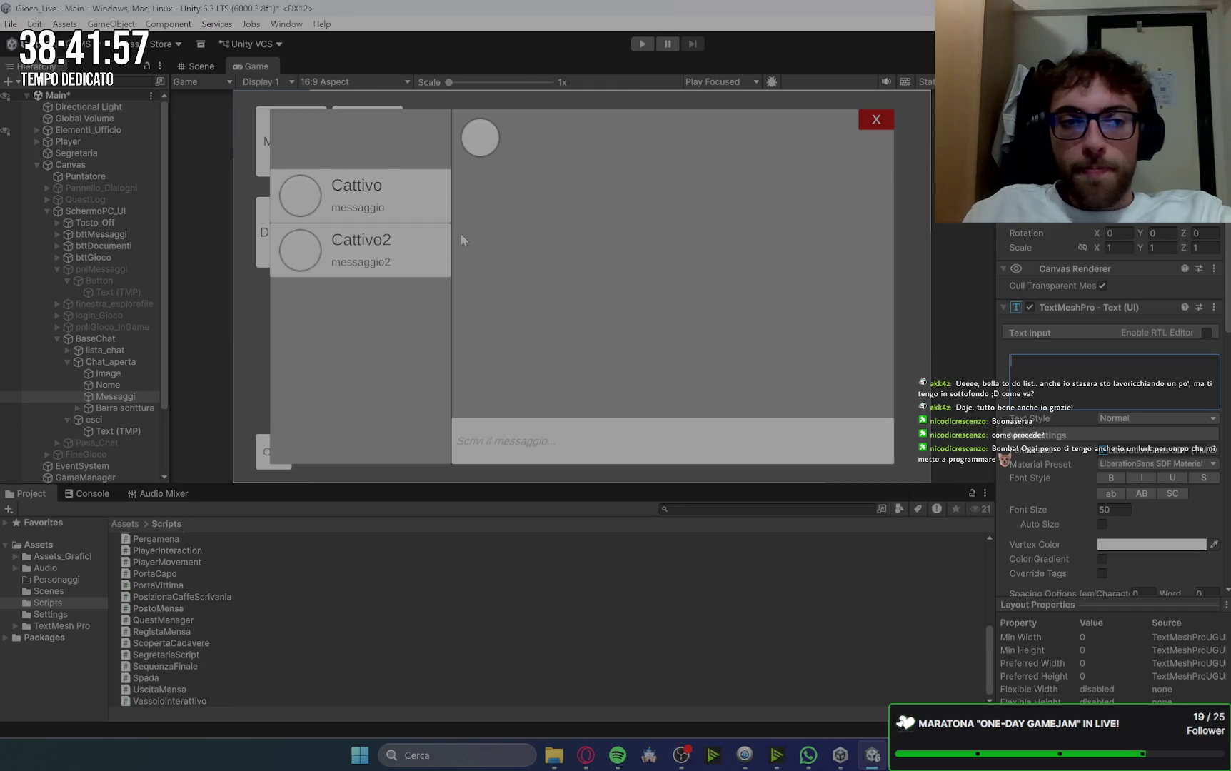
Step: Replace the Nome header text with 'Apri una chat...'
click(115, 386)
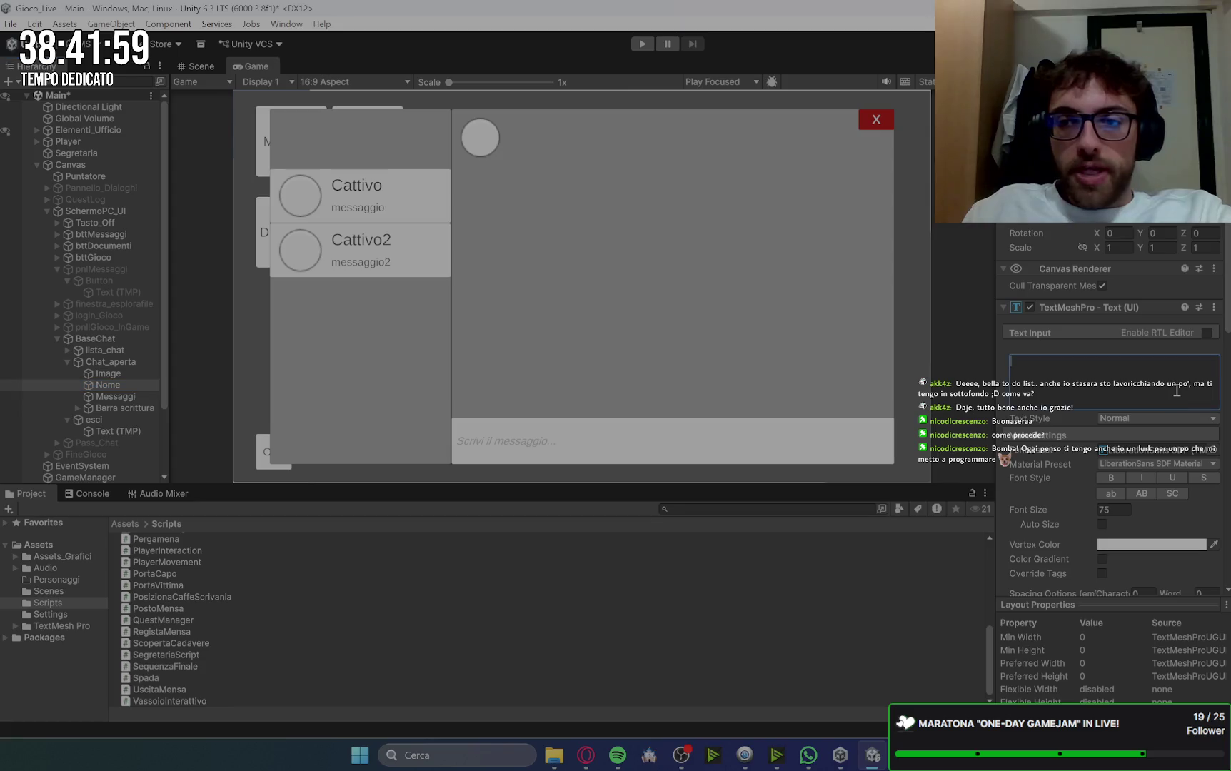
text(Apri u)
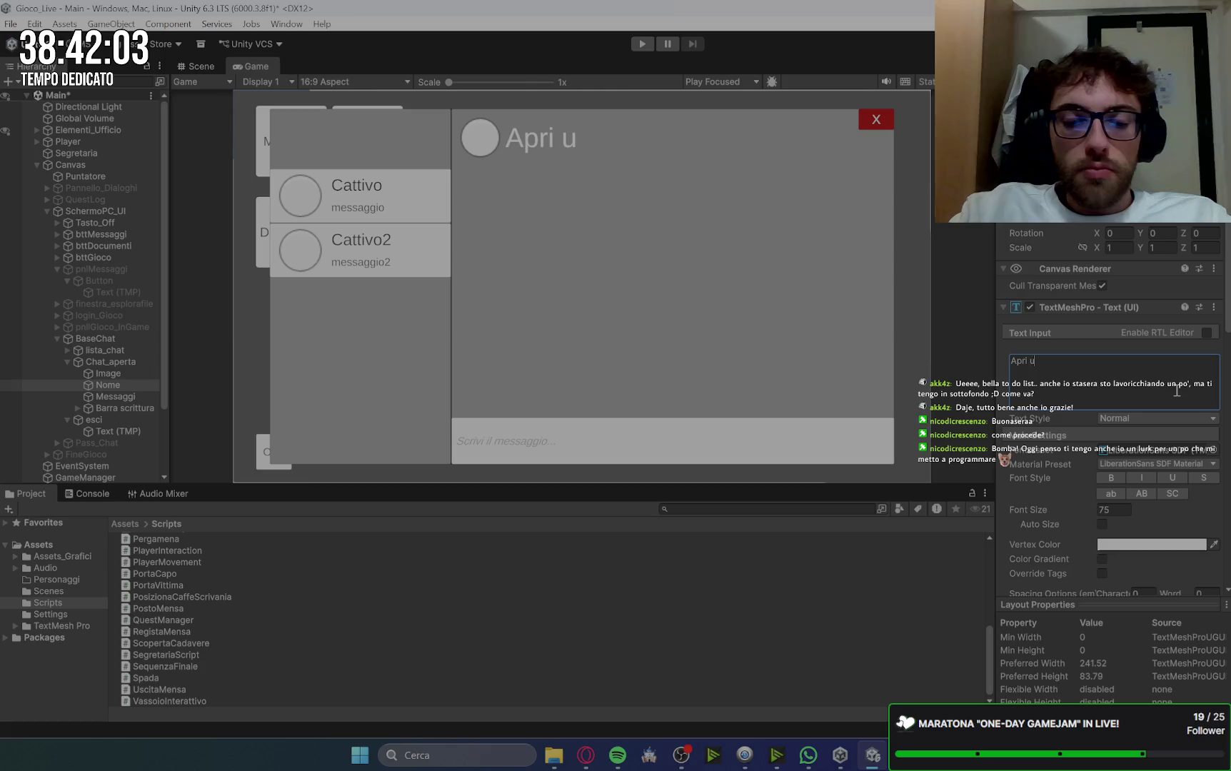
text(na chat)
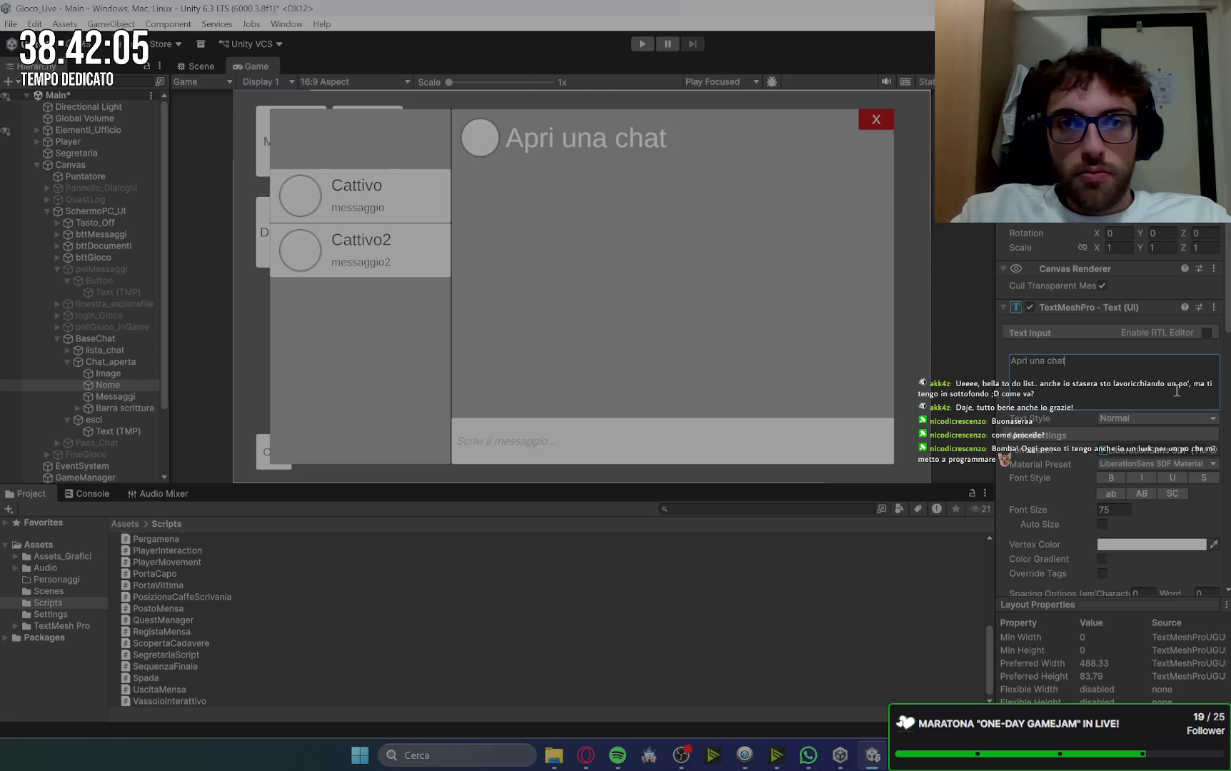
text( per)
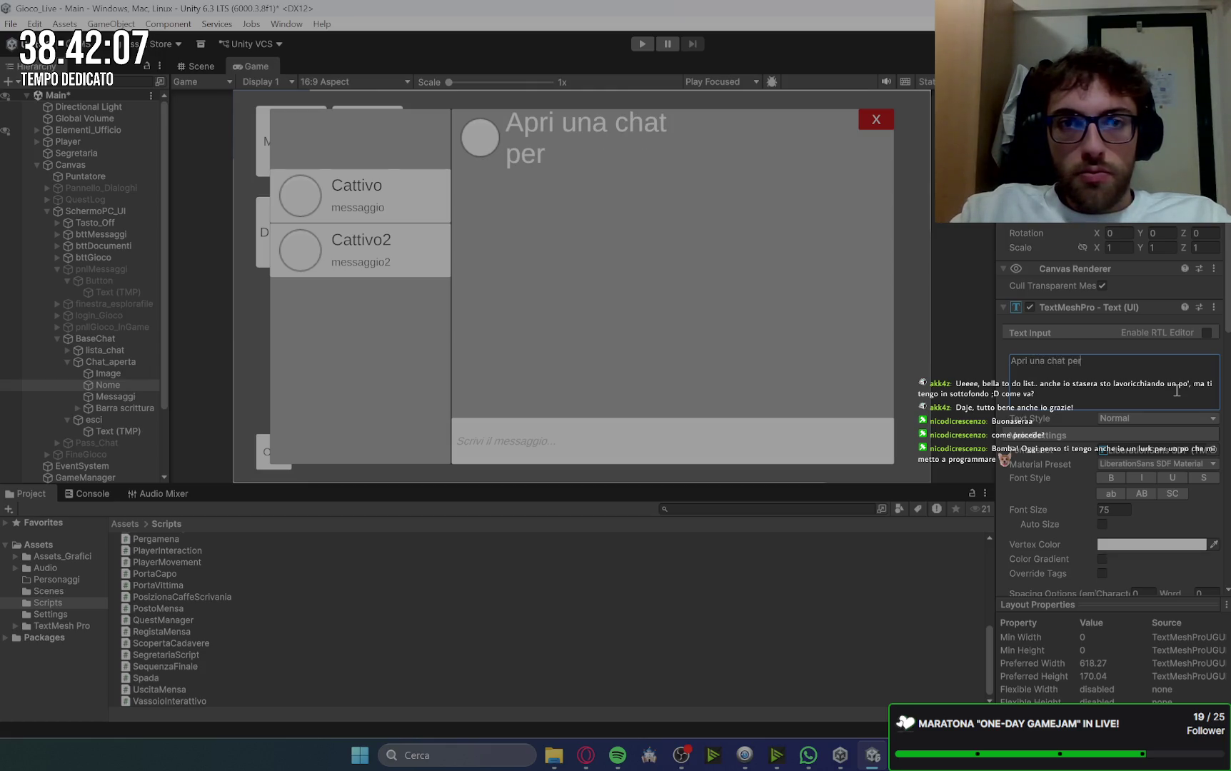
text( visualizzare)
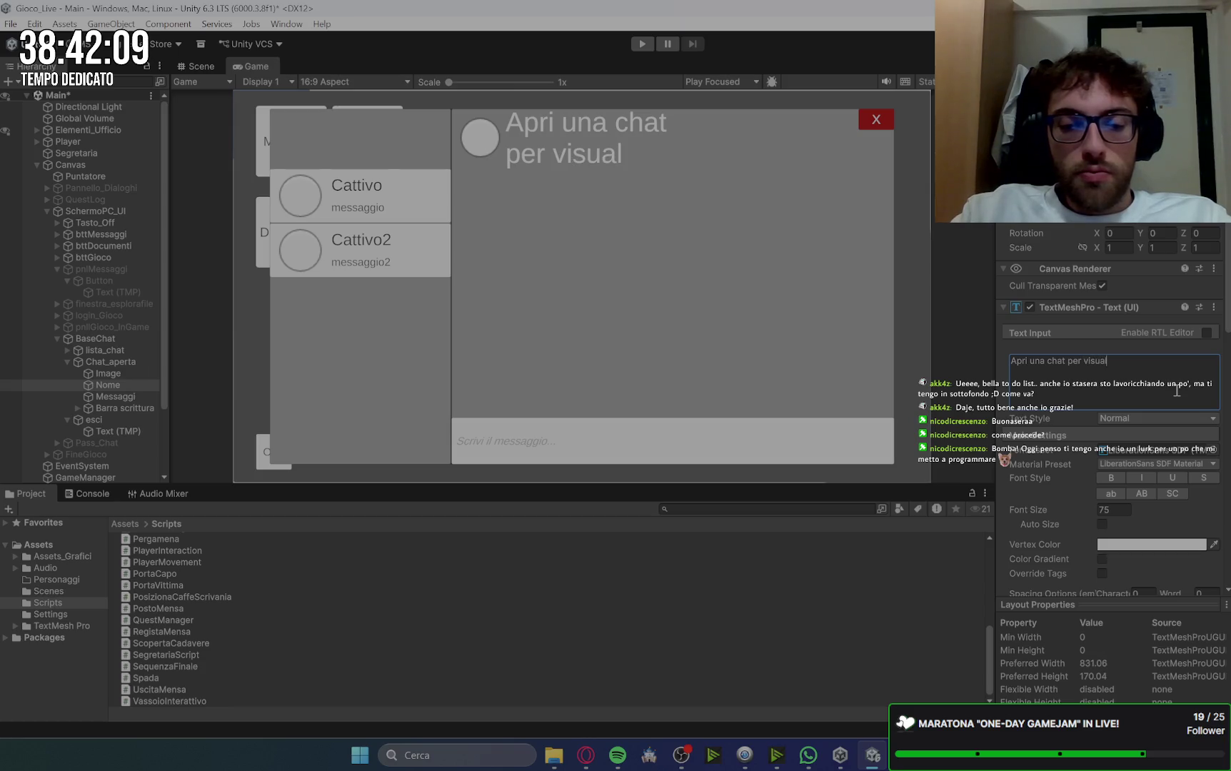
key(BackSpace)
key(BackSpace)
key(BackSpace)
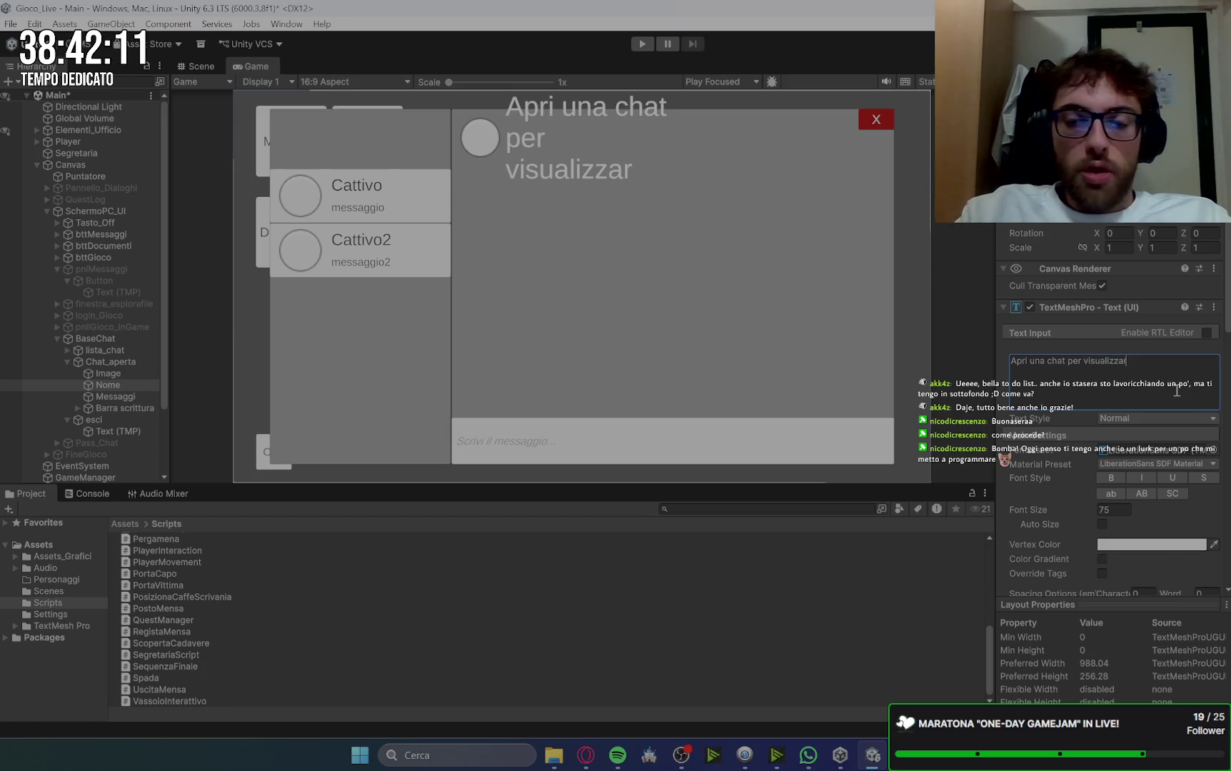
key(BackSpace)
key(BackSpace)
key(BackSpace)
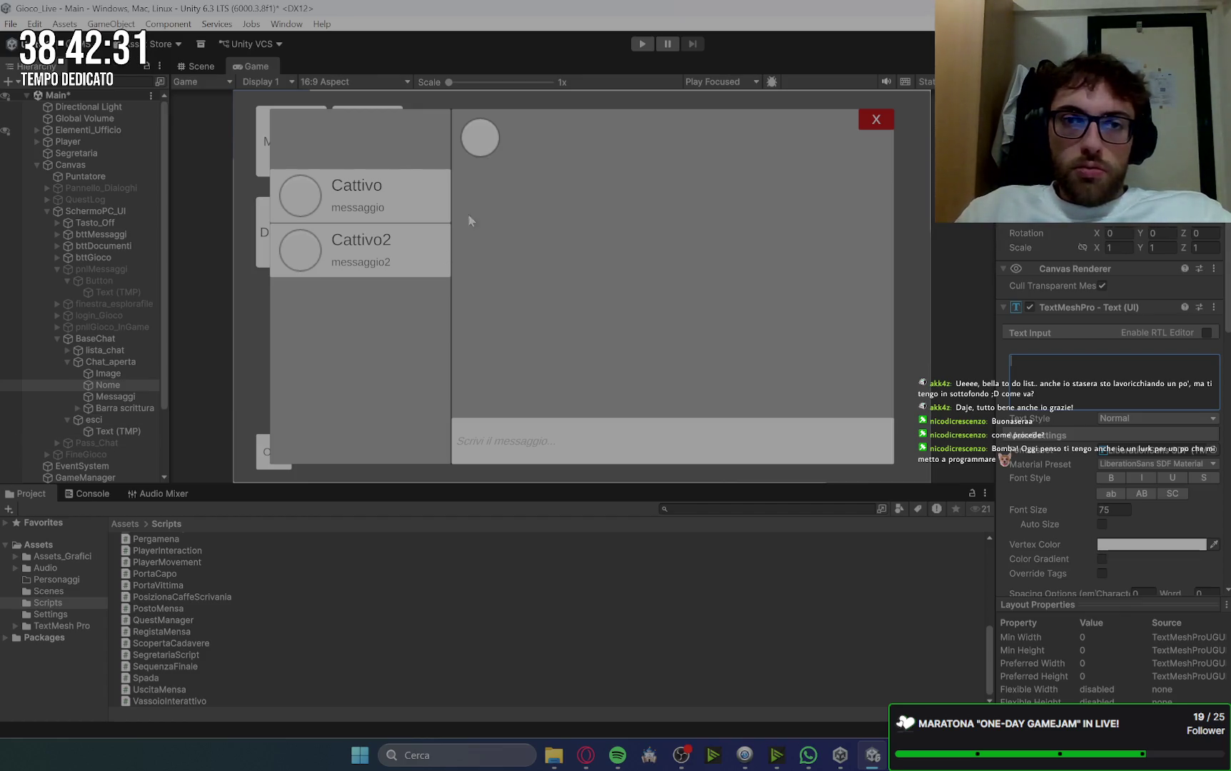
click(127, 386)
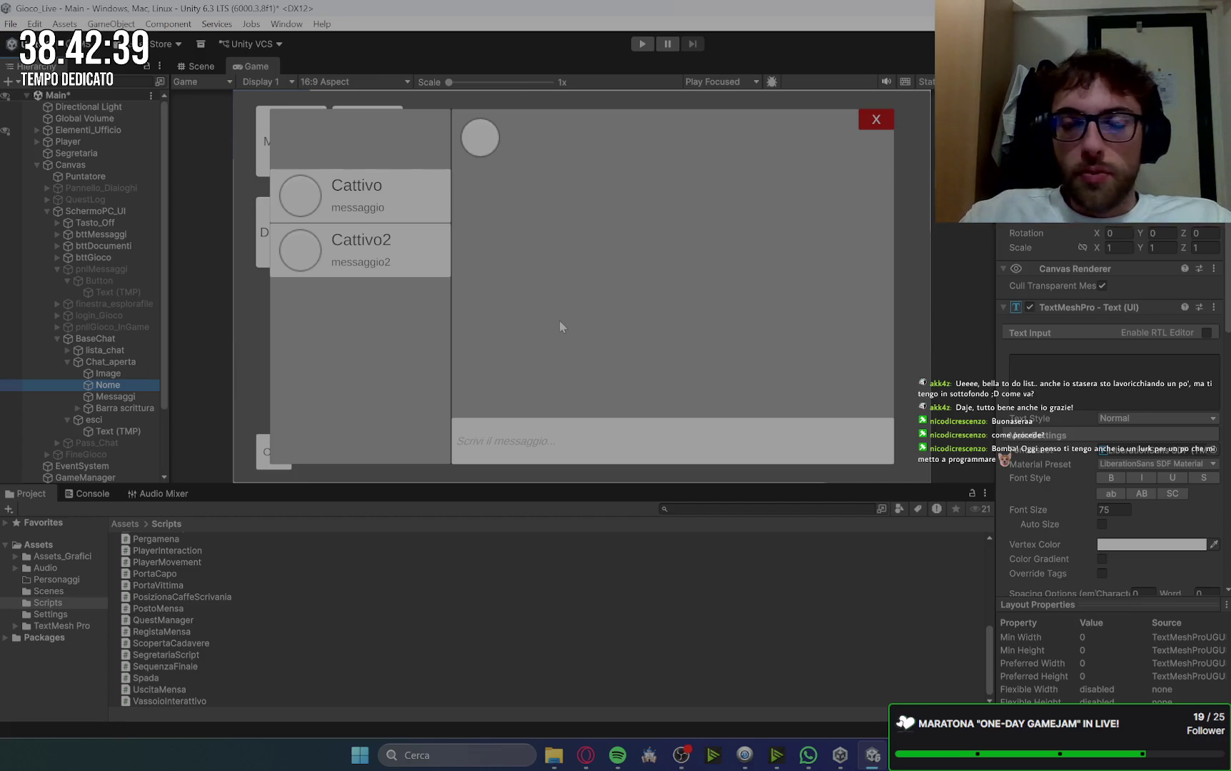
click(1110, 365)
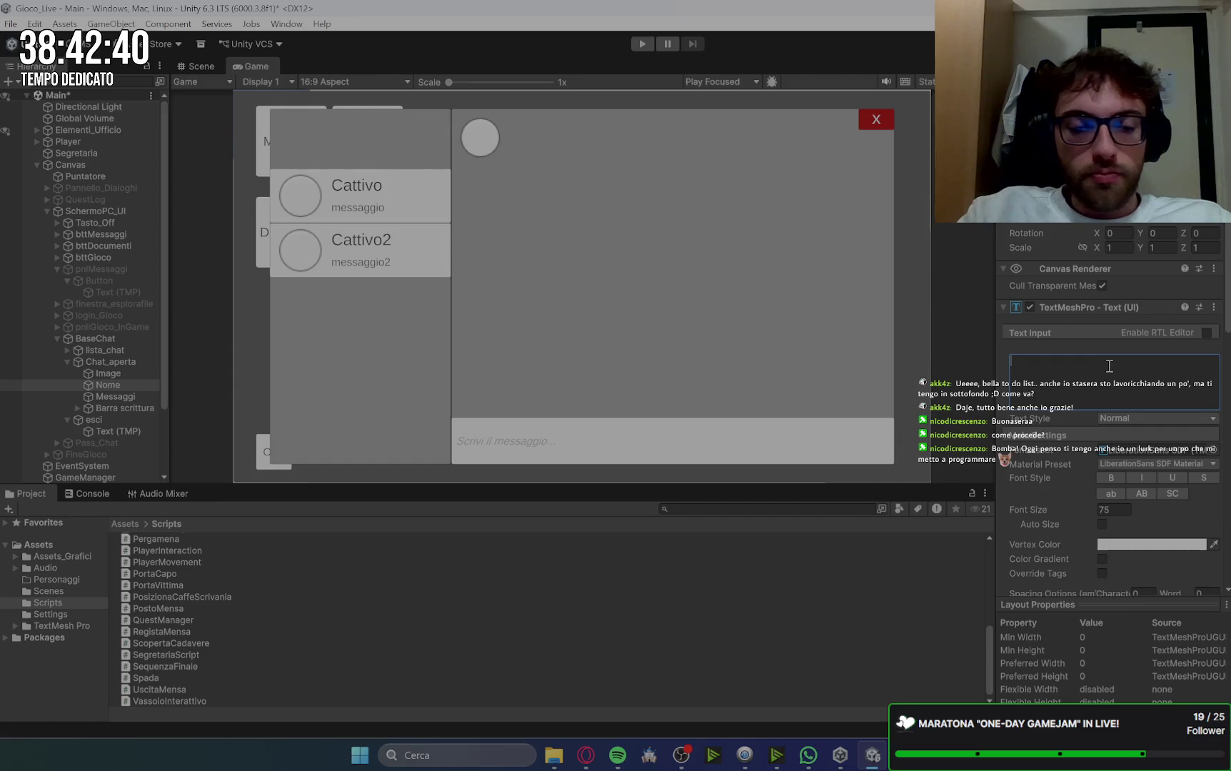
text(Apri una)
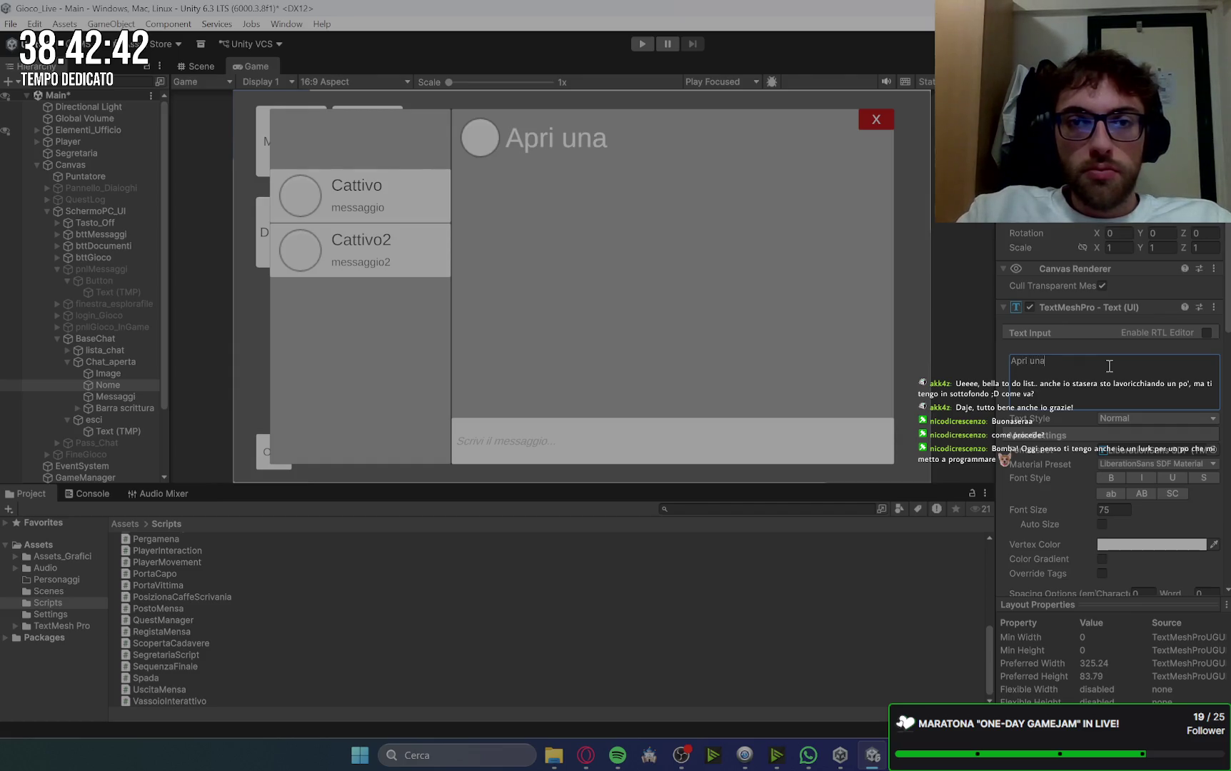
text( chat)
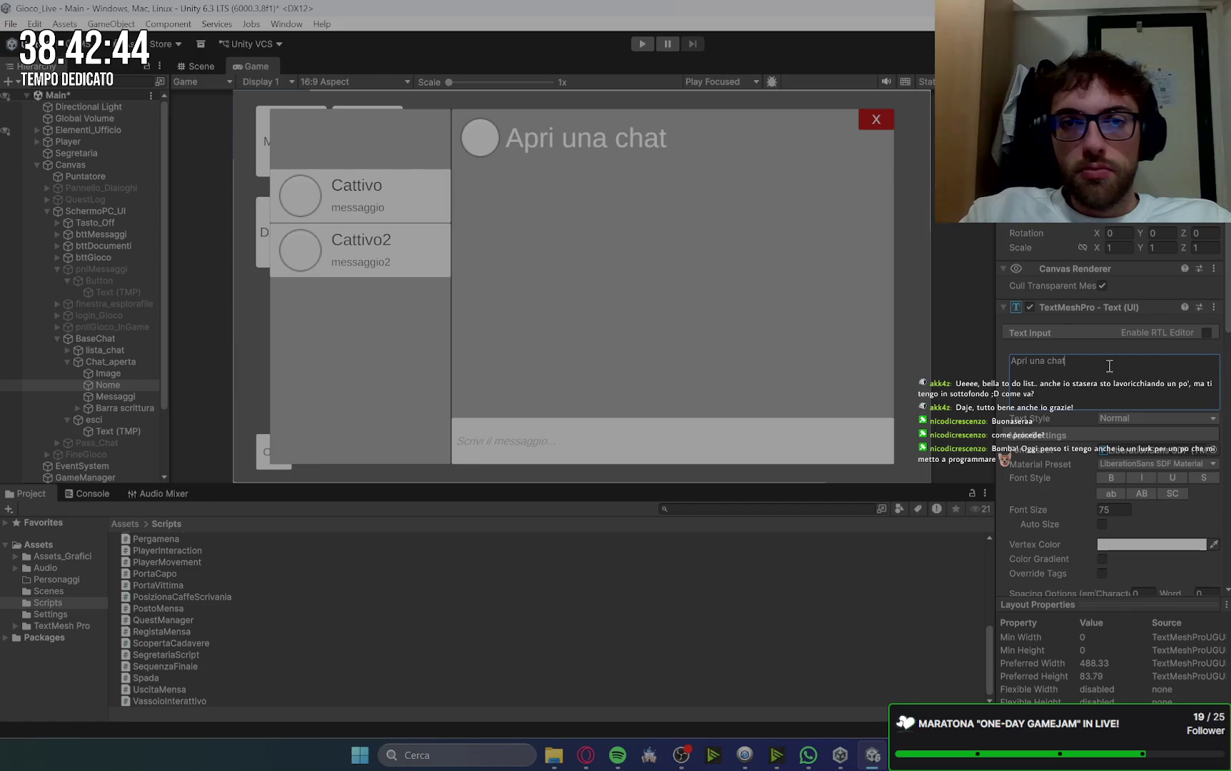
text(...)
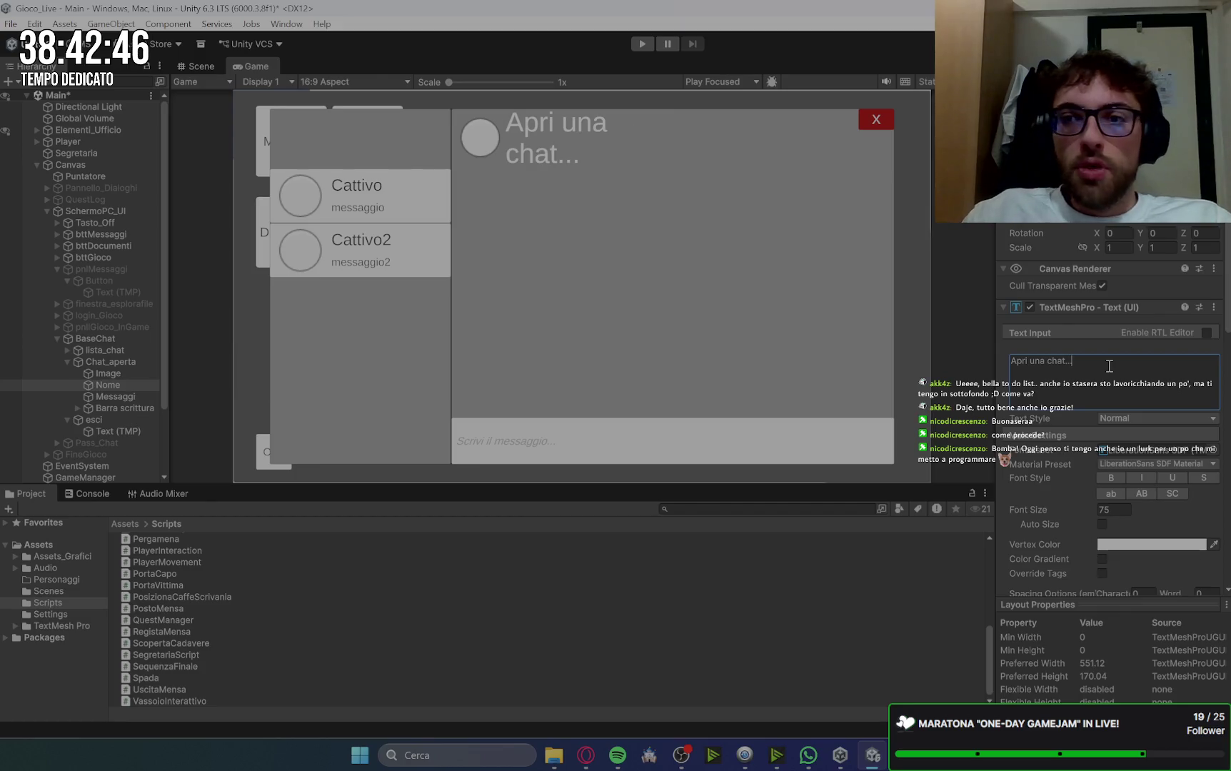
scroll(1109, 422, up, 2)
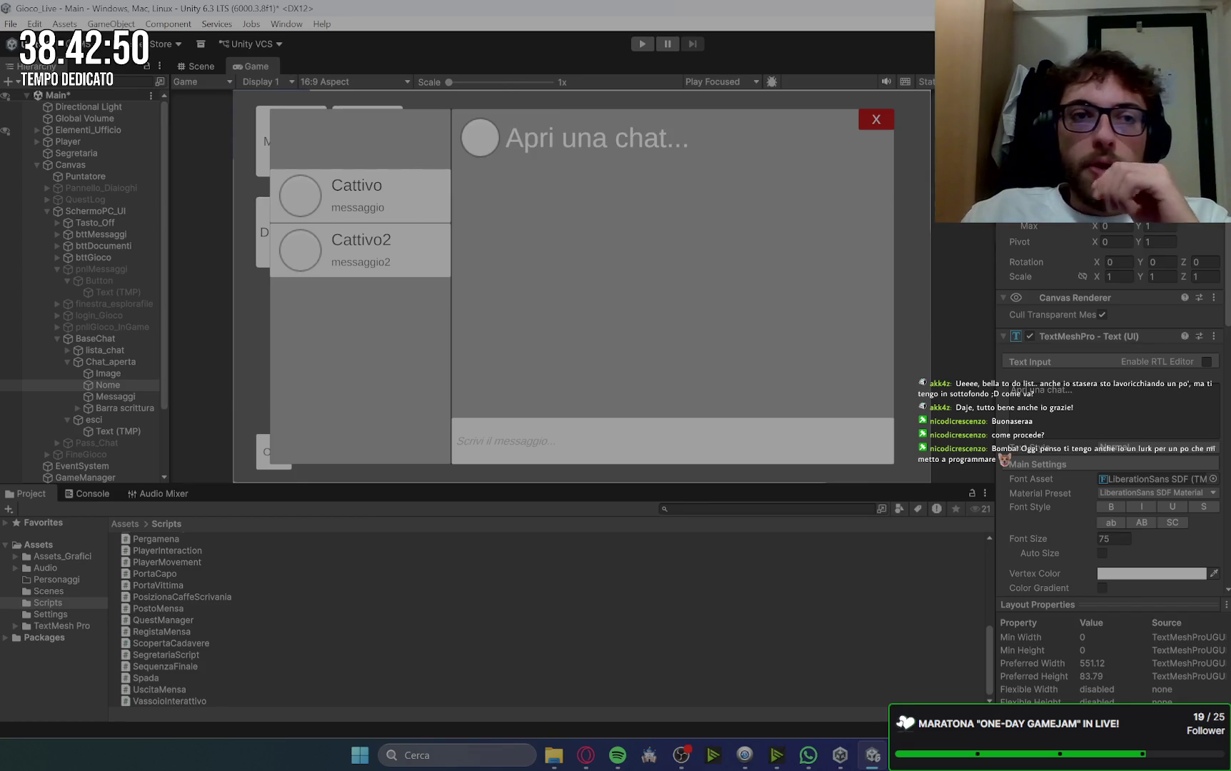
click(213, 63)
Step: Widen the chat title's text box to the right in the Scene view
scroll(799, 136, up, 1)
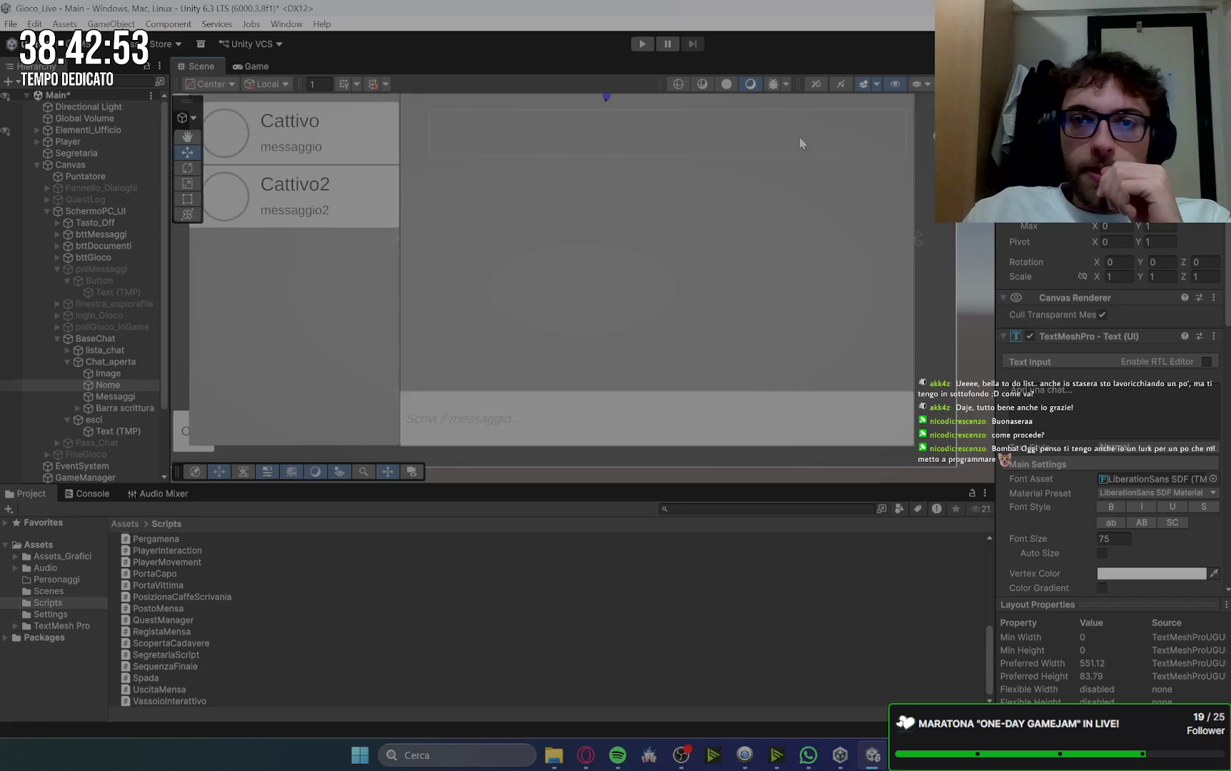
key(f)
drag(785, 263, 850, 266)
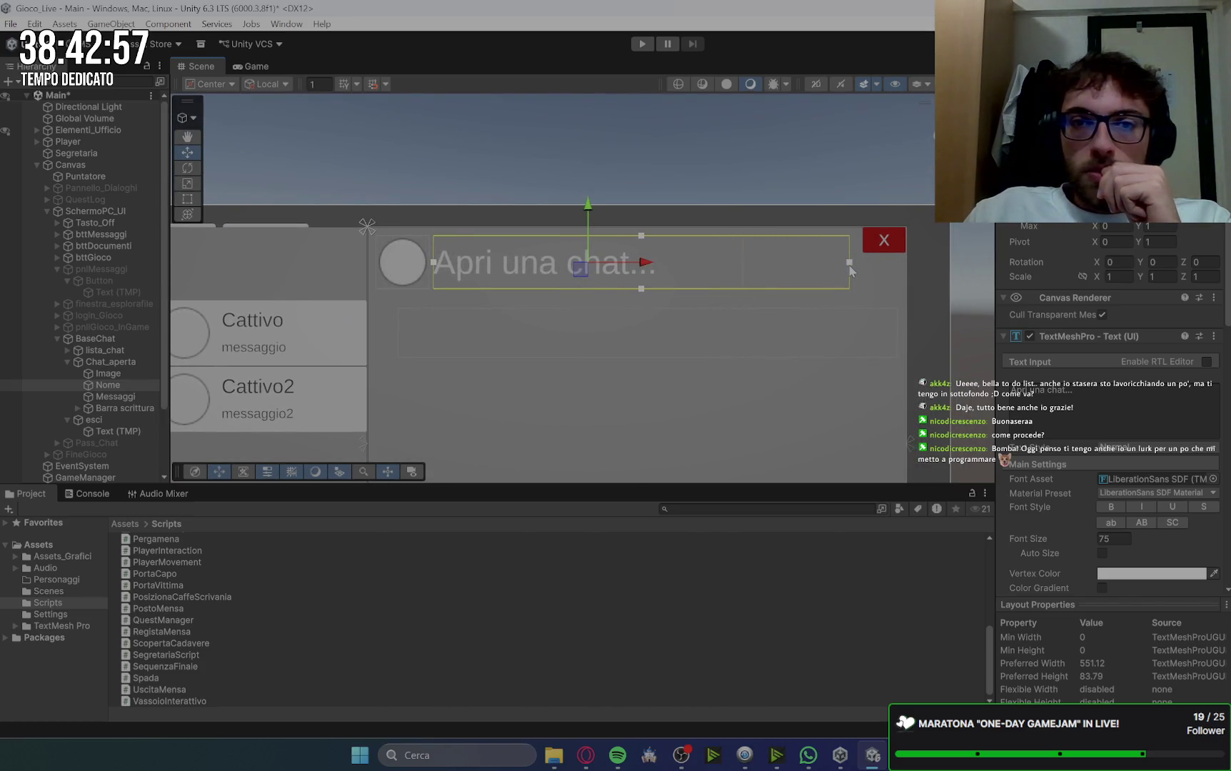
click(271, 68)
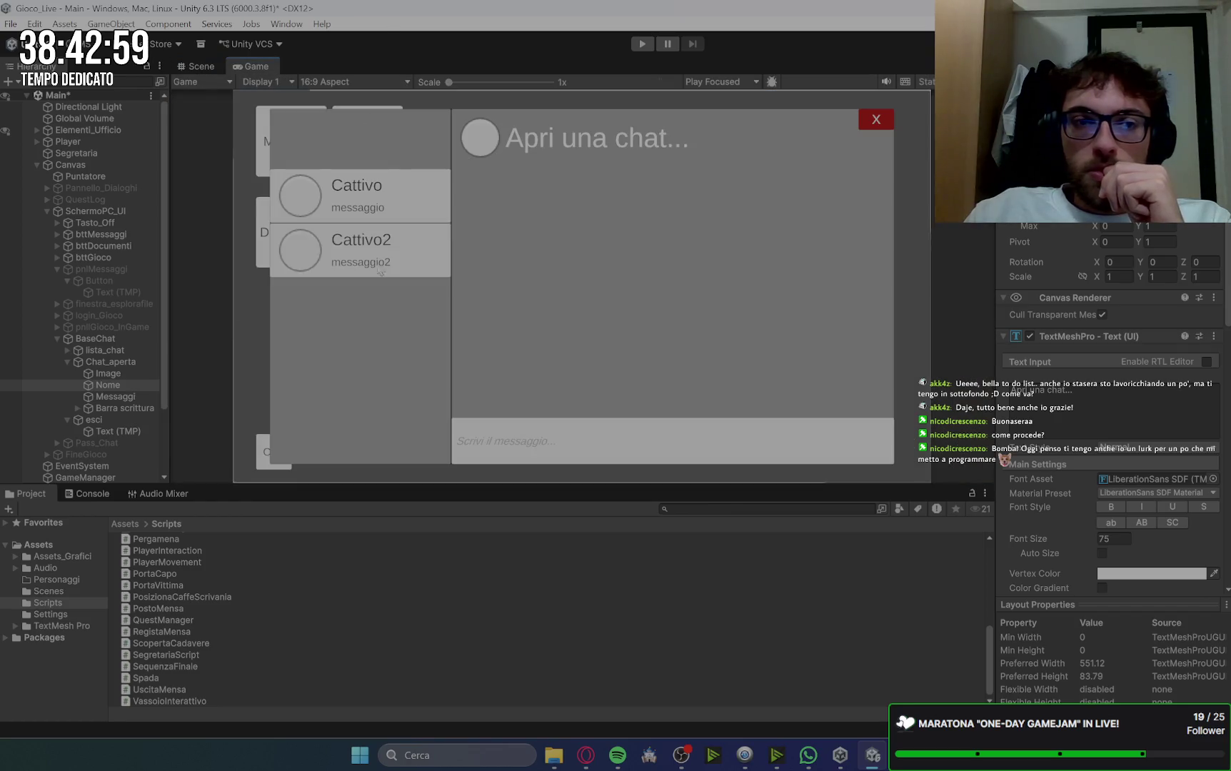
Step: Retest the title wording, settling back on 'Apri una chat...'
click(1084, 414)
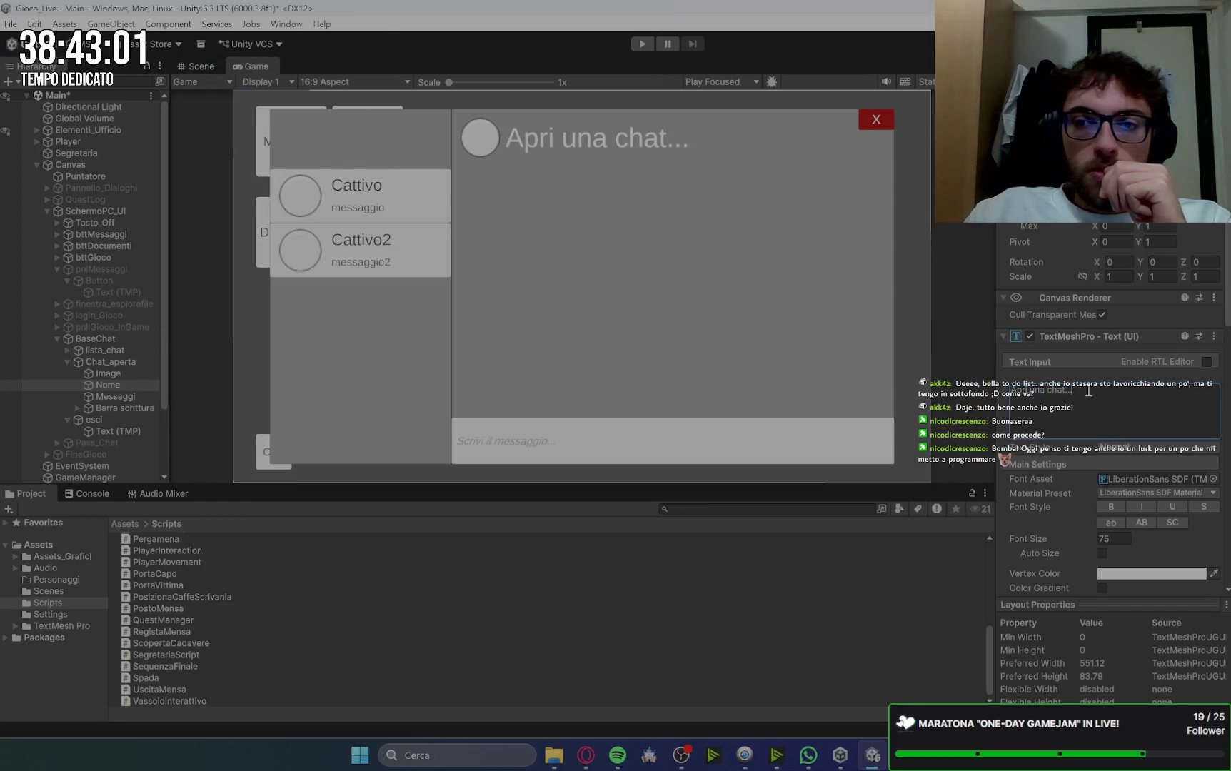
key(BackSpace)
key(BackSpace)
key(BackSpace)
text(per continuare)
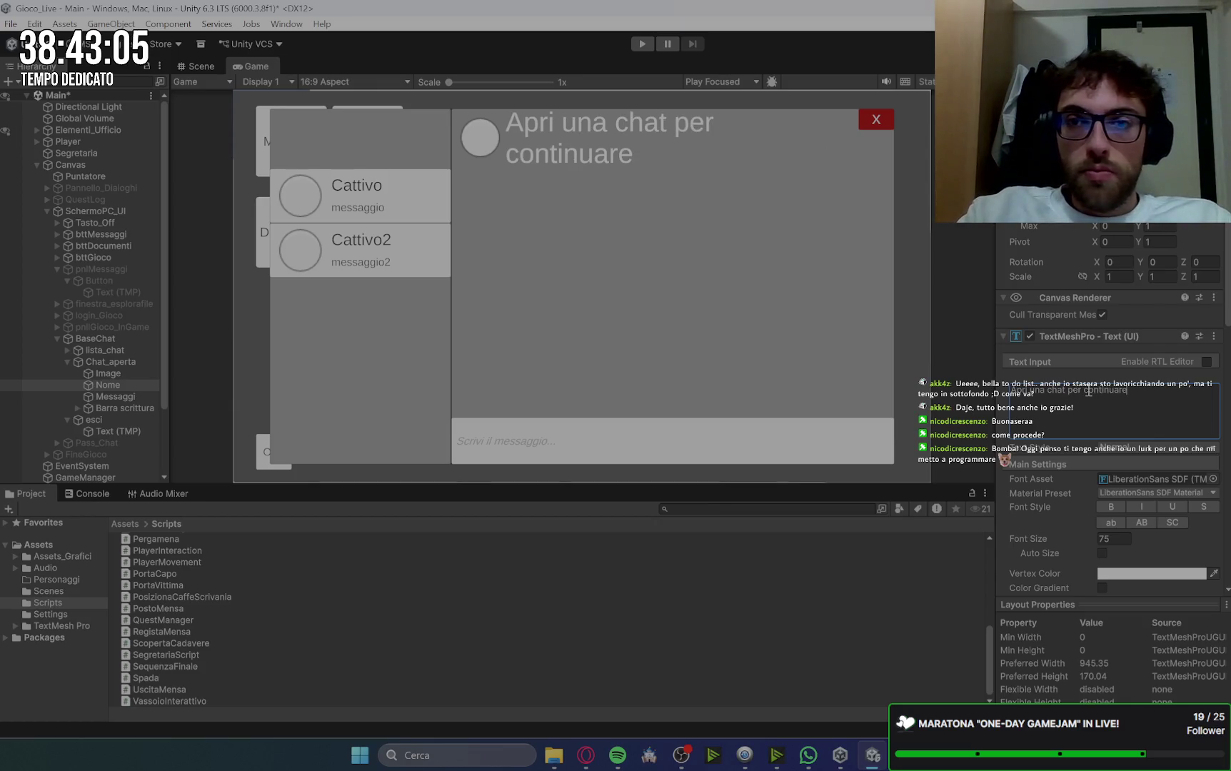
key(BackSpace)
key(BackSpace)
key(BackSpace)
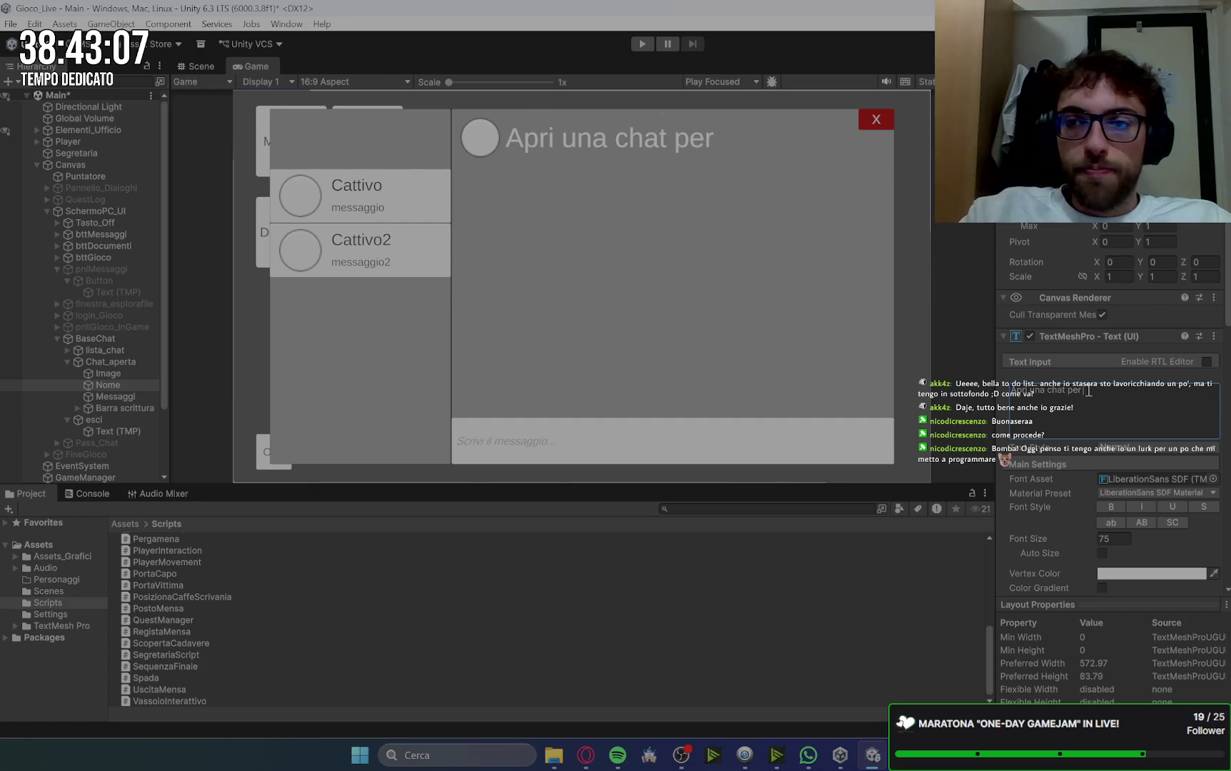
key(BackSpace)
key(BackSpace)
key(BackSpace)
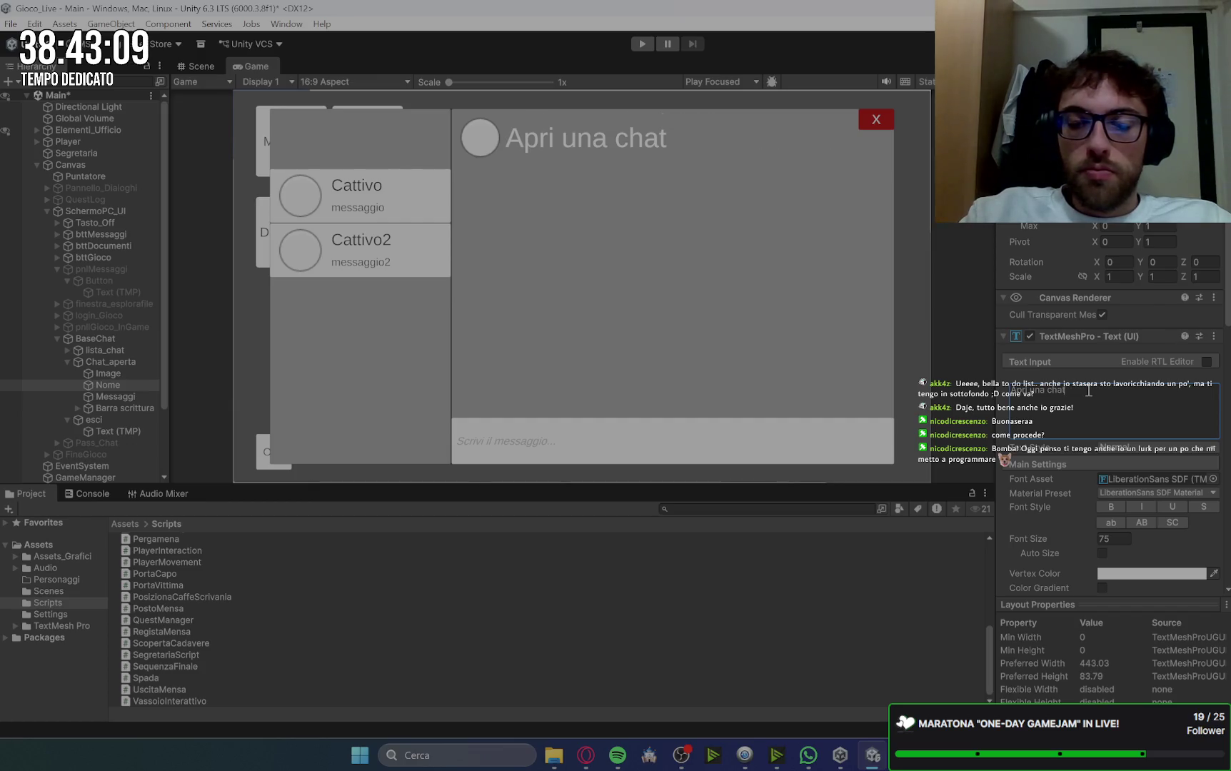
text(...)
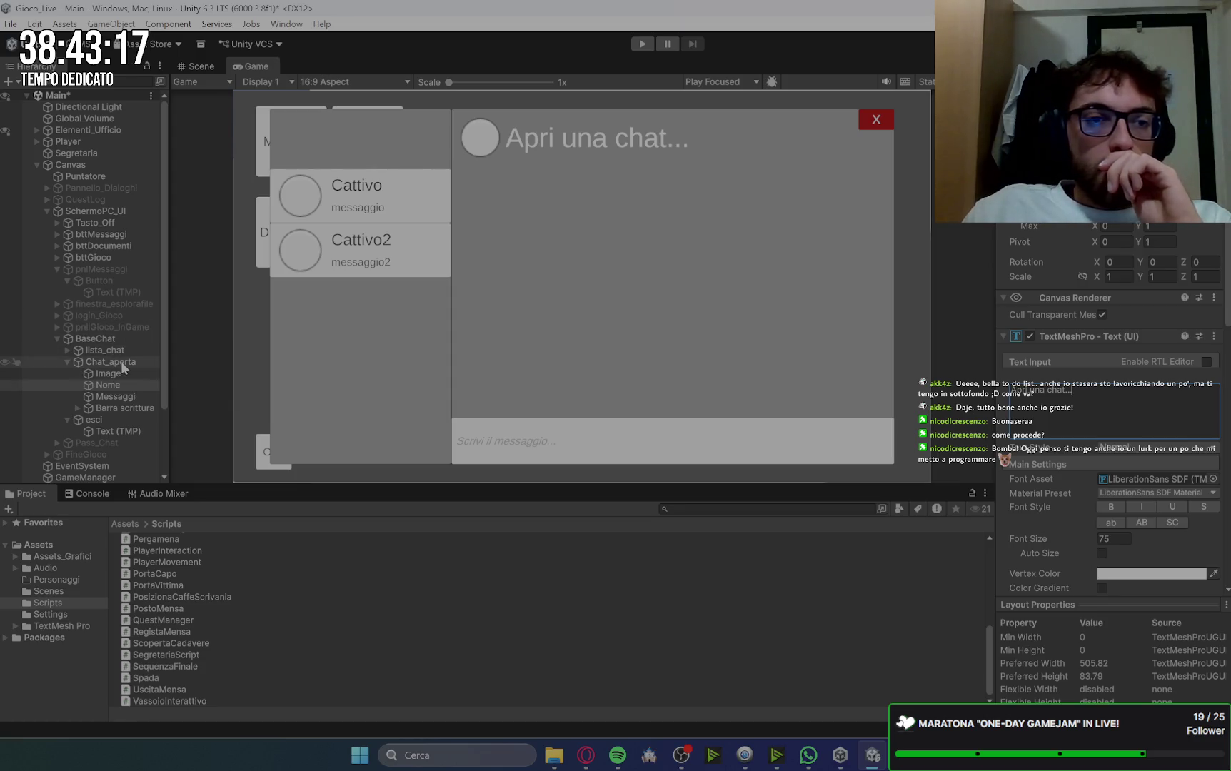
Step: Deactivate the BaseChat object to hide the chat window
click(120, 360)
click(112, 418)
click(111, 363)
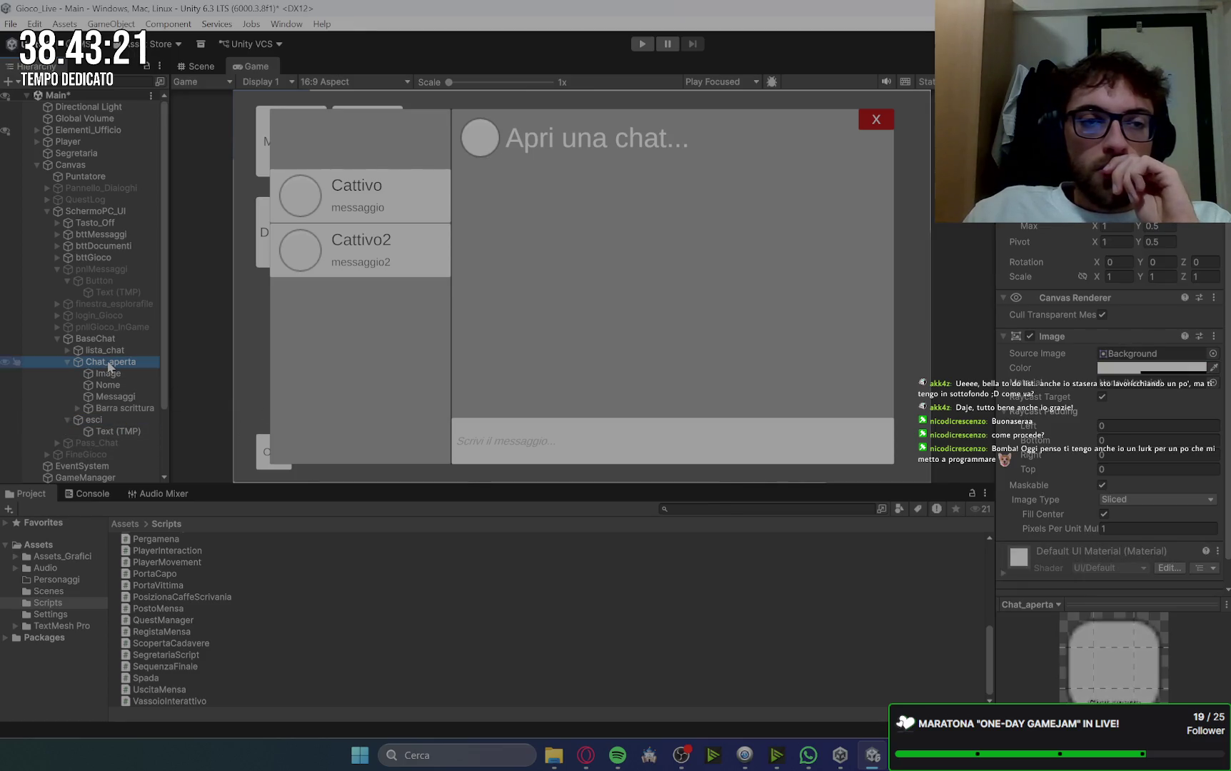
click(68, 361)
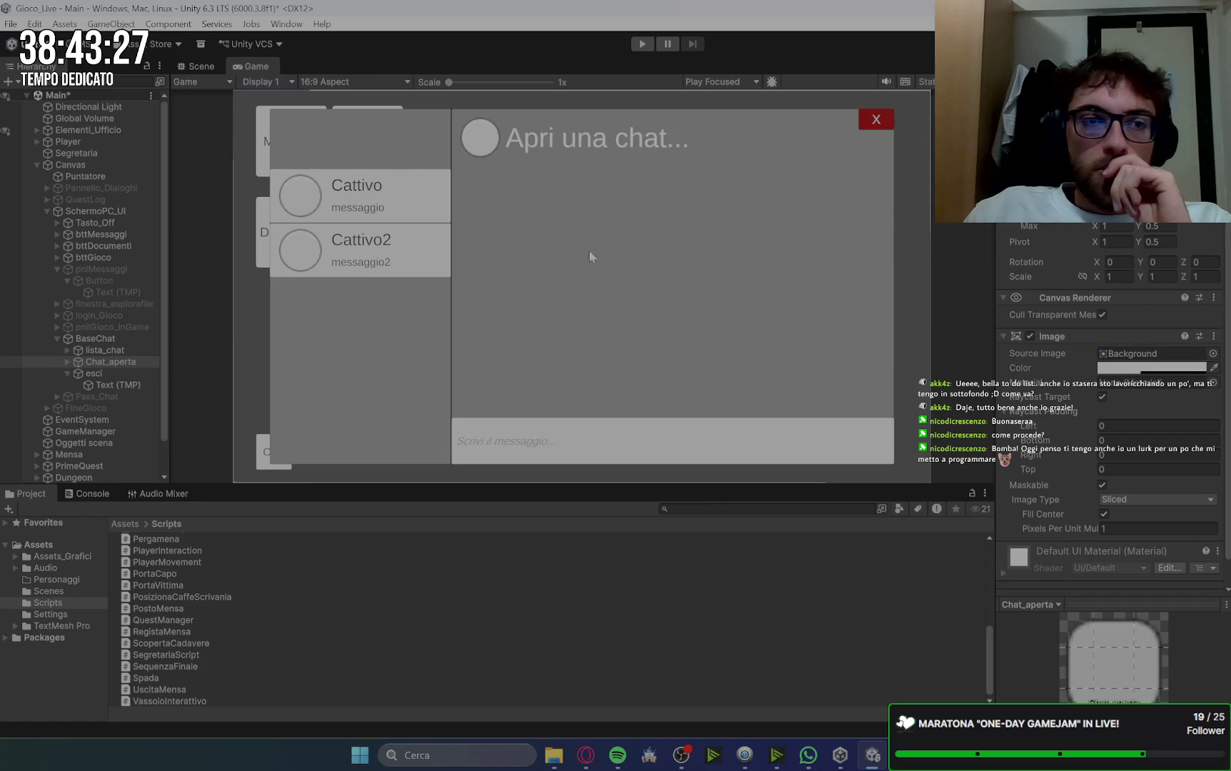
click(111, 351)
click(95, 338)
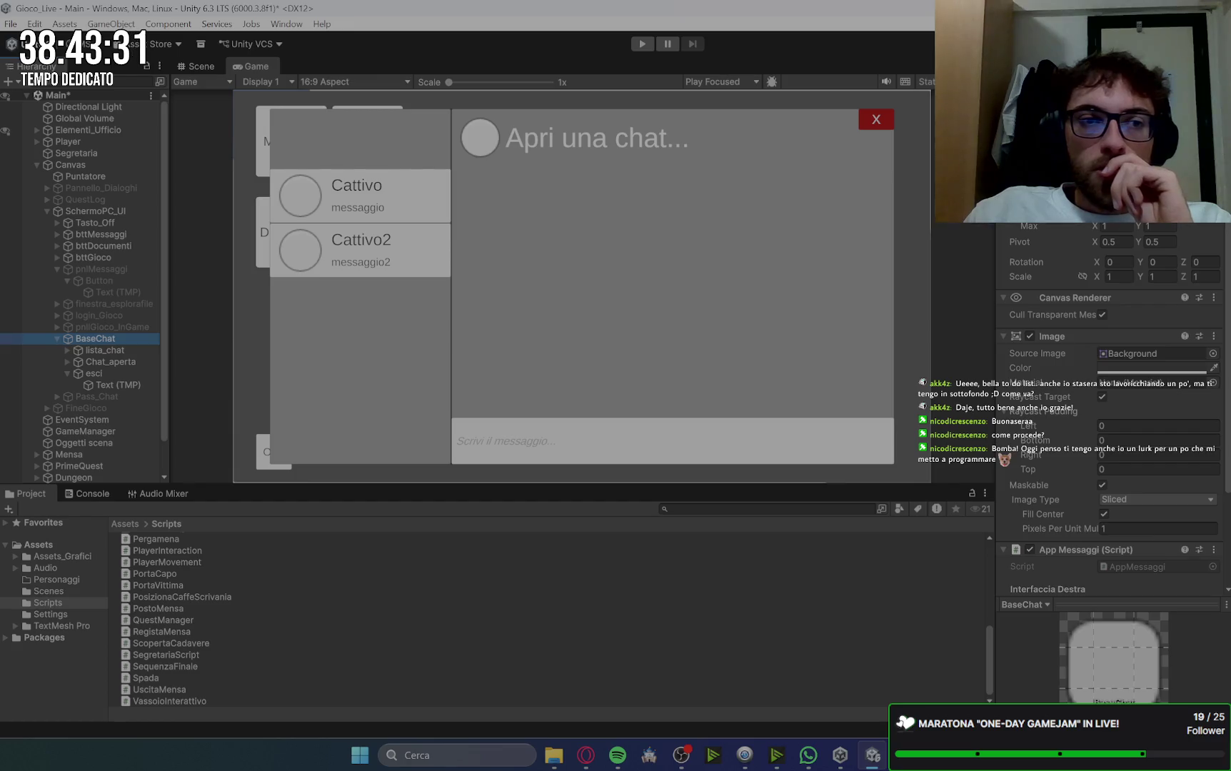
click(1014, 115)
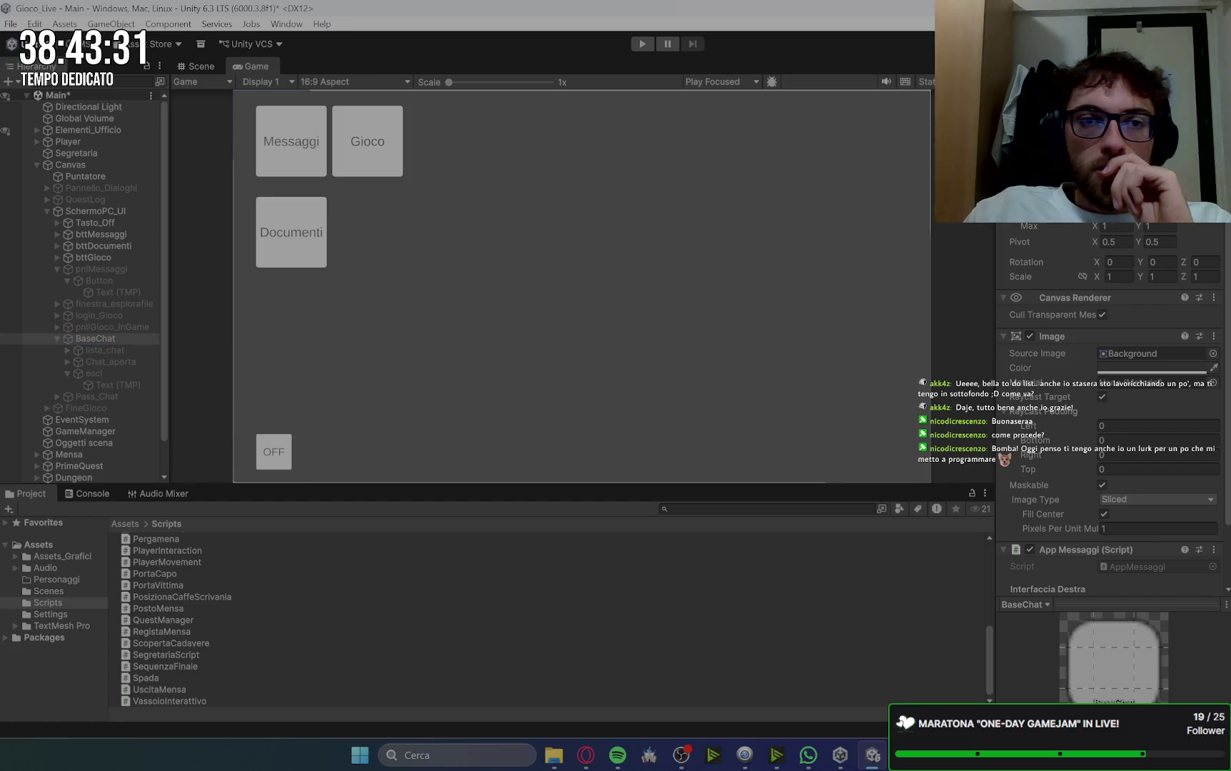
click(50, 338)
click(57, 339)
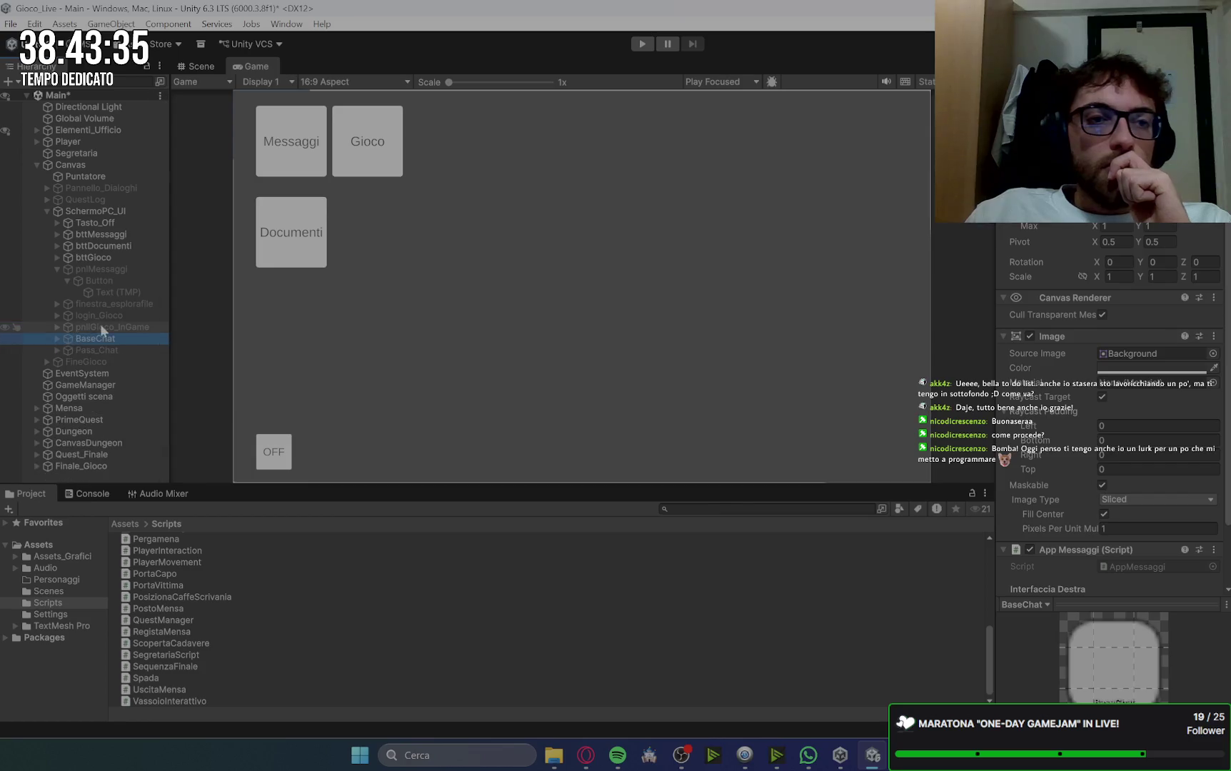
Step: Activate the finestra_esplorafile object to show the file explorer window
click(62, 328)
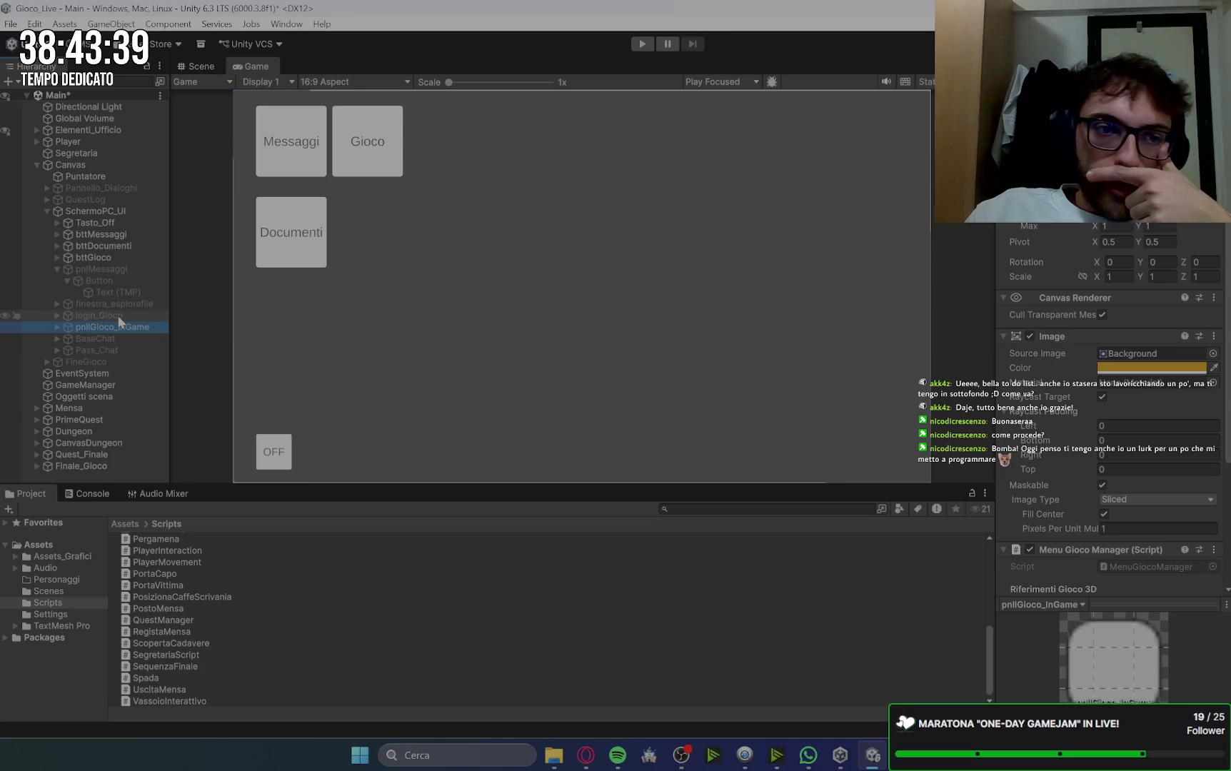
click(57, 269)
click(98, 271)
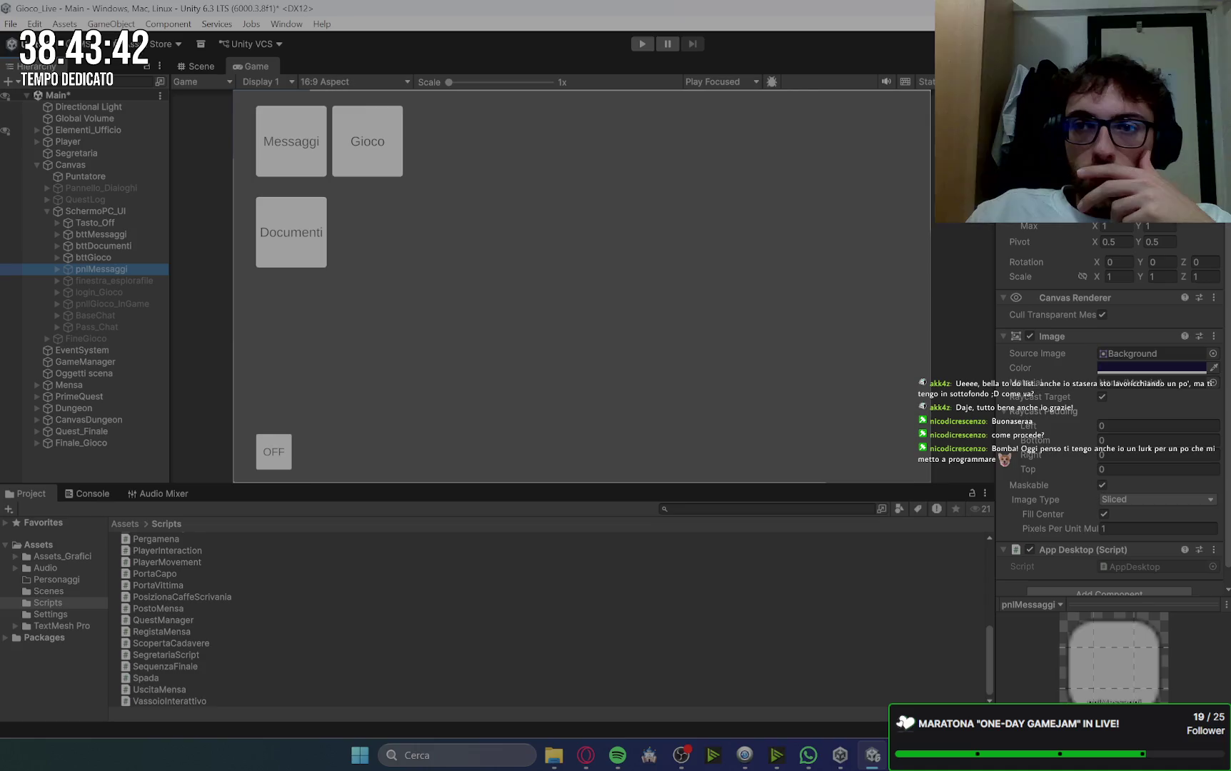
click(164, 258)
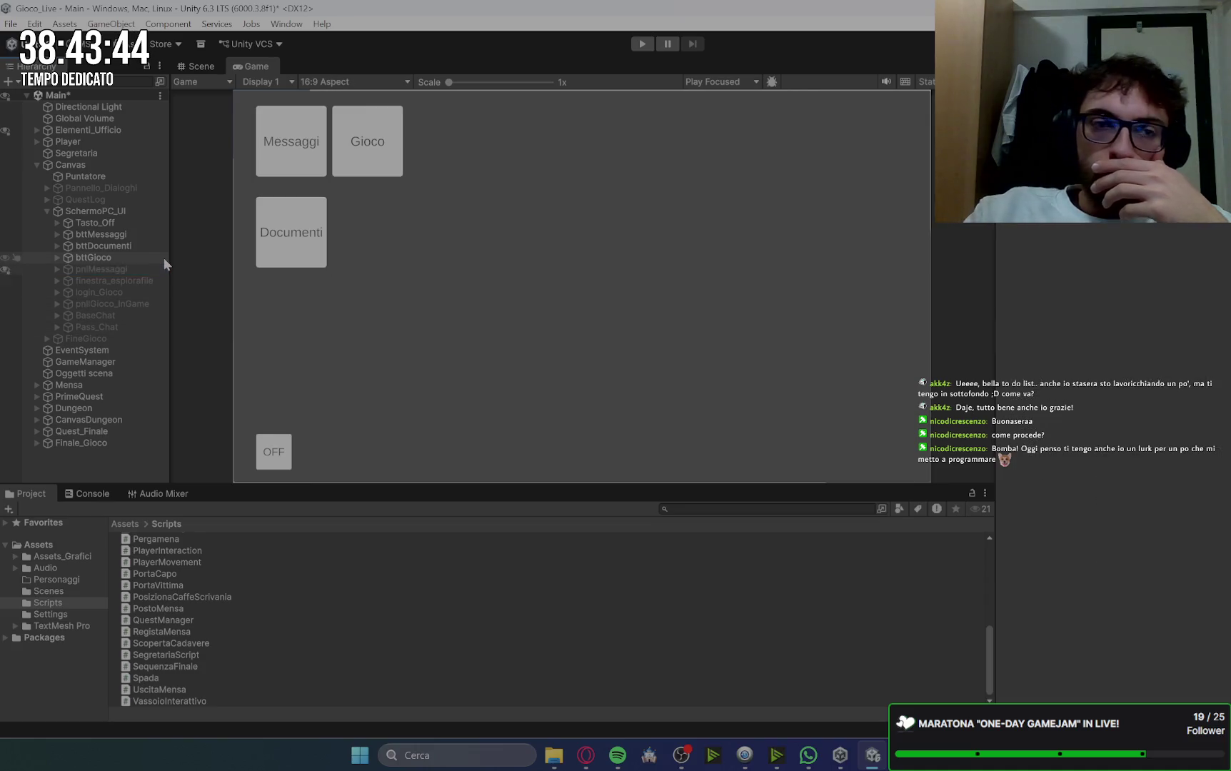
click(150, 268)
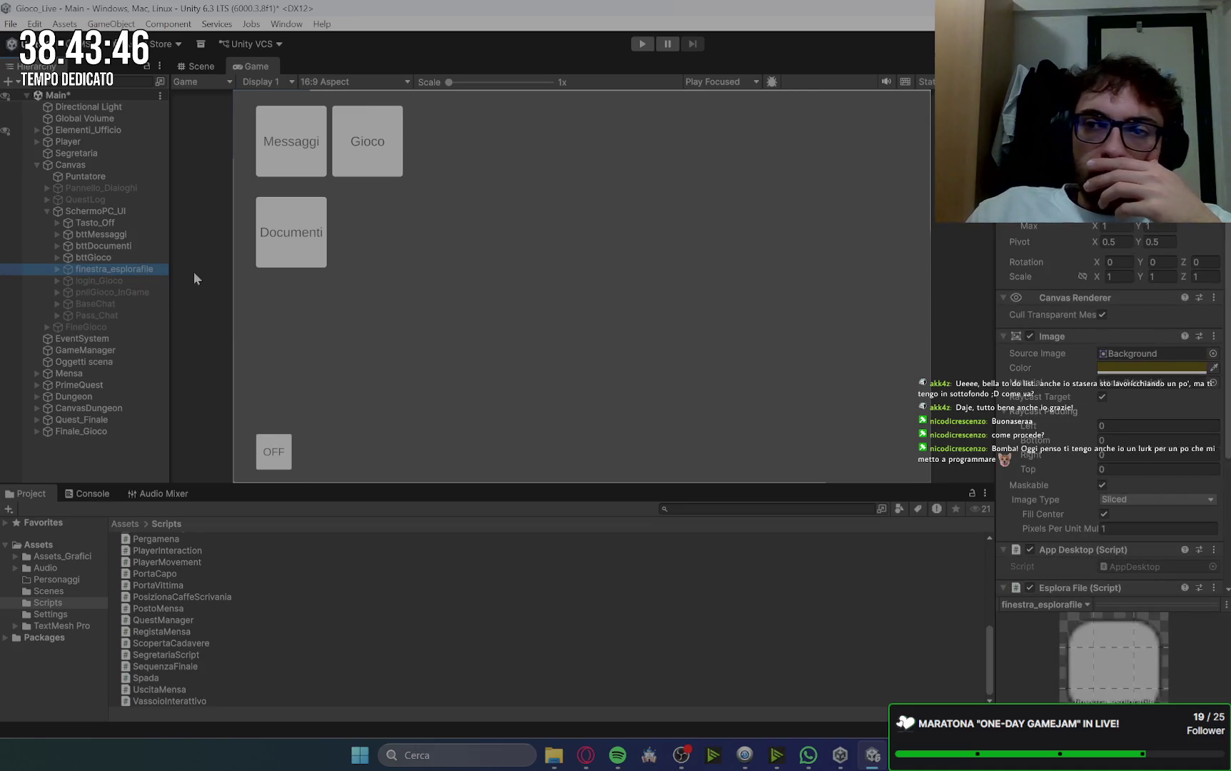
key(alt+shift+a)
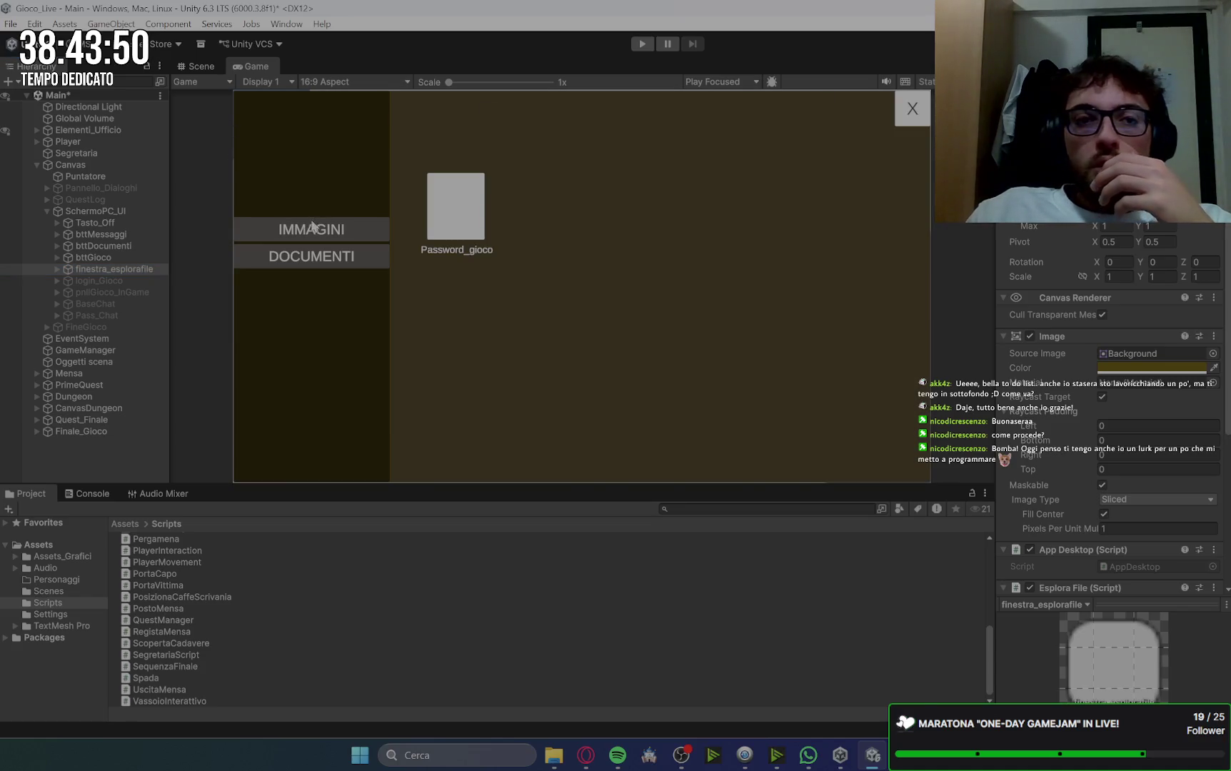
Step: Inspect the file explorer's elenco_sezioni, sez_immagini and sez_documenti objects
click(57, 268)
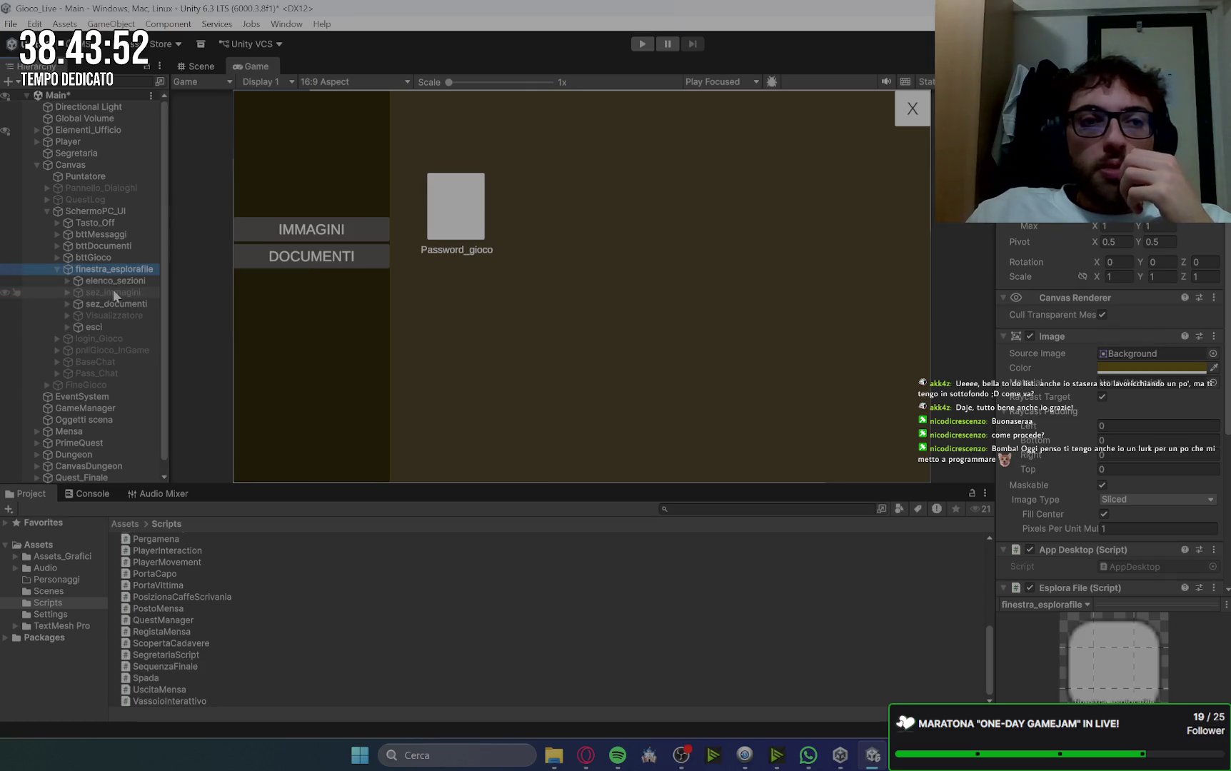
click(126, 280)
click(126, 304)
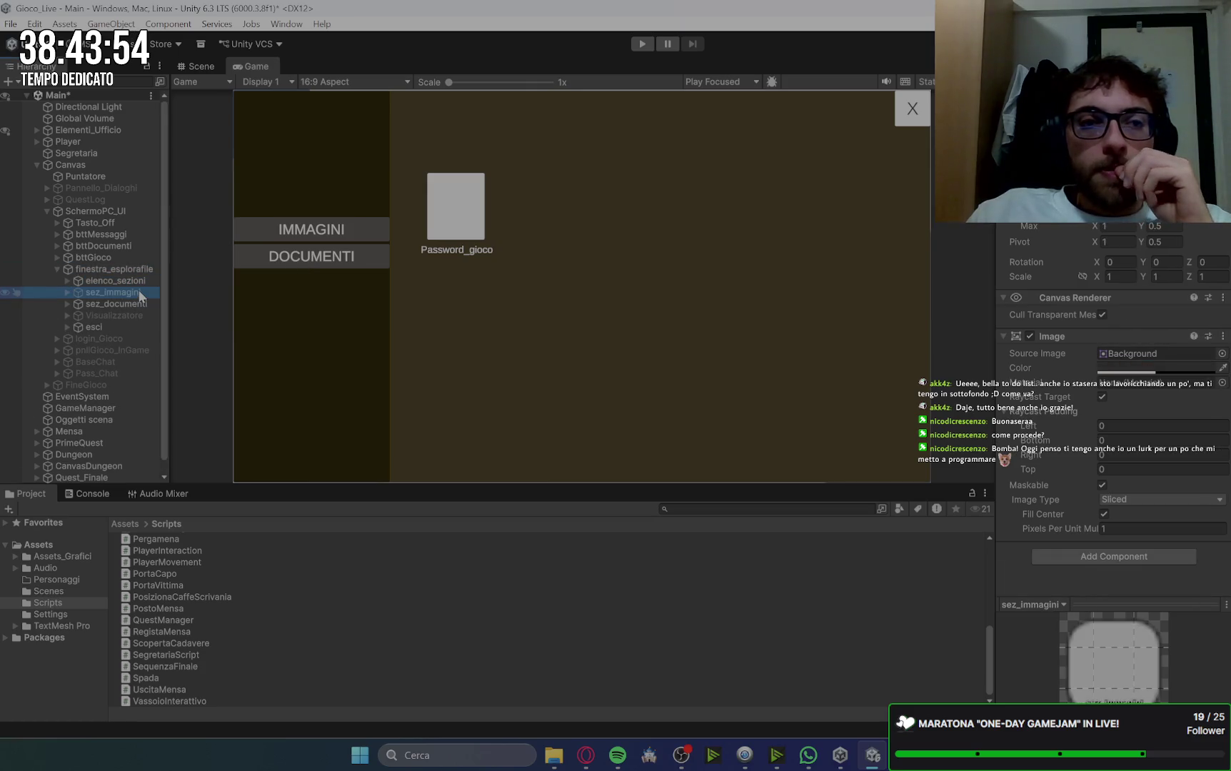
click(134, 292)
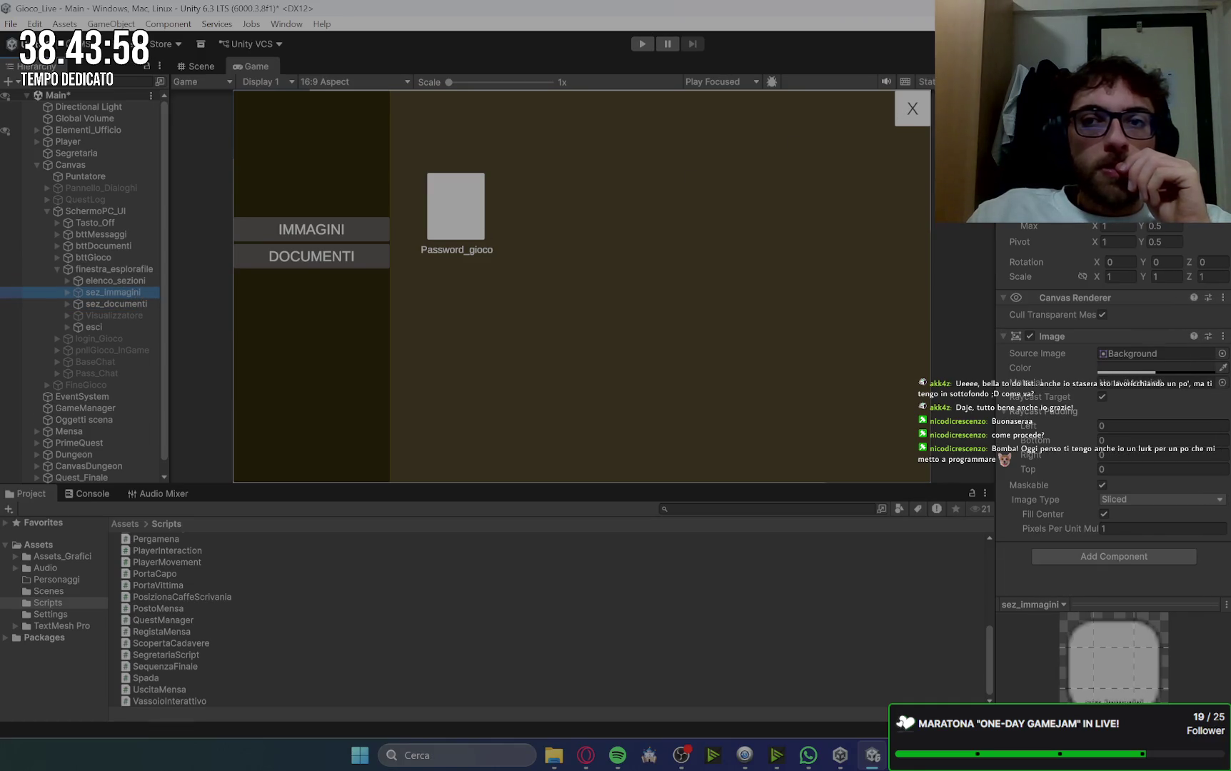
click(132, 303)
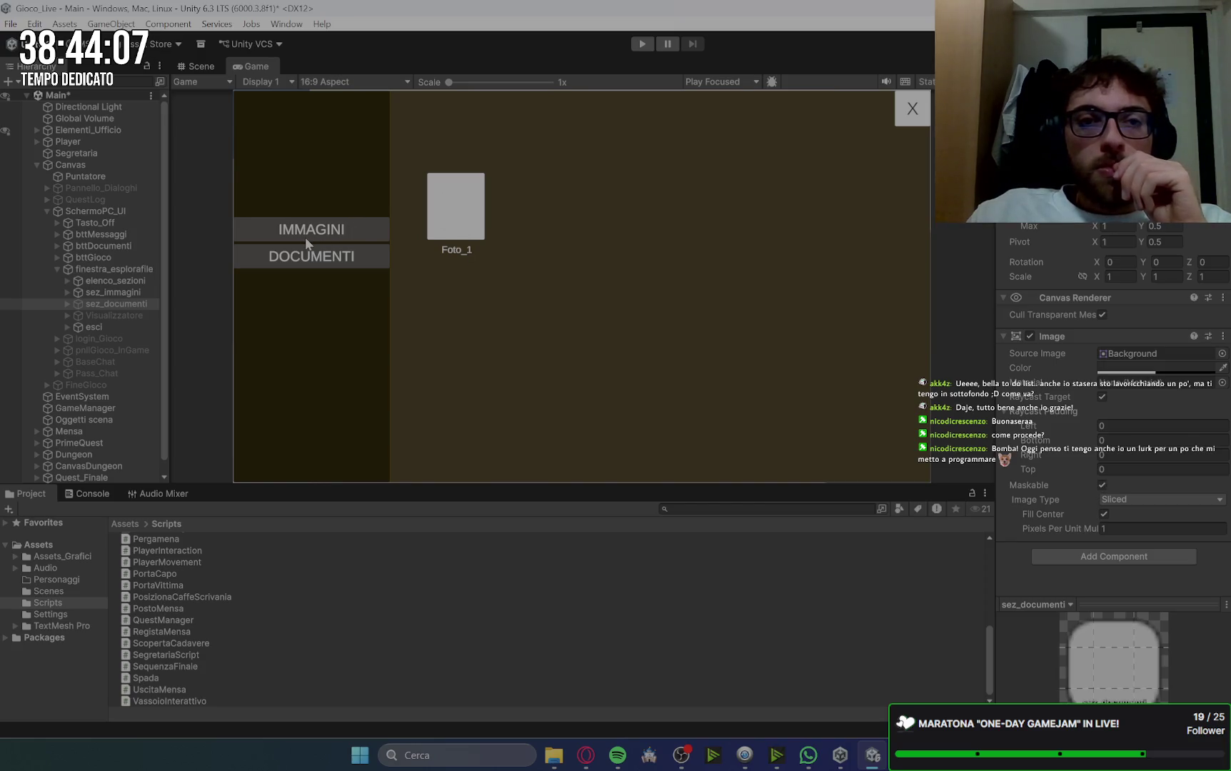
click(553, 755)
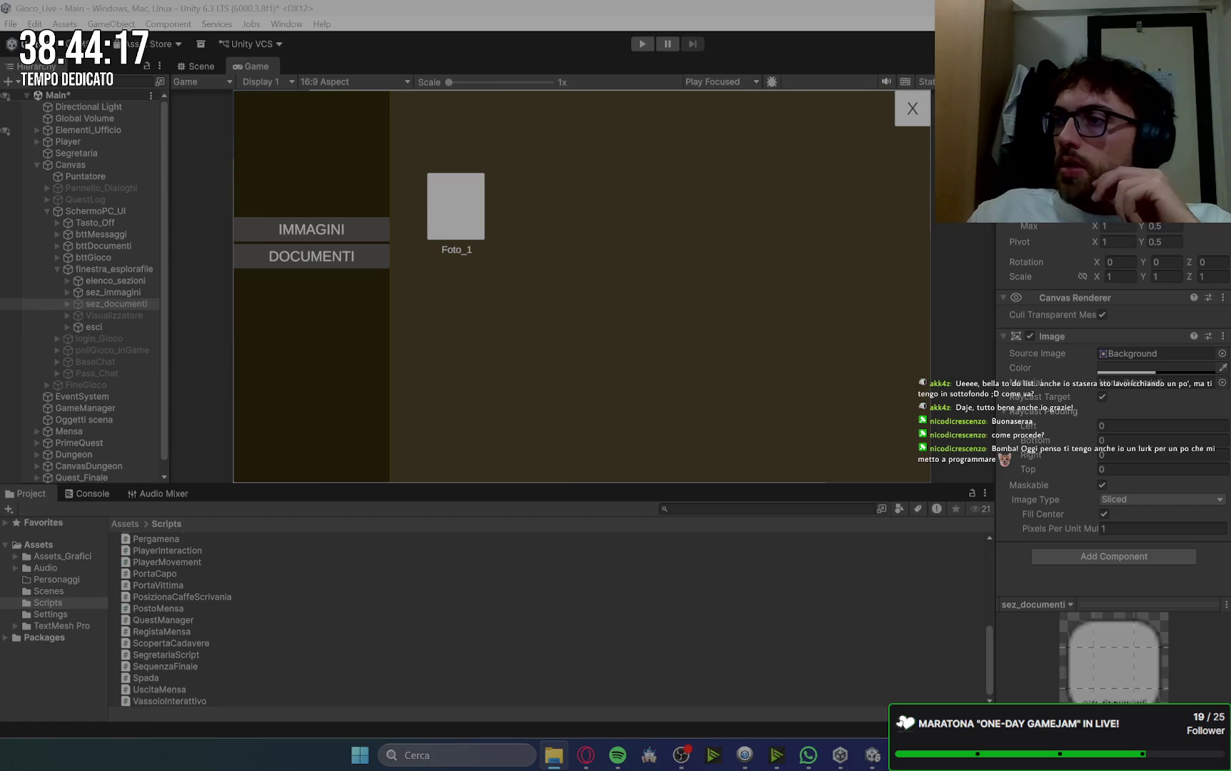
click(456, 261)
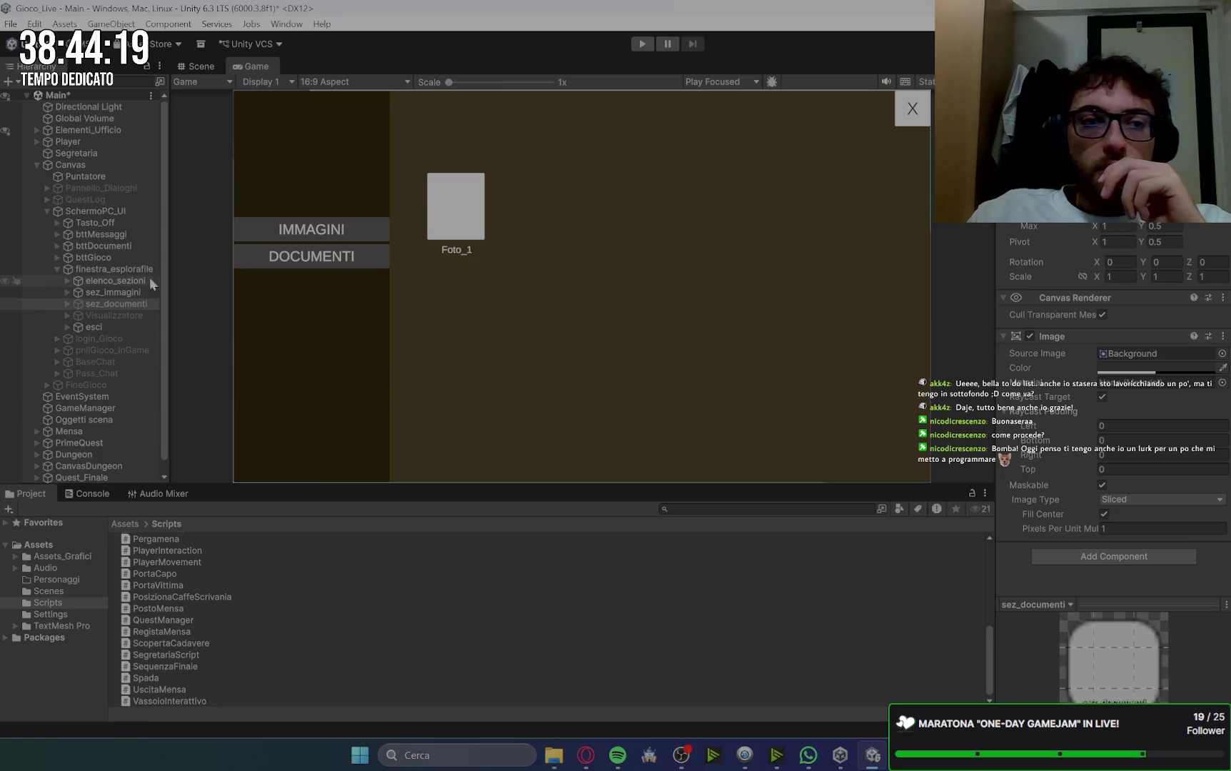
click(112, 292)
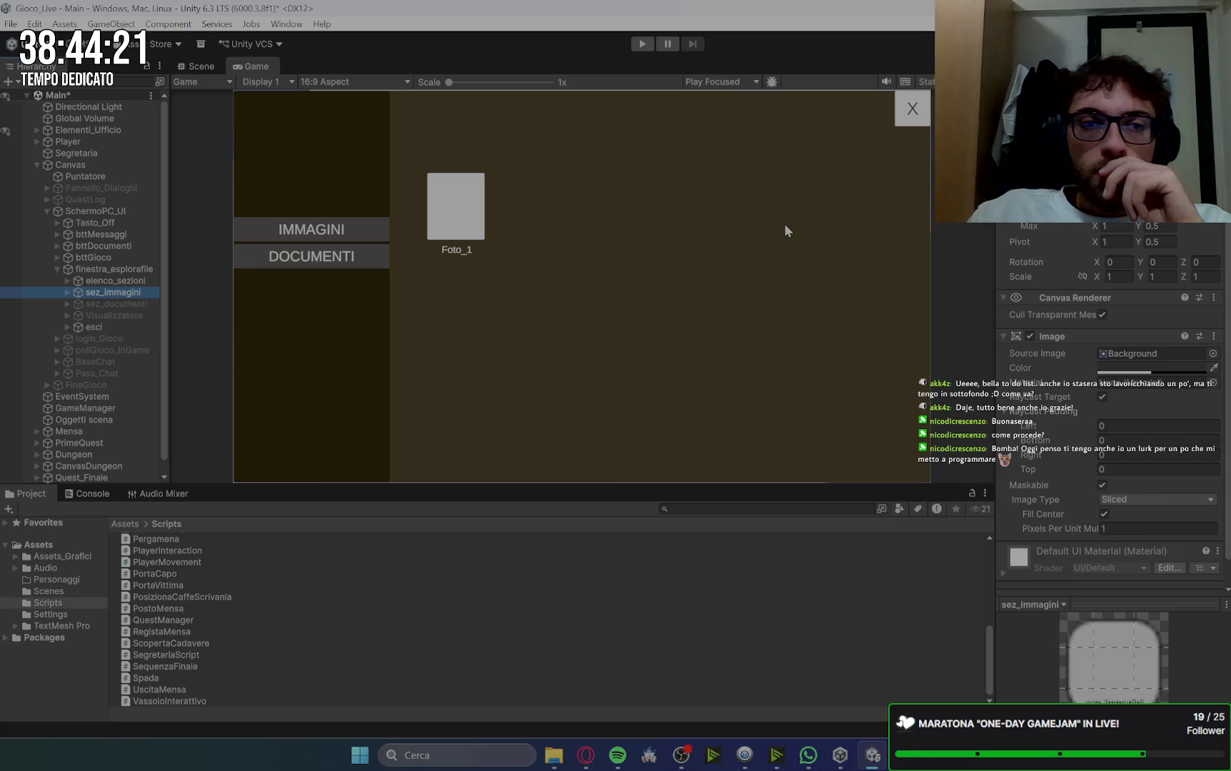
Step: Turn off Fill Center on the sez_immagini section's image
scroll(1014, 359, down, 2)
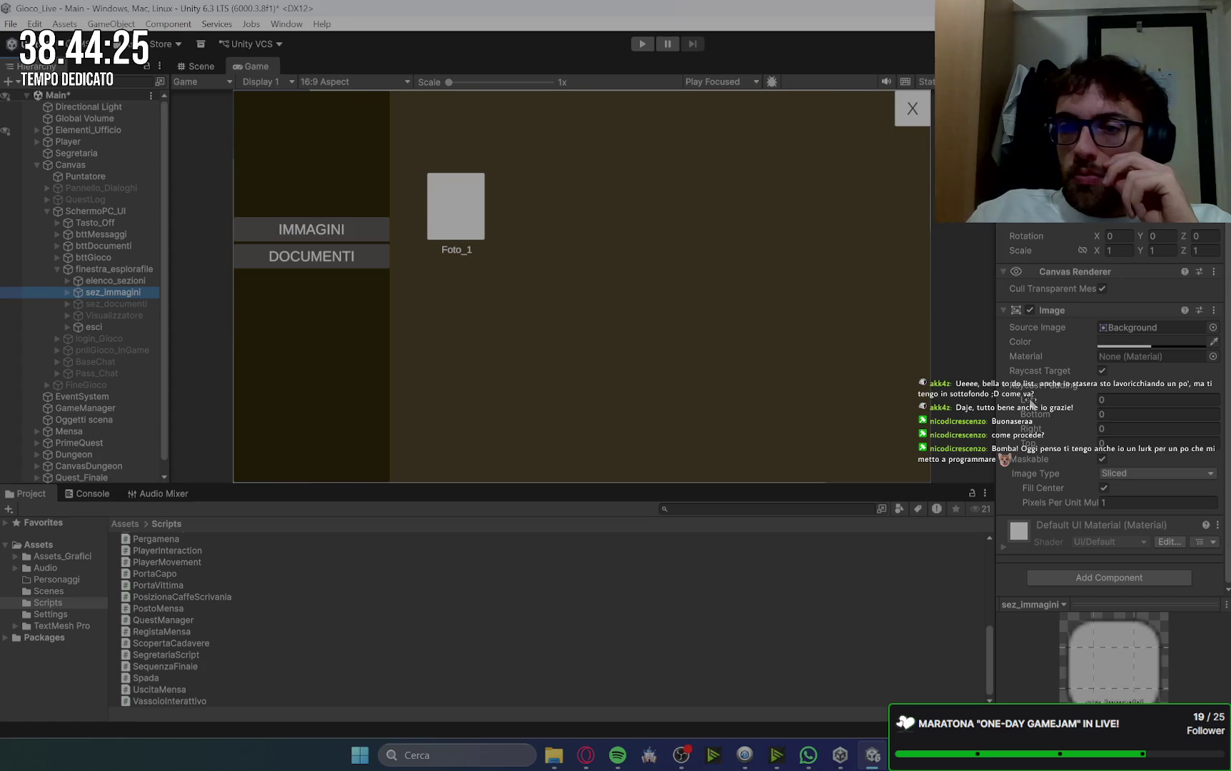
click(65, 292)
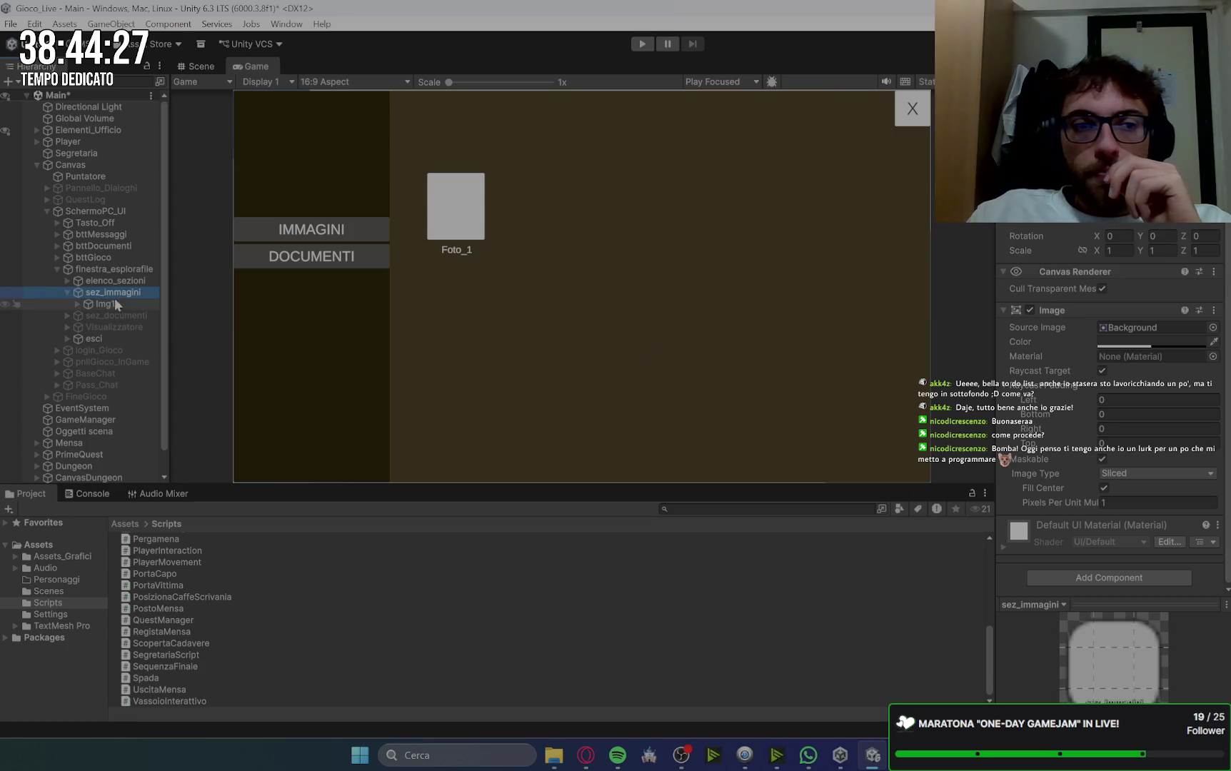
click(119, 302)
click(126, 290)
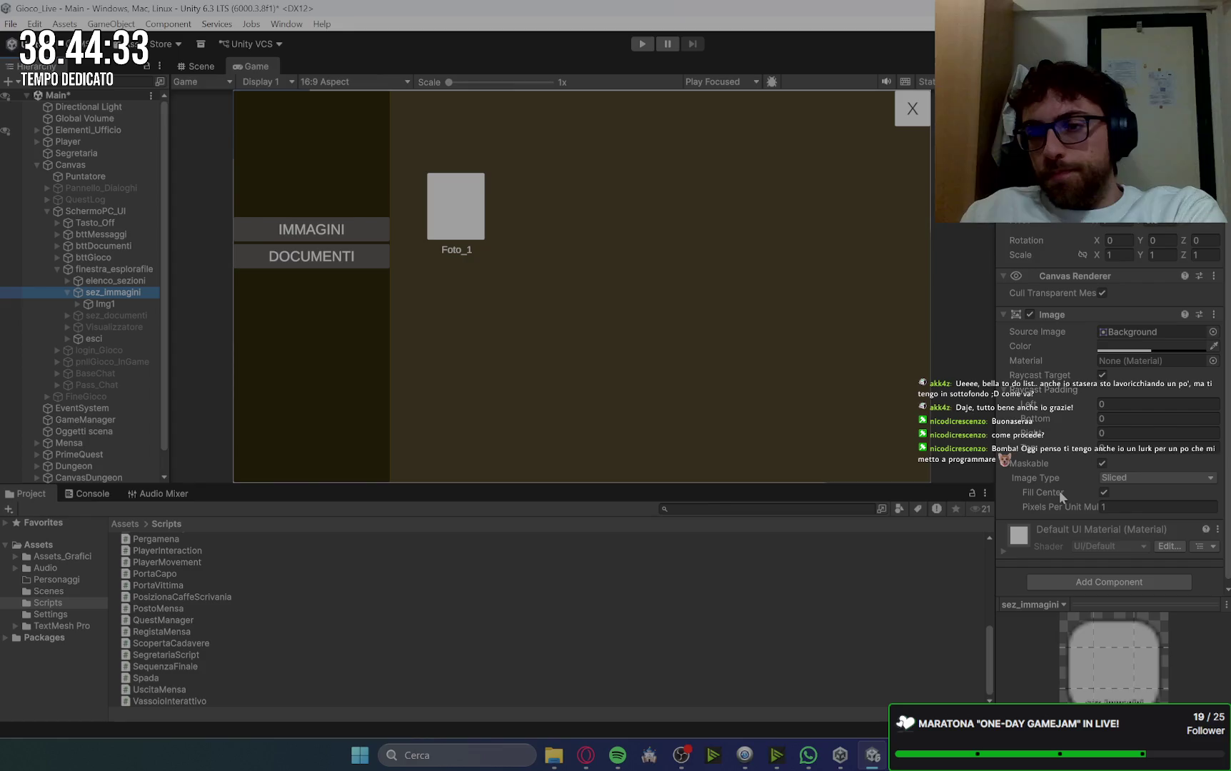
click(1104, 492)
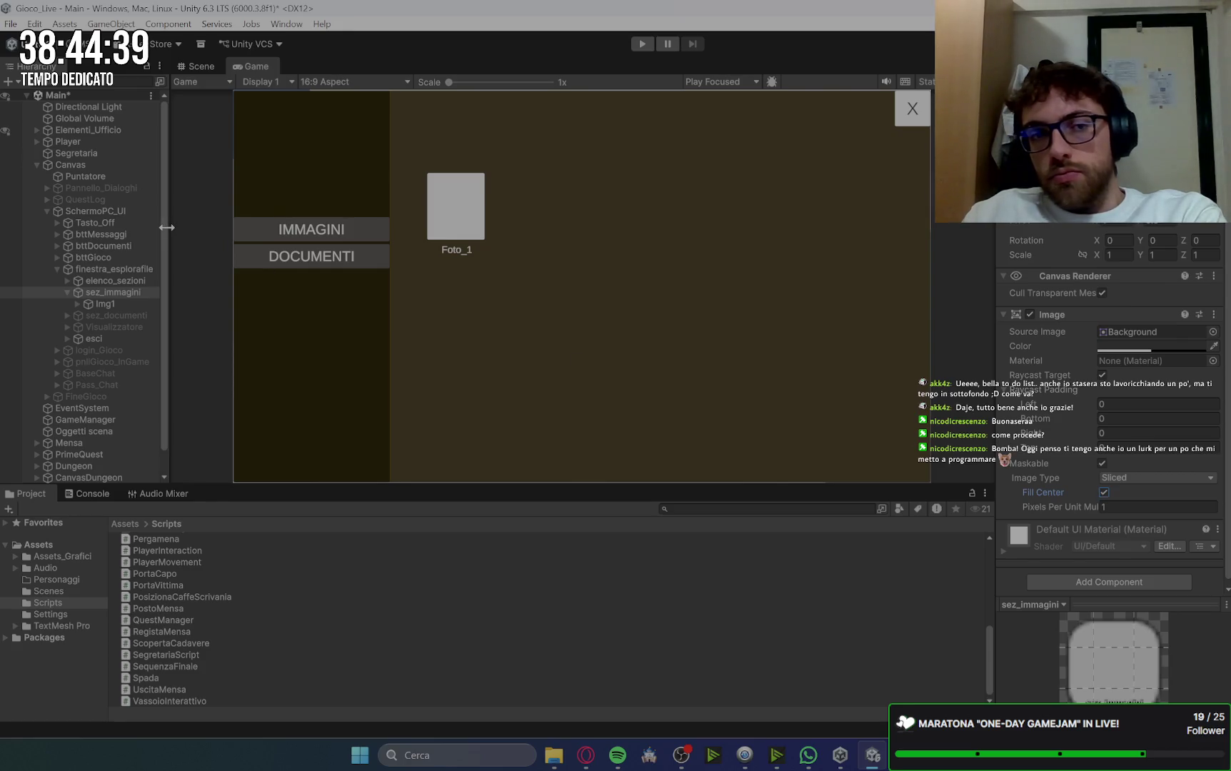
click(97, 234)
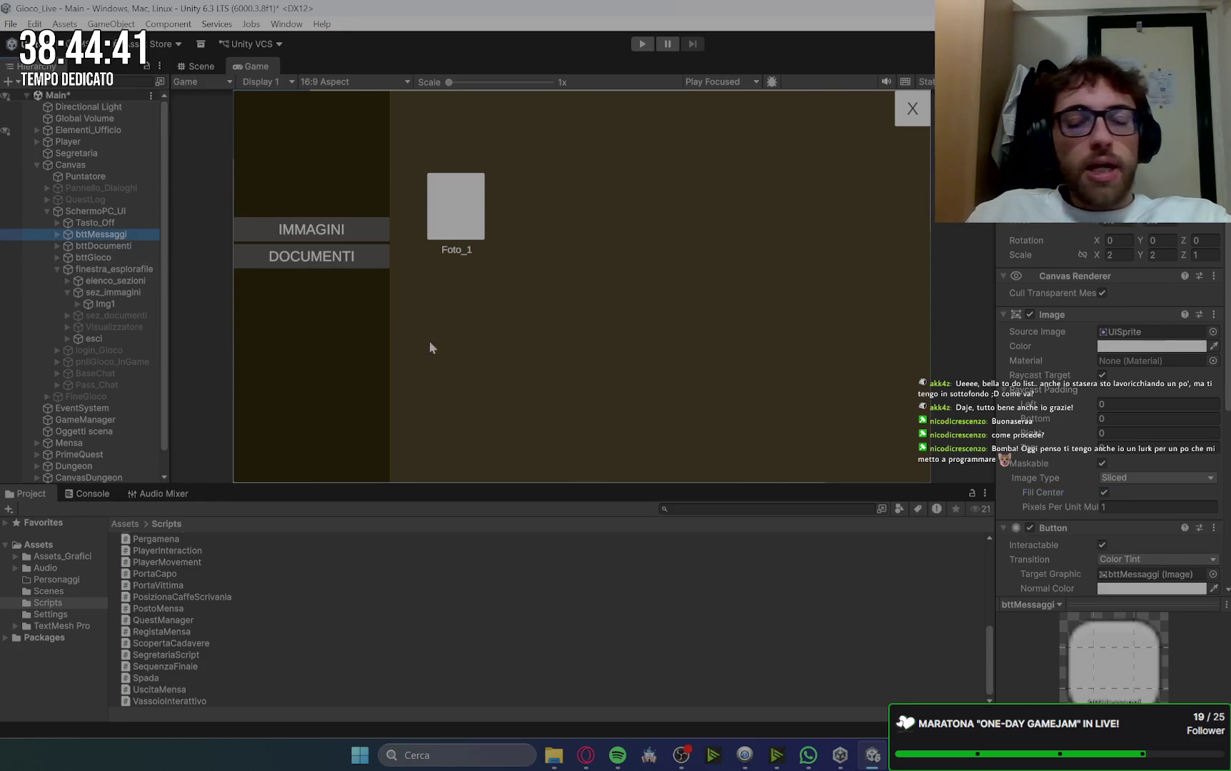
Step: Uncheck Fill Center on Btt_immagini so the IMMAGINI button is outline-only
click(91, 283)
click(68, 281)
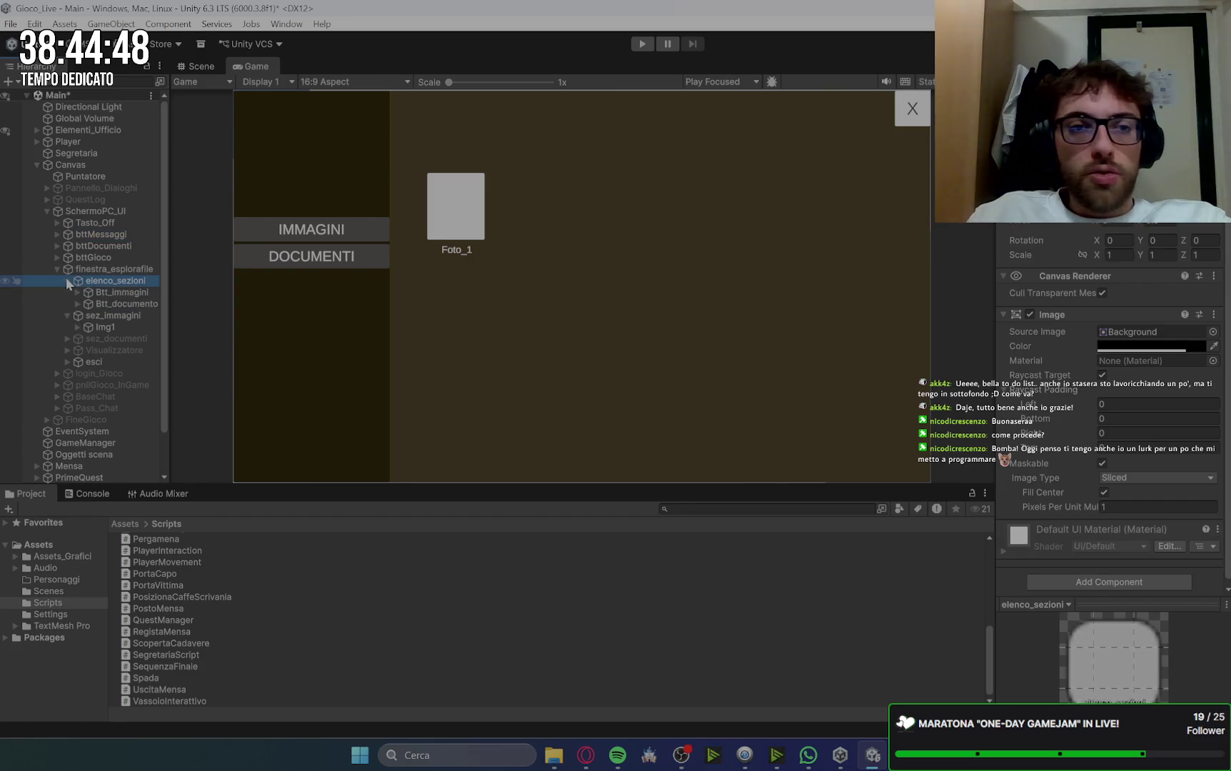
click(119, 291)
scroll(1052, 462, down, 1)
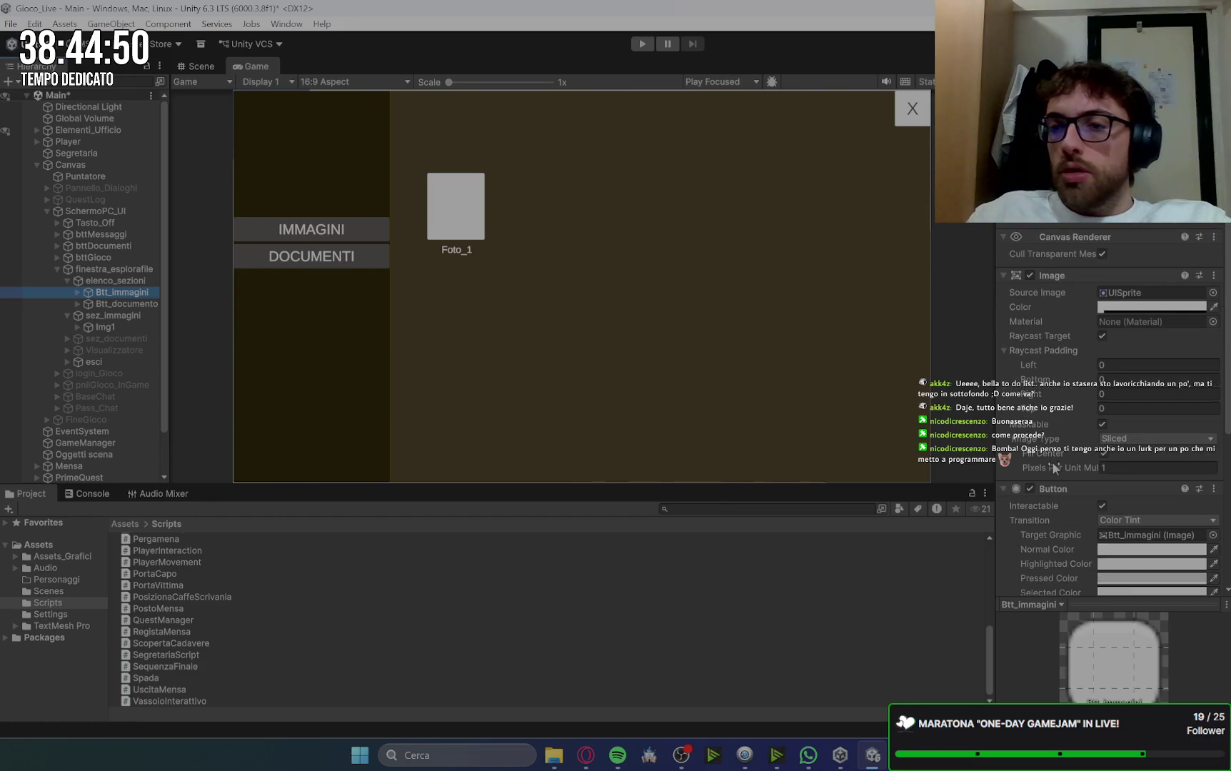
click(1104, 454)
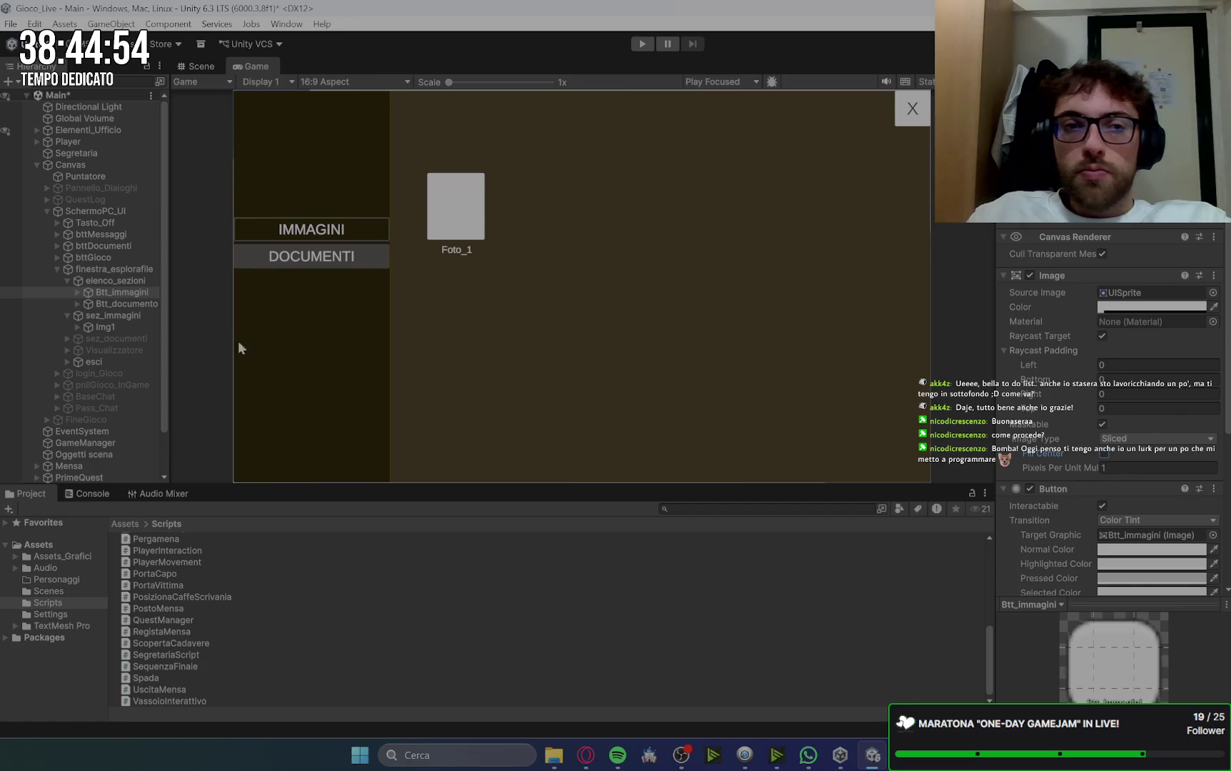
scroll(1110, 422, up, 2)
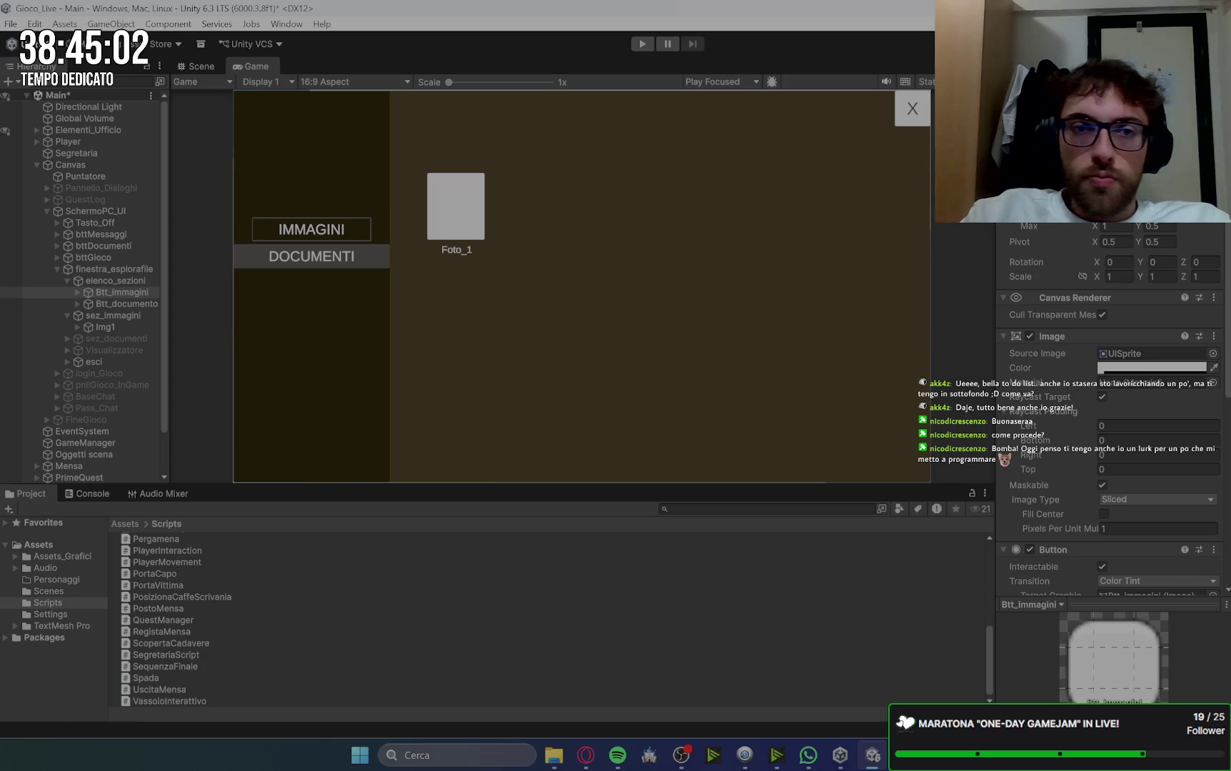
click(585, 755)
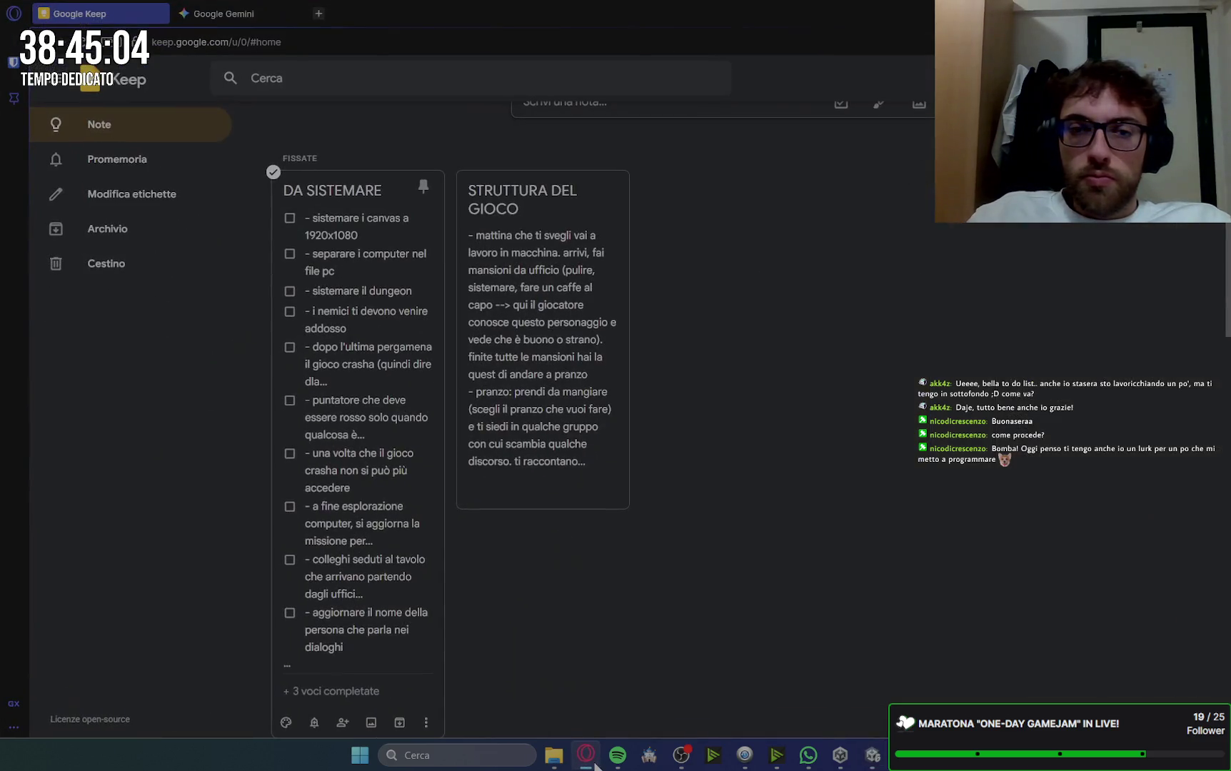
click(585, 756)
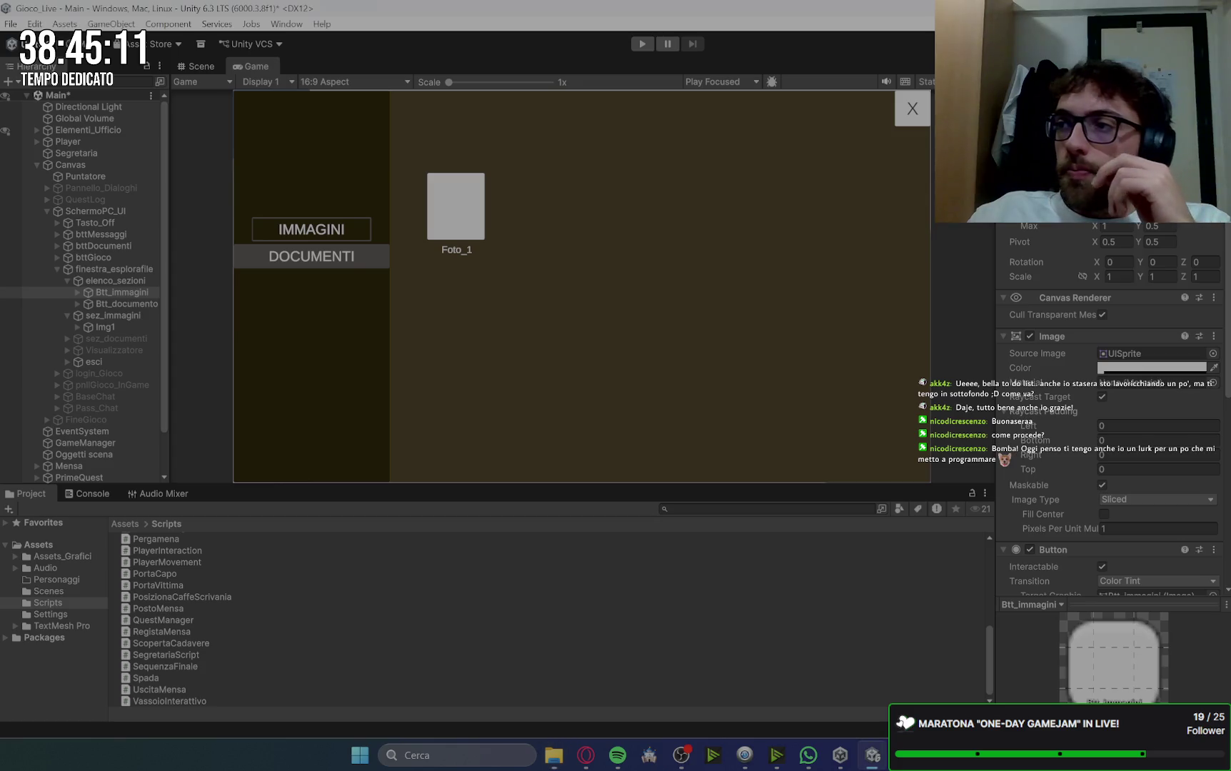
Step: Select Btt_immagini's Text (TMP) label and set its font size to 25
click(71, 292)
click(78, 292)
click(128, 304)
click(1115, 539)
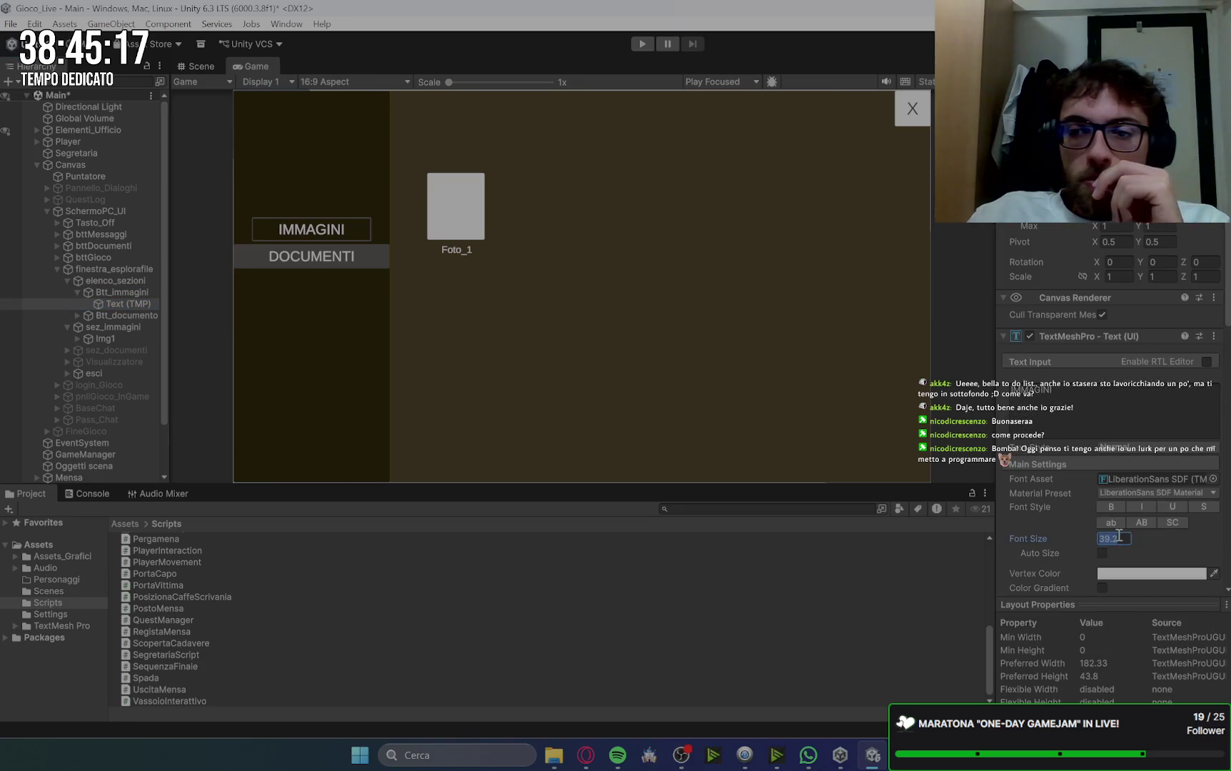
text(20)
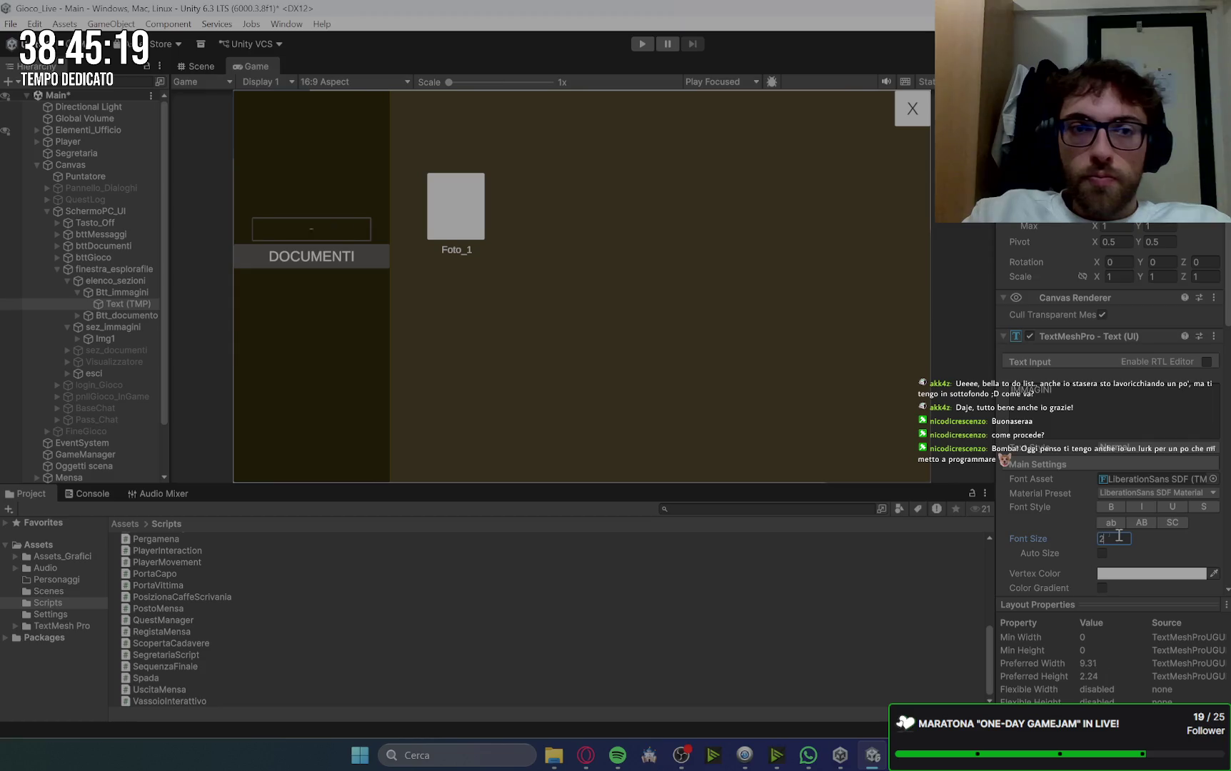
key(BackSpace)
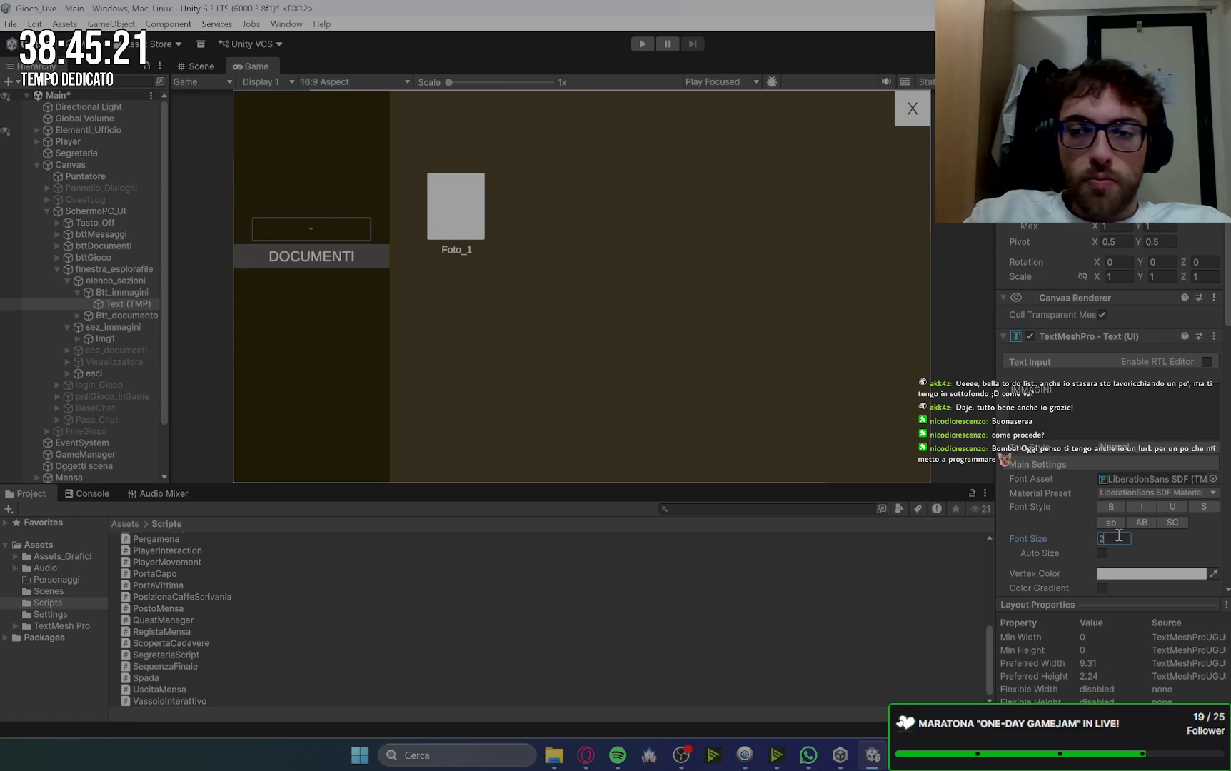
text(5)
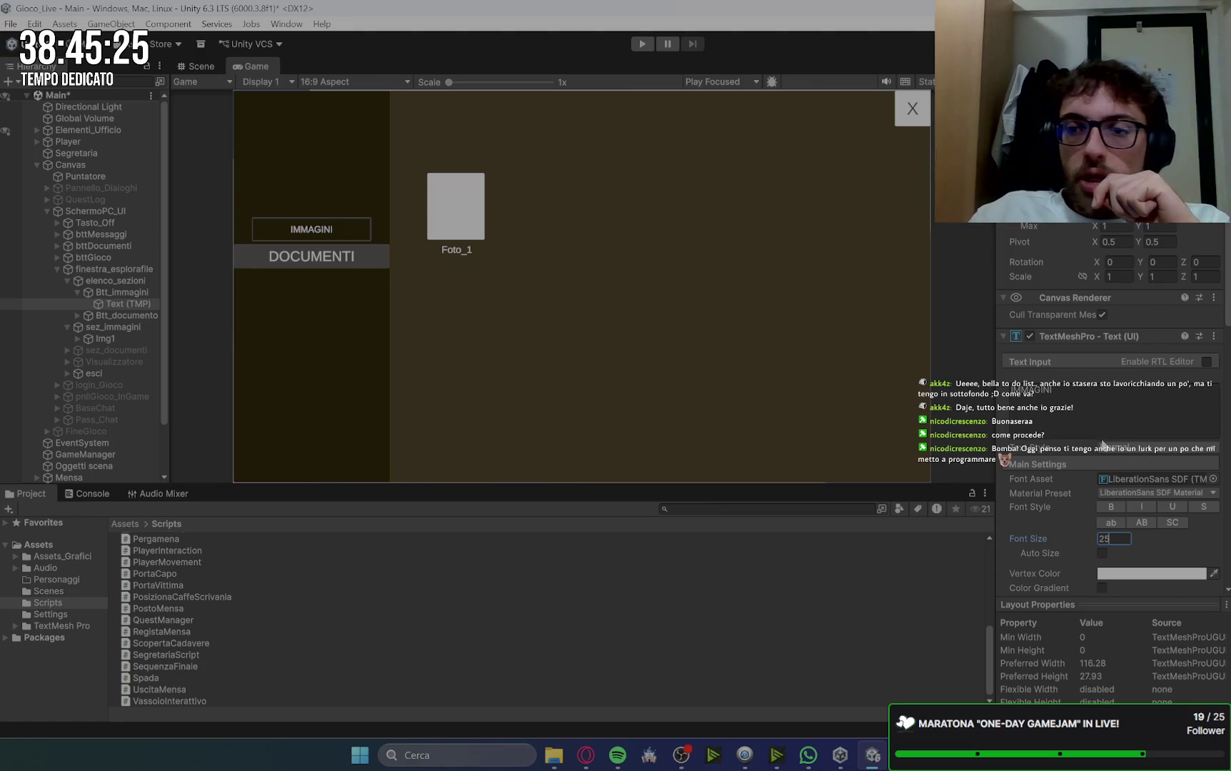
Step: Anchor the IMMAGINI label middle-left and align its text left and vertically middle
click(1064, 230)
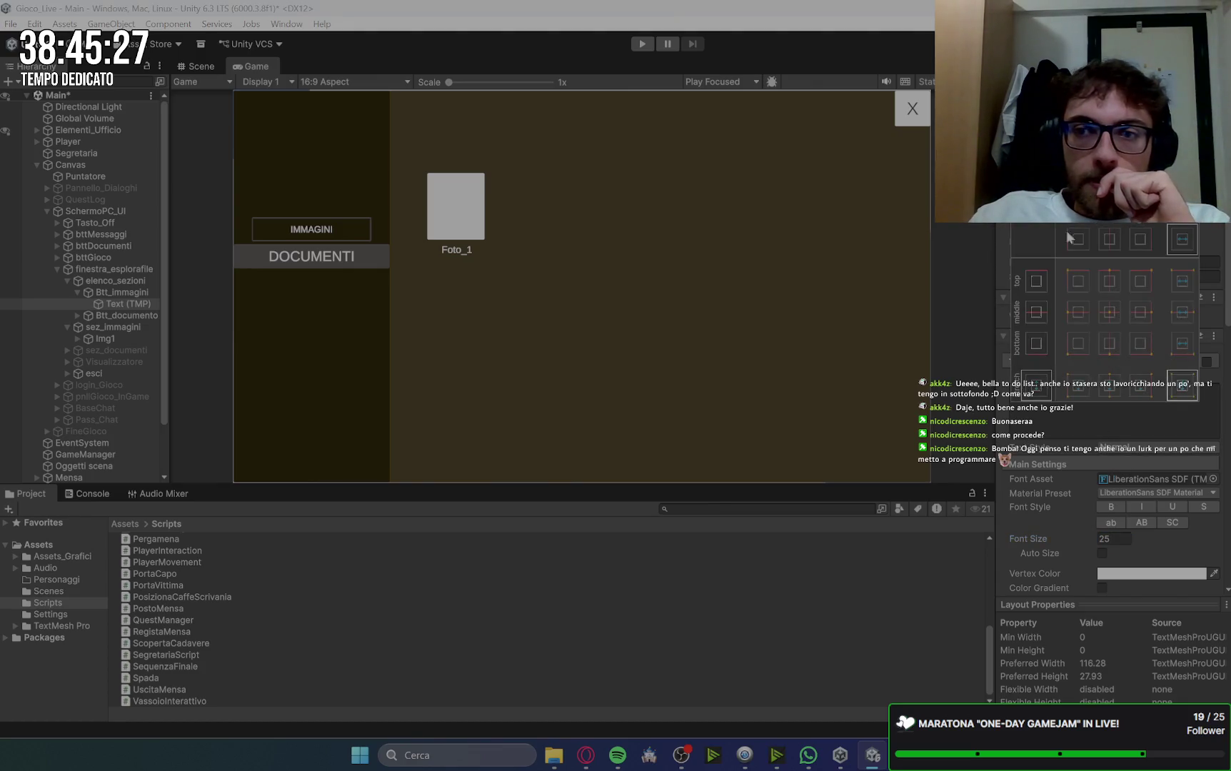
click(1076, 319)
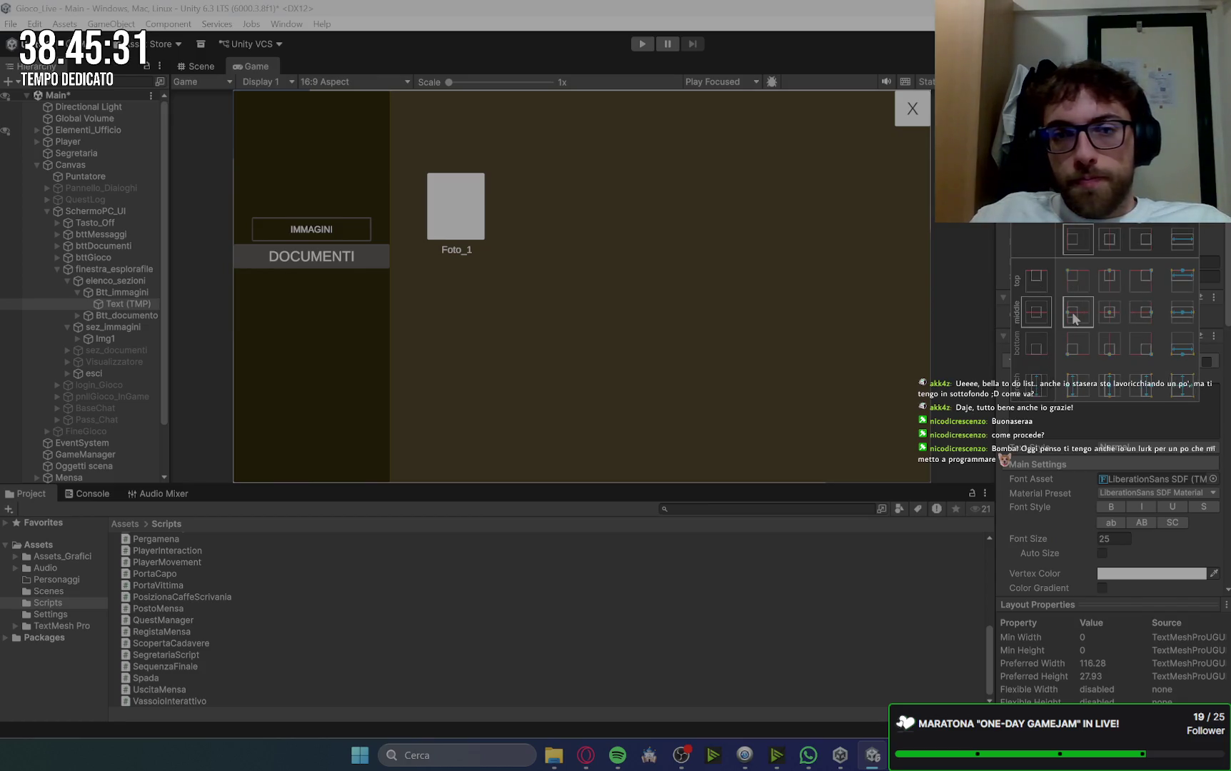
scroll(1056, 556, down, 5)
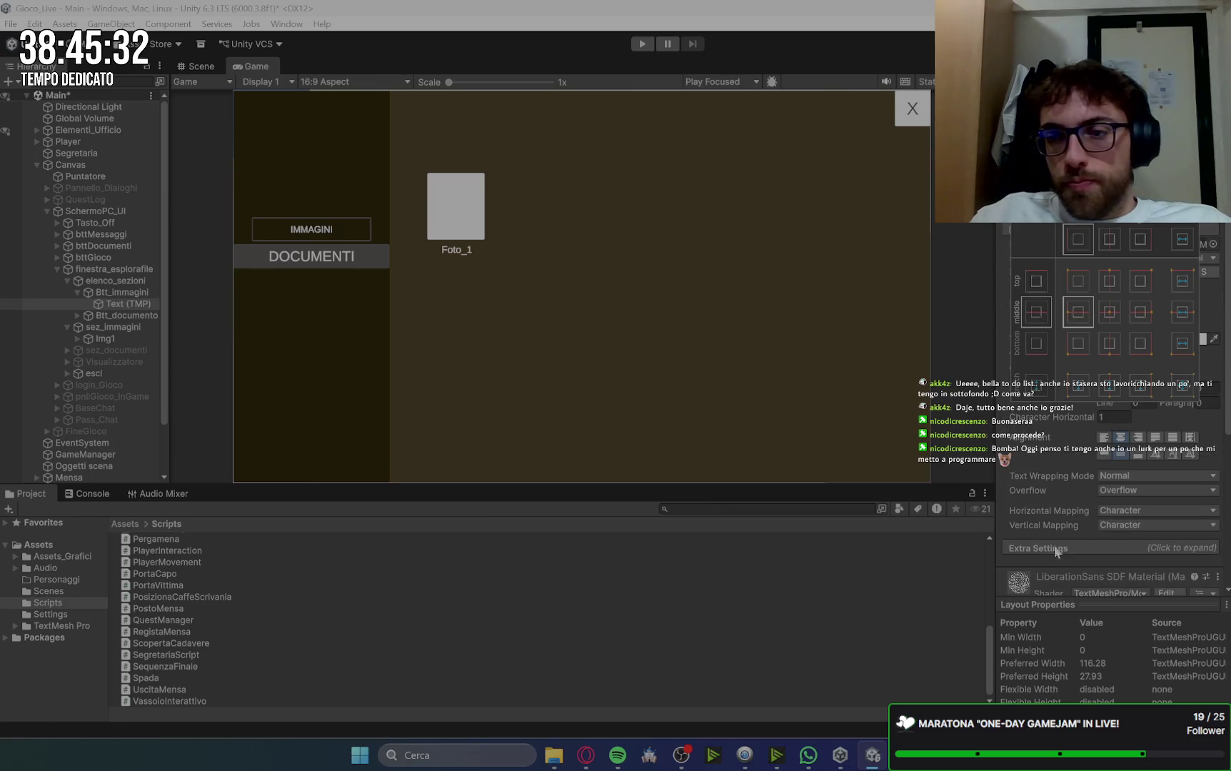
click(1104, 437)
click(1105, 454)
click(1120, 454)
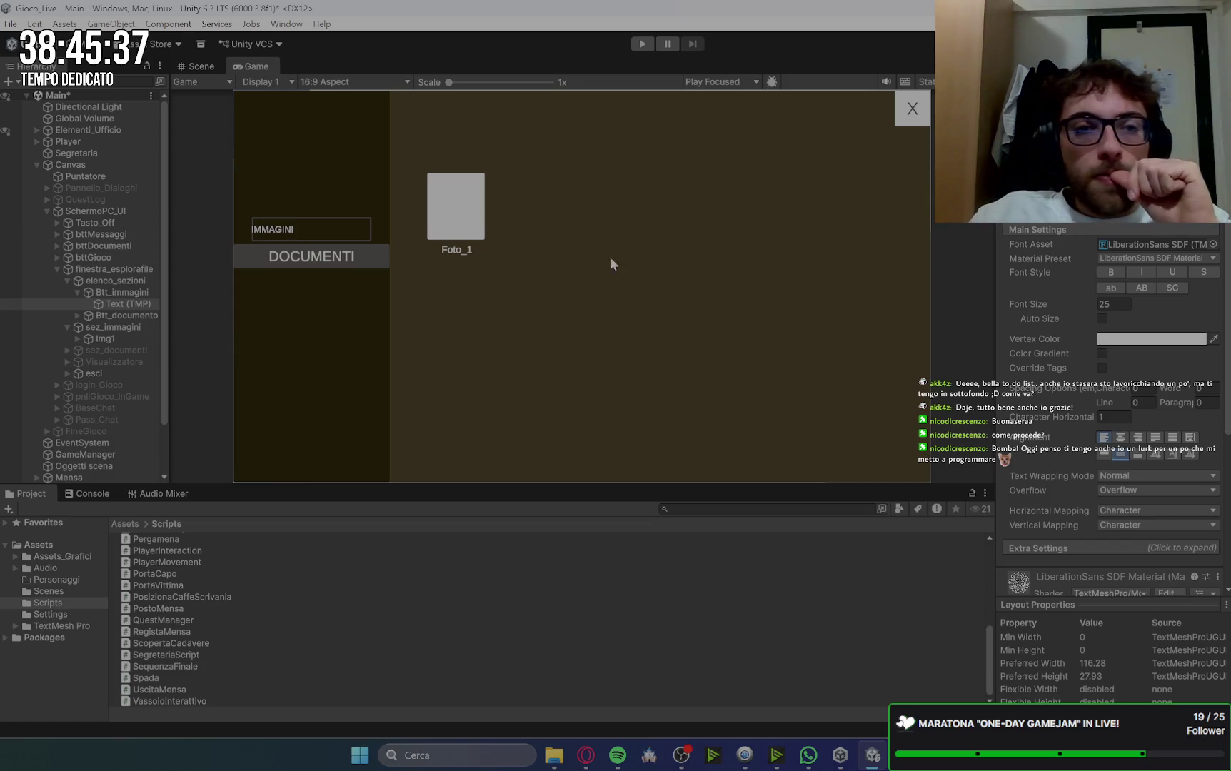
scroll(1111, 407, up, 5)
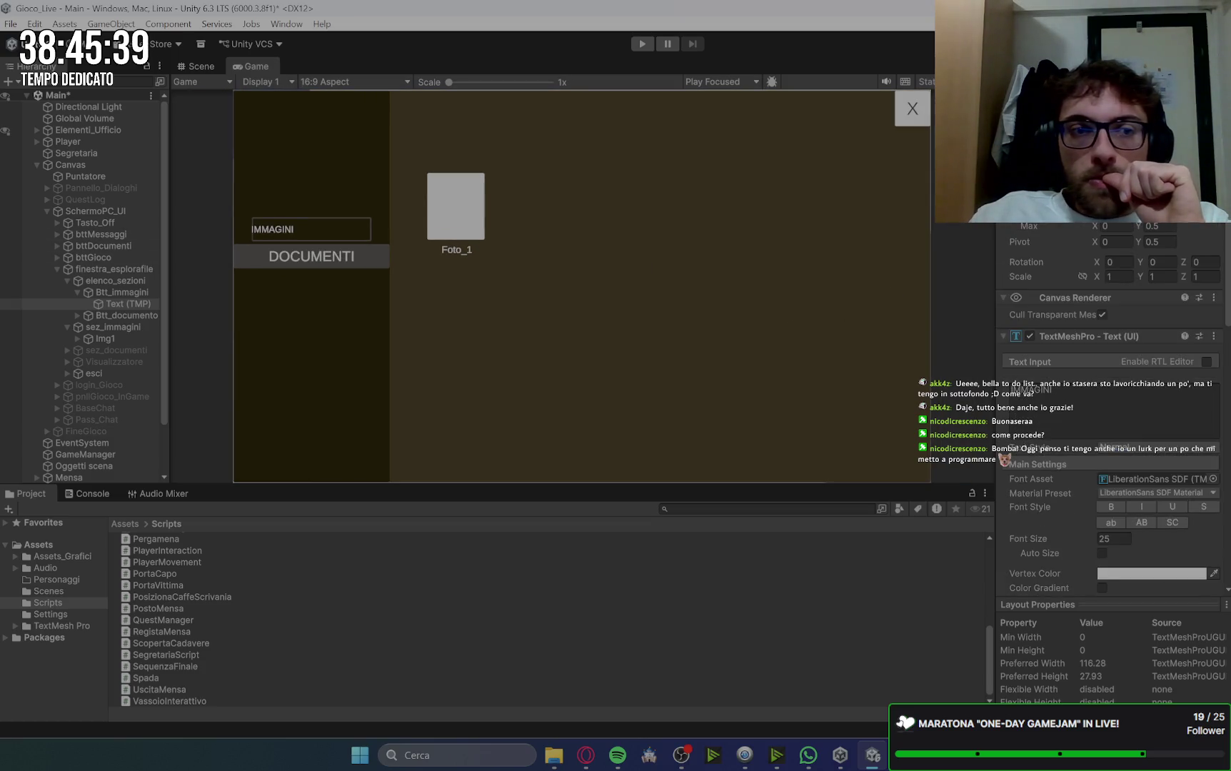
click(76, 292)
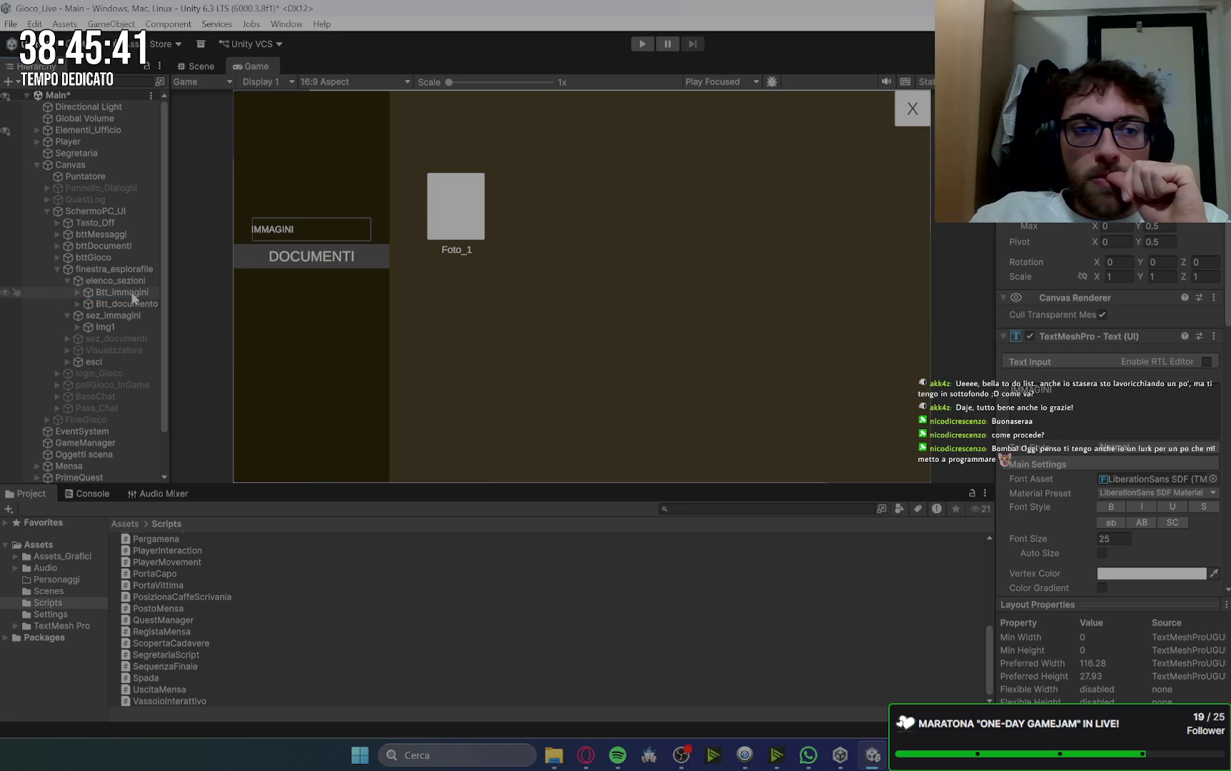
click(133, 298)
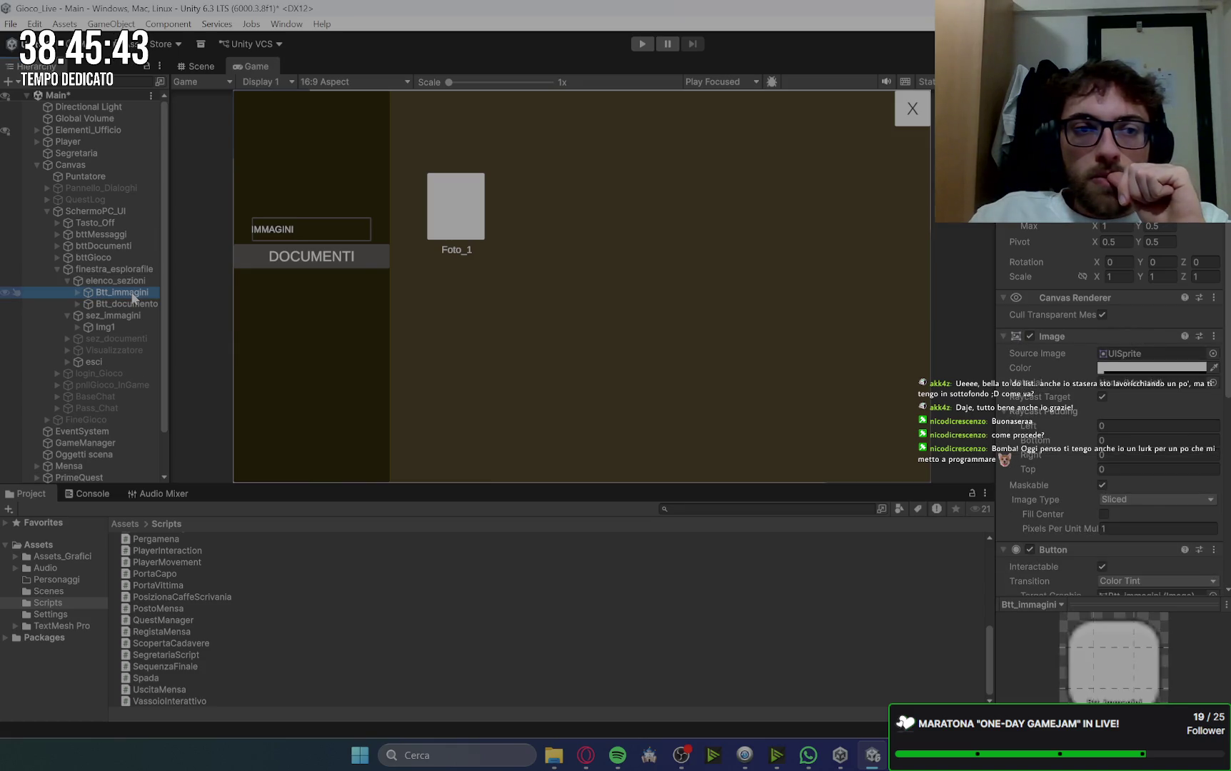
Step: Add an Image inside the IMMAGINI button, sized 50 by 50 and anchored middle-left
right_click(134, 297)
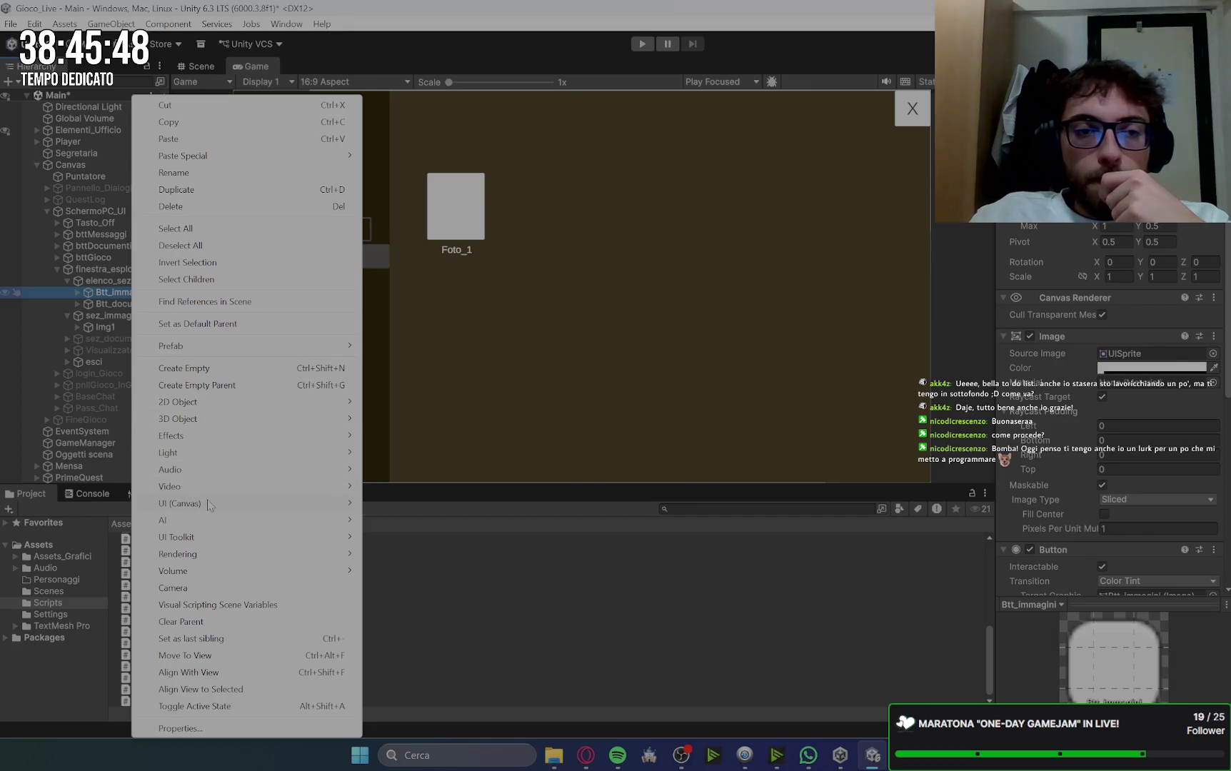
mouse_move(210, 506)
click(402, 507)
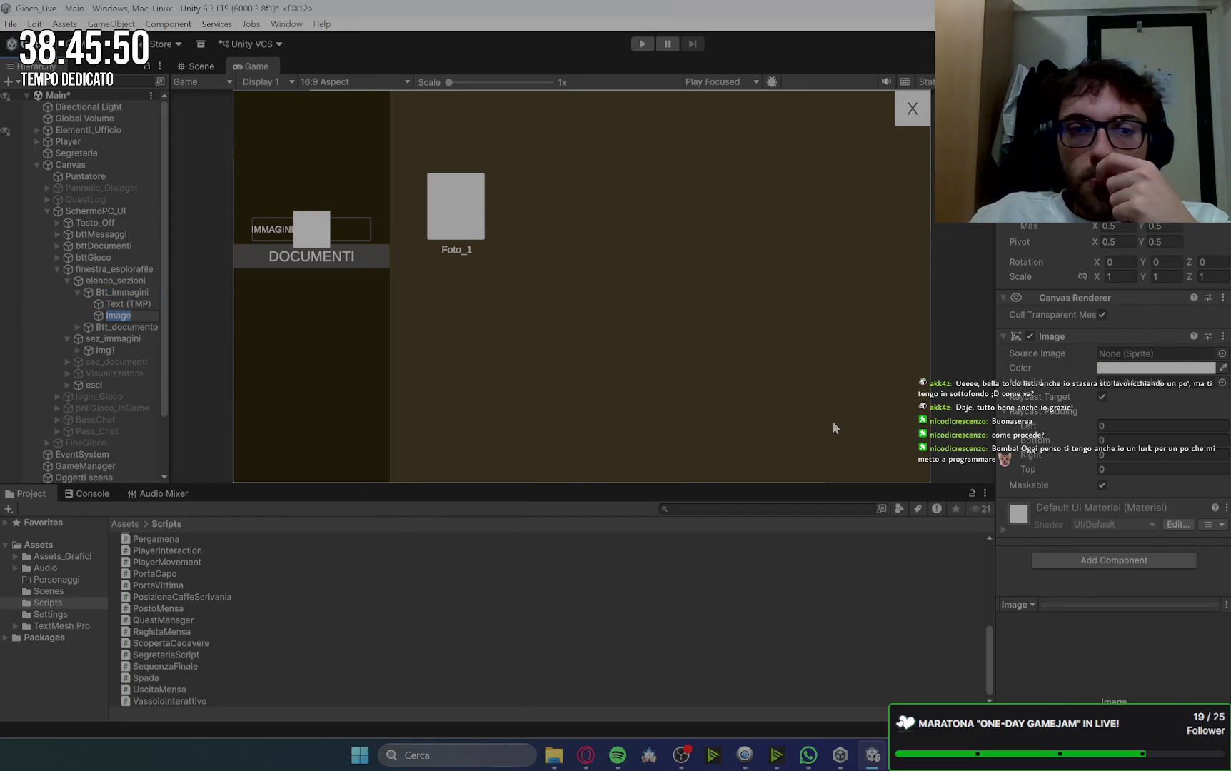
double_click(1114, 193)
text(50)
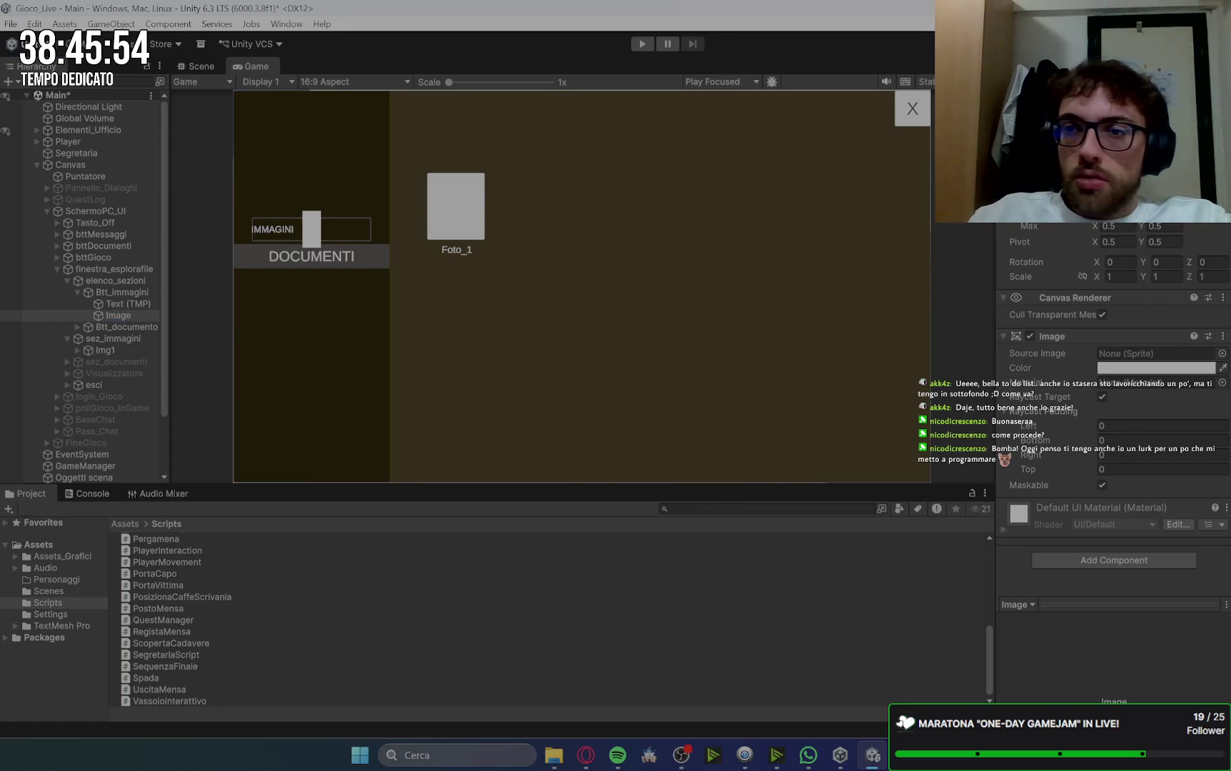
text(50)
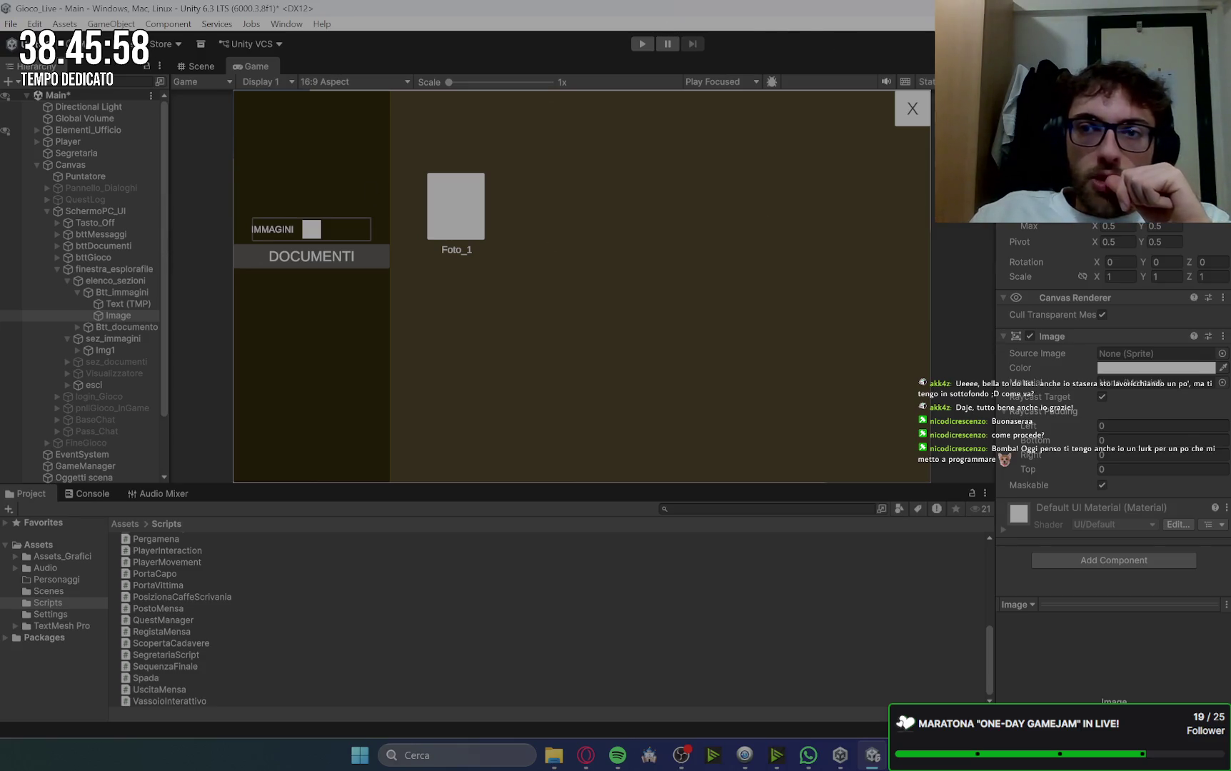
click(1028, 146)
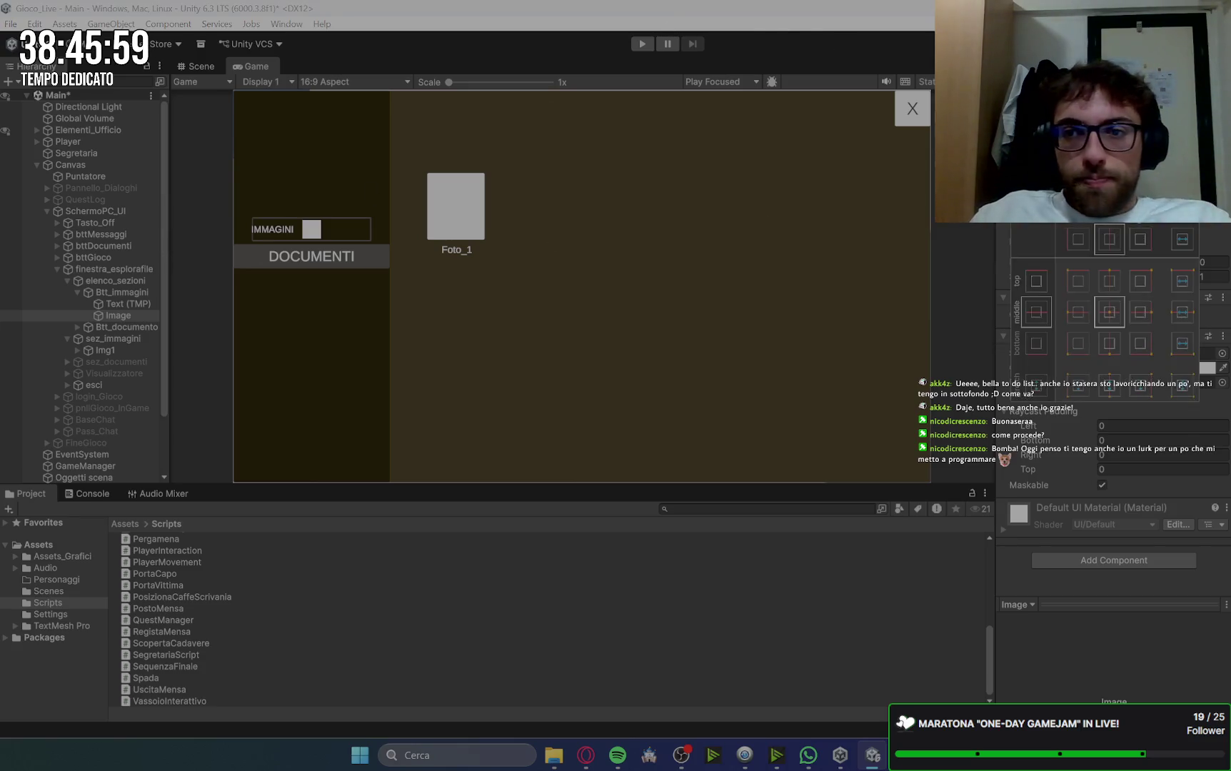
click(1076, 312)
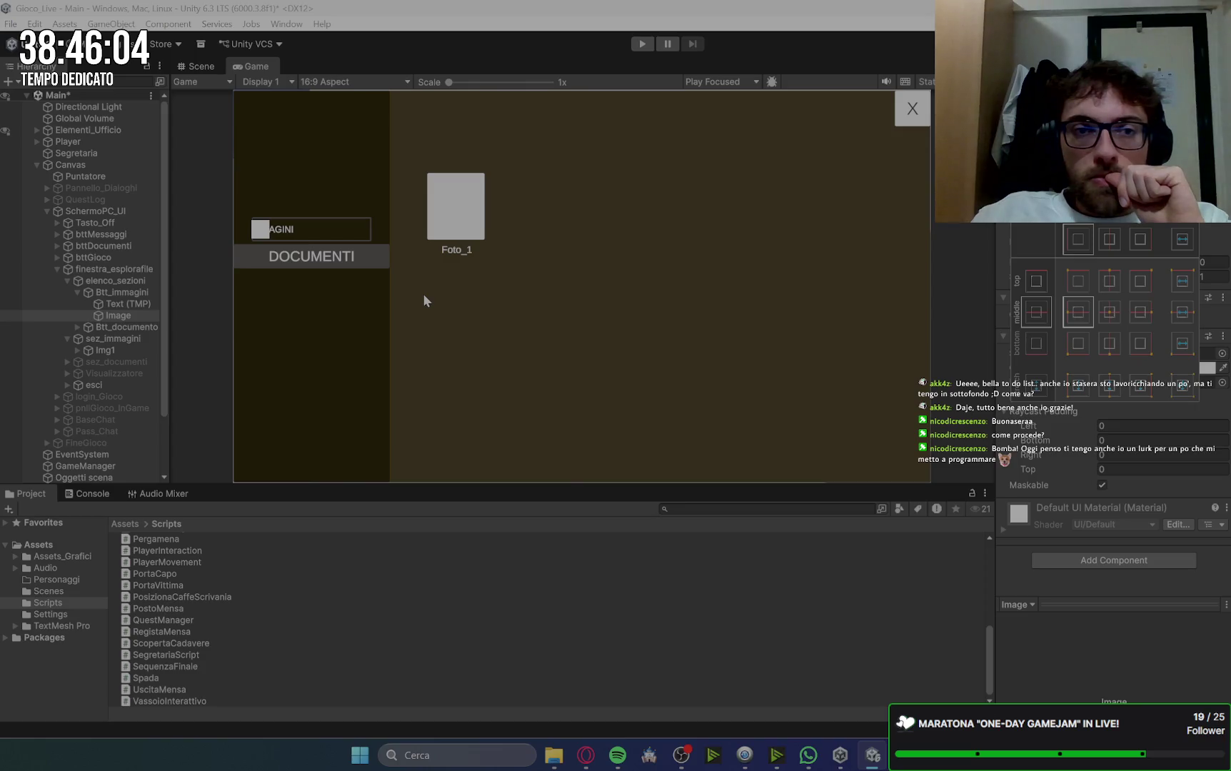
Step: Check the IMMAGINI label's placement beside the icon in the Scene and Game views
click(128, 304)
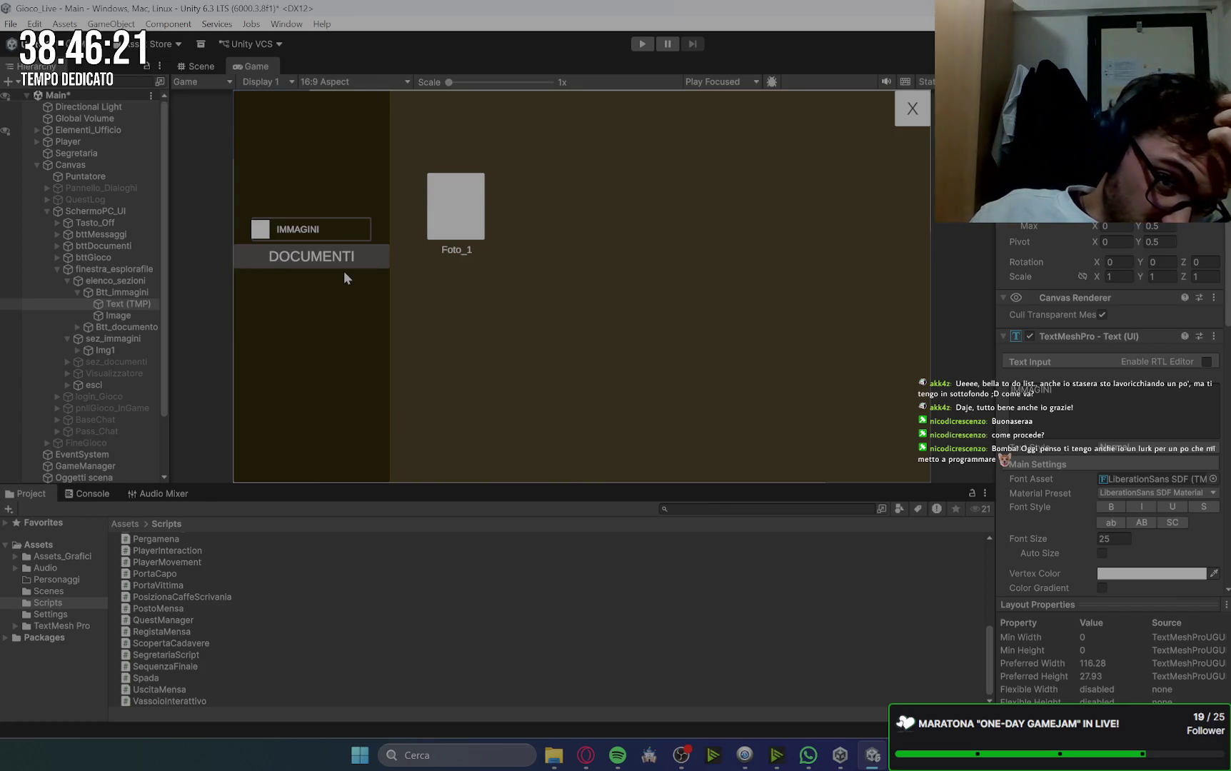
click(197, 66)
key(f)
scroll(560, 352, up, 5)
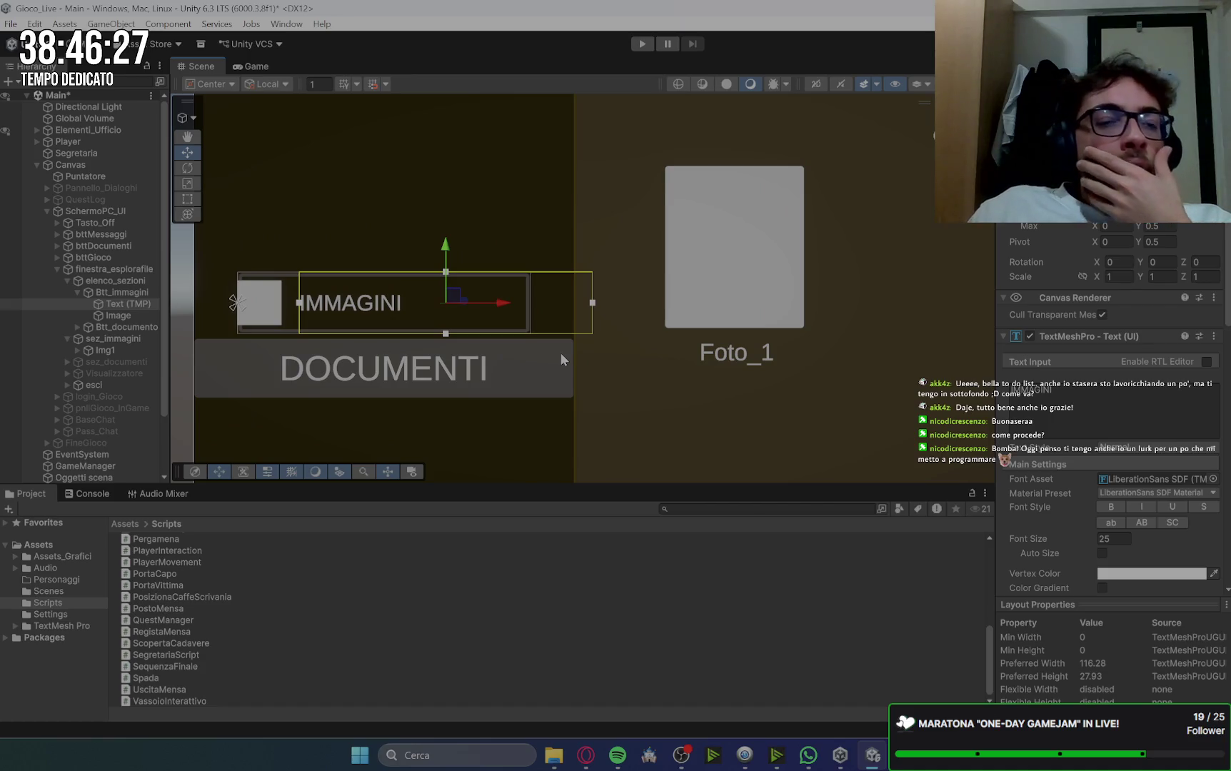
click(250, 65)
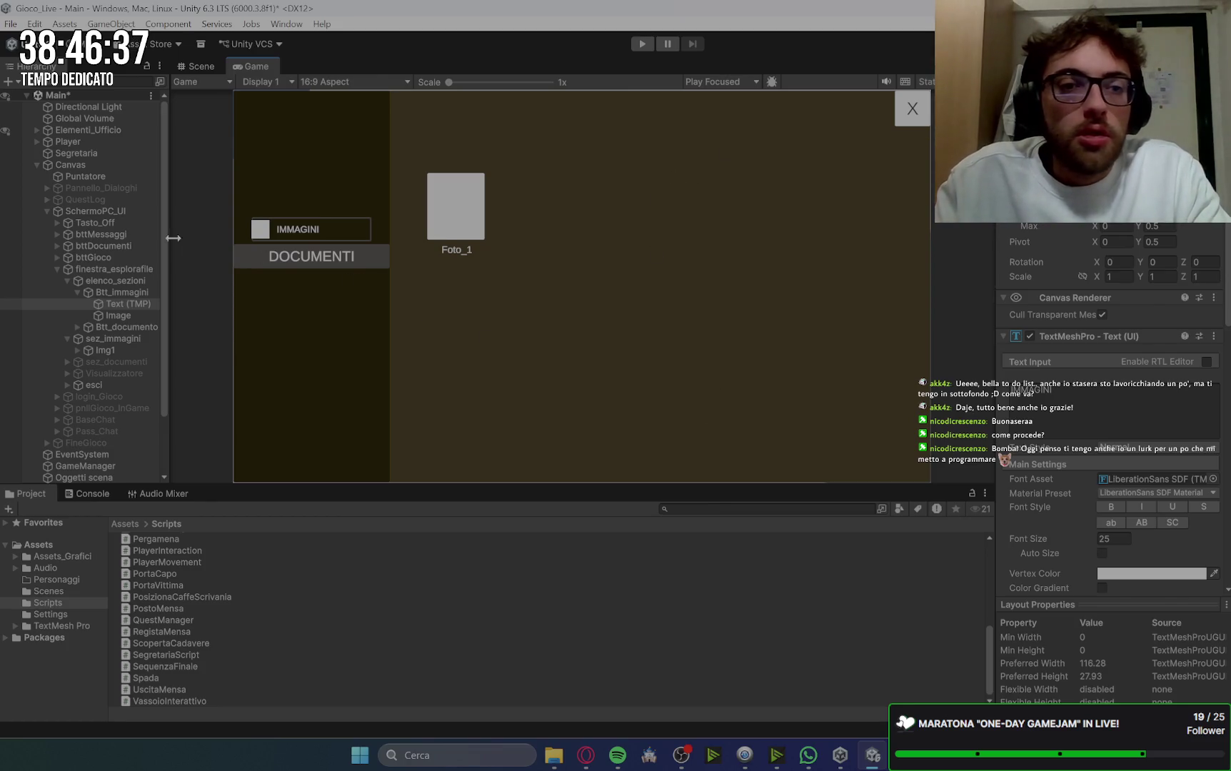
click(133, 295)
Step: Make the DOCUMENTI button as wide as IMMAGINI and turn off Fill Center for a hollow background
click(100, 328)
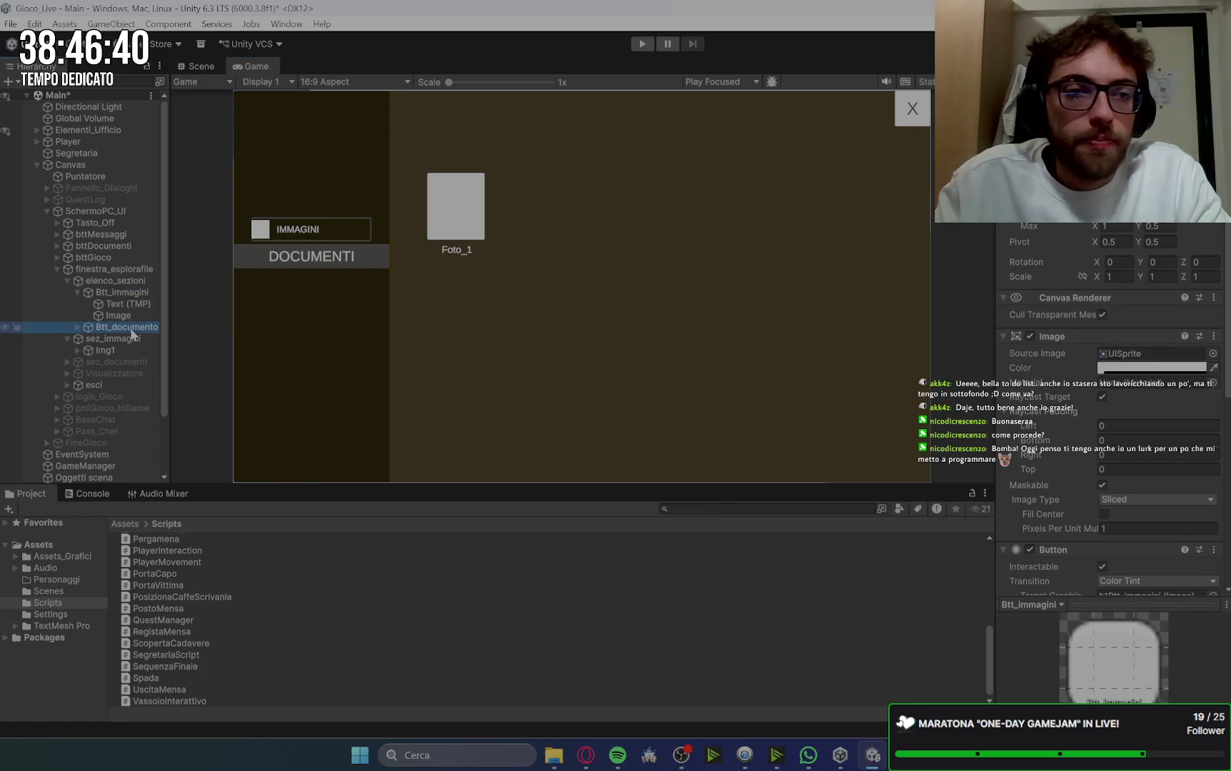
click(78, 327)
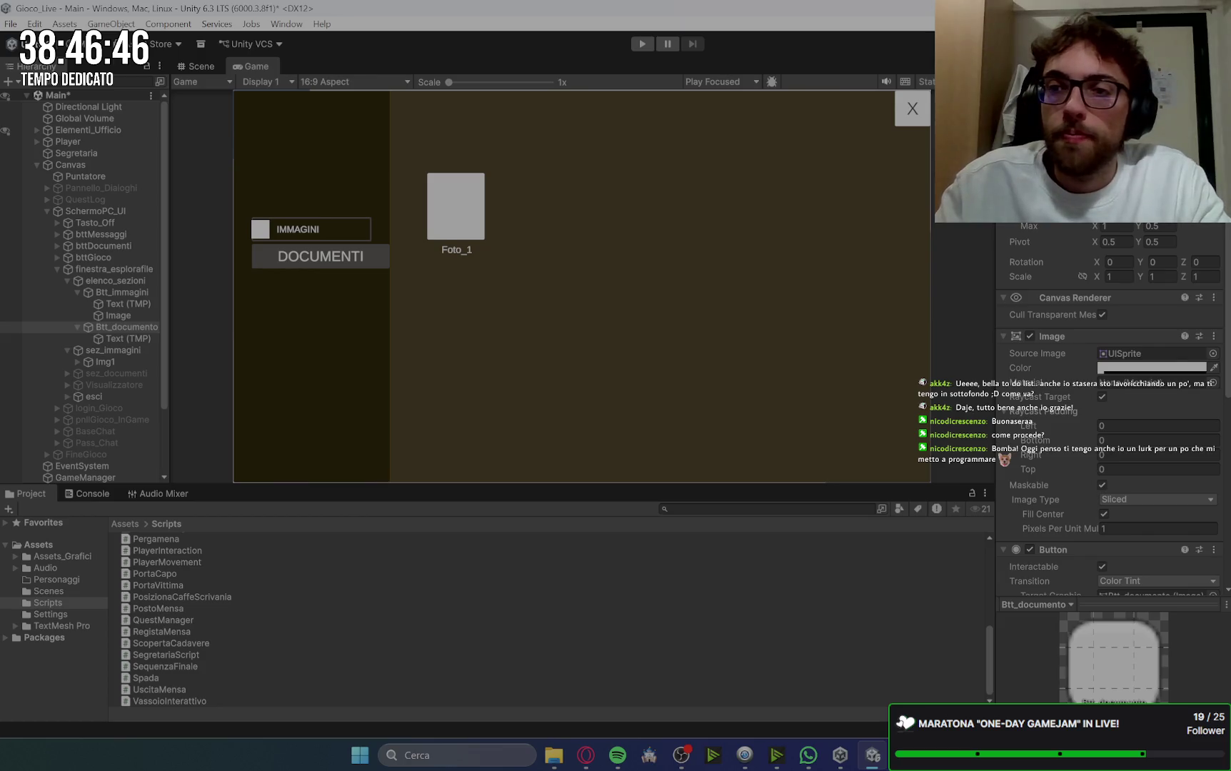
key(Return)
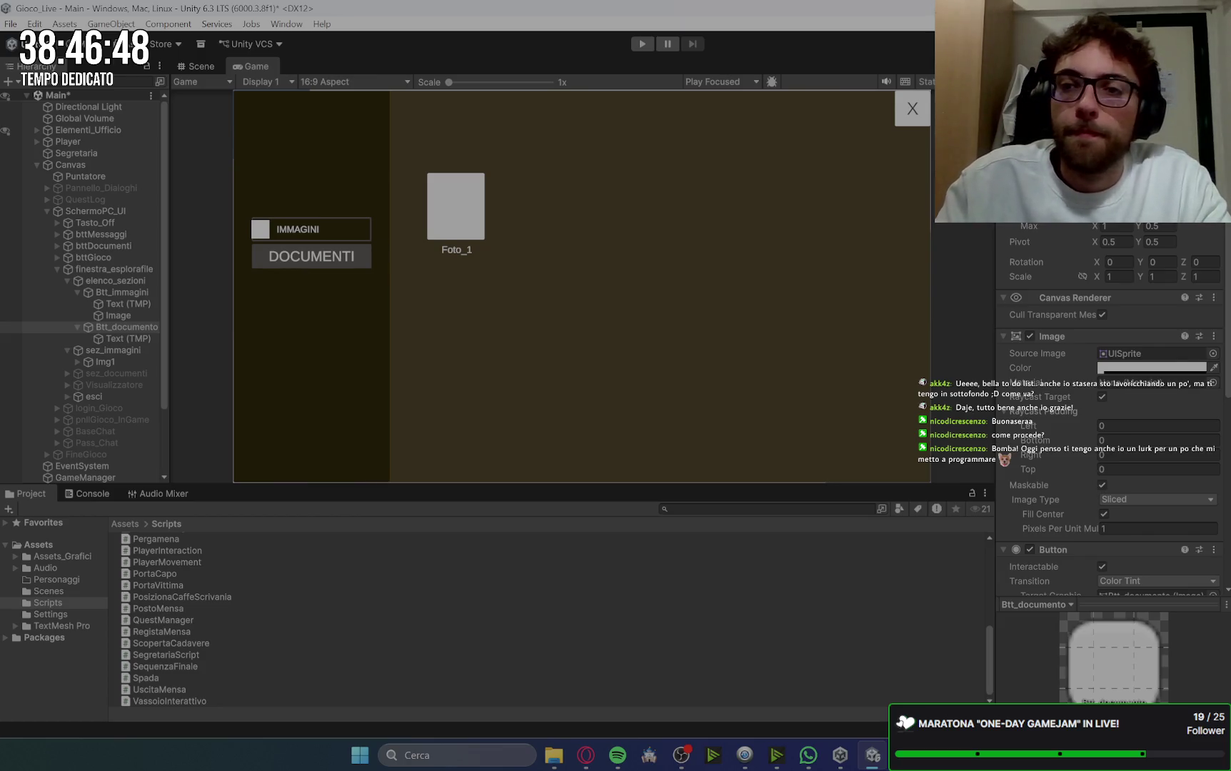
scroll(1044, 497, down, 4)
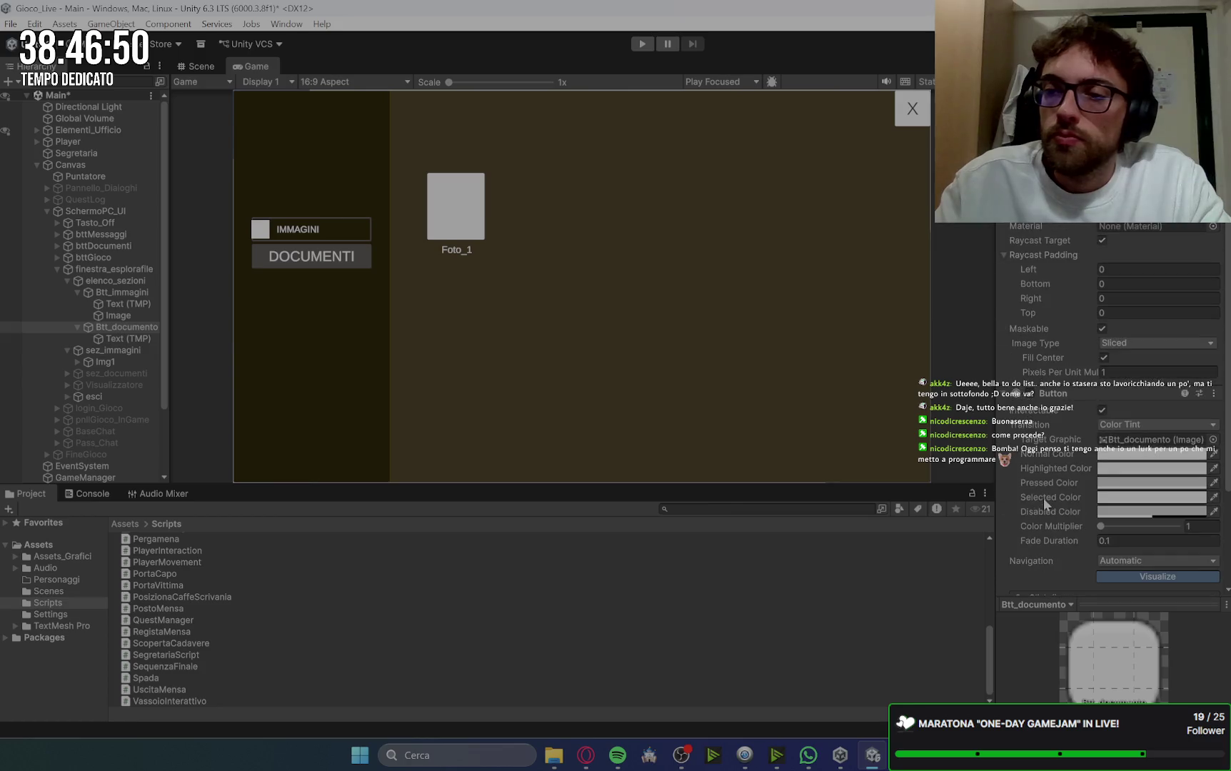
scroll(1043, 503, down, 2)
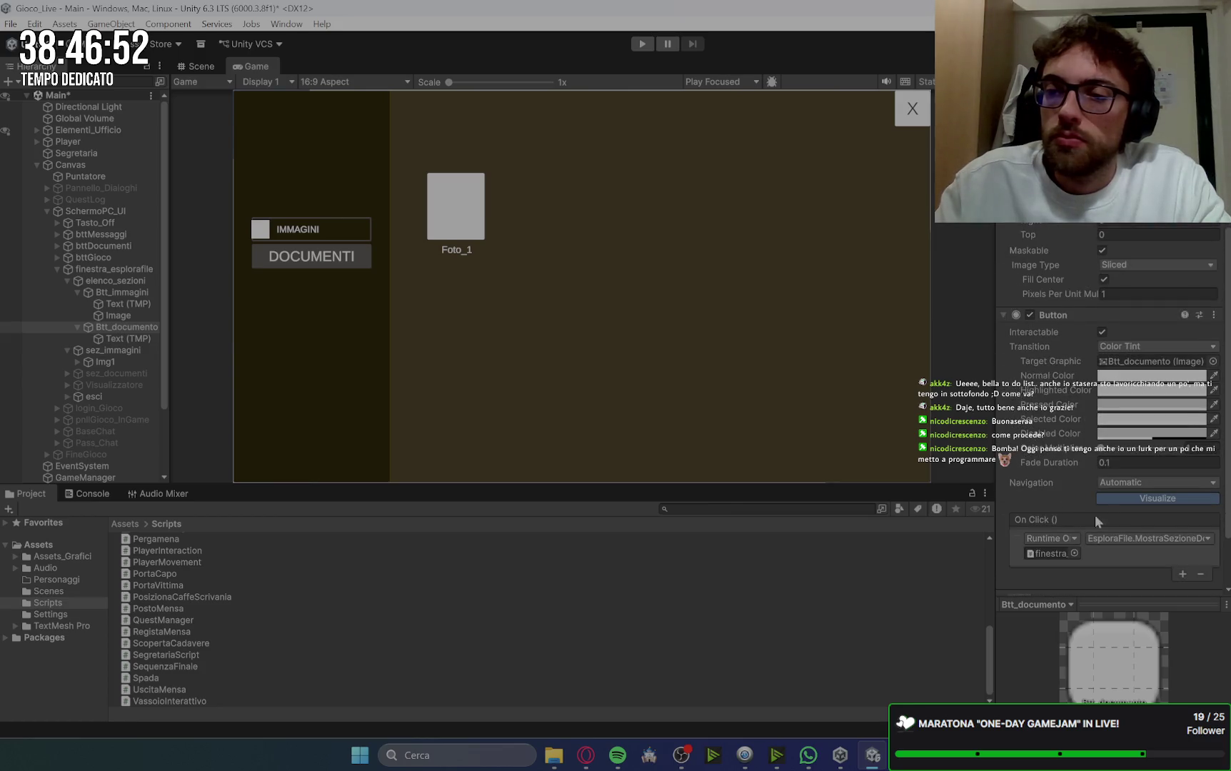
scroll(1080, 468, down, 2)
scroll(1074, 449, up, 5)
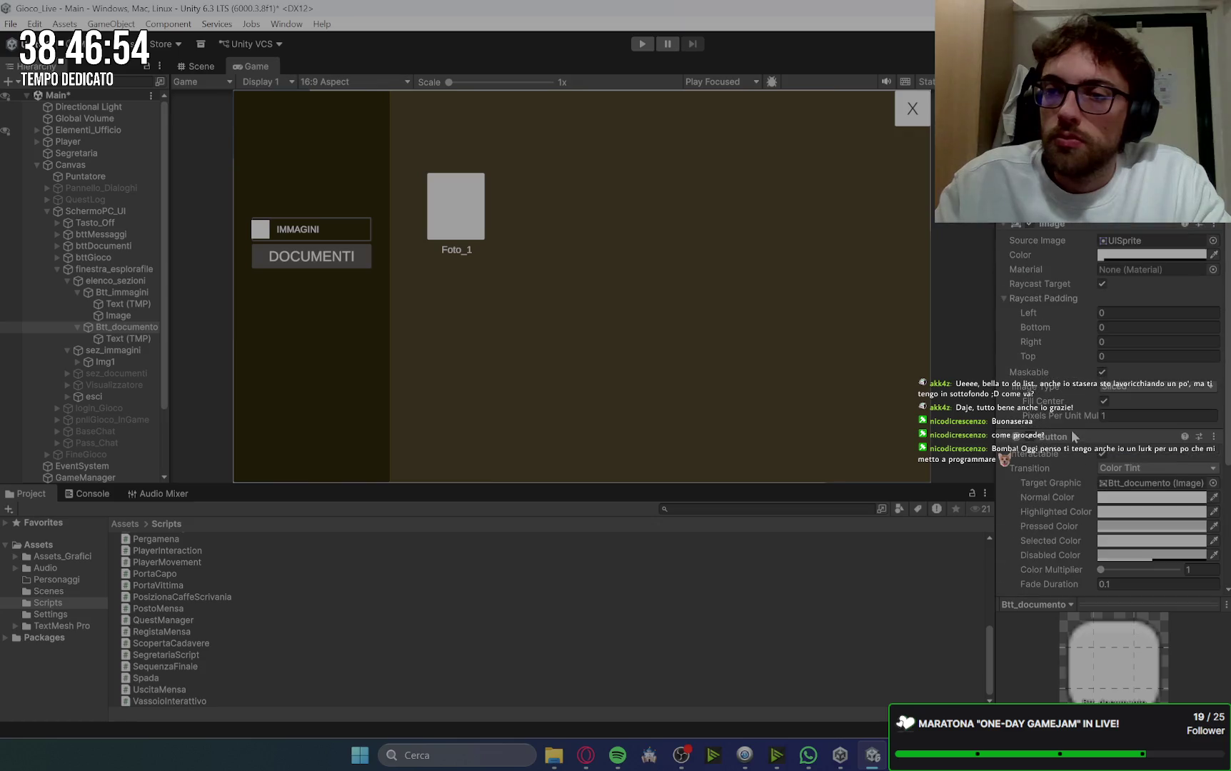
click(91, 340)
click(93, 327)
click(1104, 401)
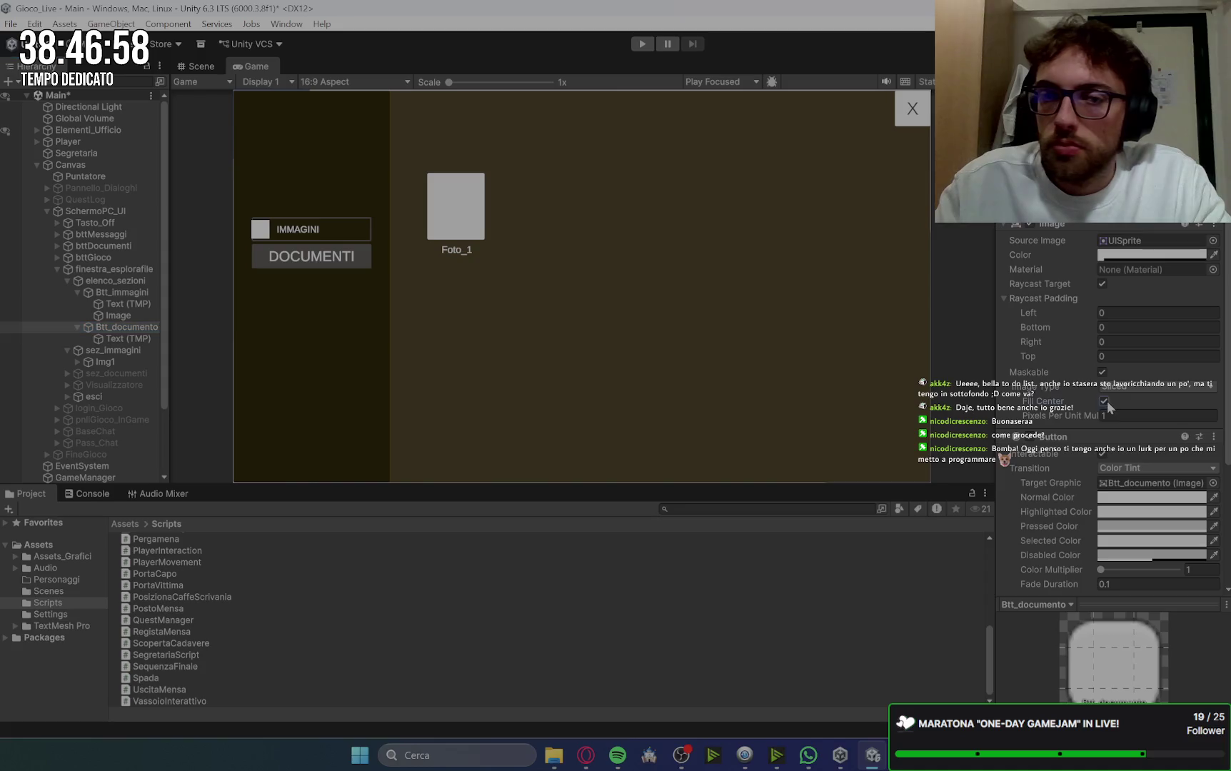
Step: Give the DOCUMENTI label font size 25, a middle-left anchor and left alignment
click(126, 303)
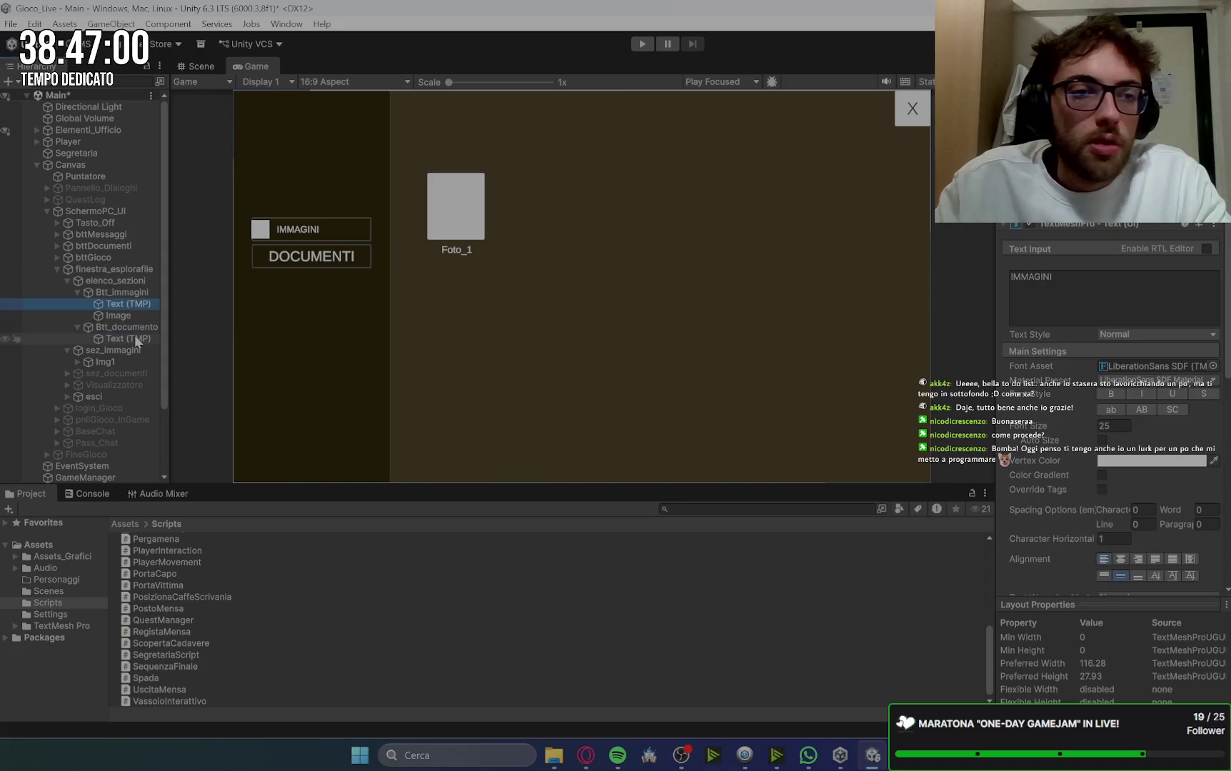
click(85, 339)
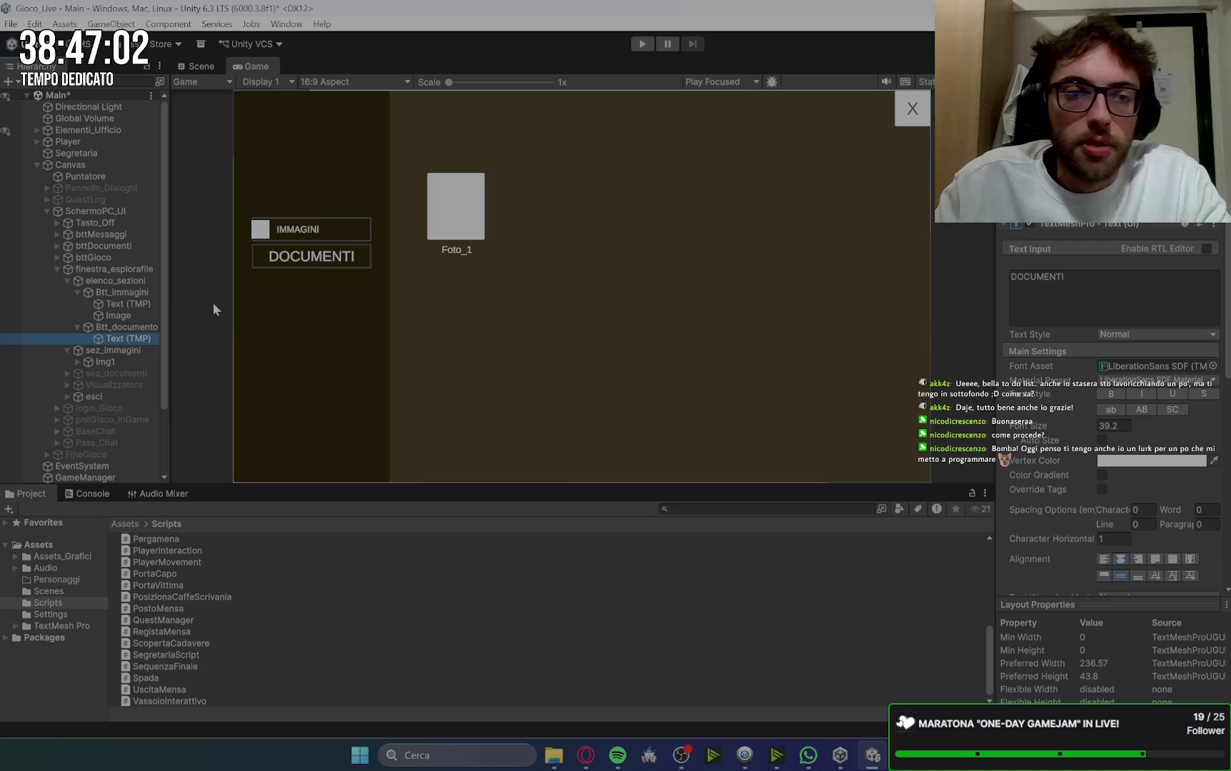
click(126, 303)
click(138, 340)
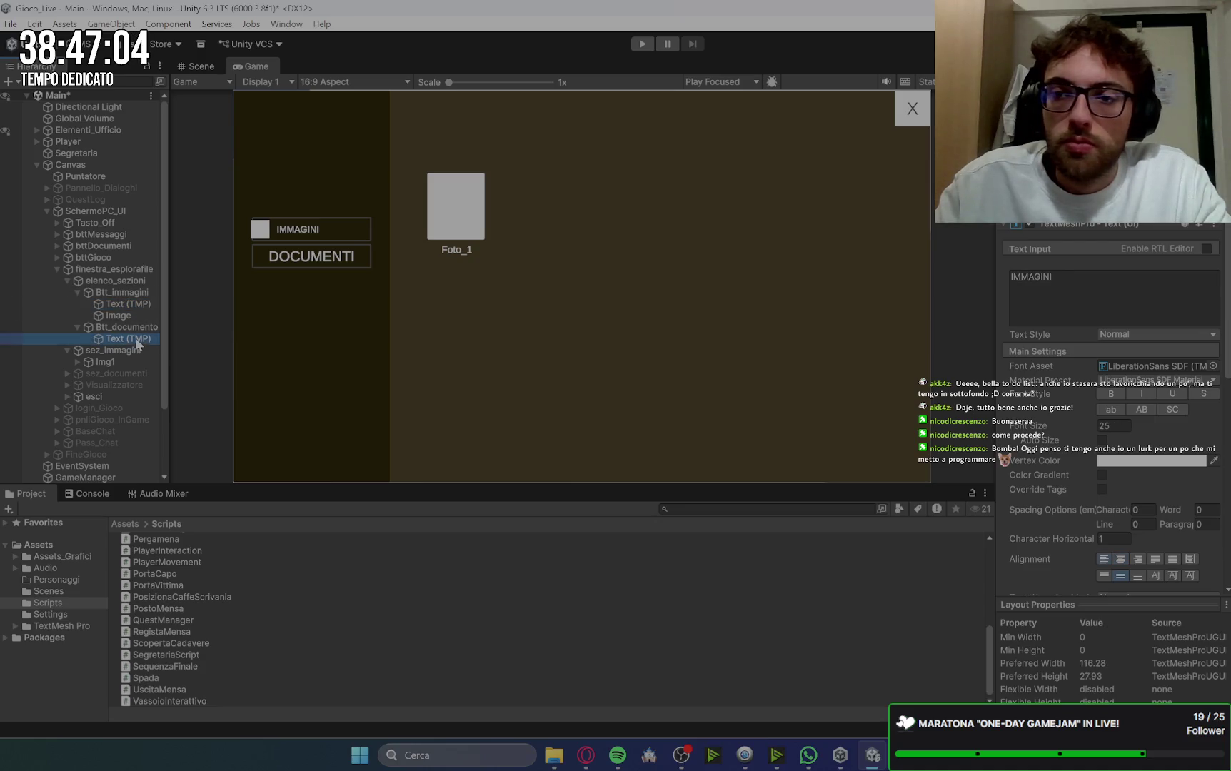
click(1126, 428)
text(25)
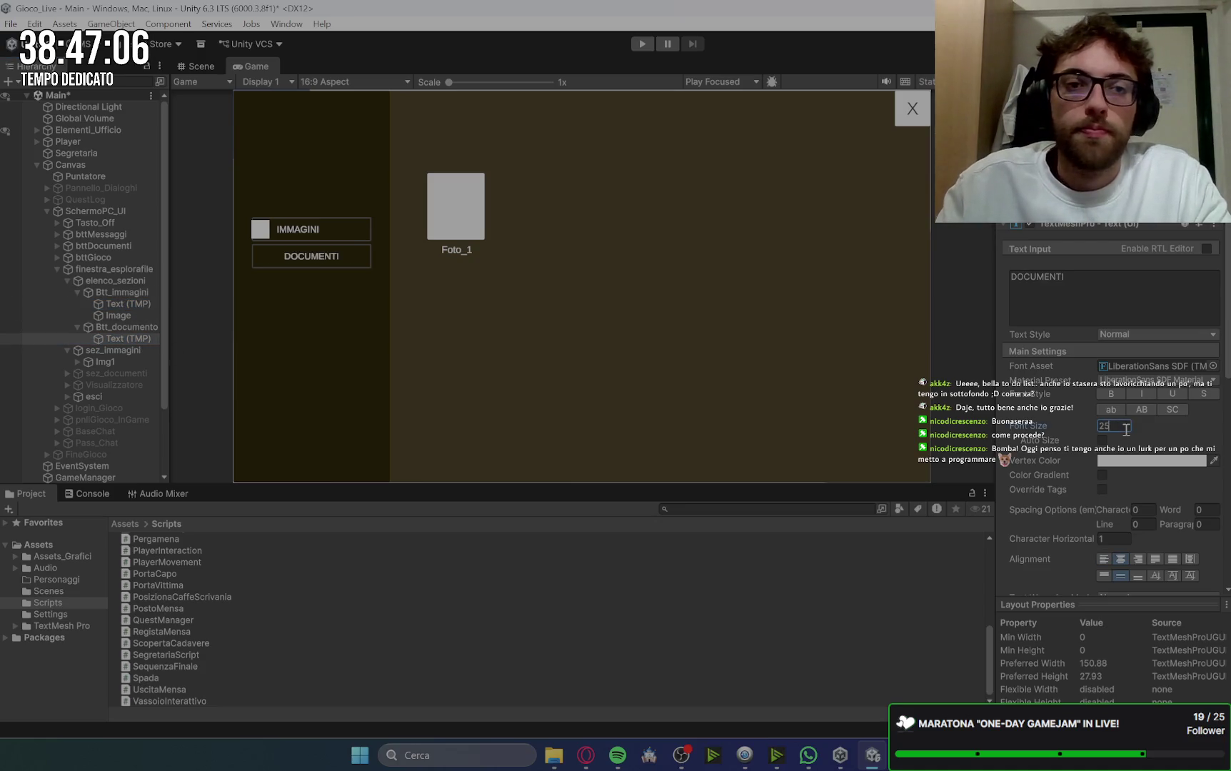
click(126, 304)
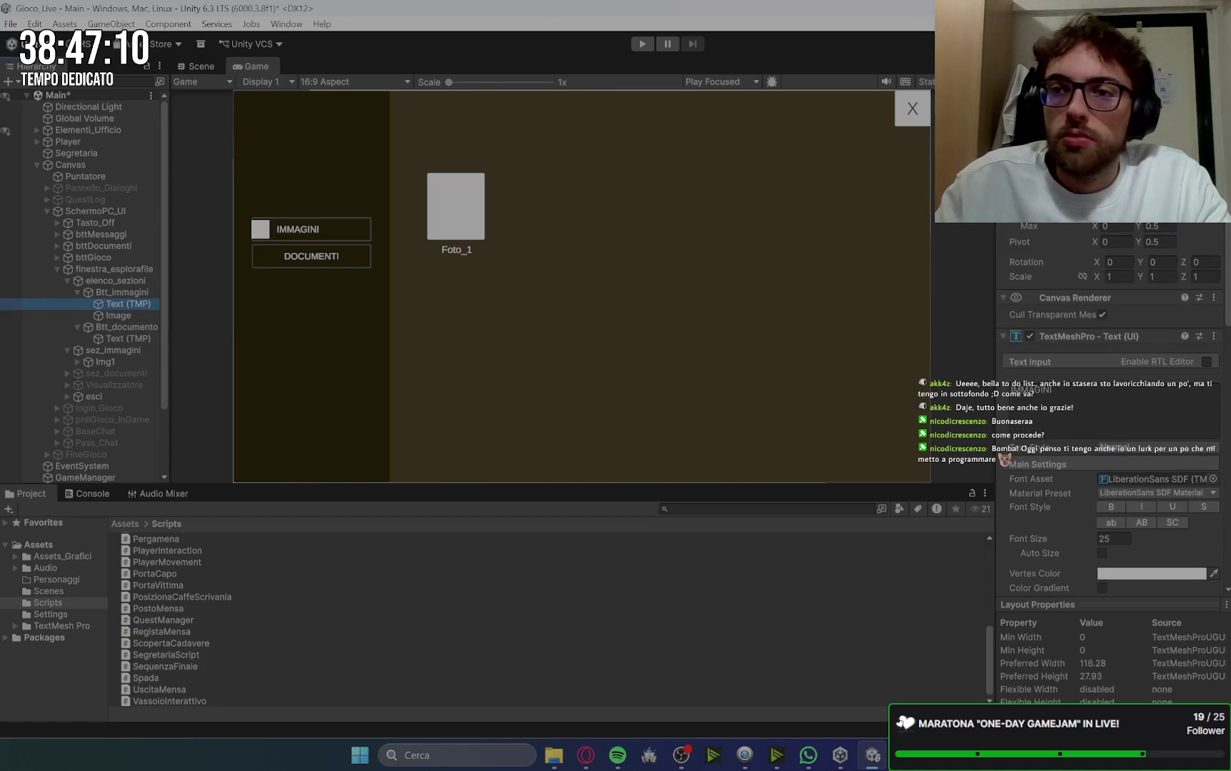
click(129, 339)
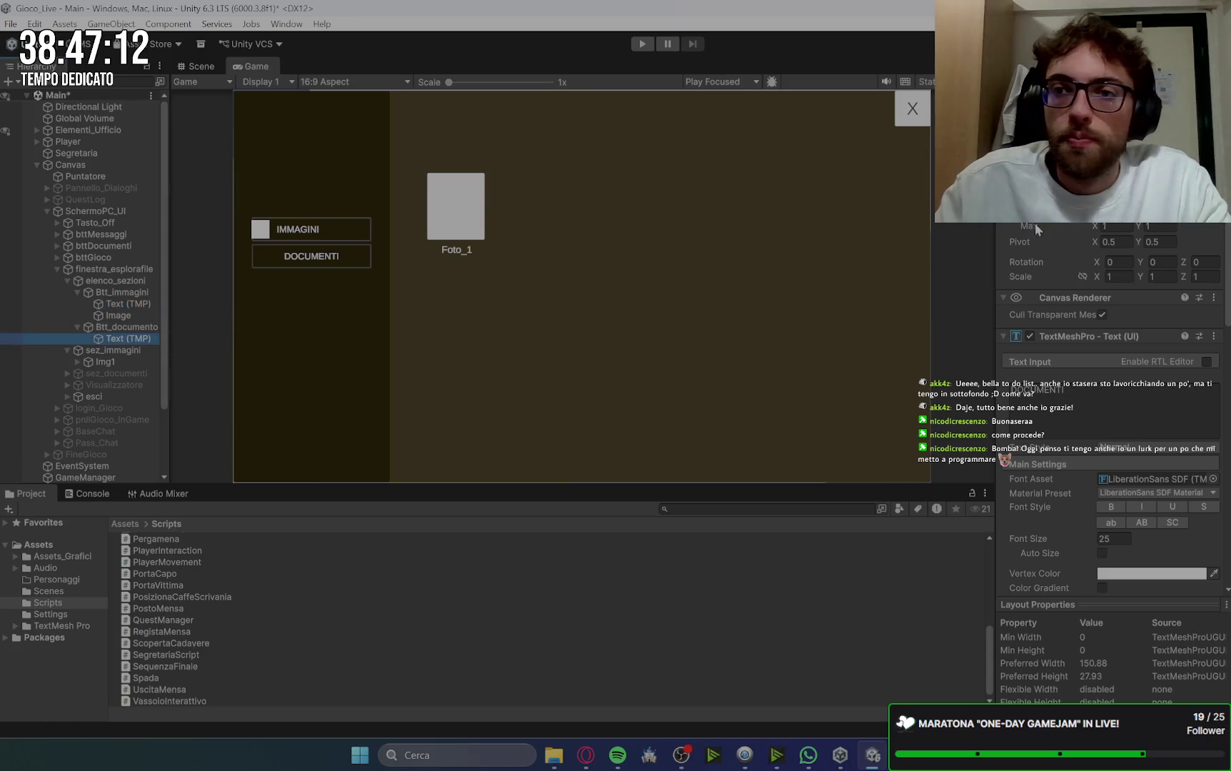
click(1029, 172)
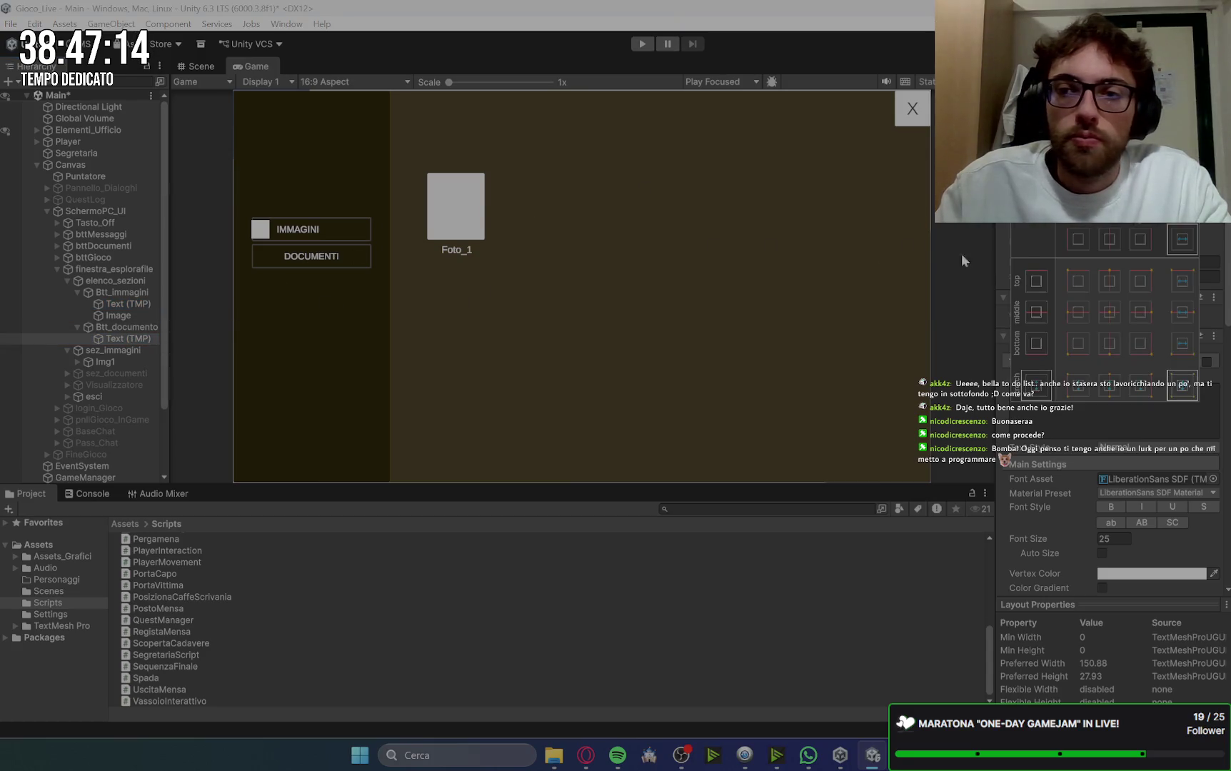
click(1084, 312)
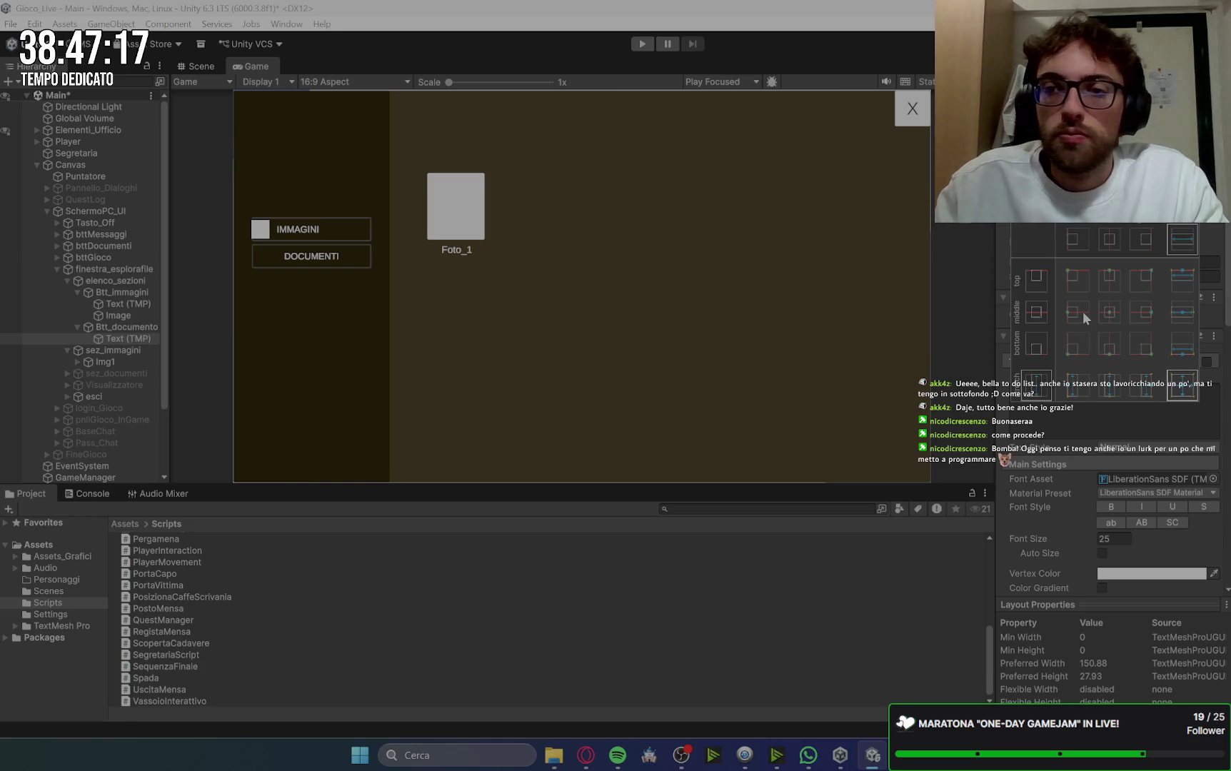
key(Escape)
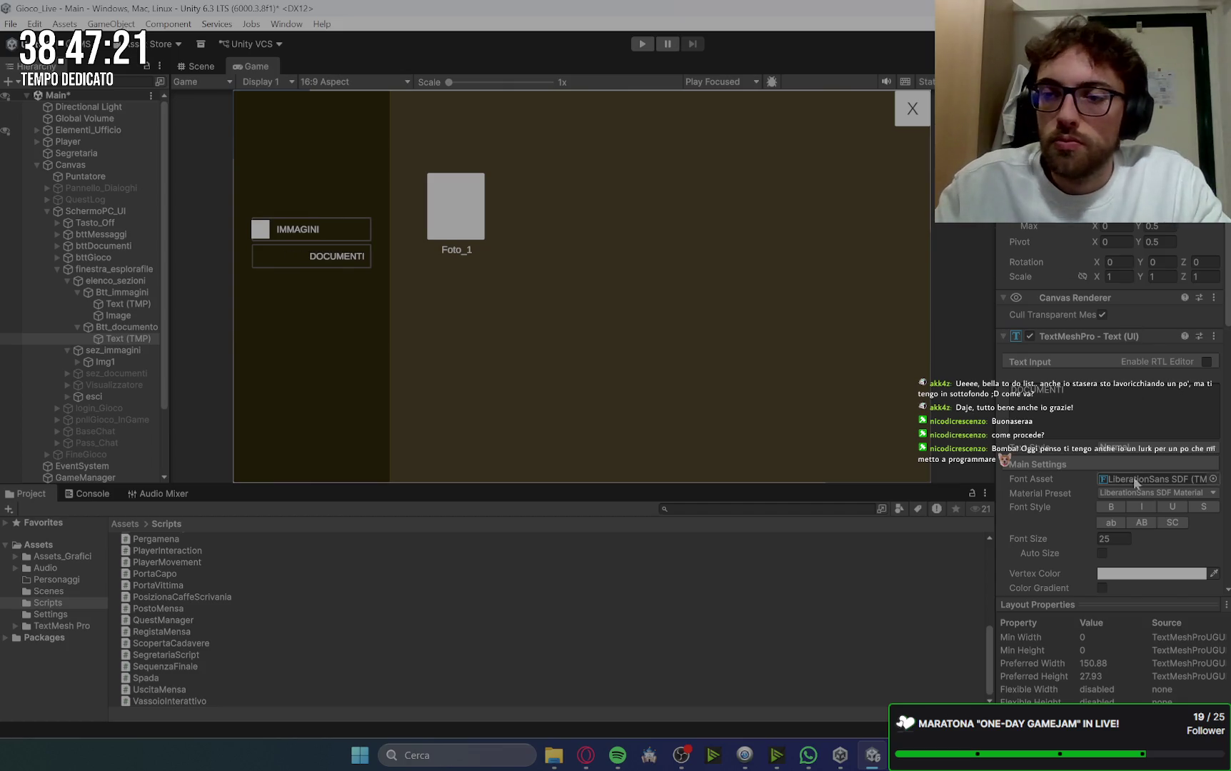
scroll(1133, 468, down, 5)
click(1104, 438)
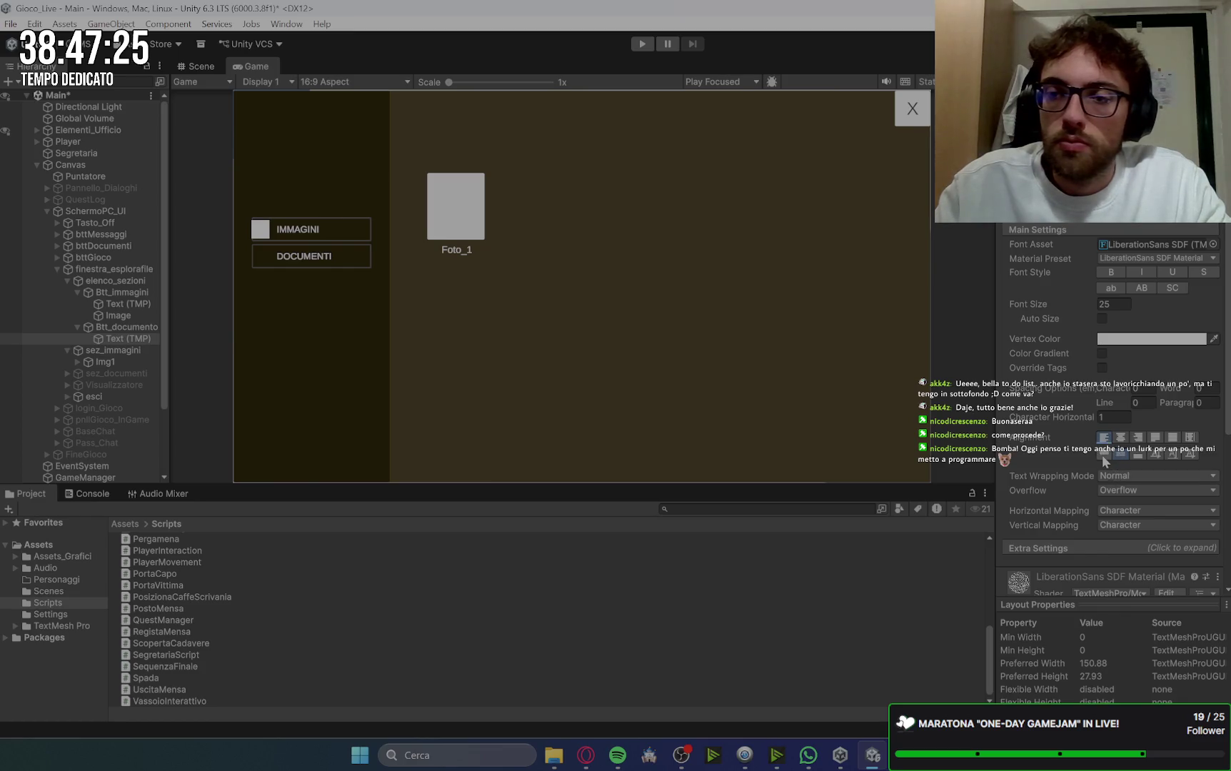
Step: Copy the IMMAGINI icon image and paste it as a child of the DOCUMENTI button
click(120, 316)
click(125, 328)
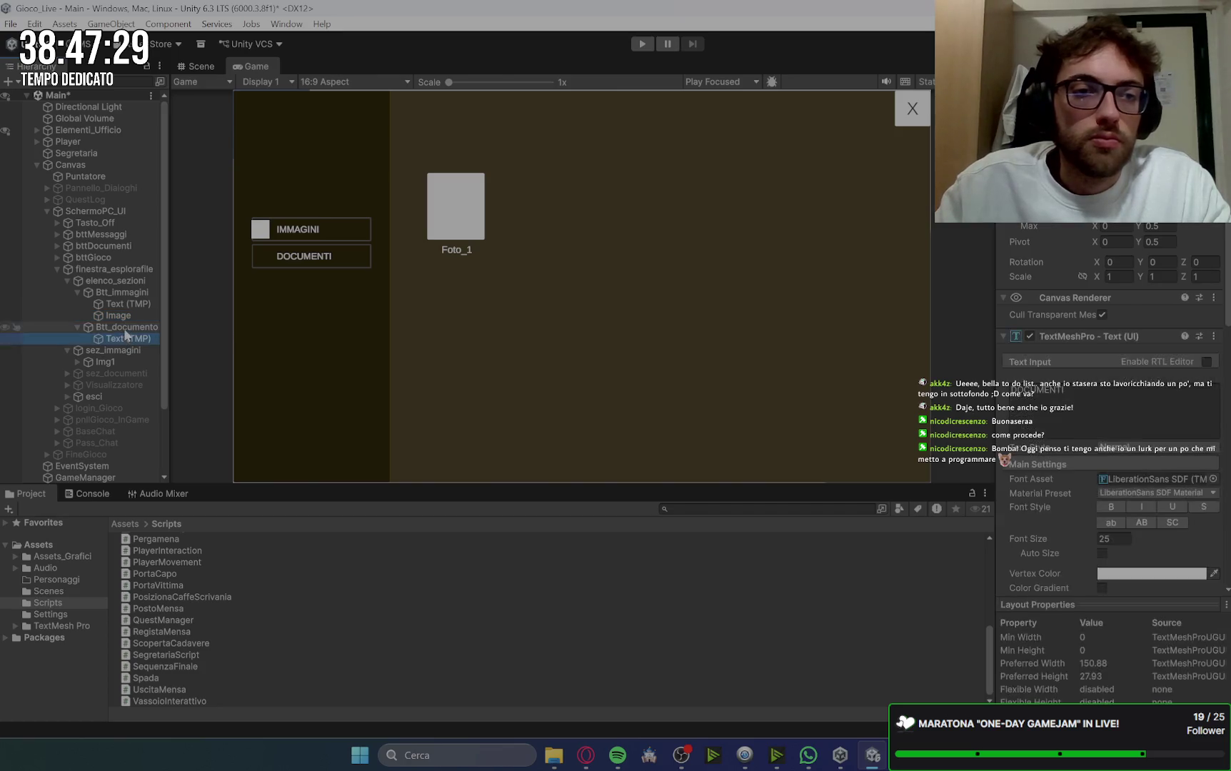
key(ctrl+shift+v)
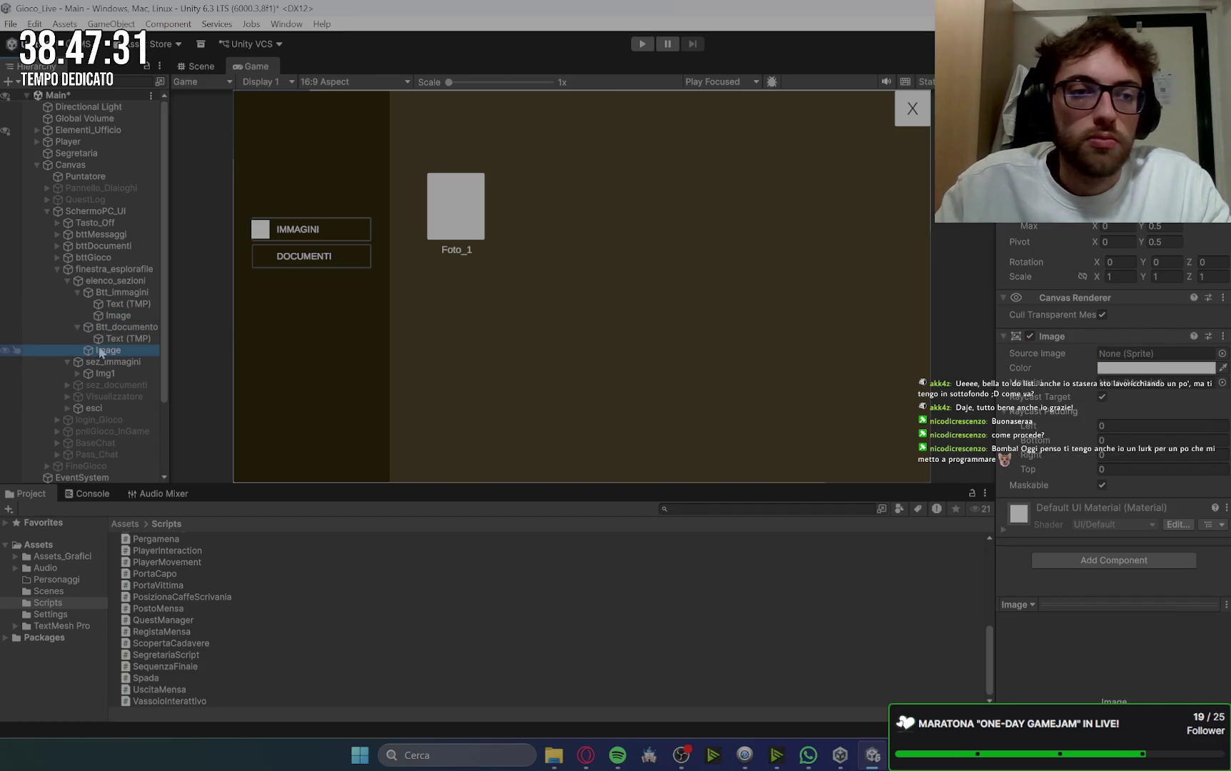
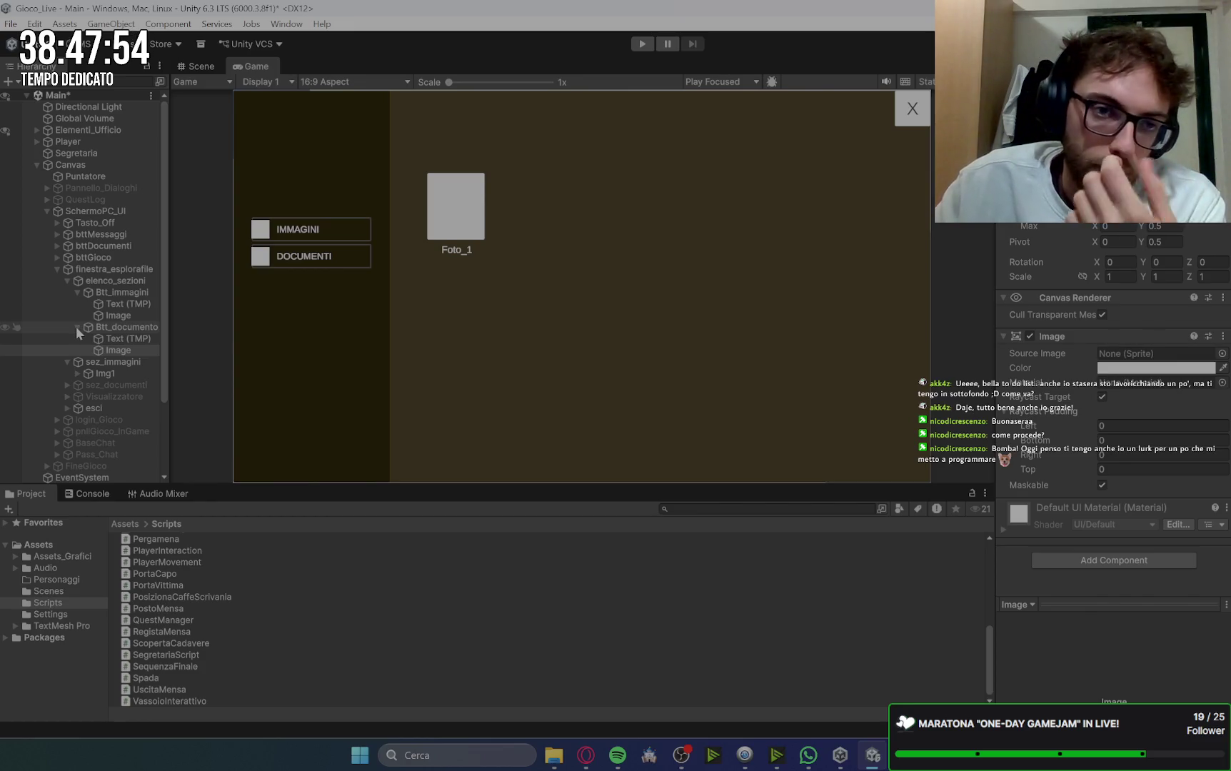
Step: Fold away Btt_documento, Btt_immagini and elenco_sezioni in the Hierarchy after checking Btt_immagini
click(76, 327)
click(77, 293)
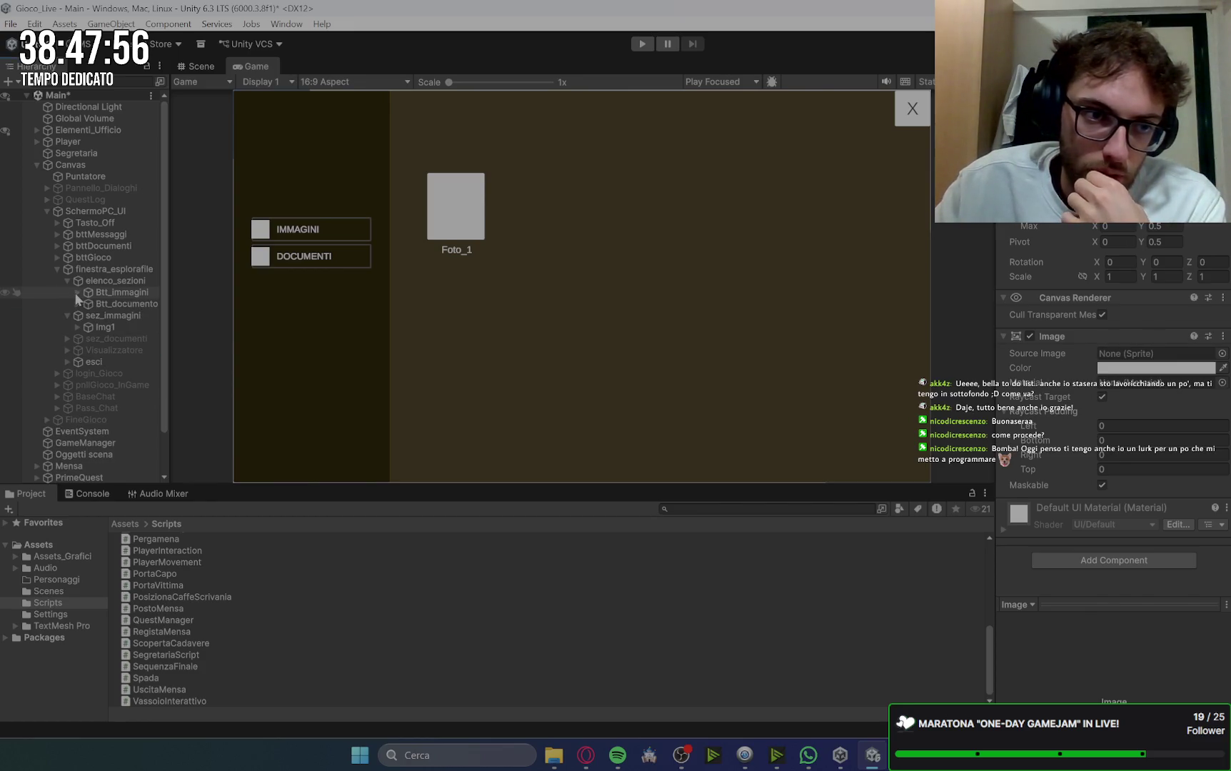
click(120, 280)
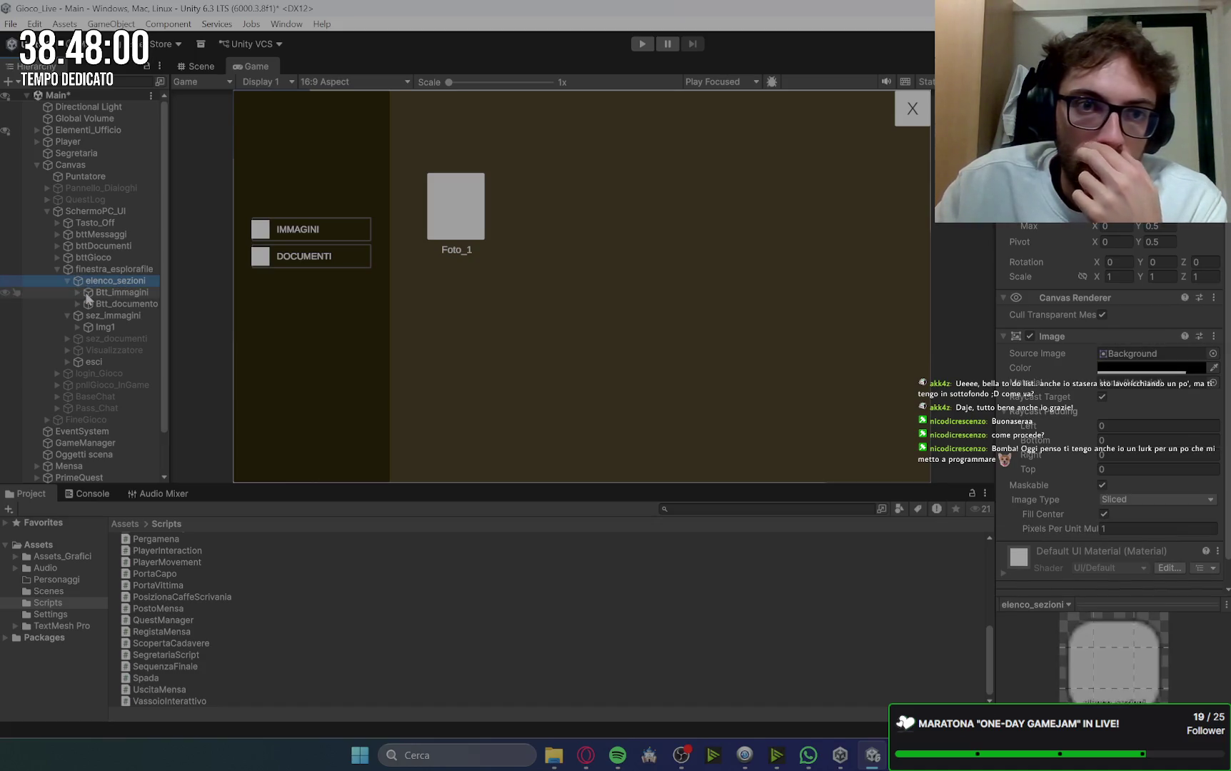
click(555, 757)
click(311, 338)
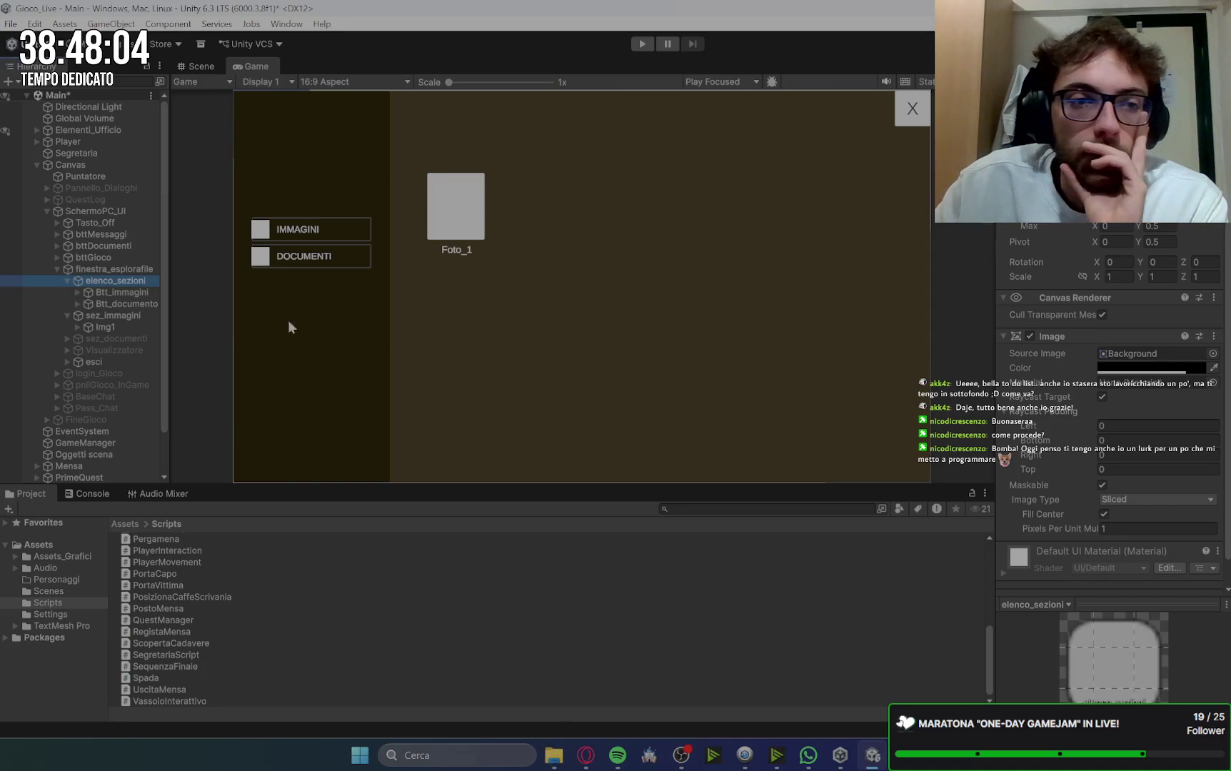
click(78, 292)
click(77, 292)
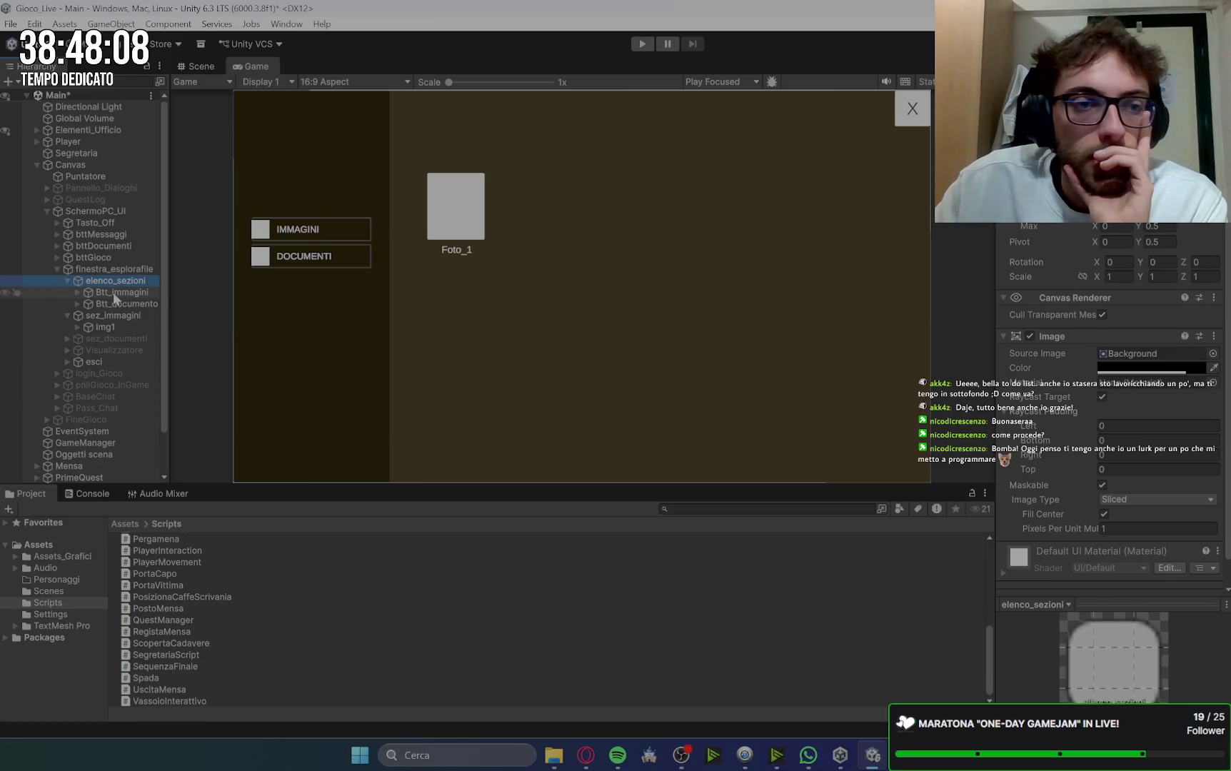
click(118, 293)
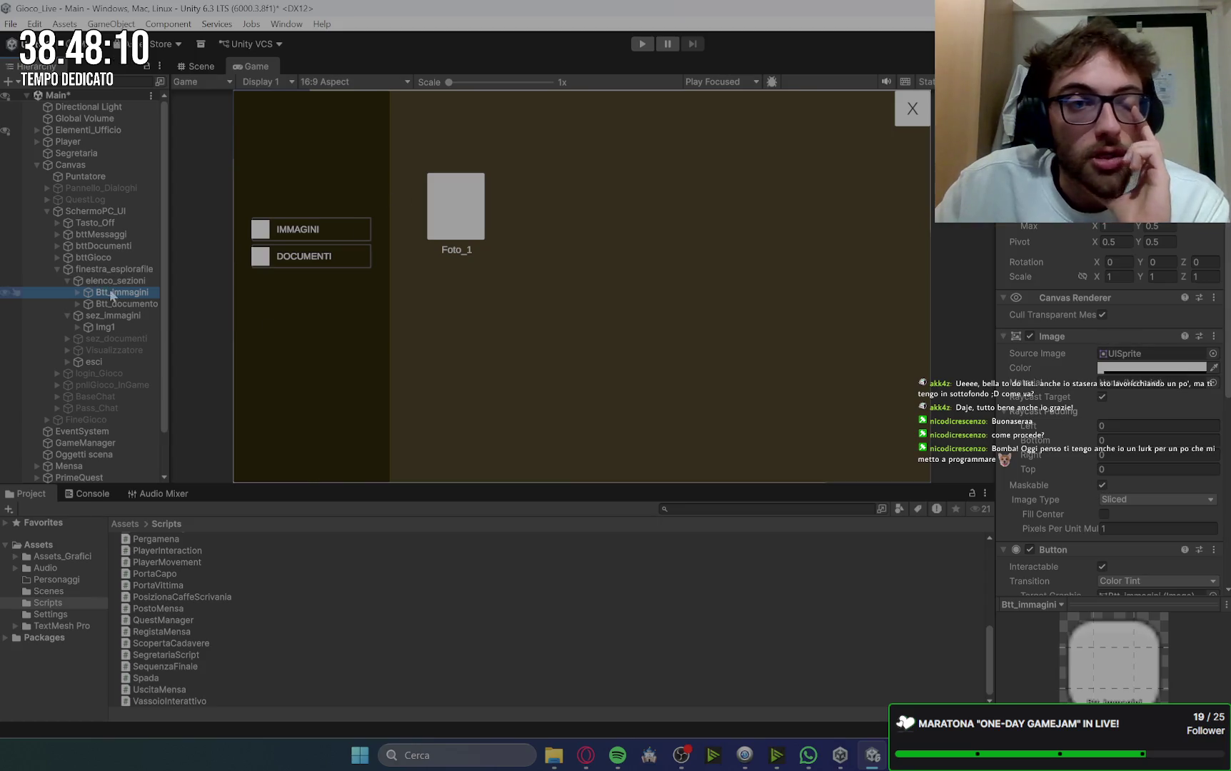
click(68, 280)
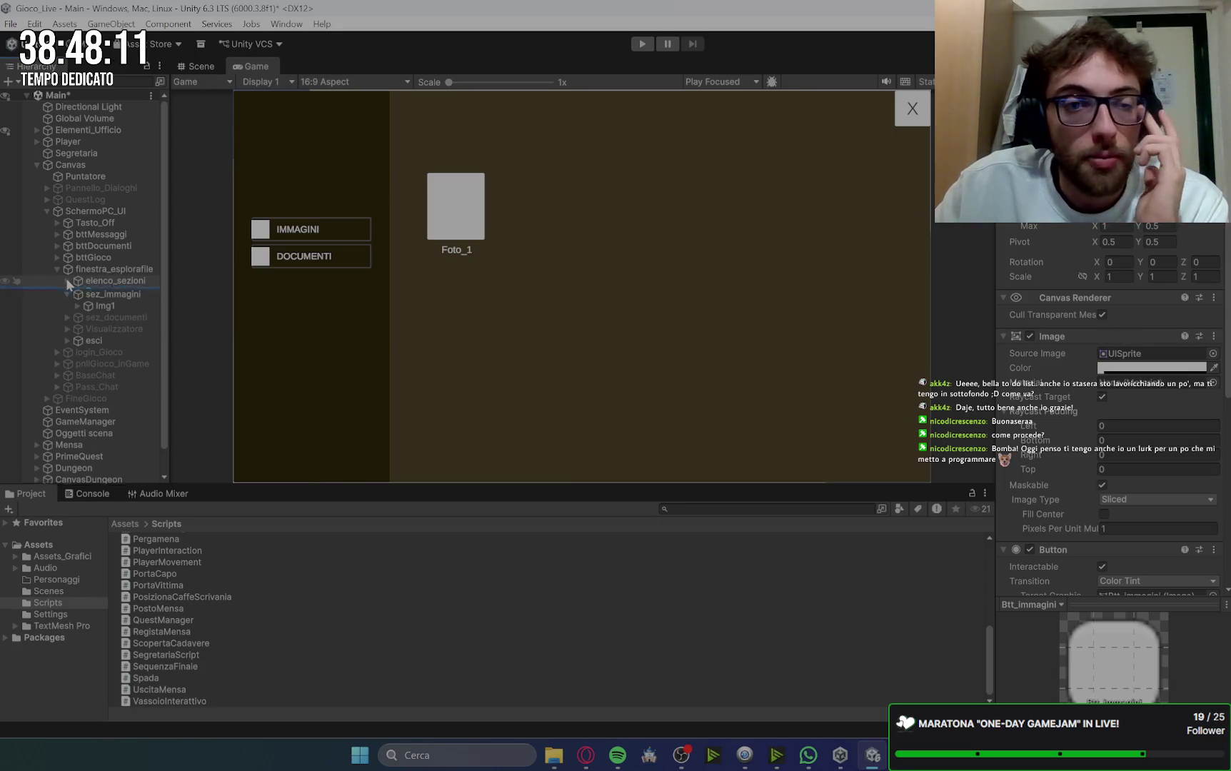
Step: Expand sez_immagini, select the Img1 photo tile and duplicate it
click(105, 292)
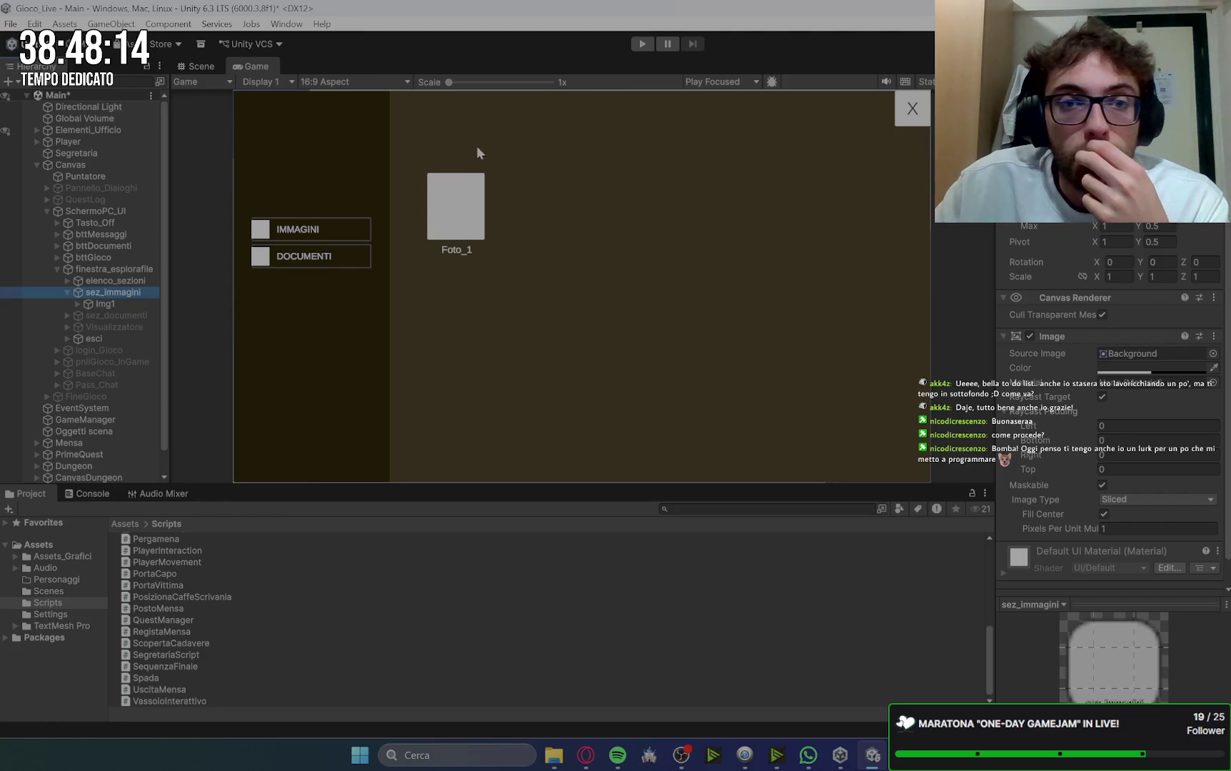
click(111, 302)
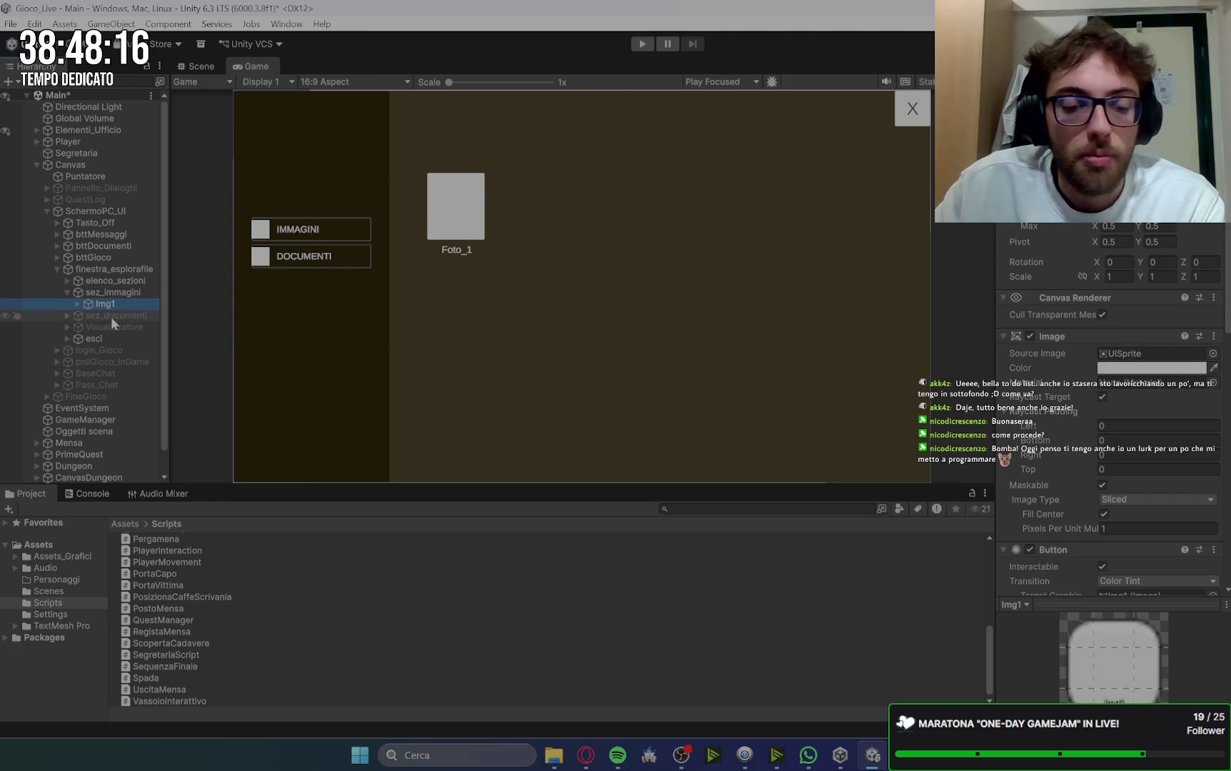
key(ctrl+d)
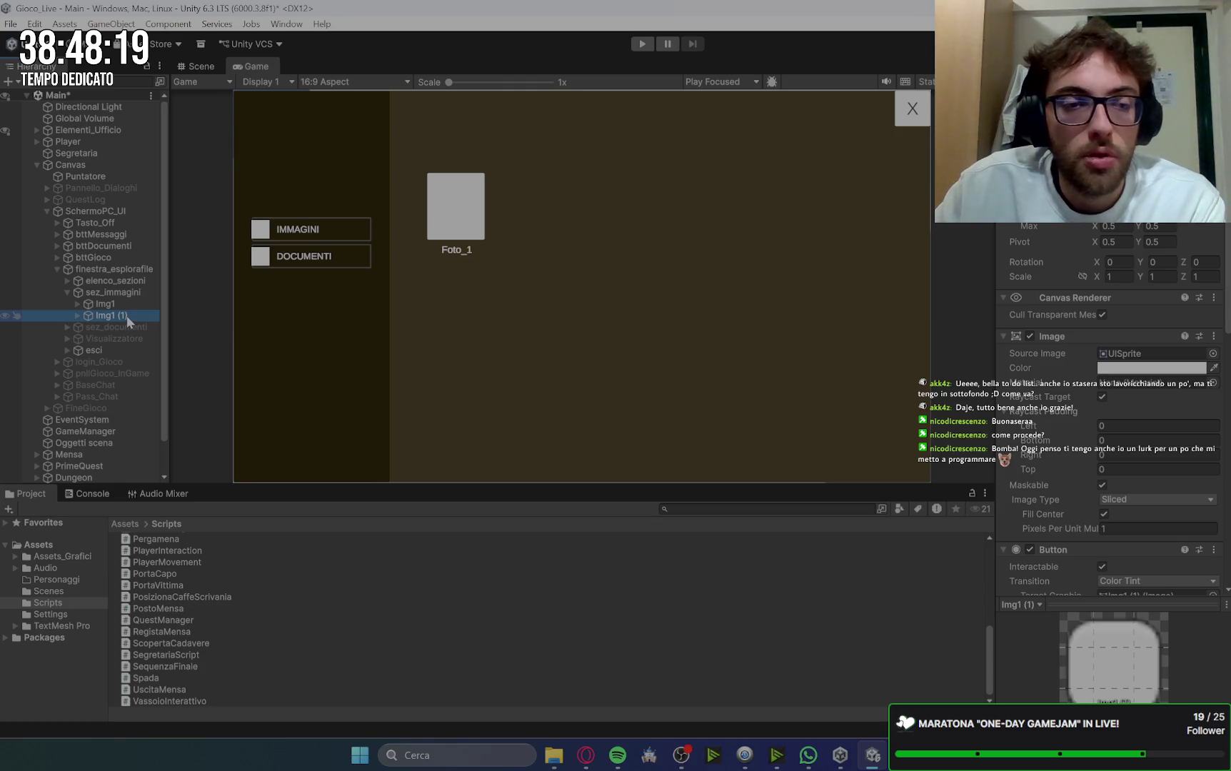
Step: Rename the duplicated tile Img1 (1) to Img2
click(141, 313)
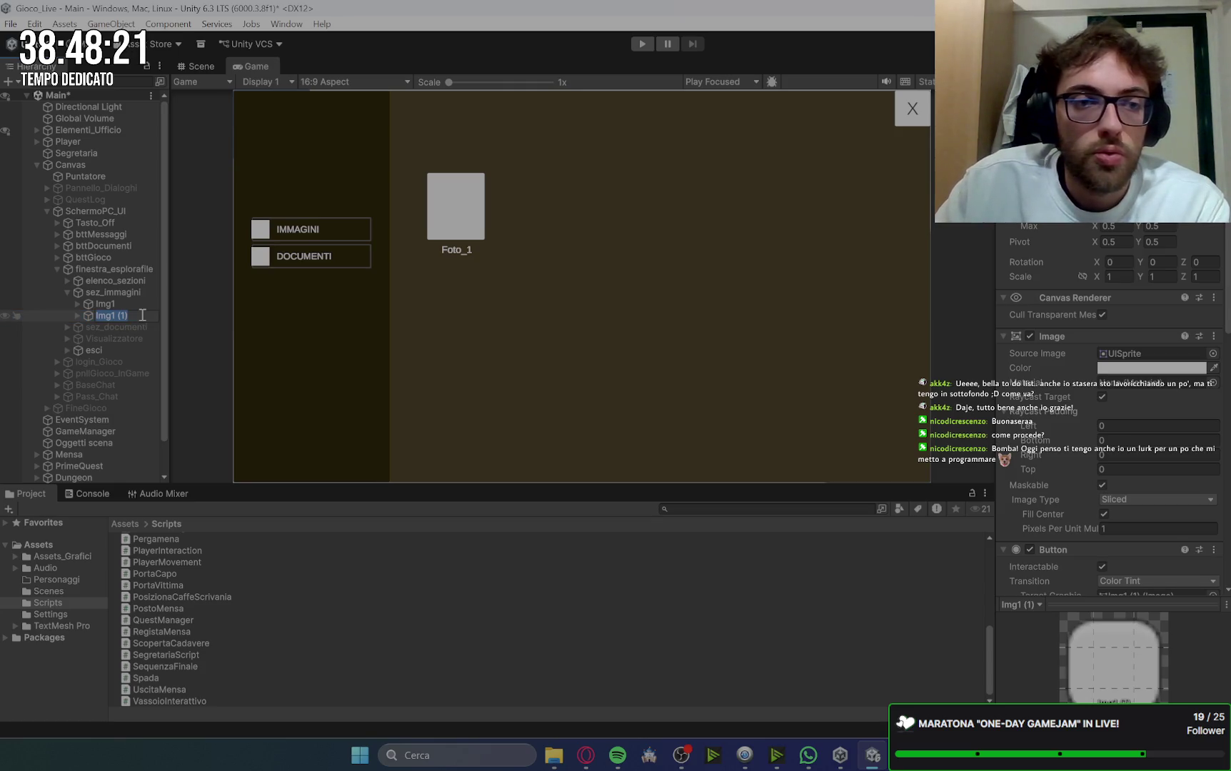
key(BackSpace)
key(BackSpace)
text(2)
key(Return)
Step: Duplicate Img2 three more times and rename the first copy Img3
key(ctrl+d)
key(ctrl+d)
key(ctrl+d)
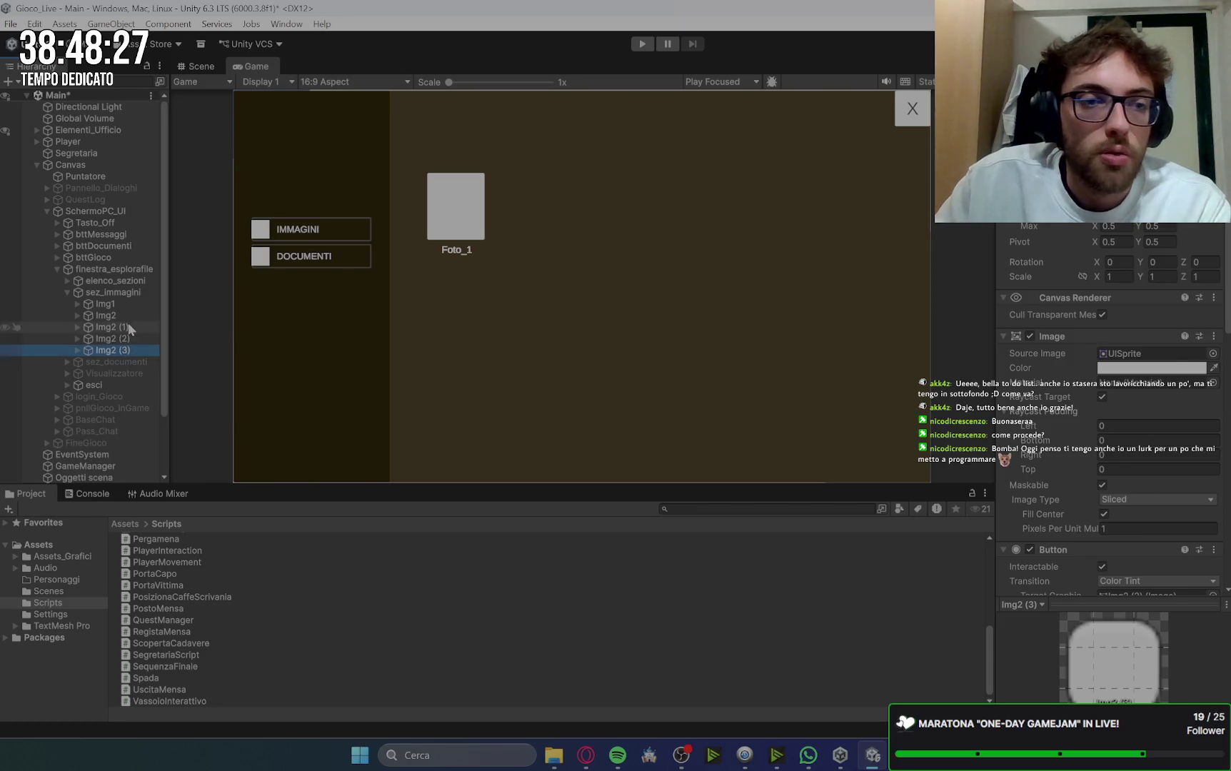
click(114, 327)
click(114, 327)
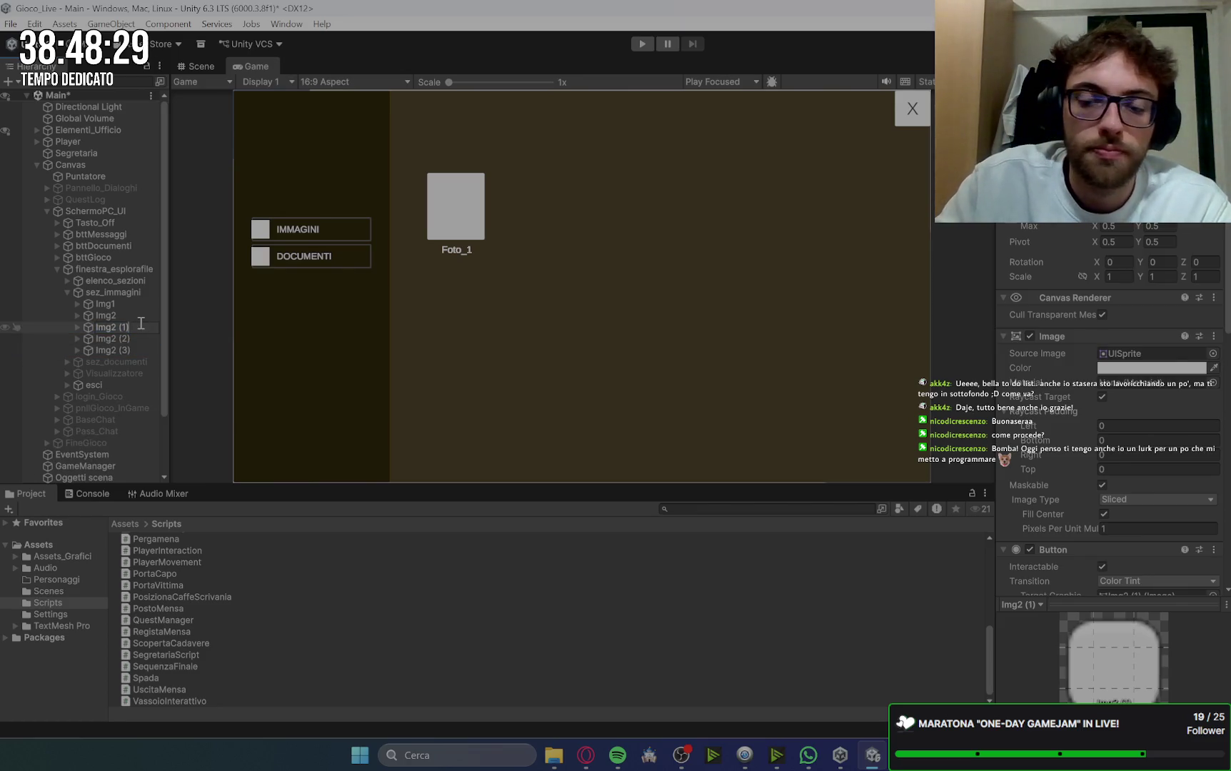
key(BackSpace)
key(BackSpace)
key(BackSpace)
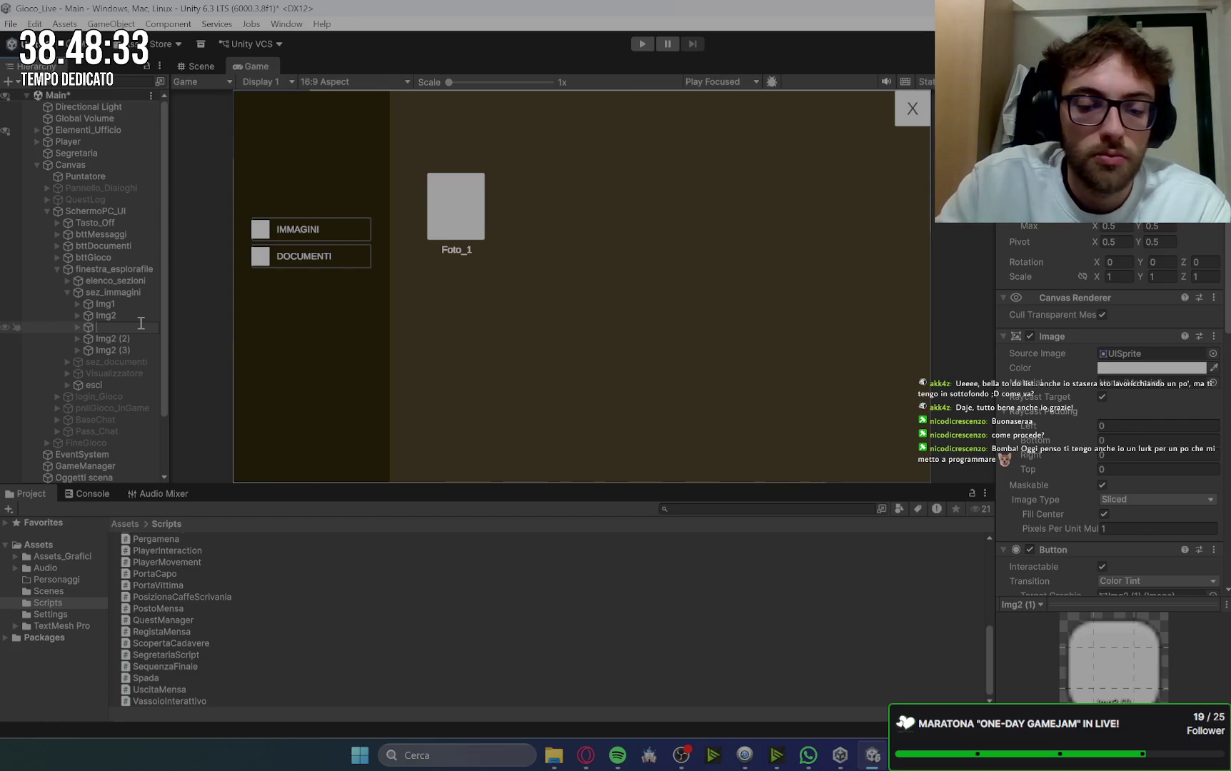
text(Img3)
key(Return)
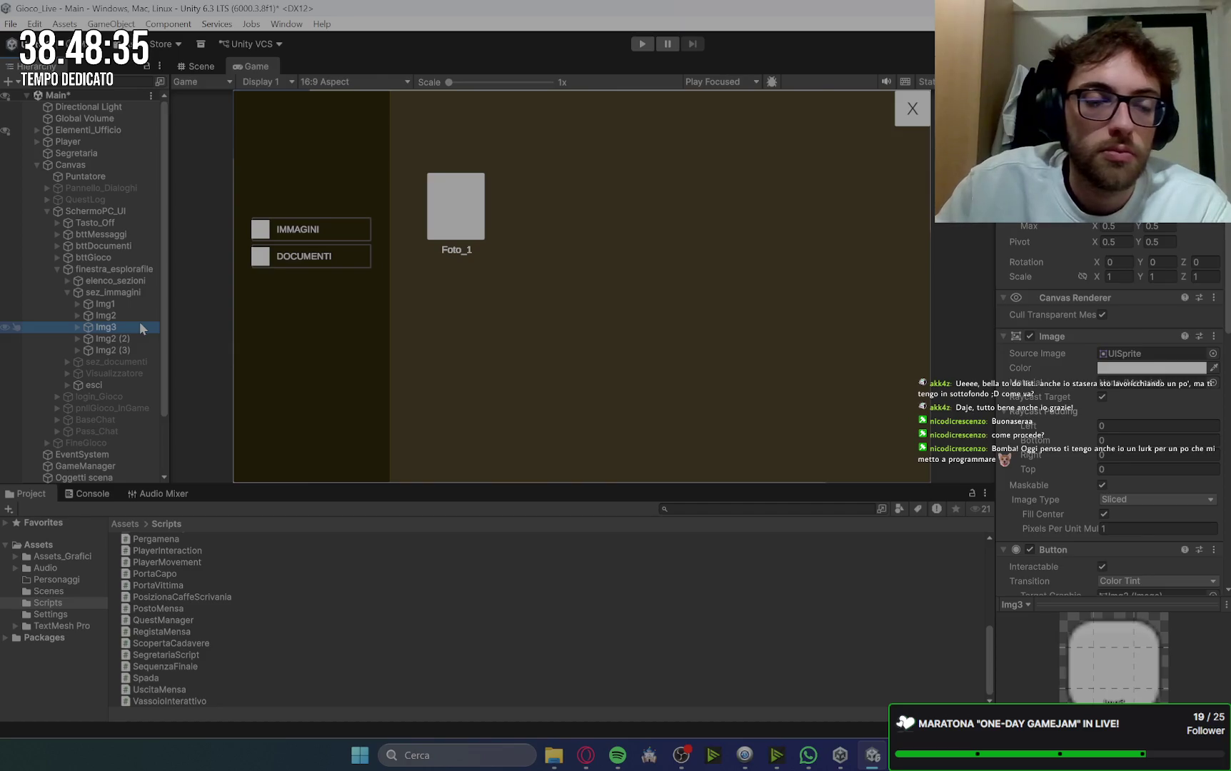
Step: Rename the remaining copies Img4 and Img5, then reselect Img1
click(134, 339)
click(133, 339)
drag(131, 338, 111, 339)
text(4)
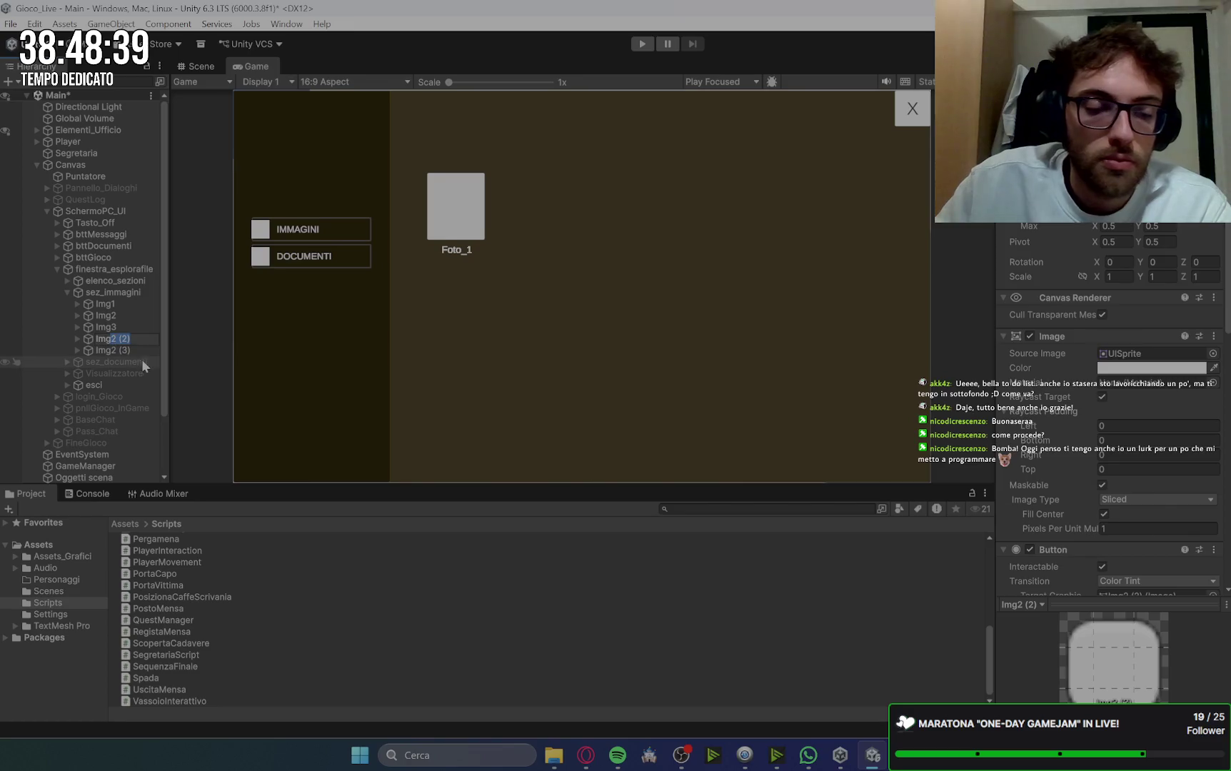
click(142, 350)
click(136, 350)
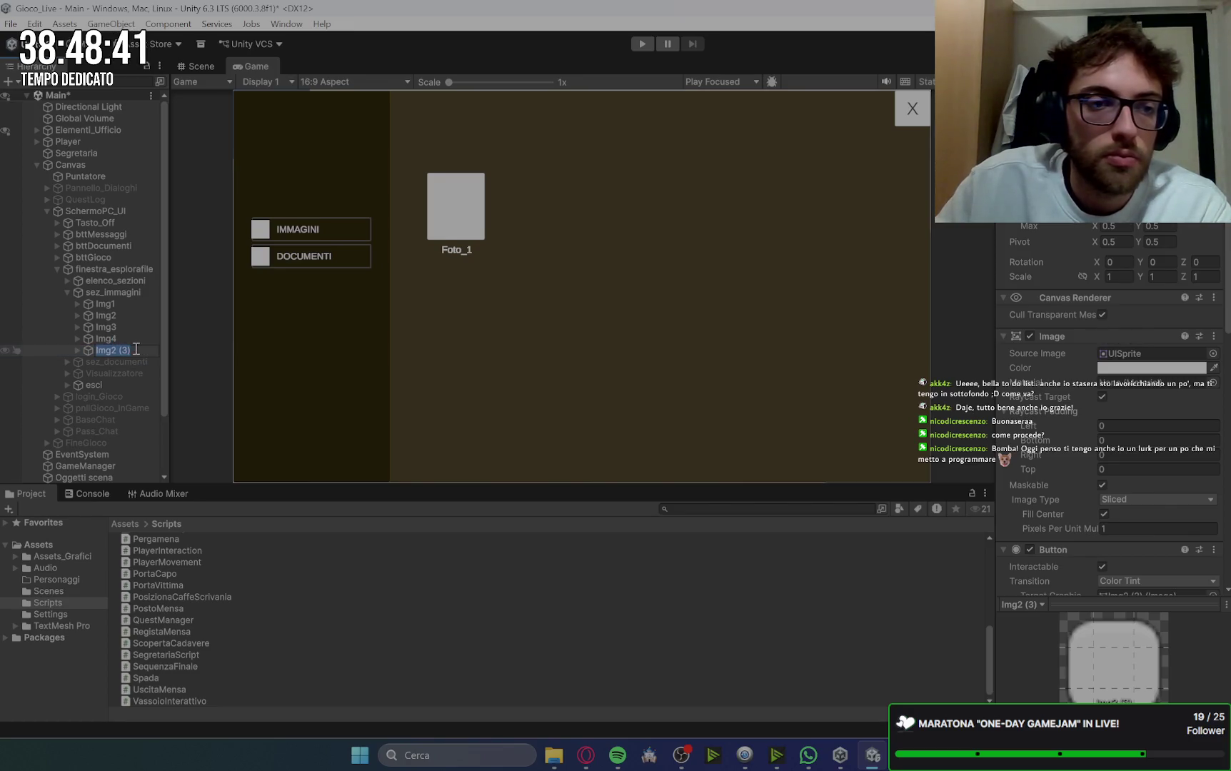
drag(135, 350, 114, 350)
text(5)
key(Return)
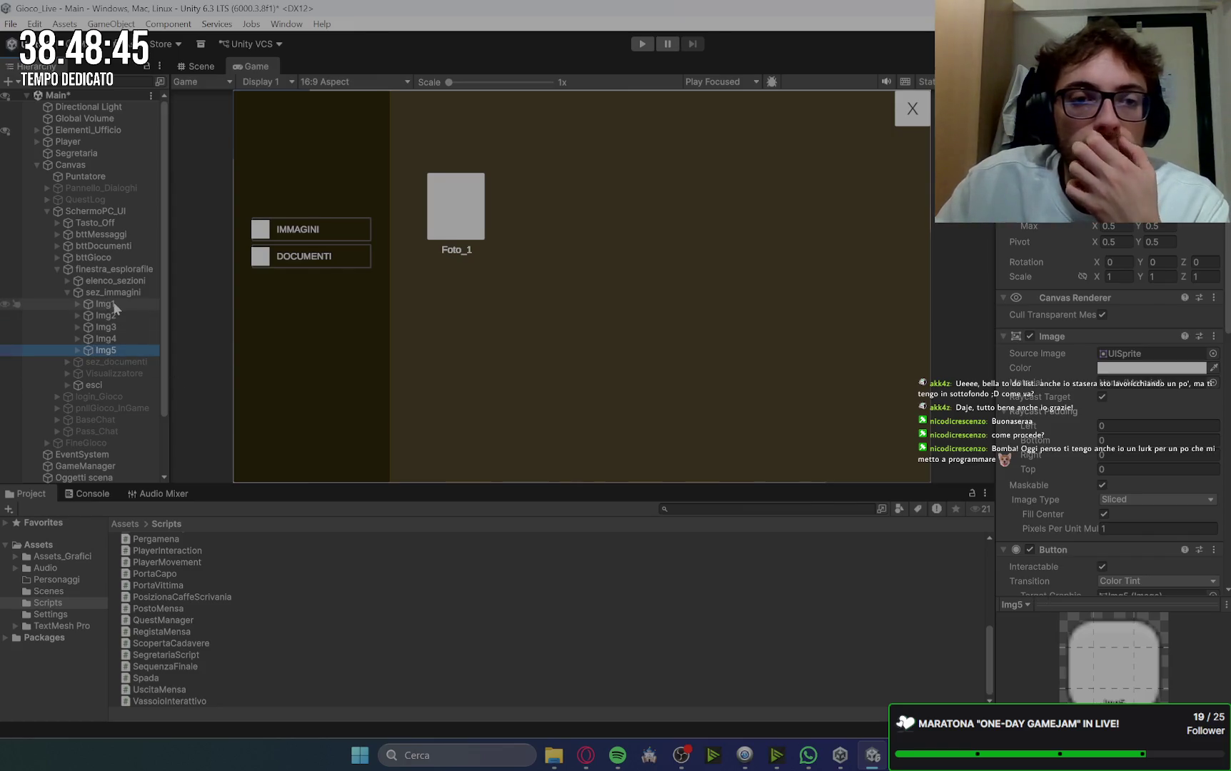
click(116, 307)
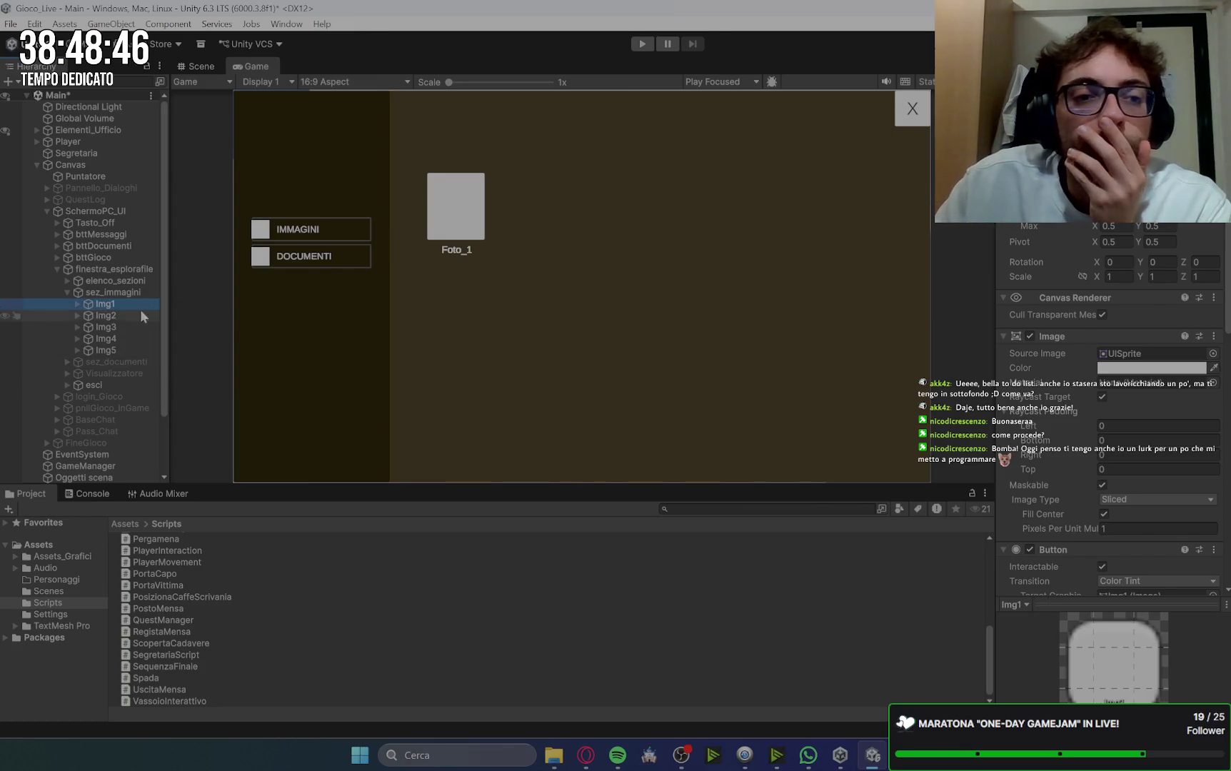
key(Down)
Step: Place tiles Img1 through Img5 side by side in an evenly spaced row in the Game view
click(125, 304)
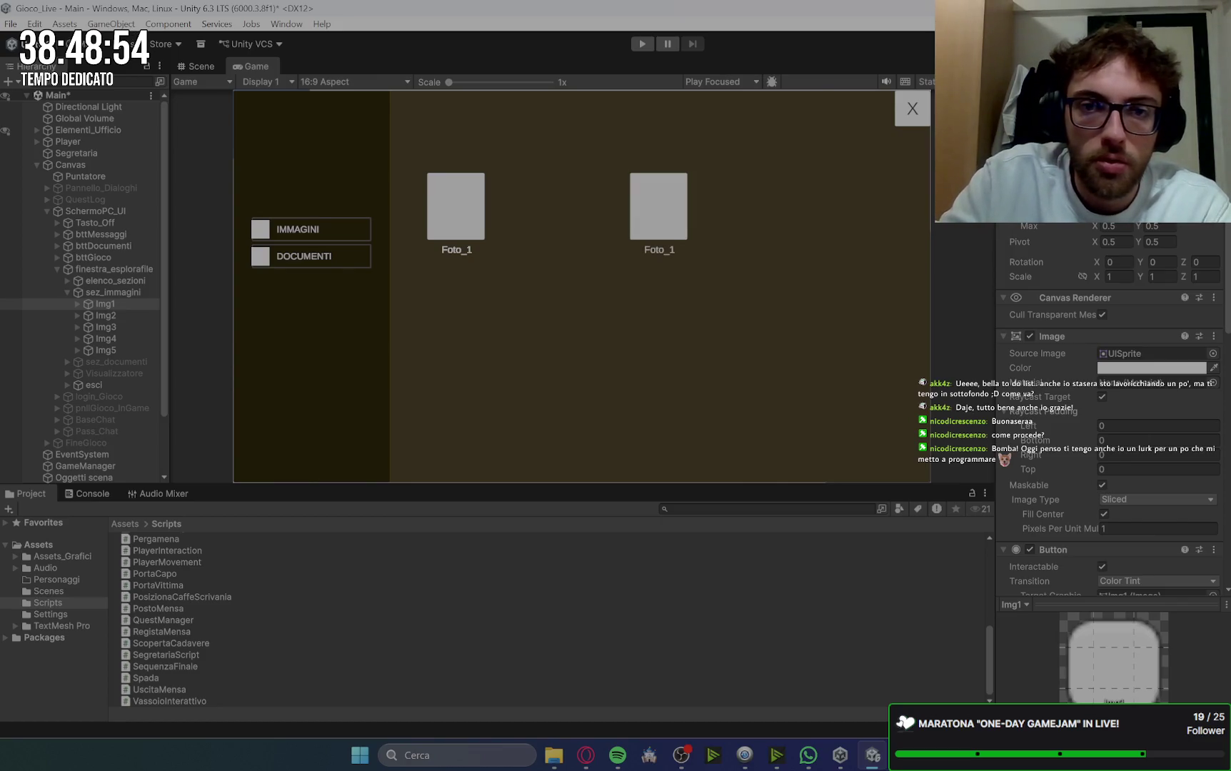
click(125, 300)
click(123, 311)
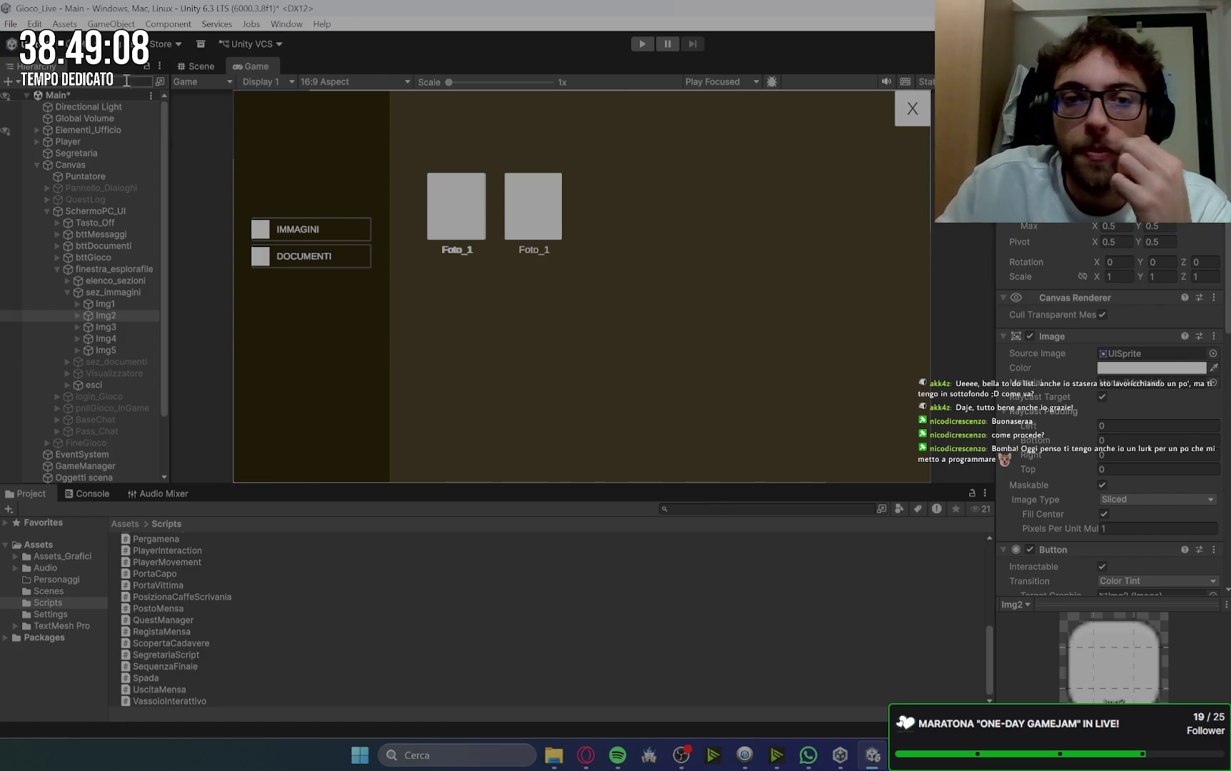
click(113, 325)
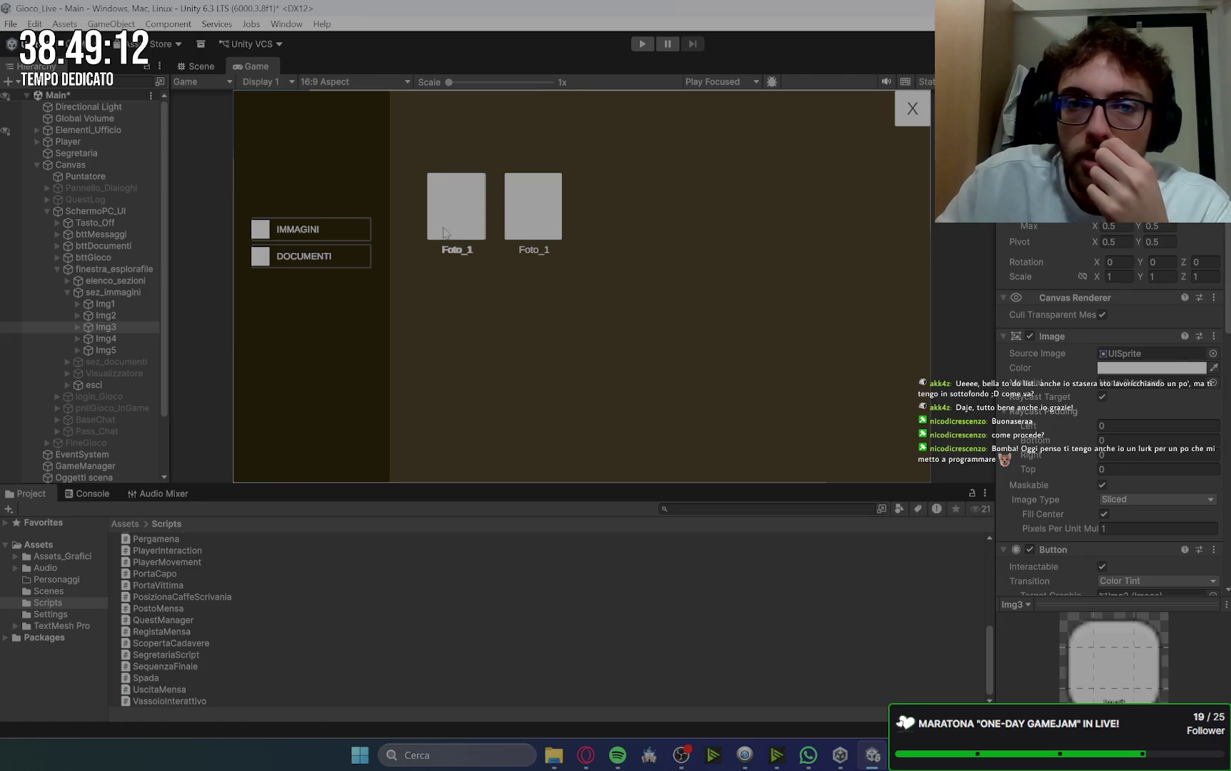
click(117, 303)
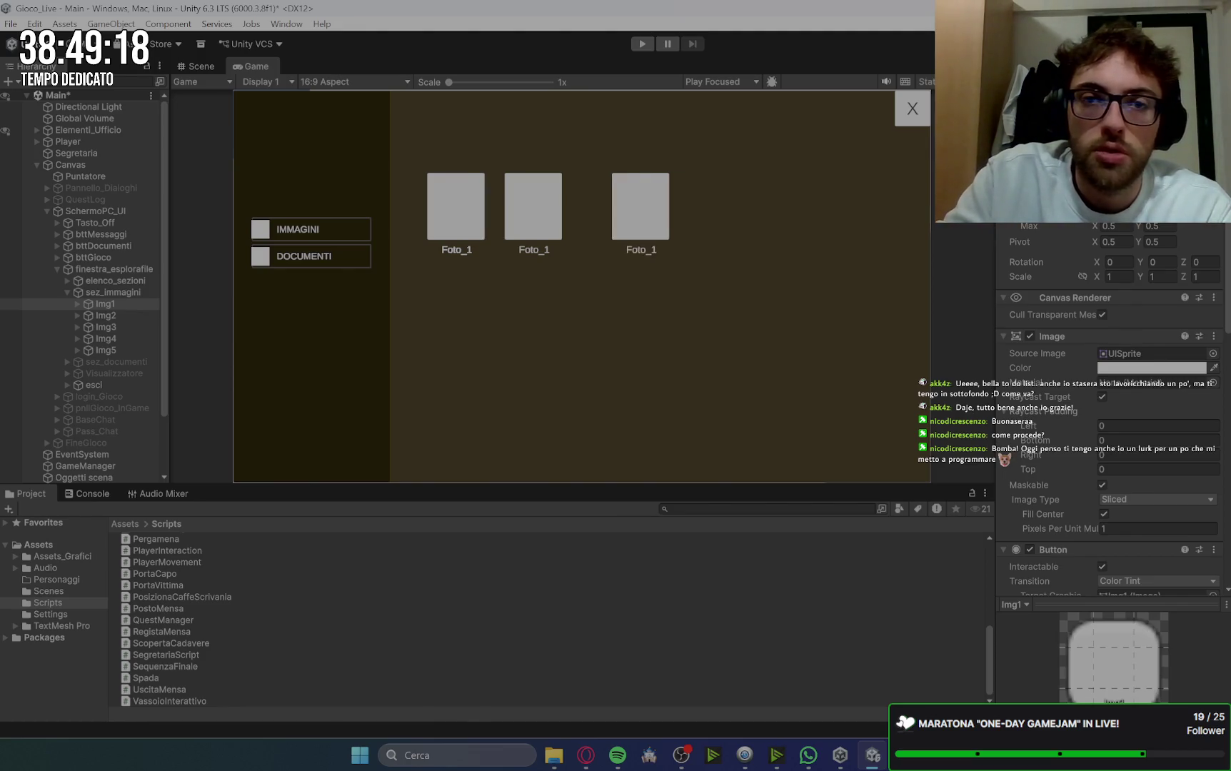
click(124, 318)
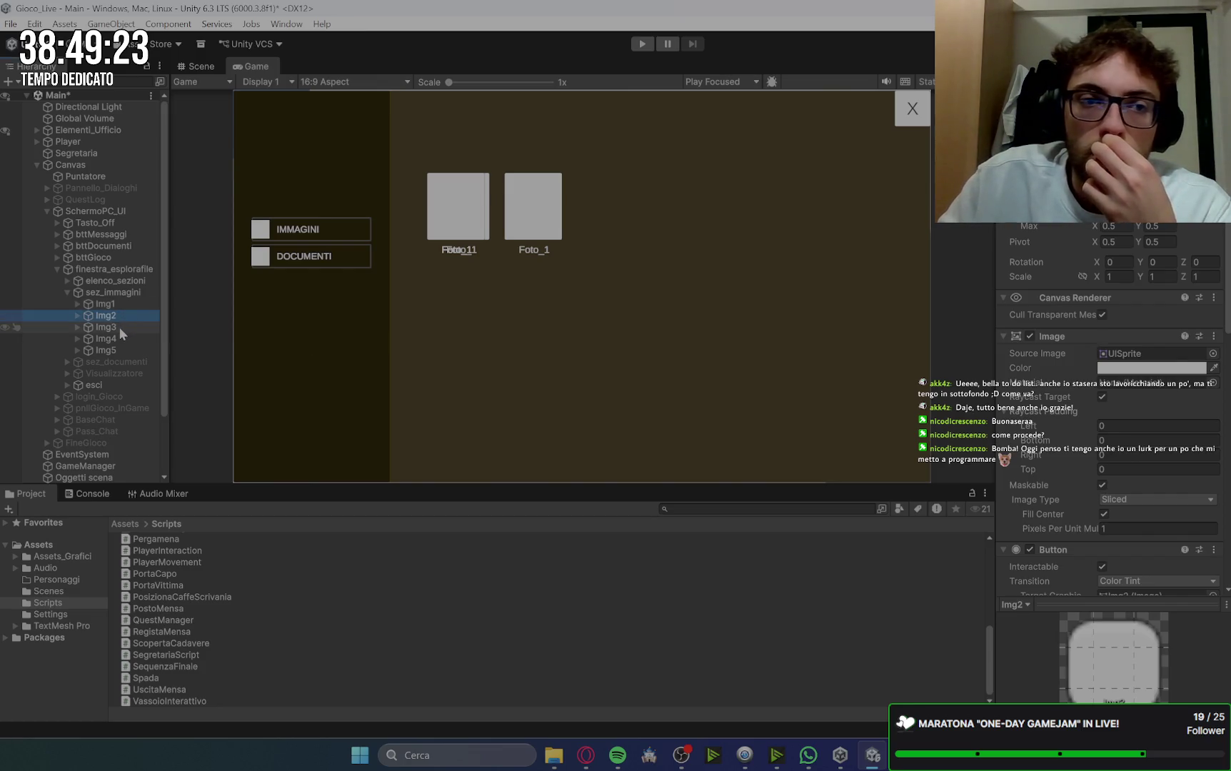
click(119, 327)
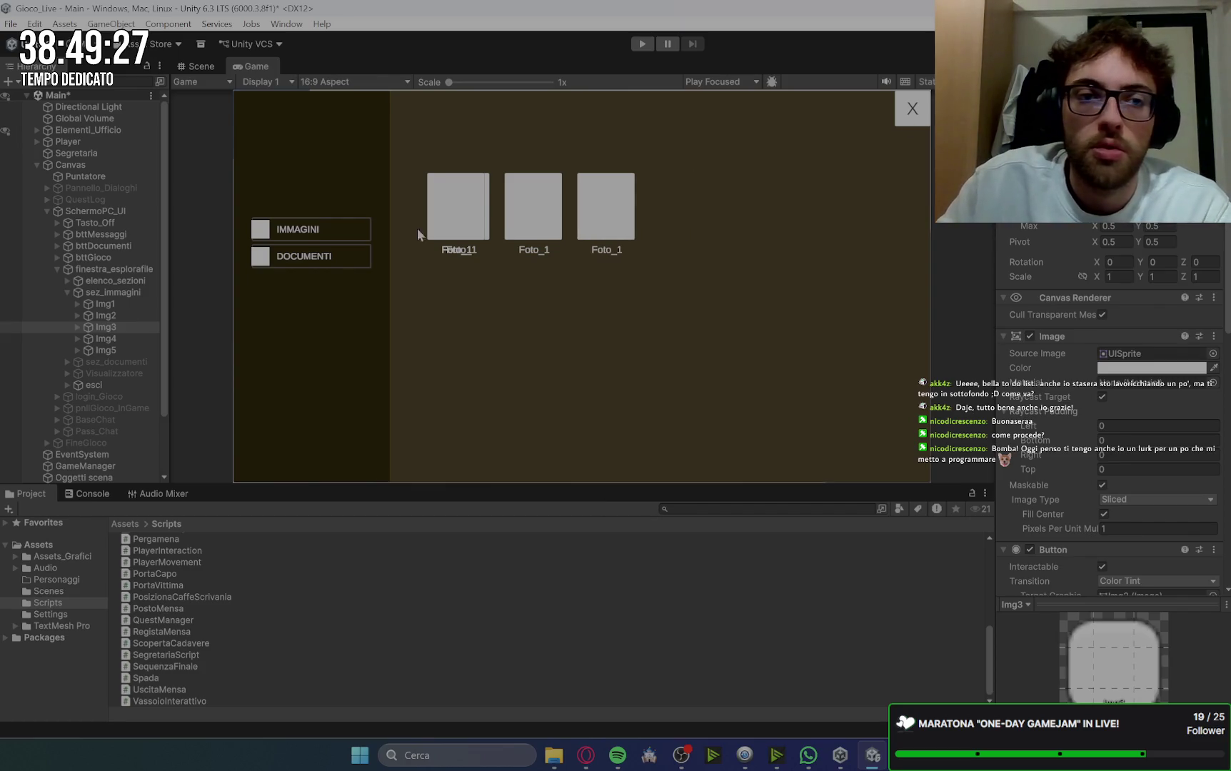
click(106, 339)
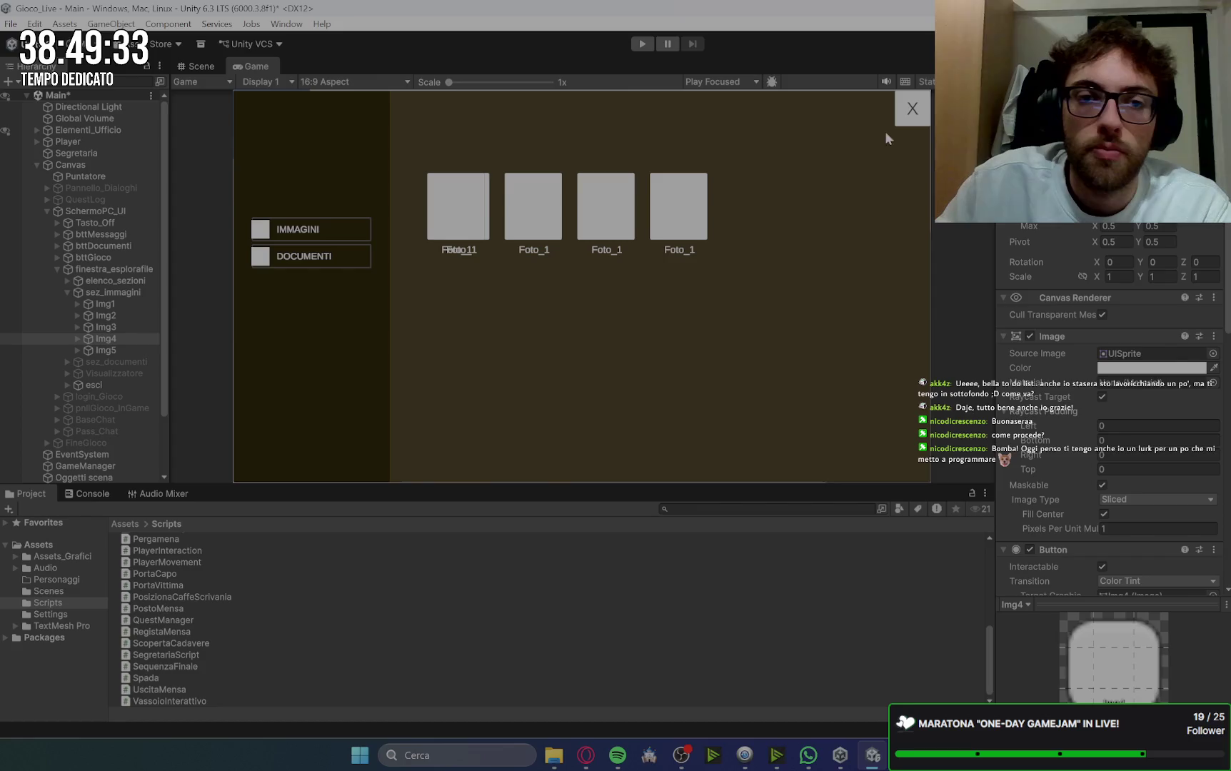
click(135, 350)
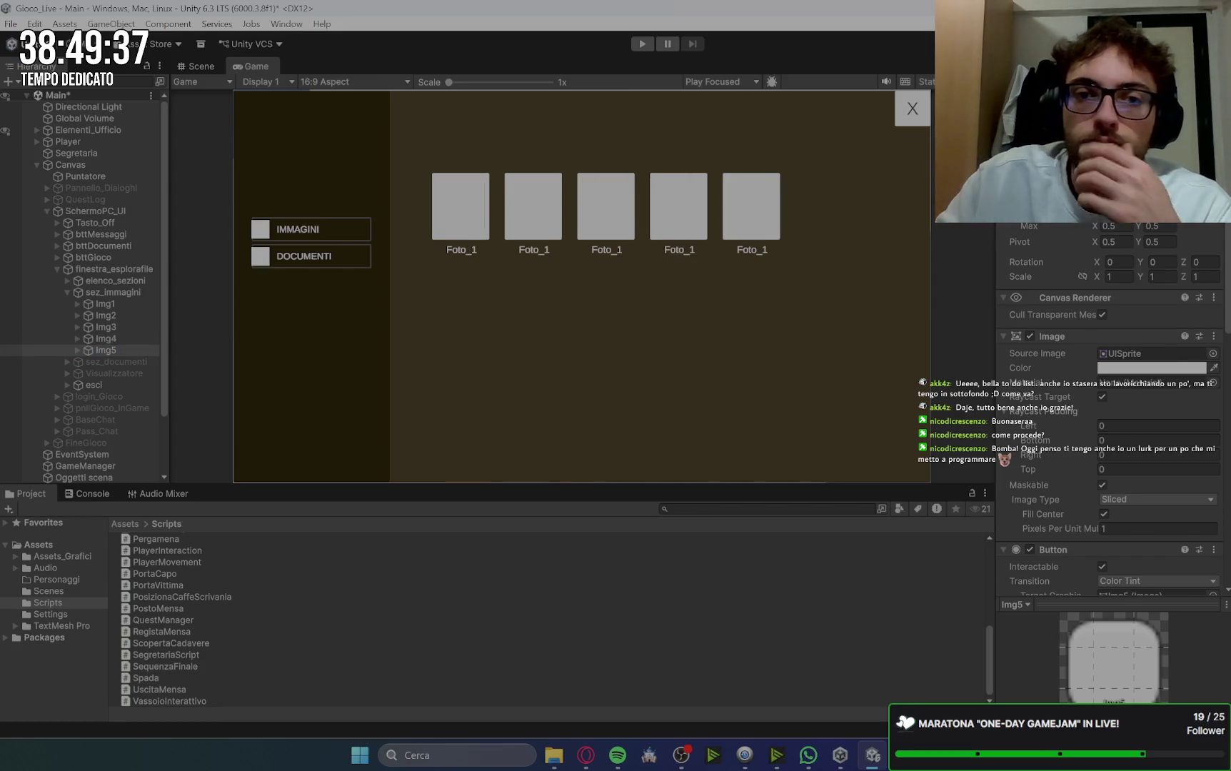
click(78, 304)
Step: Expand Img1 through Img5 and check the Text (TMP) captions of Img1 and Img2
click(127, 314)
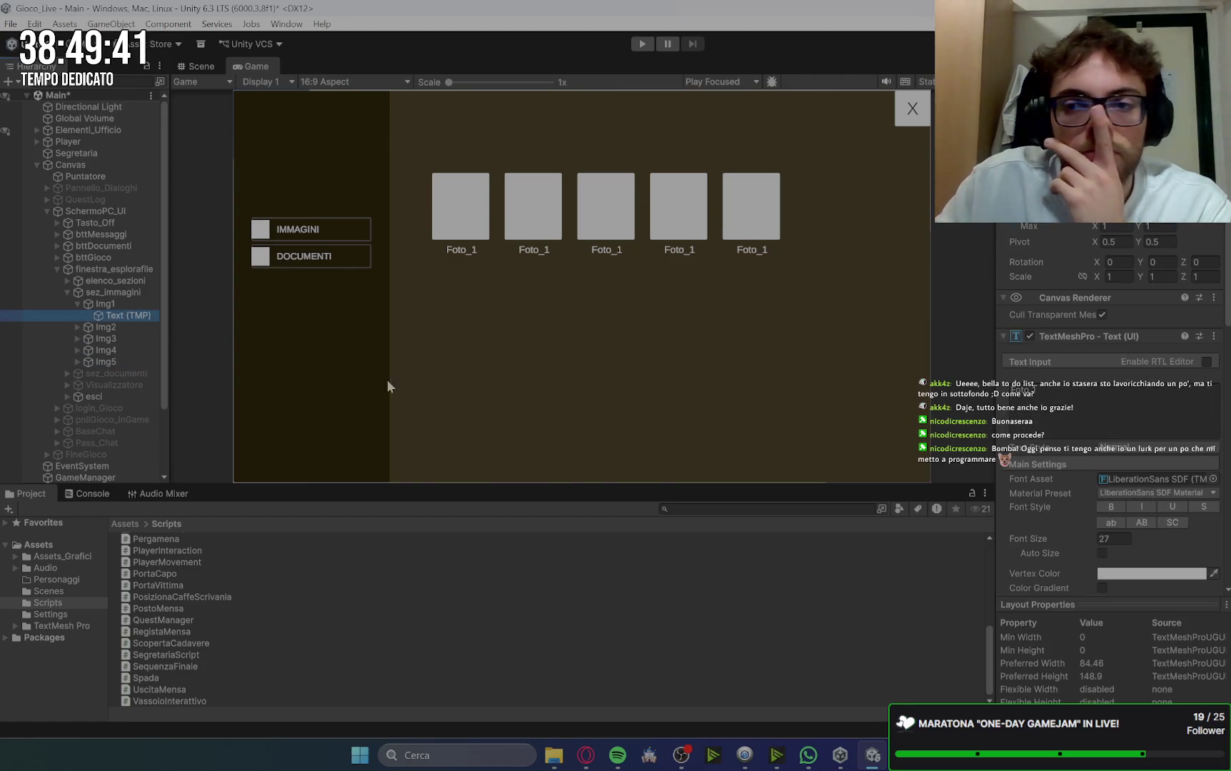
click(78, 327)
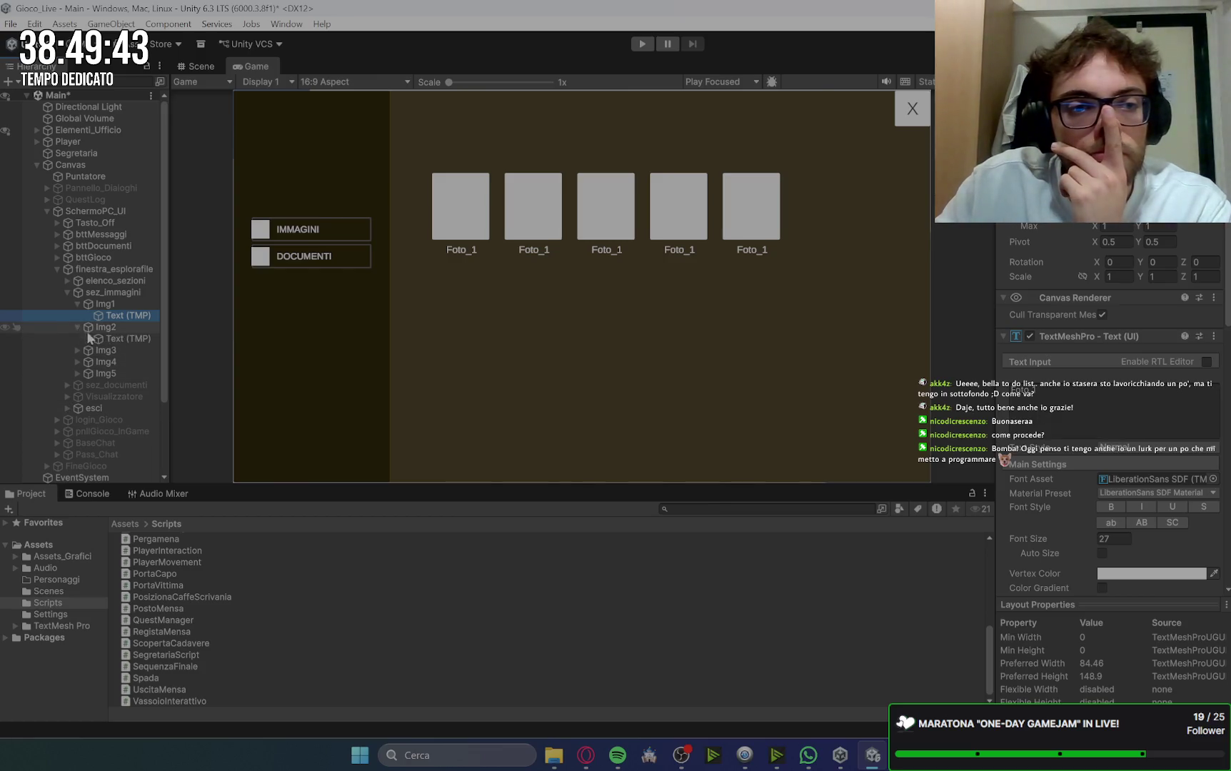
click(127, 338)
click(1083, 389)
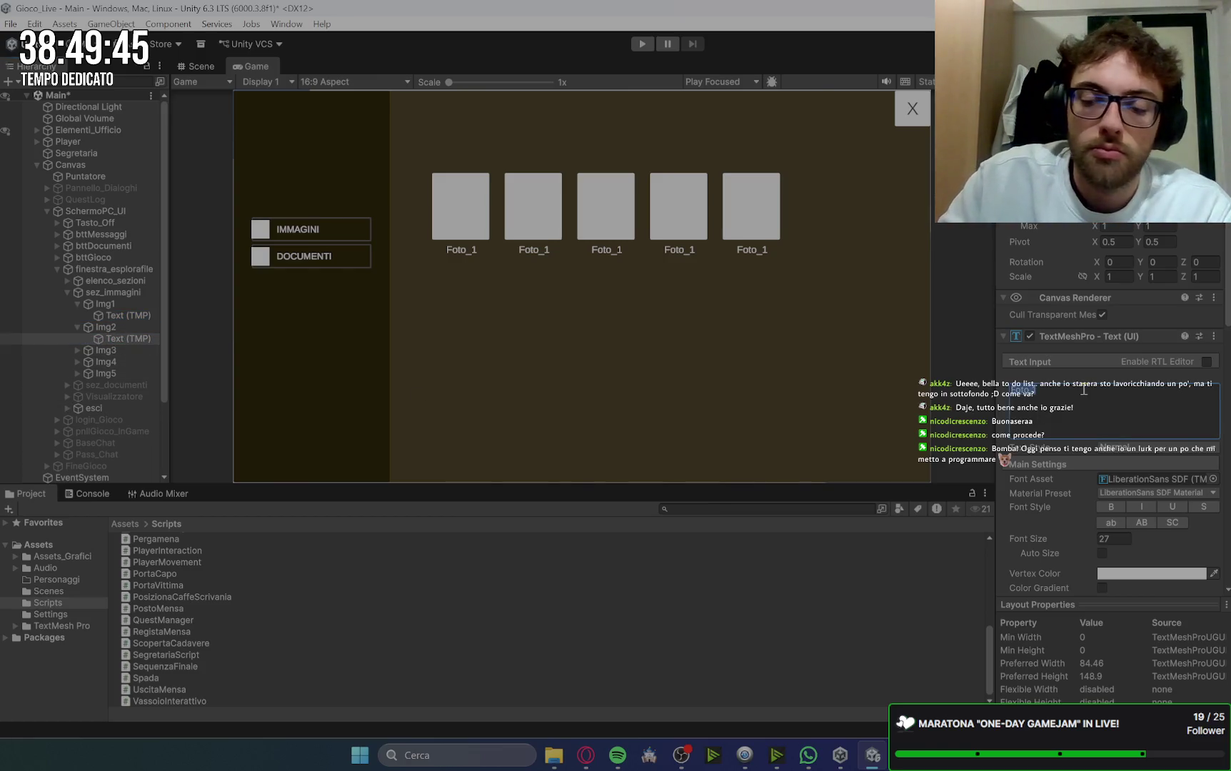
text(2)
click(77, 350)
click(77, 373)
click(77, 397)
Step: Change the Img3 and Img4 captions to Foto_3 and Foto_4
click(127, 362)
click(1049, 390)
key(BackSpace)
text(3)
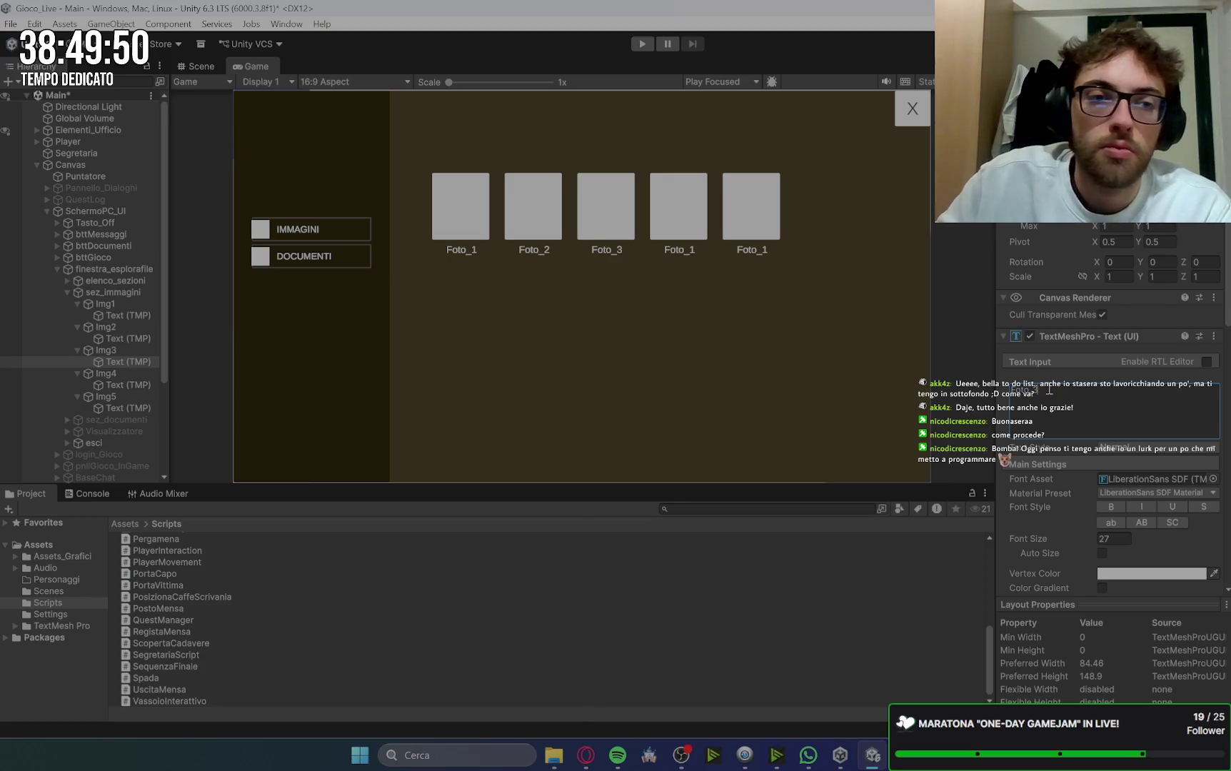
click(130, 388)
click(1069, 395)
key(BackSpace)
text(4)
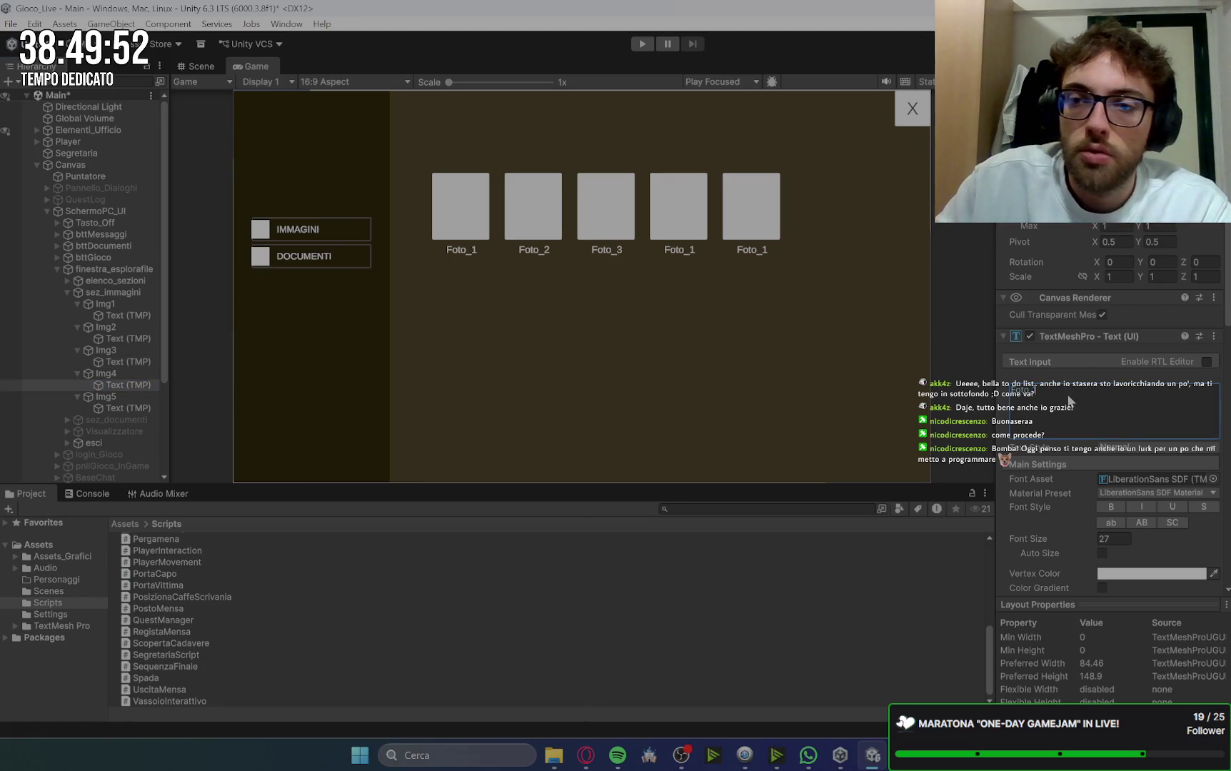
Step: Change Img5's caption text from Foto_1 to Foto_5
click(129, 408)
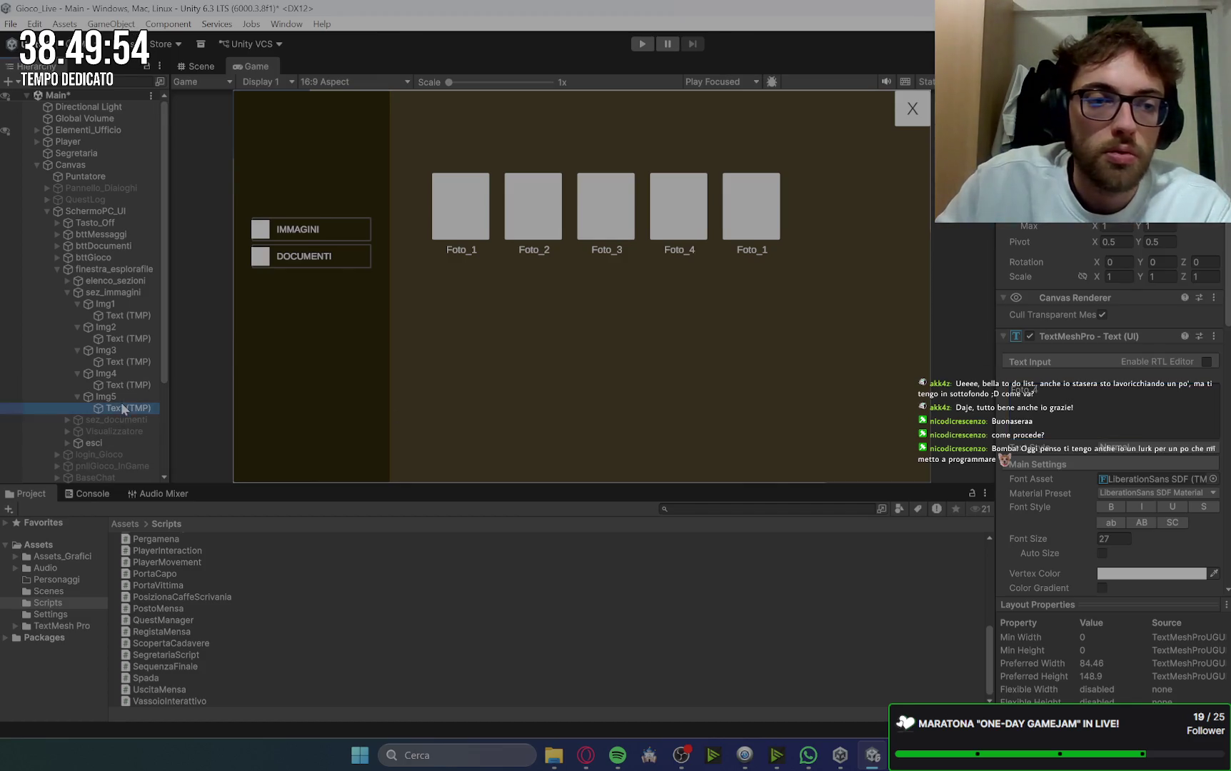
click(1072, 386)
key(BackSpace)
text(5)
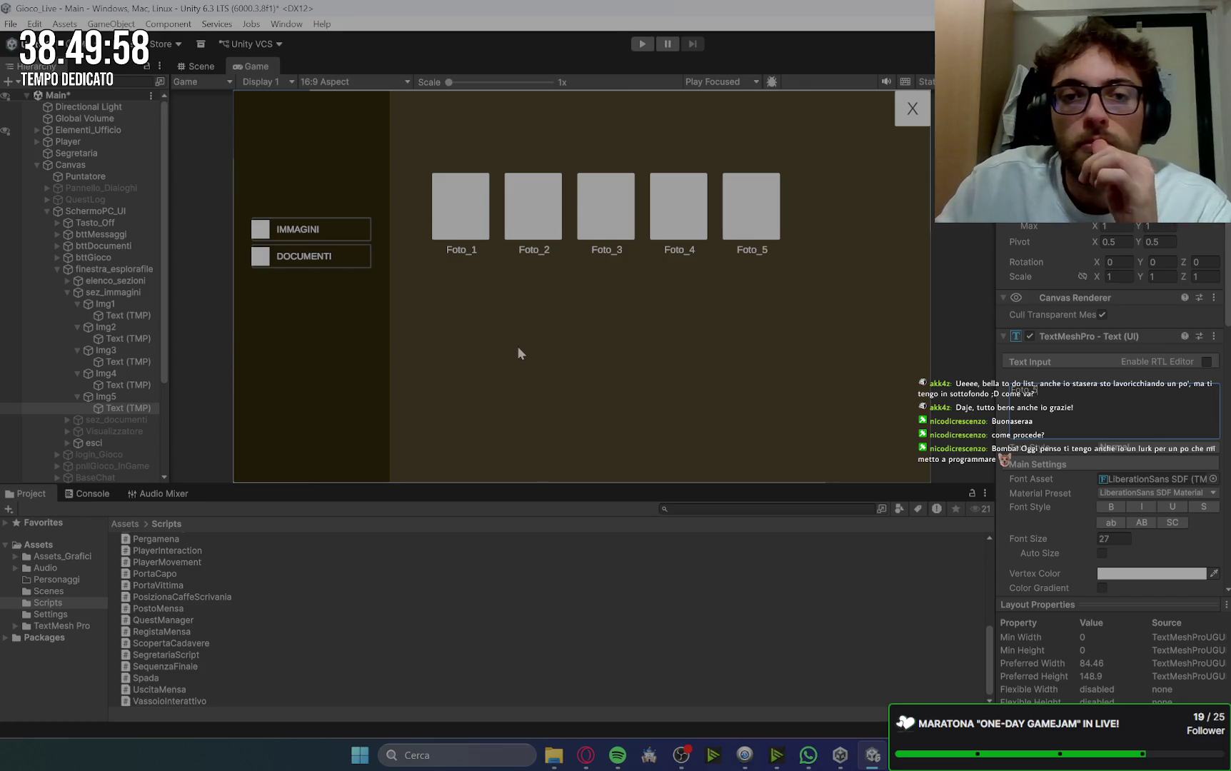
click(71, 292)
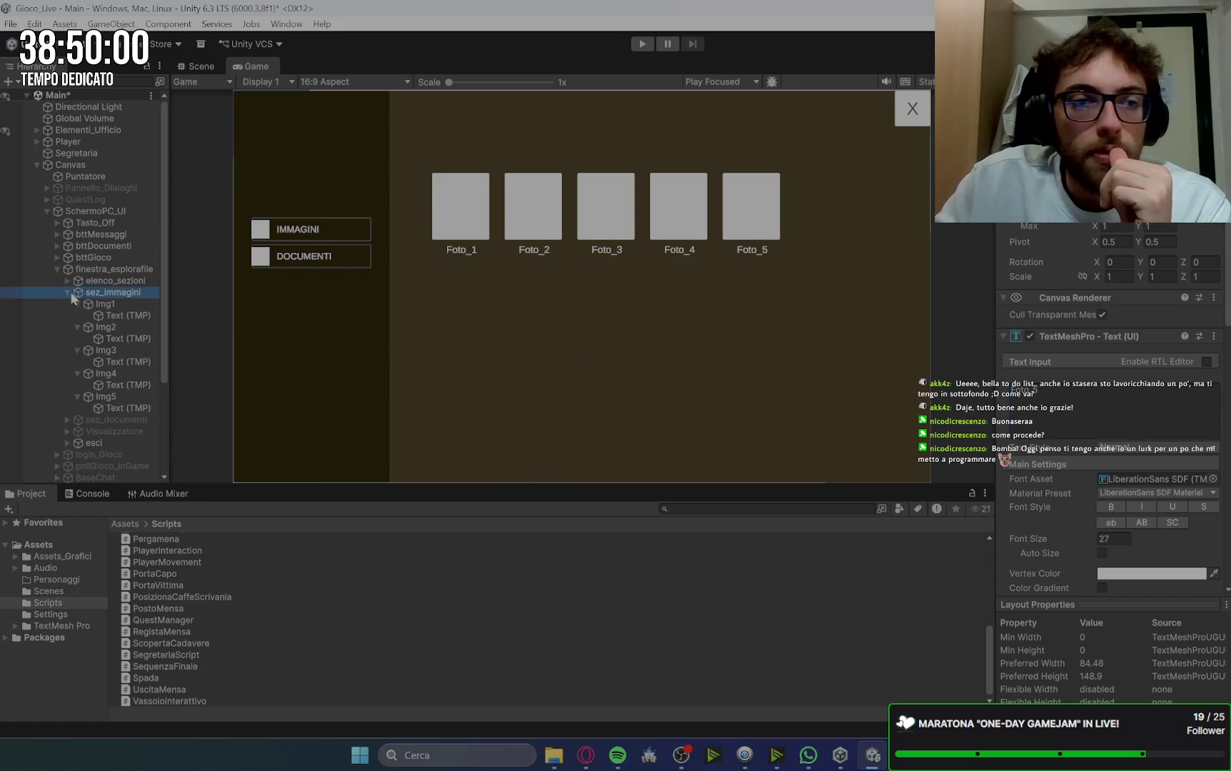
Step: Collapse sez_immagini and select the file explorer's esci close button
click(67, 292)
click(94, 327)
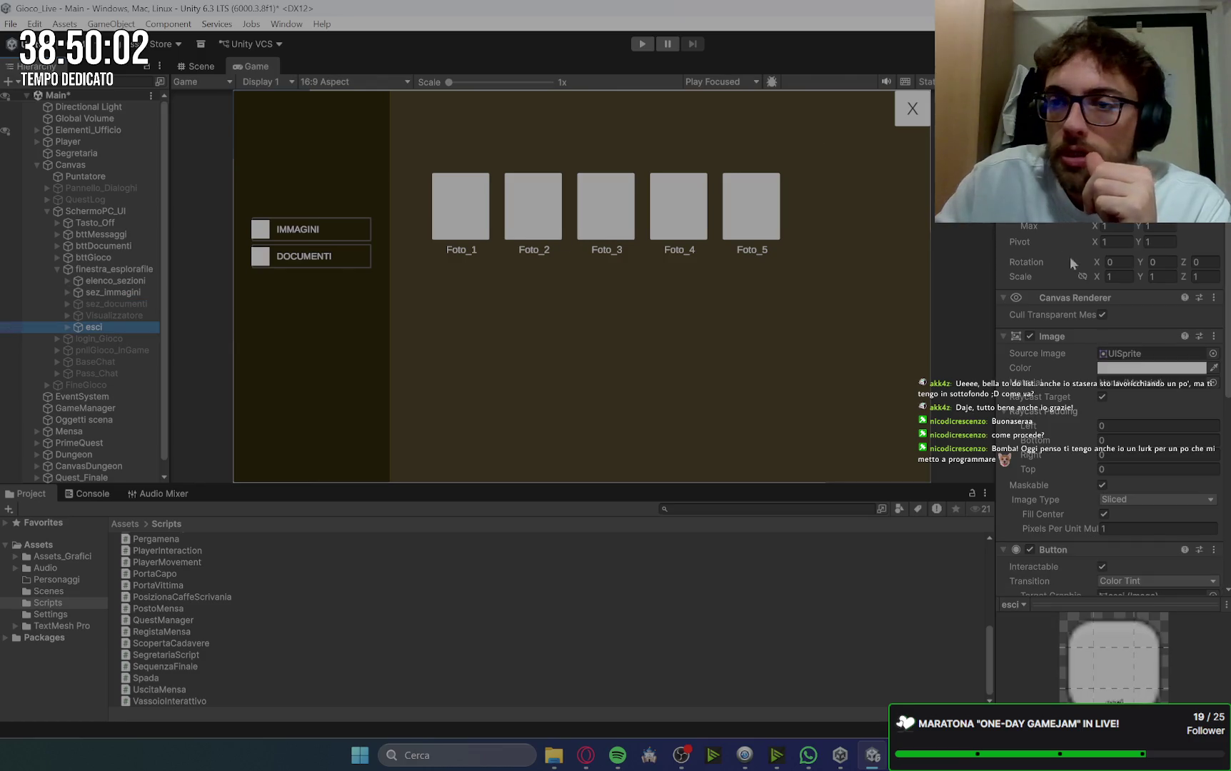
click(1036, 255)
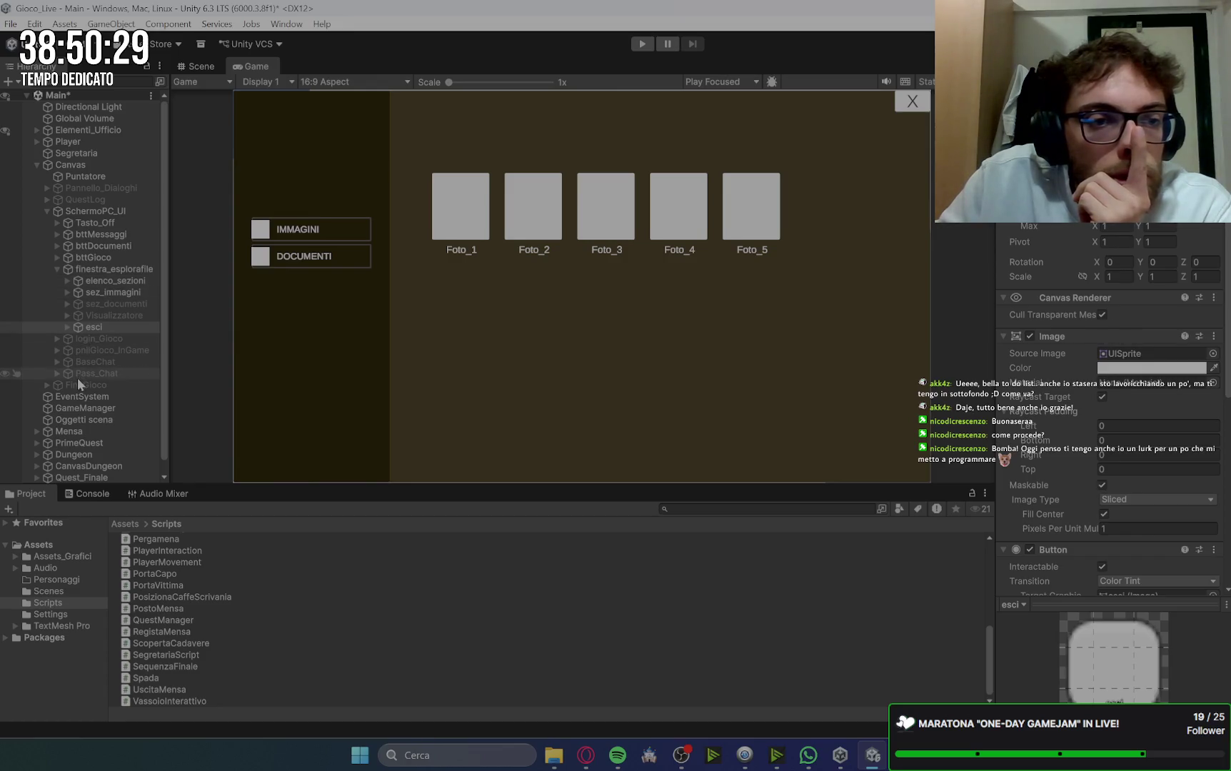
Step: Activate BaseChat and inspect its red esci close button
click(94, 362)
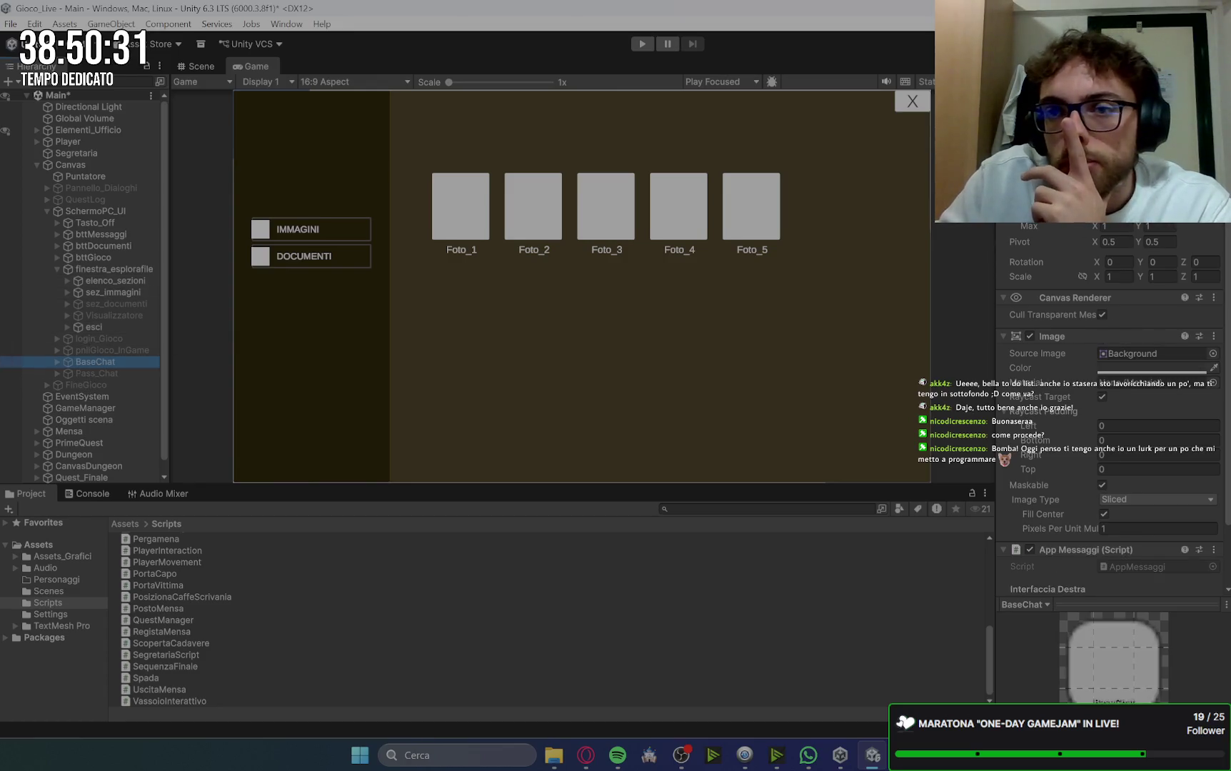
key(alt+shift+a)
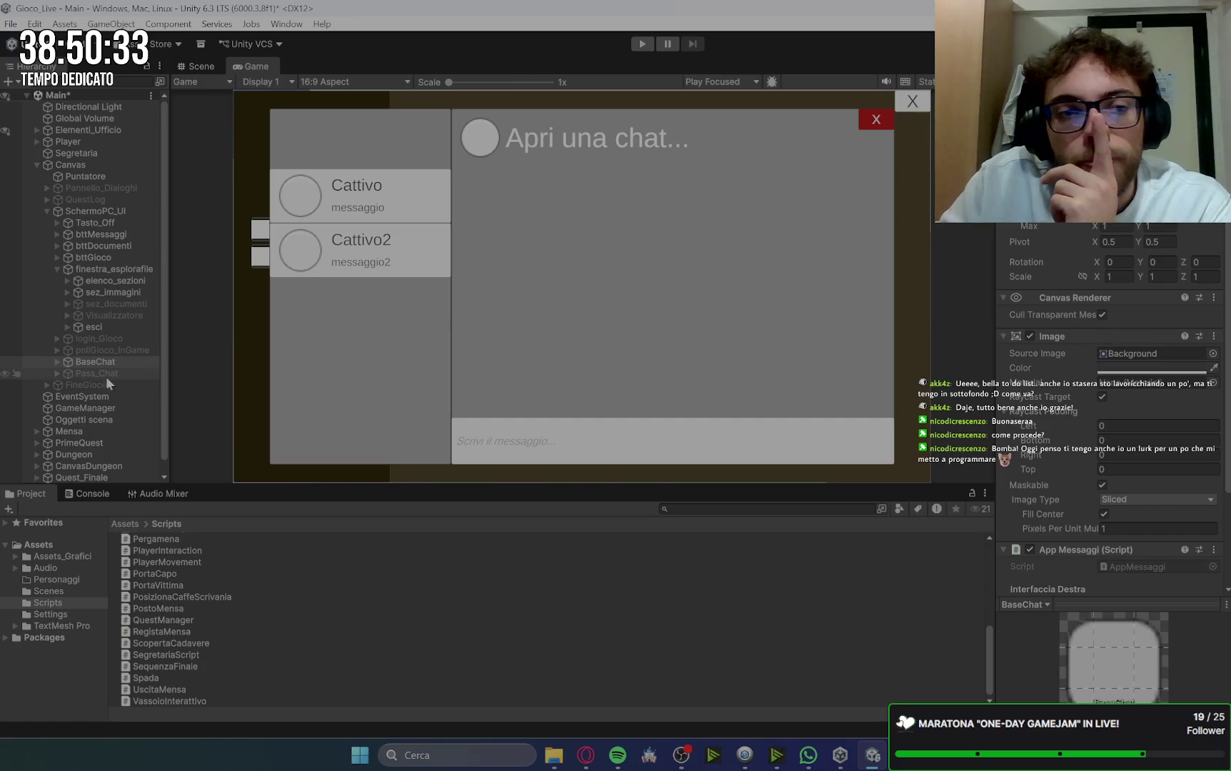
click(57, 362)
click(104, 375)
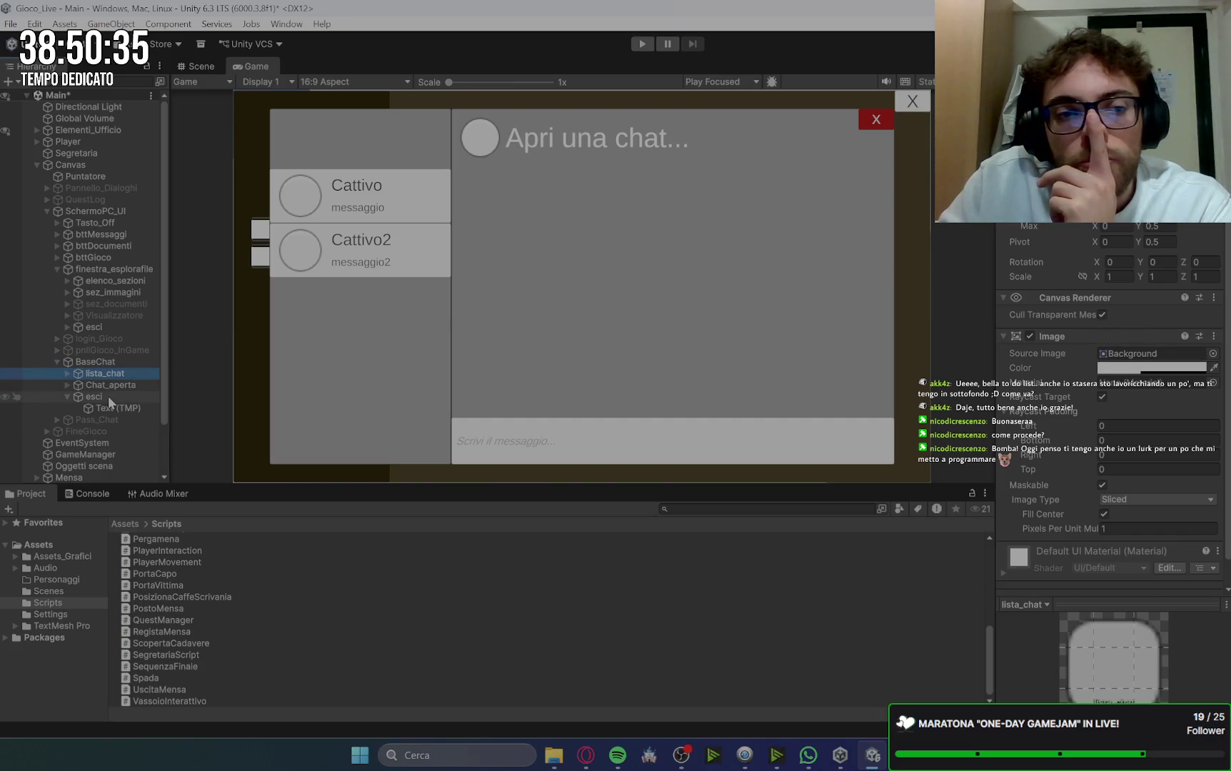
click(110, 398)
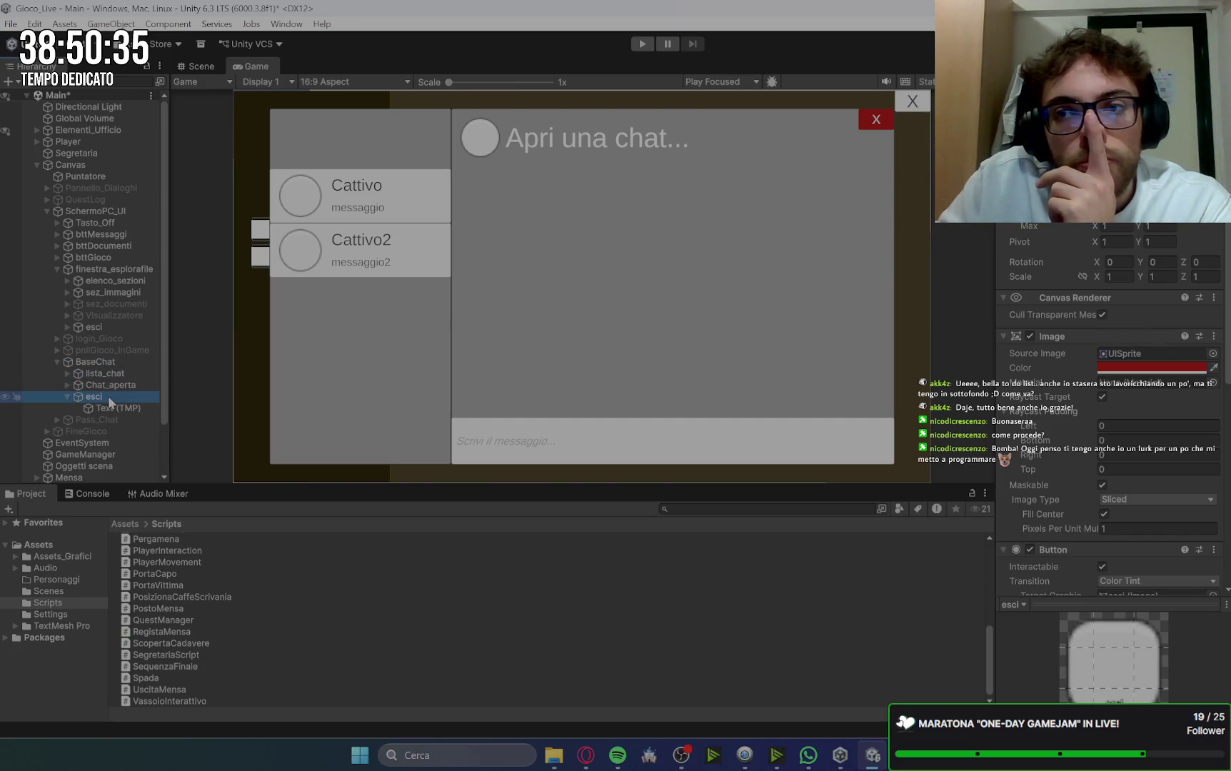
Step: Collapse BaseChat and open the Image Color picker of finestra_esplorafile's esci button
click(58, 363)
click(136, 363)
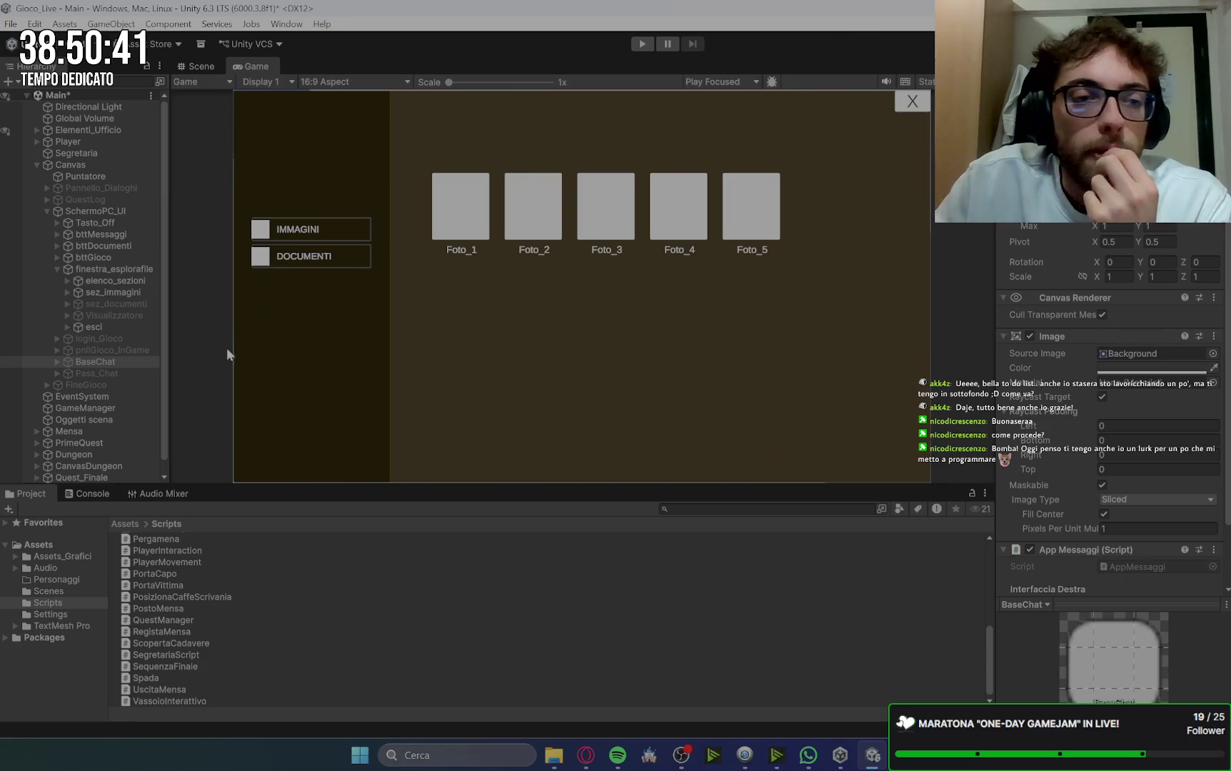
click(95, 326)
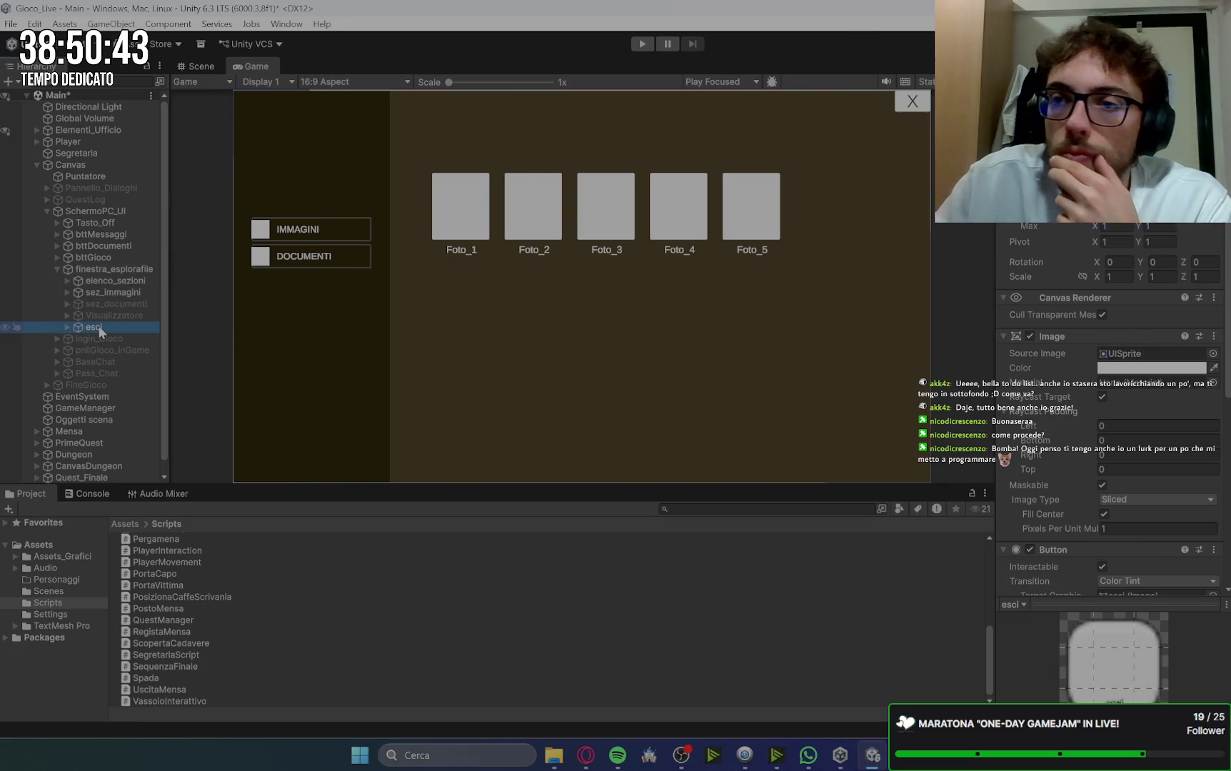
click(1156, 370)
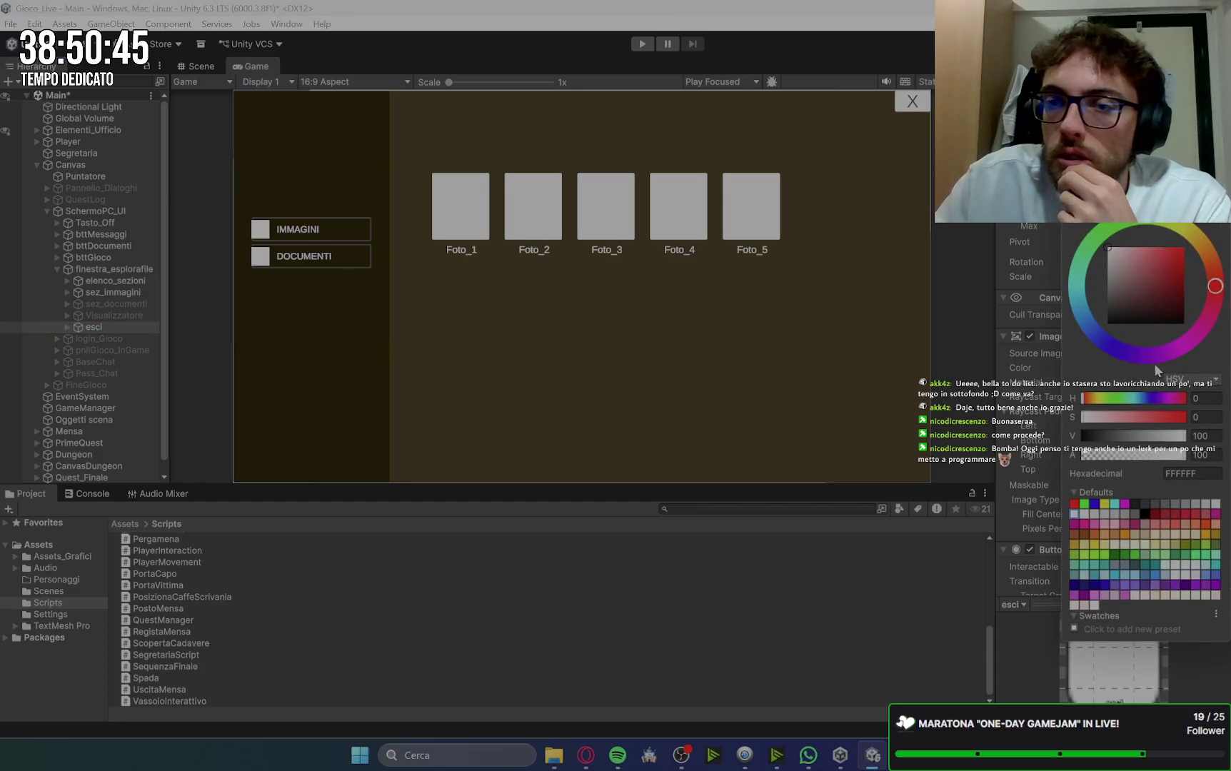
Step: Colour the file explorer's esci button AA0000, taking the hex from BaseChat's close button
drag(1163, 325, 1207, 288)
click(96, 362)
click(57, 361)
click(107, 393)
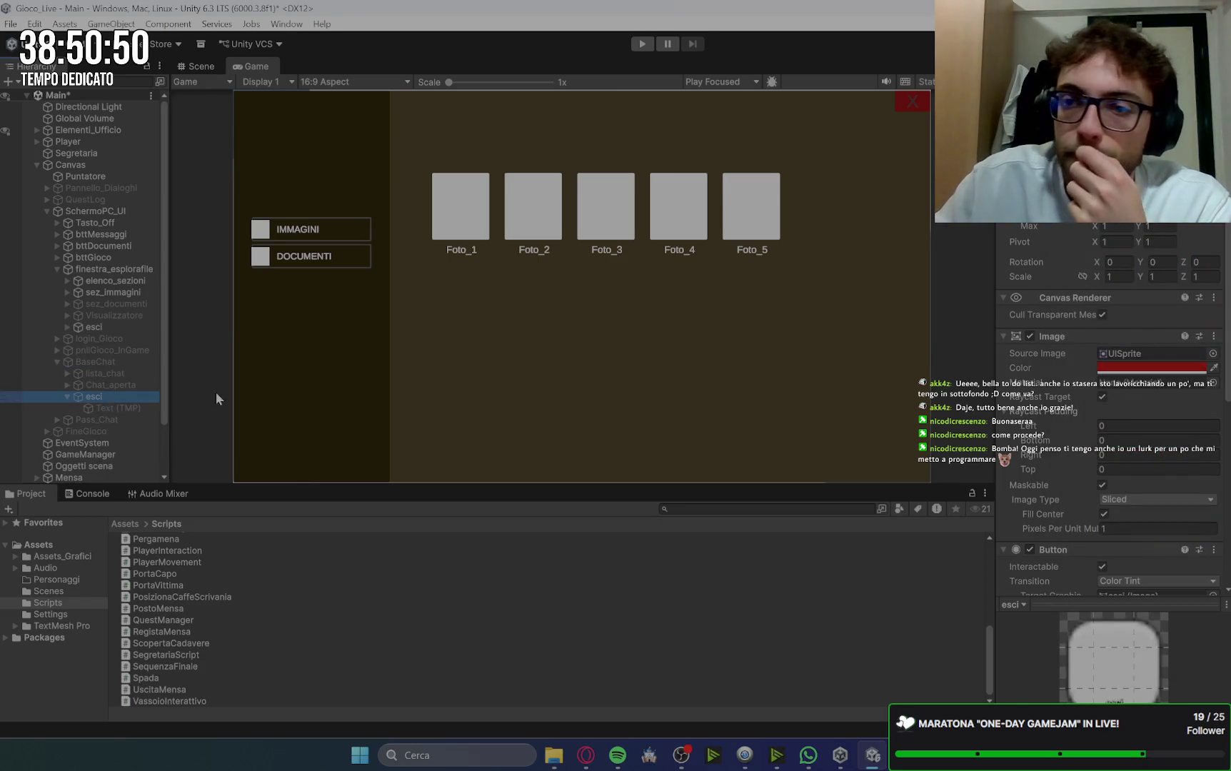
click(1120, 369)
click(1204, 570)
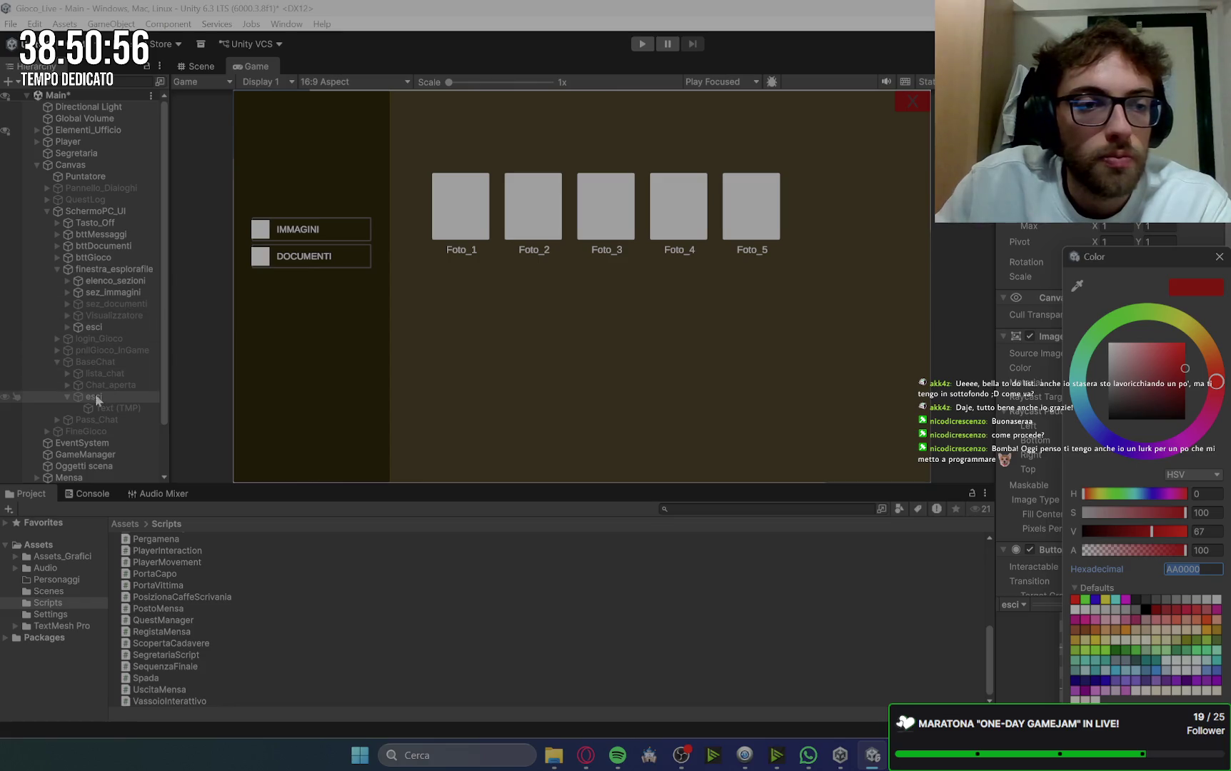
click(64, 396)
click(91, 328)
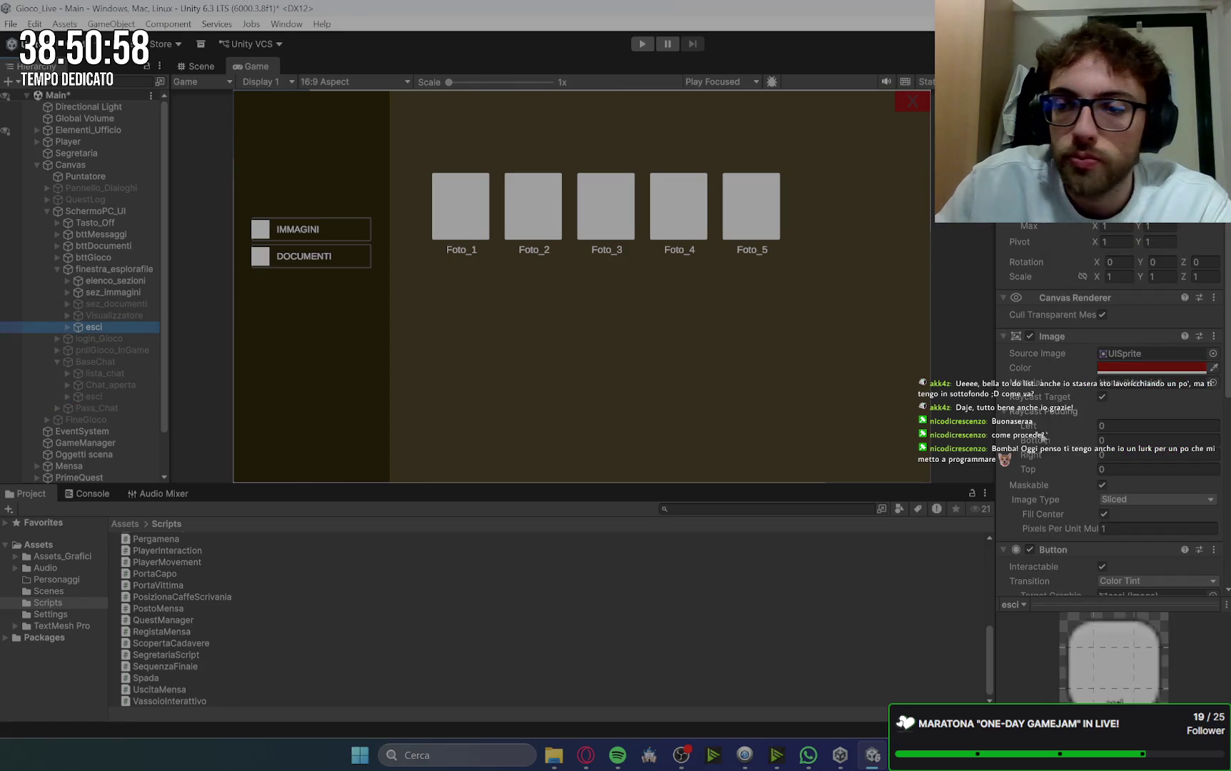
click(1164, 366)
click(1198, 475)
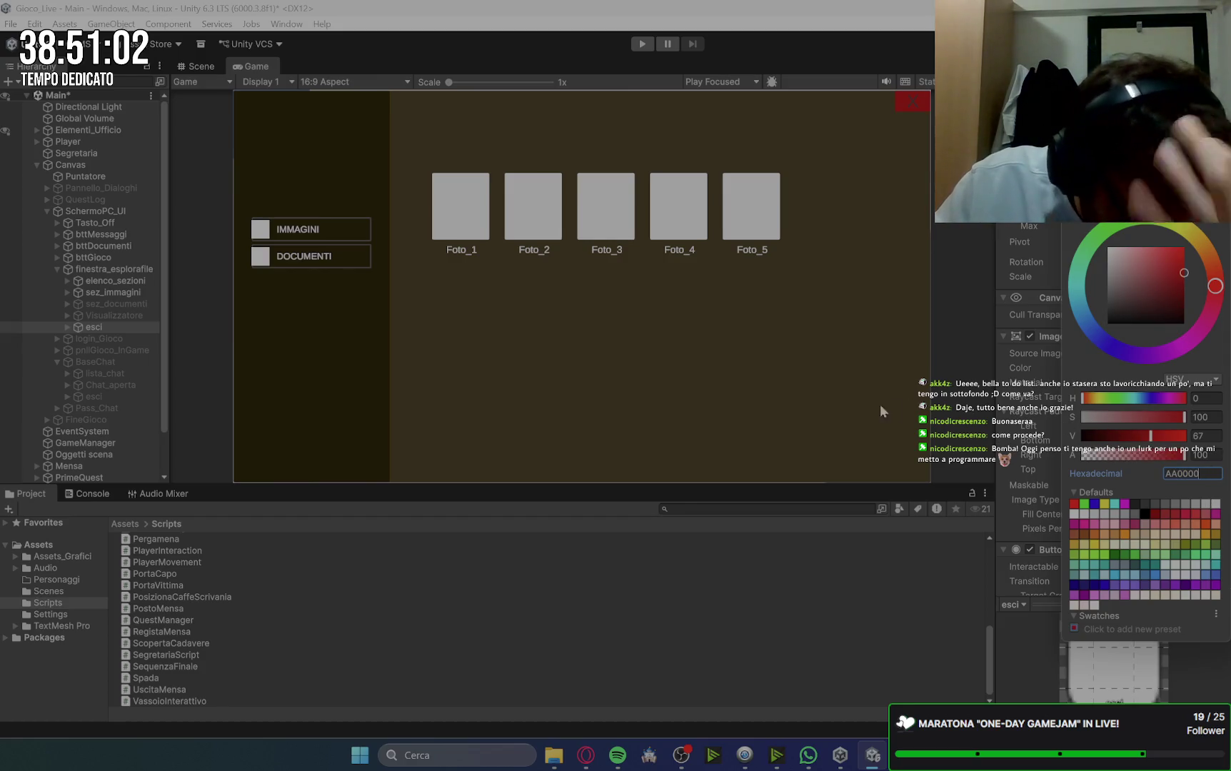
Step: Set the esci X label's Vertex Color to F1F1F1
click(68, 327)
click(113, 338)
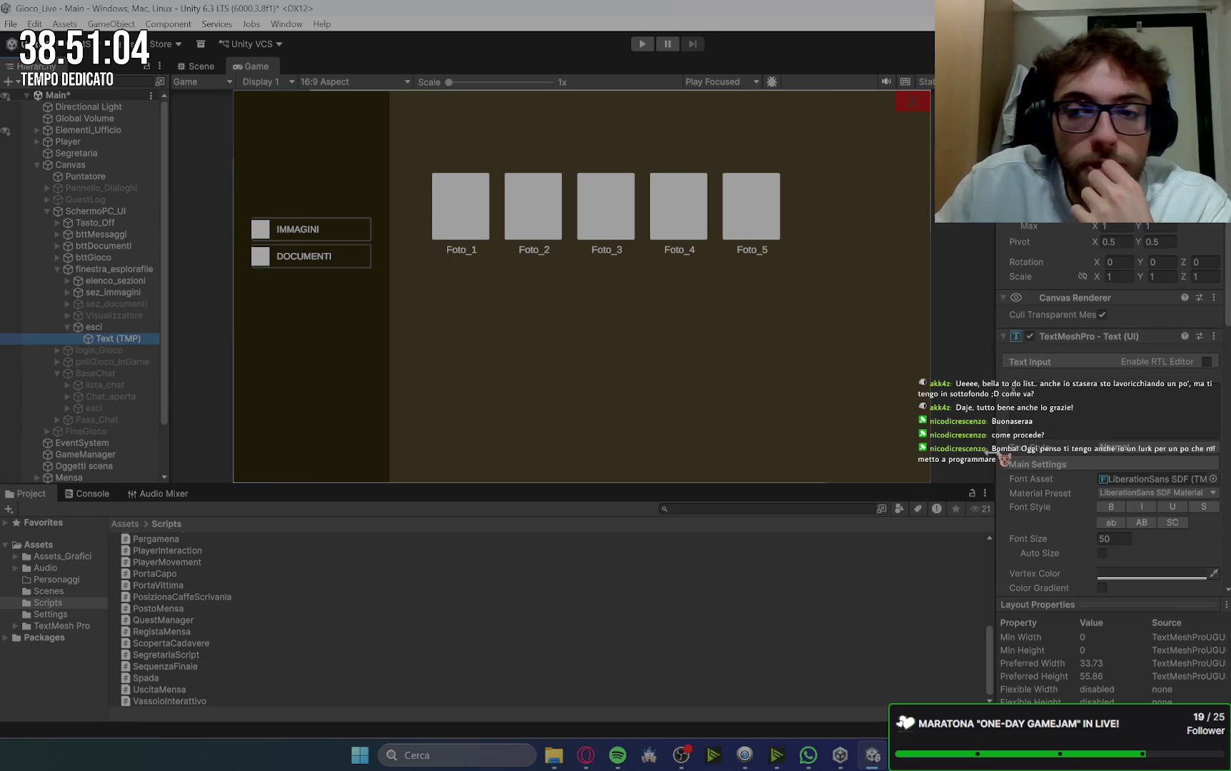
click(1179, 574)
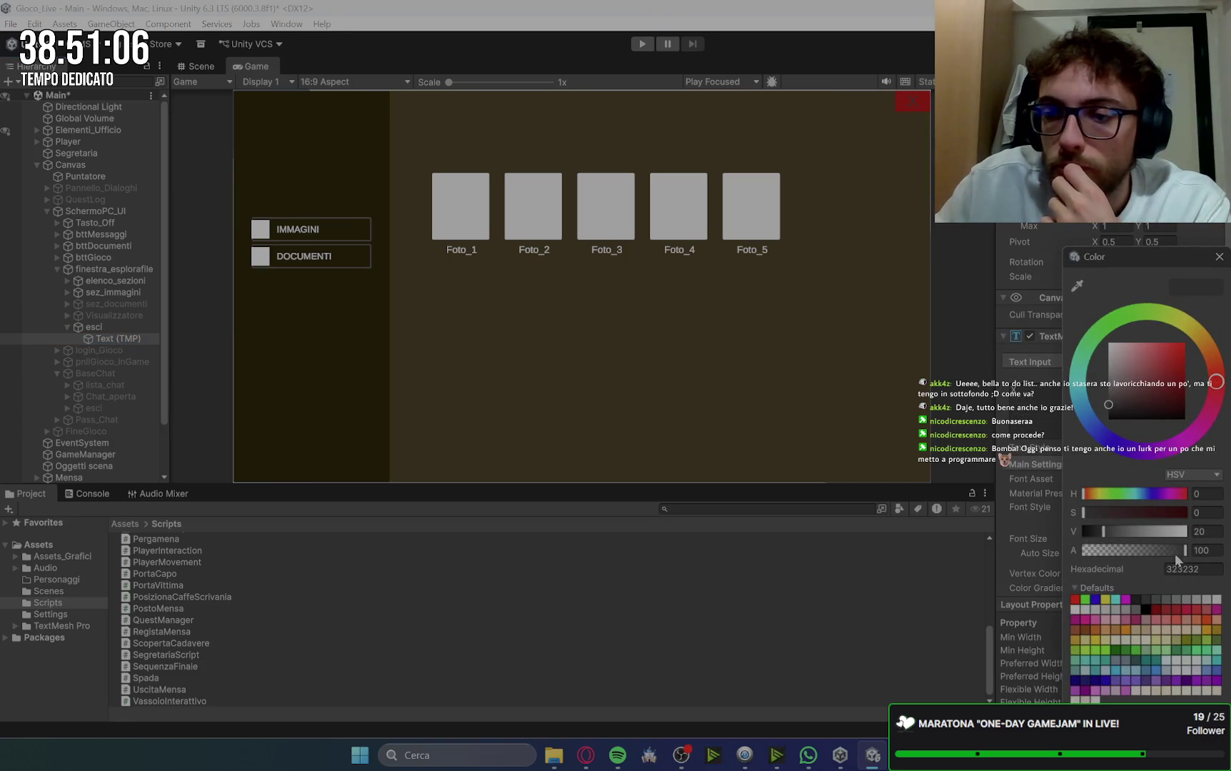
click(1075, 609)
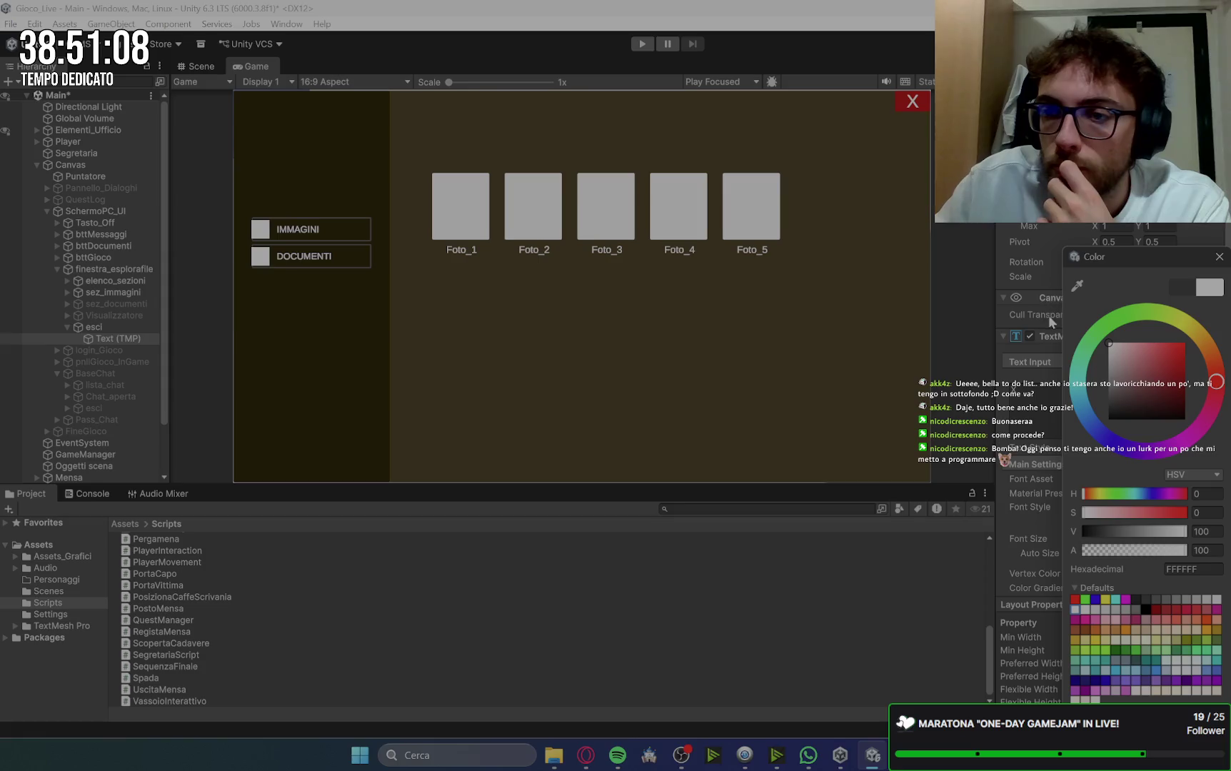
click(1204, 569)
text(F)
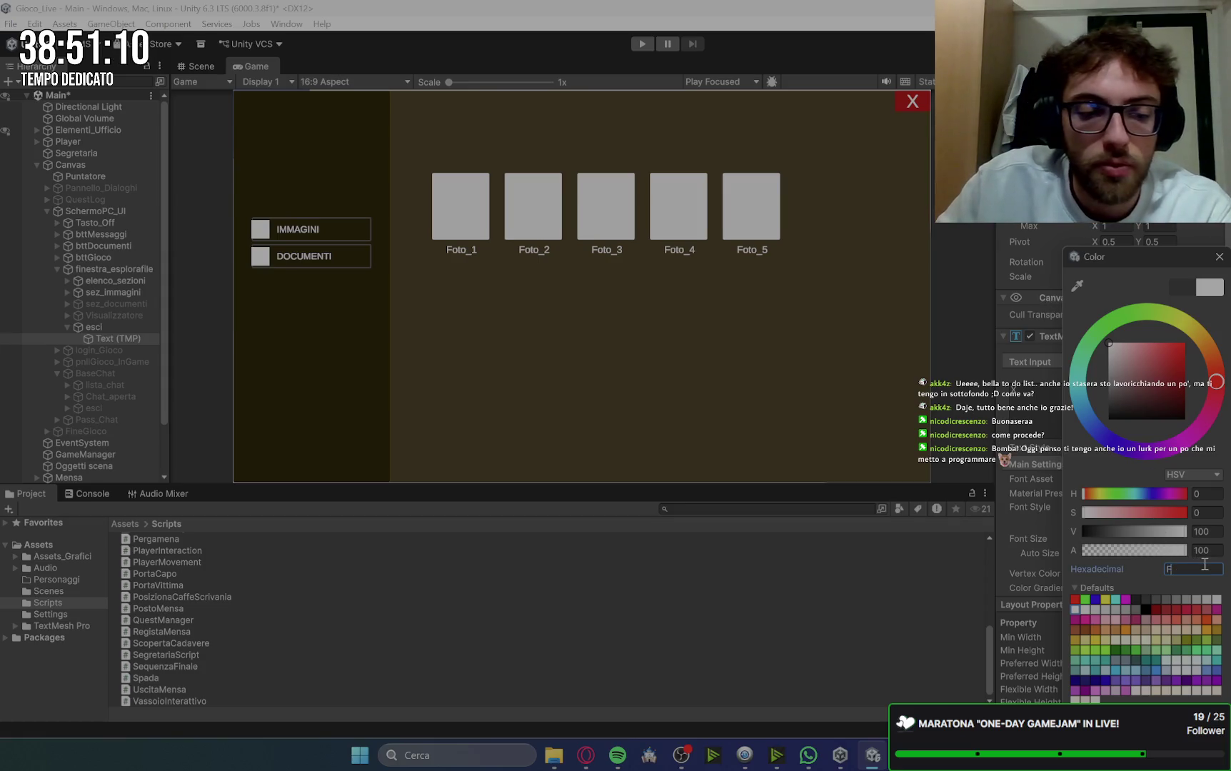
text(1F1F1)
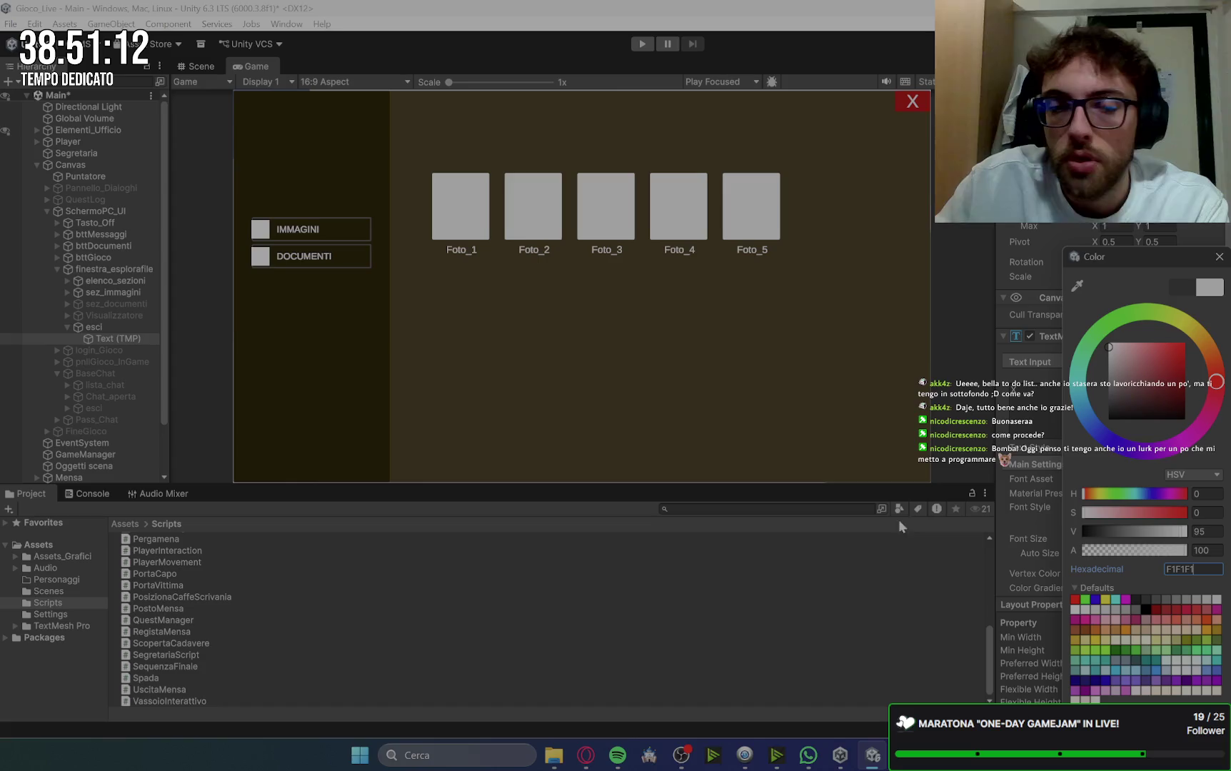
Step: Set the X label's font size to 35 after checking the chat close button's label
click(109, 408)
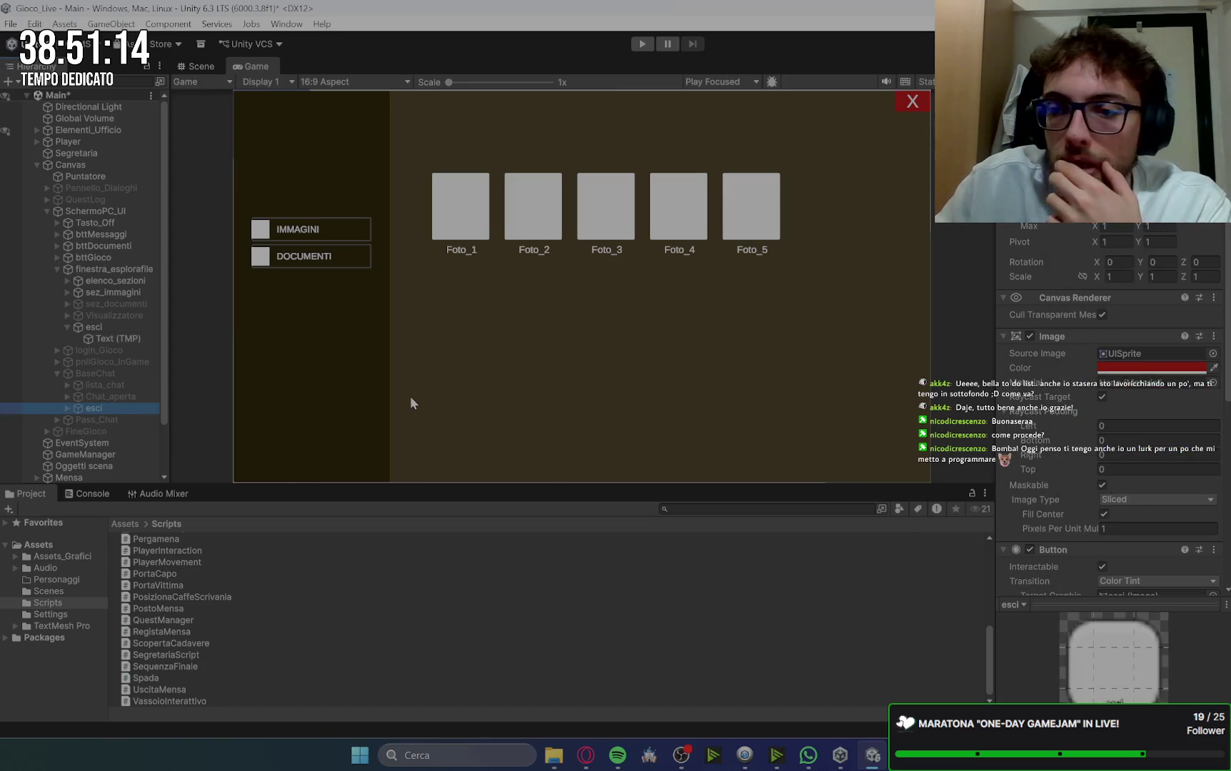
click(67, 409)
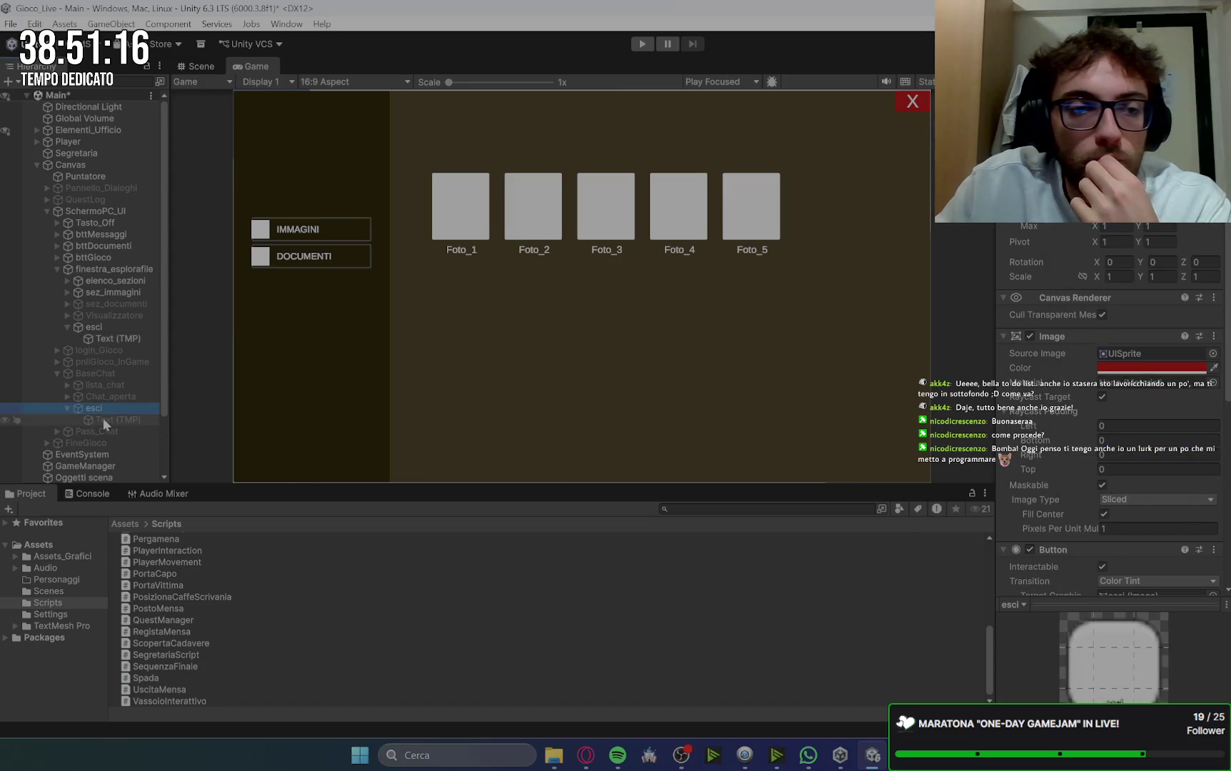
click(105, 420)
click(113, 339)
click(1124, 539)
text(35)
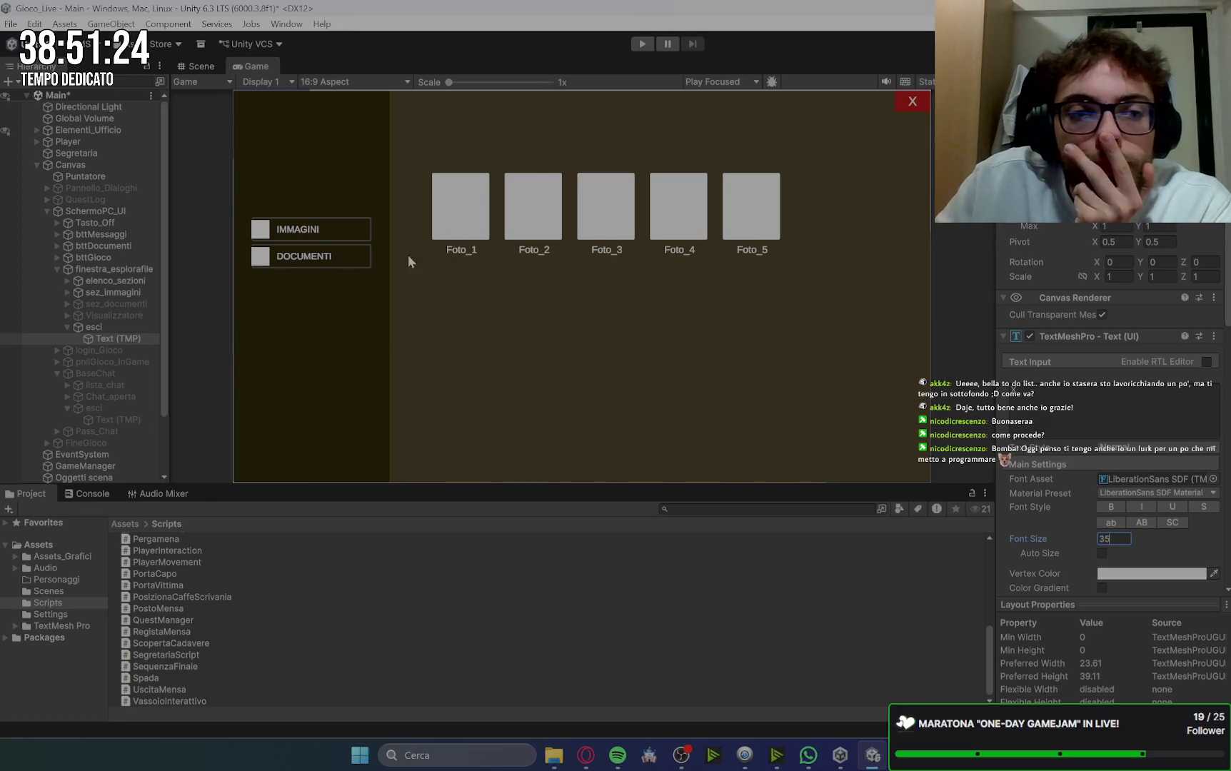
click(68, 327)
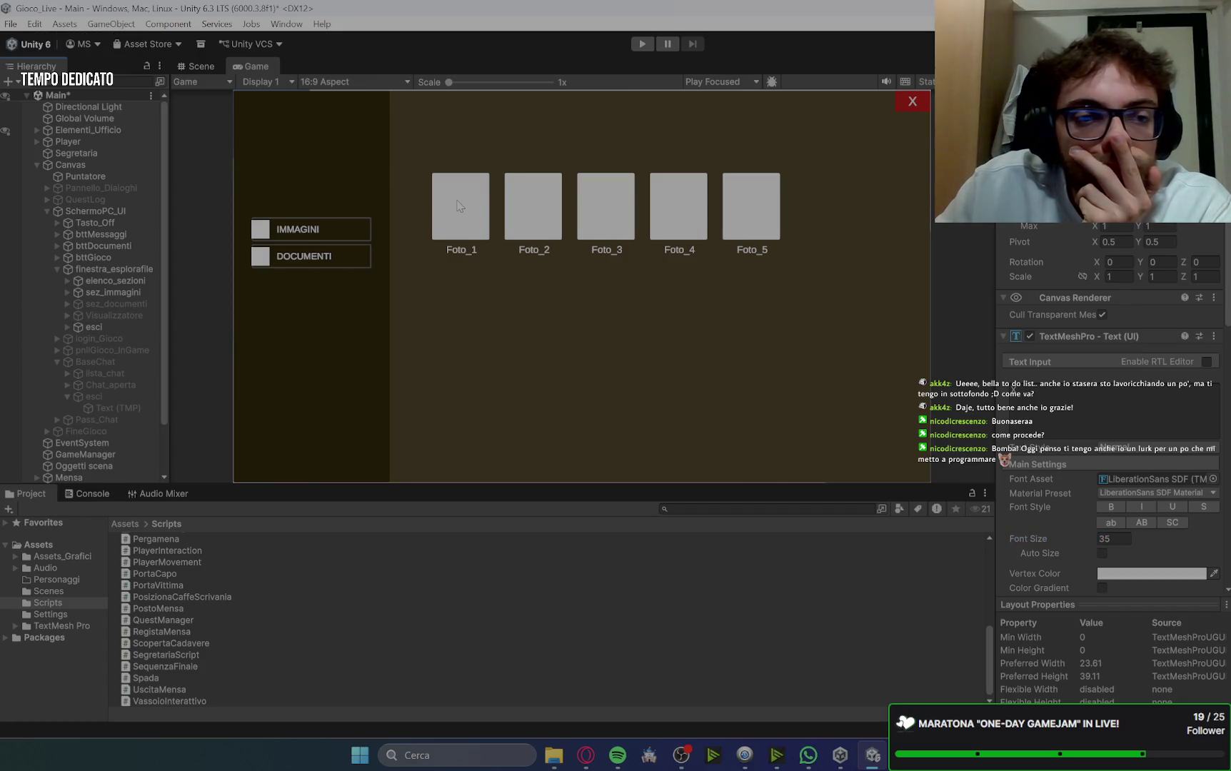
click(68, 293)
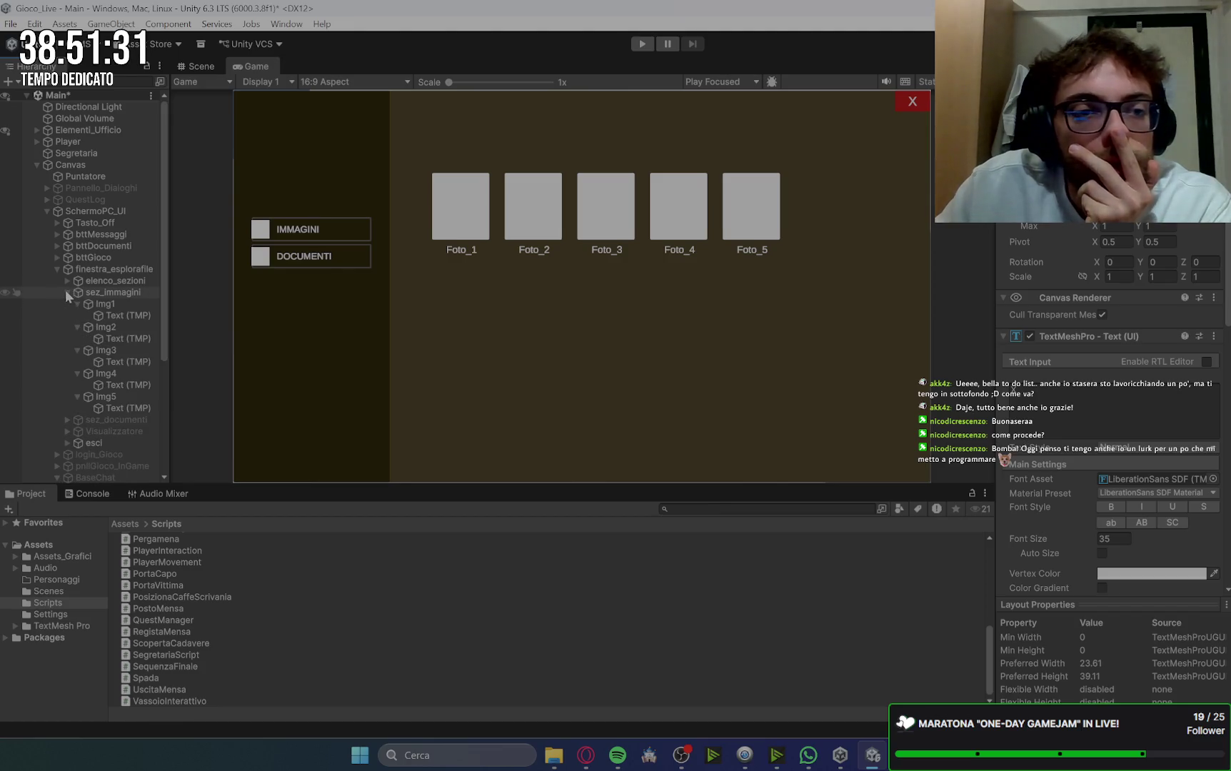
Step: Collapse the Img entries and deactivate the sez_immagini section
click(77, 305)
click(77, 316)
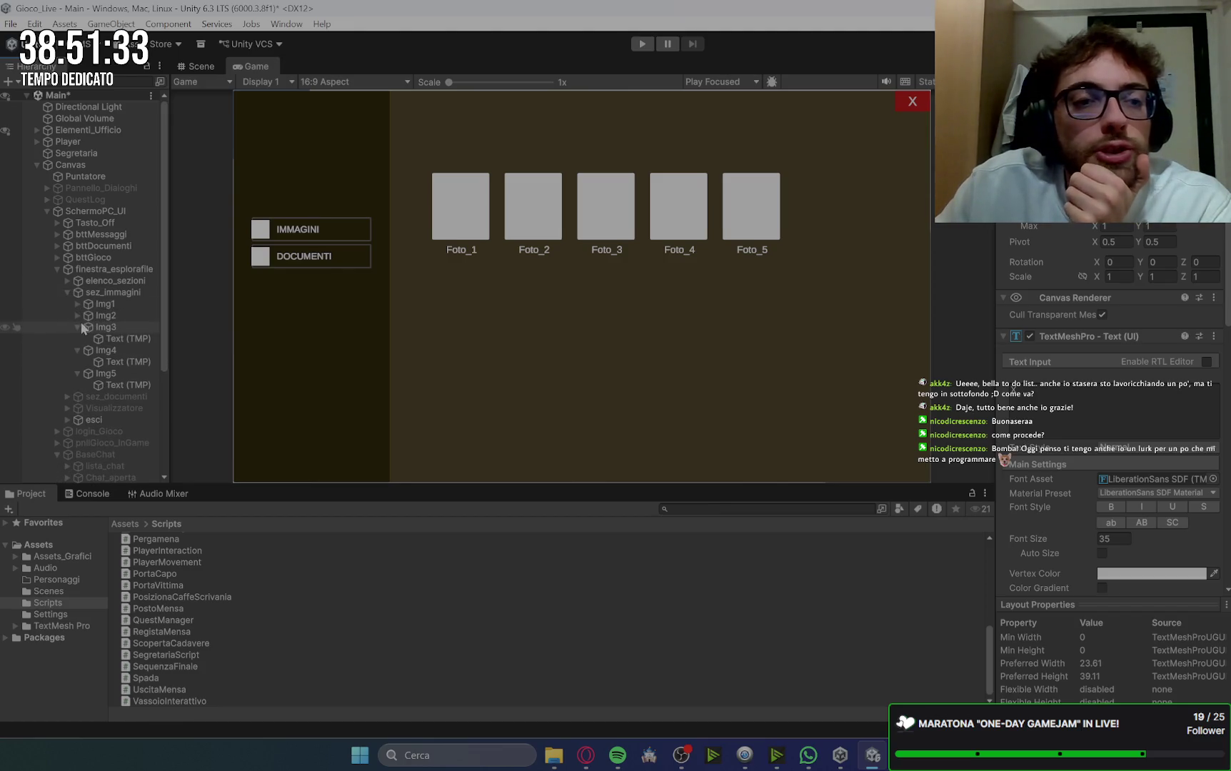
click(77, 327)
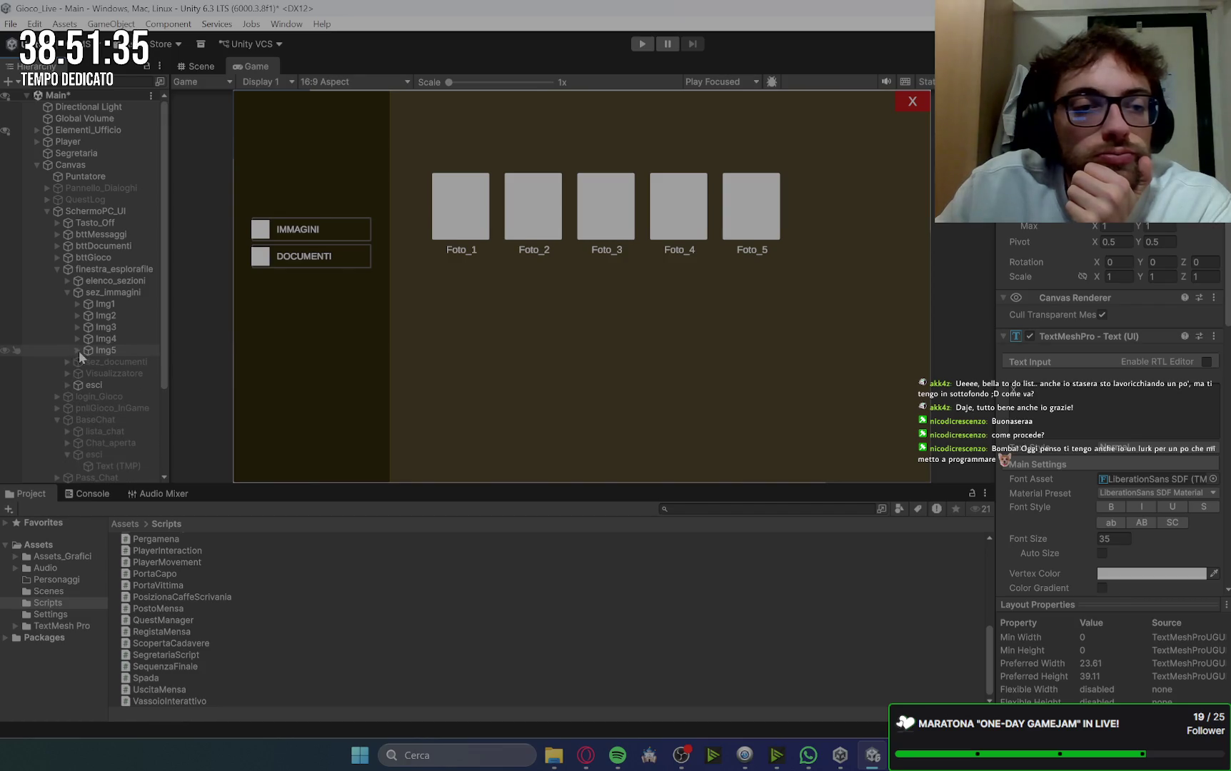
click(67, 293)
click(109, 303)
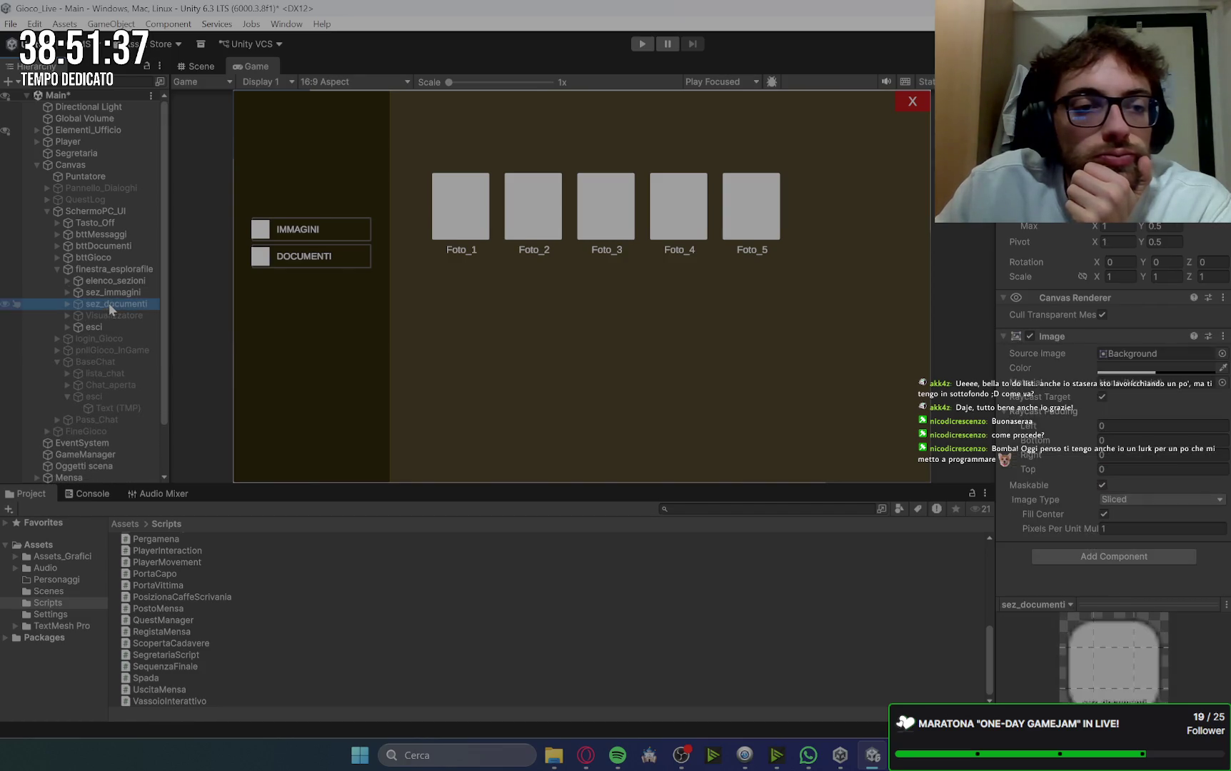
key(Up)
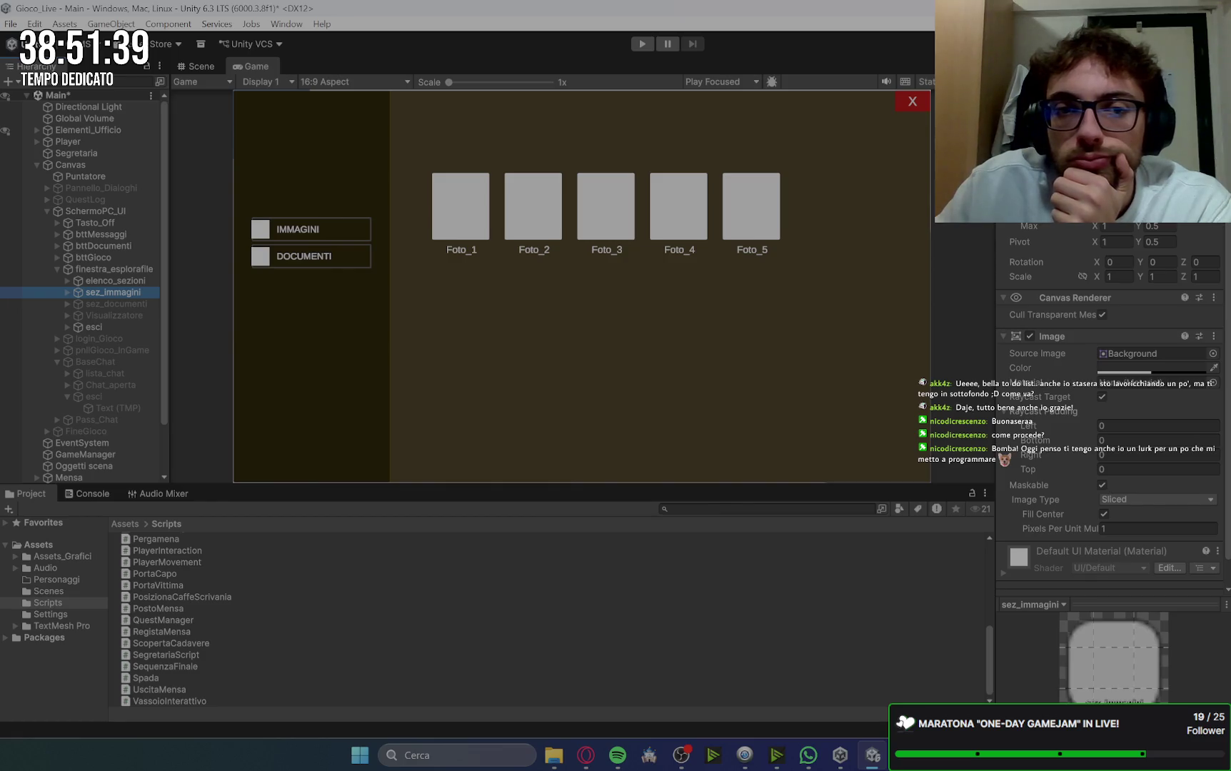
key(alt+shift+a)
Step: Show sez_documenti and inspect the Doc1 icon and its text label
click(146, 304)
click(641, 182)
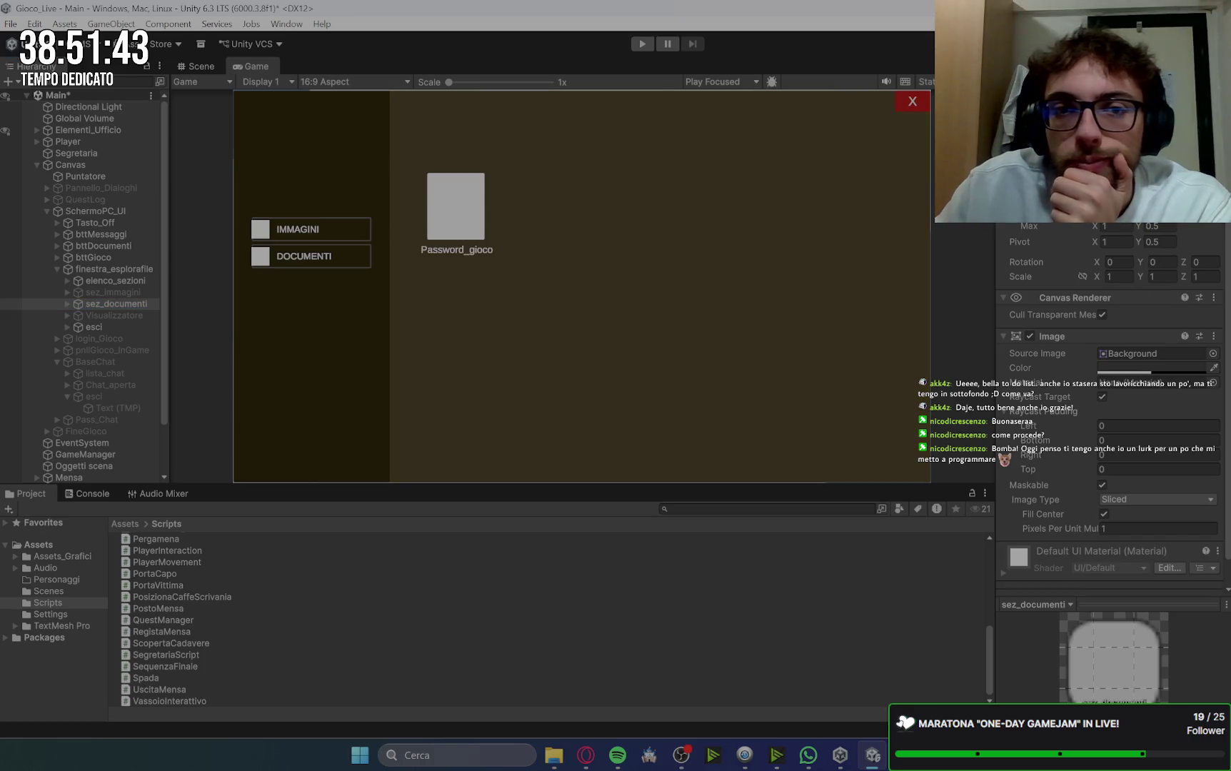
click(68, 304)
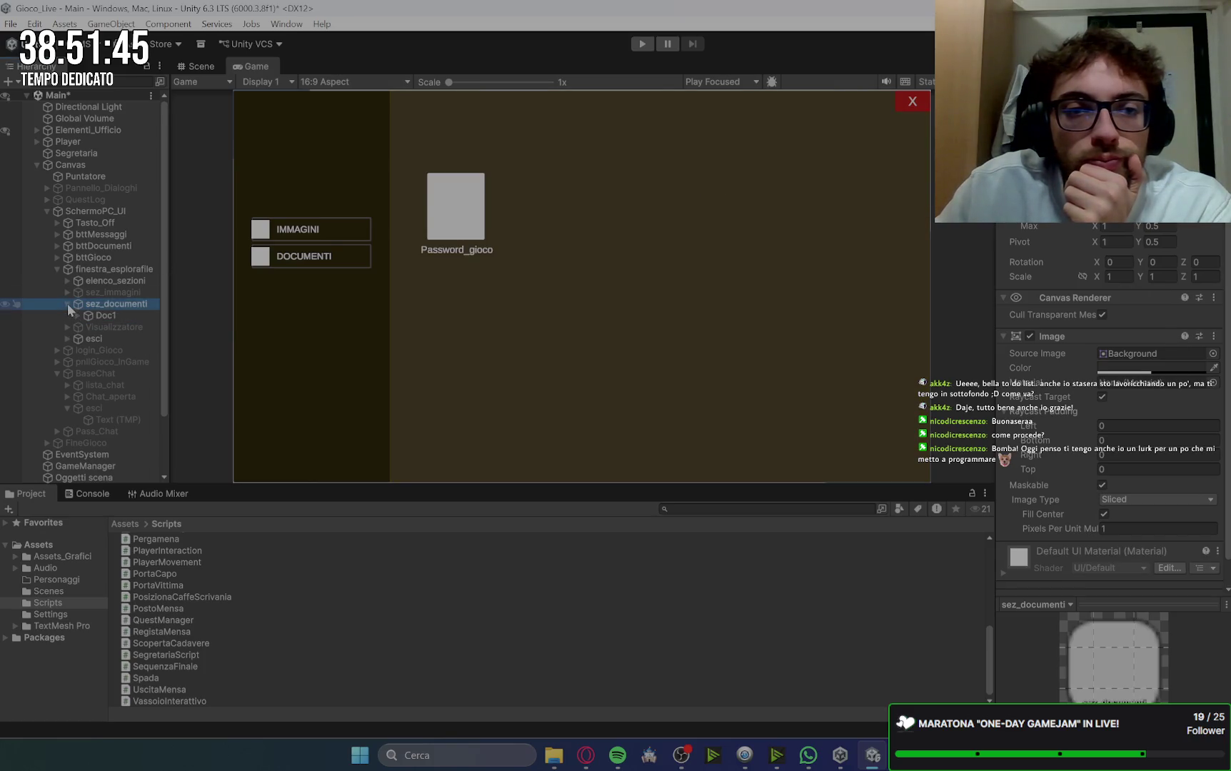
click(104, 315)
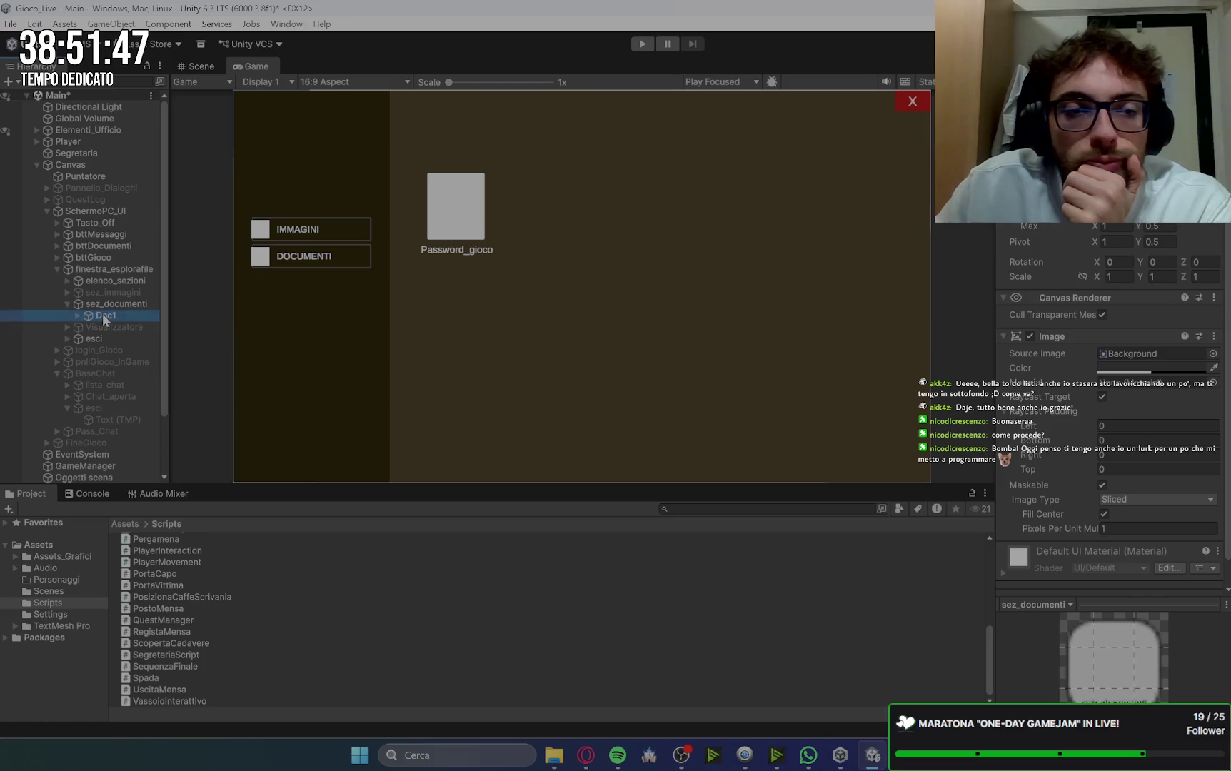
click(77, 316)
click(117, 326)
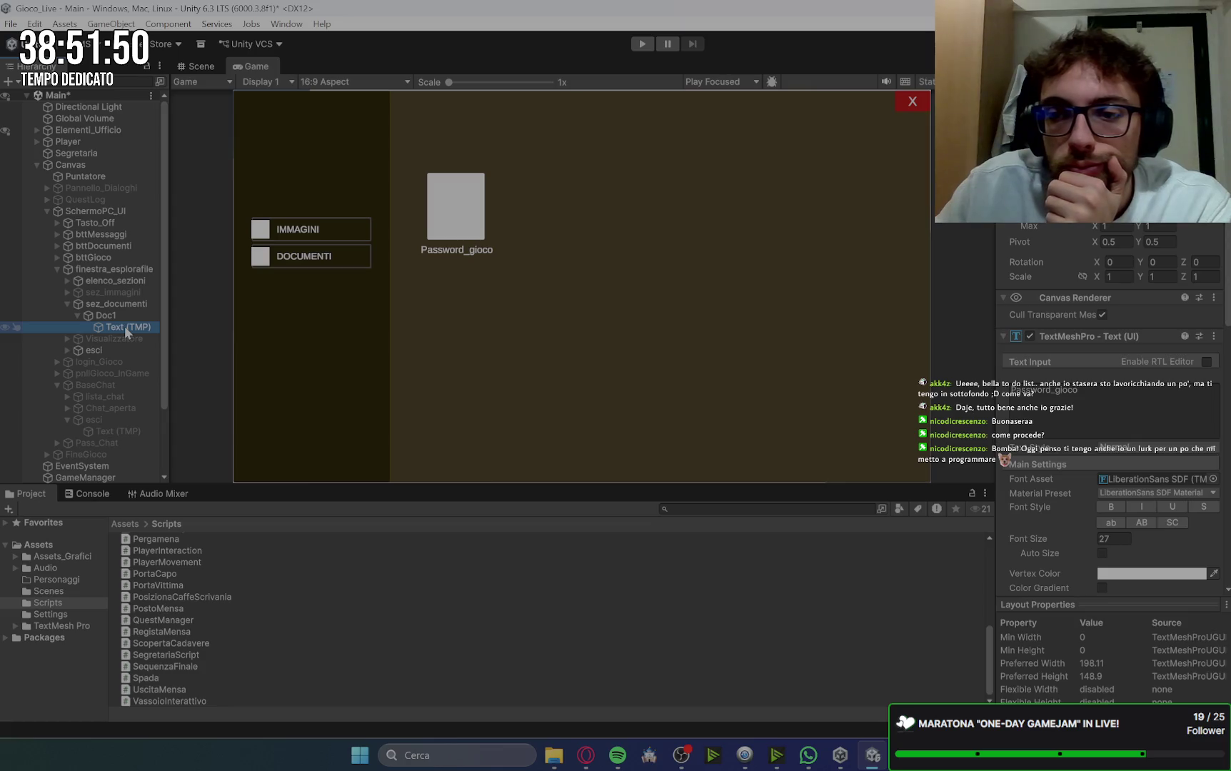
click(120, 315)
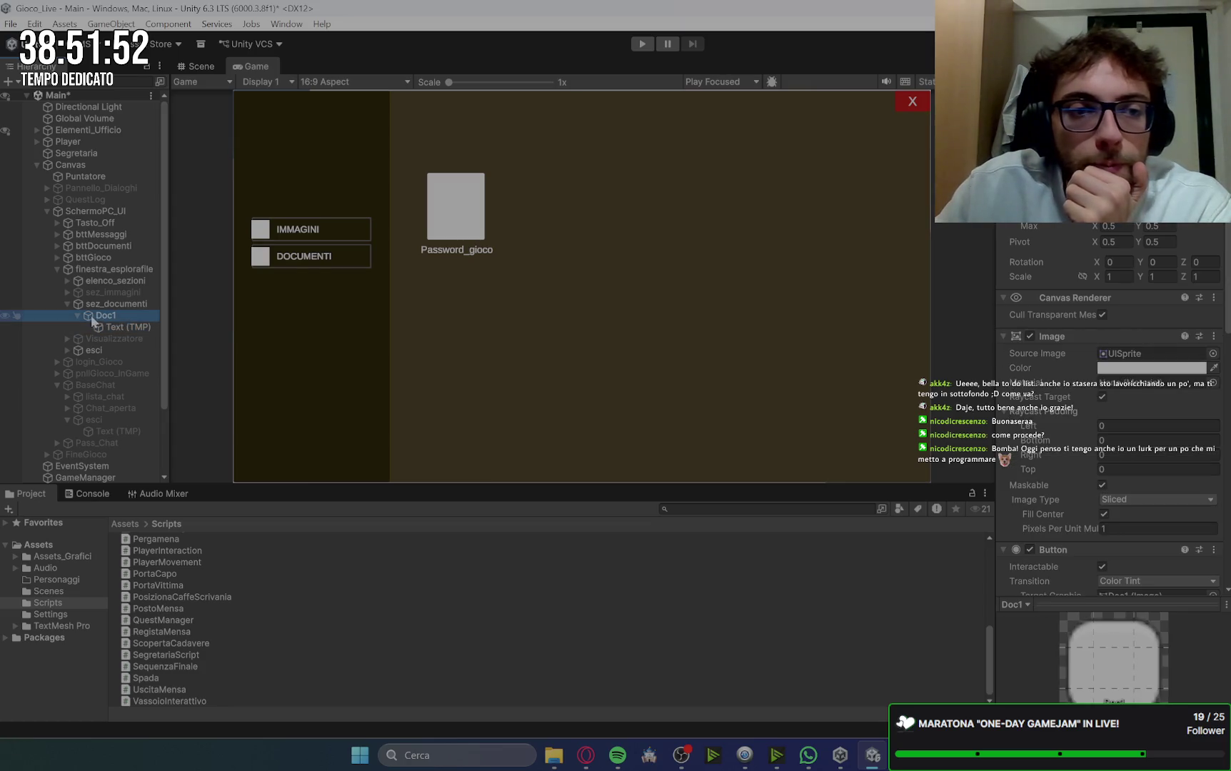
click(78, 315)
Step: Duplicate Doc1 into copies Doc1 (1) through Doc1 (4)
click(108, 314)
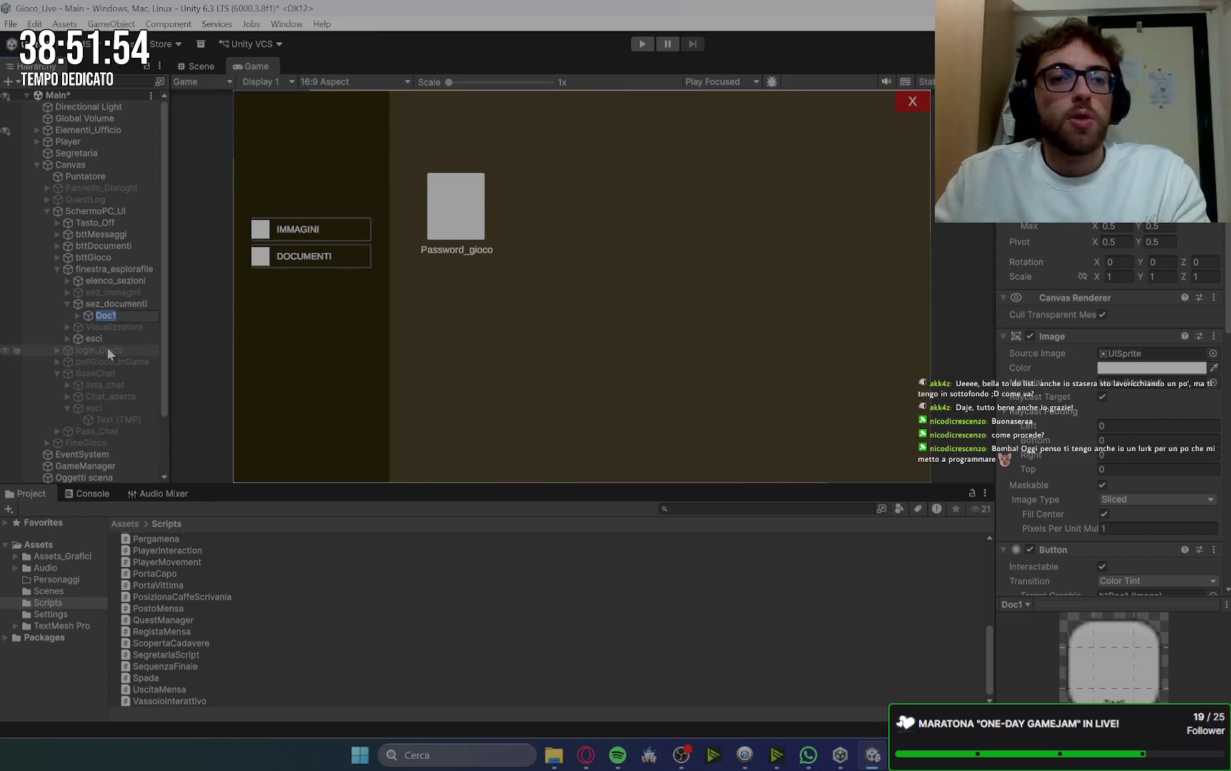
key(ctrl+d)
key(ctrl+d)
key(ctrl+d)
key(ctrl+d)
click(135, 326)
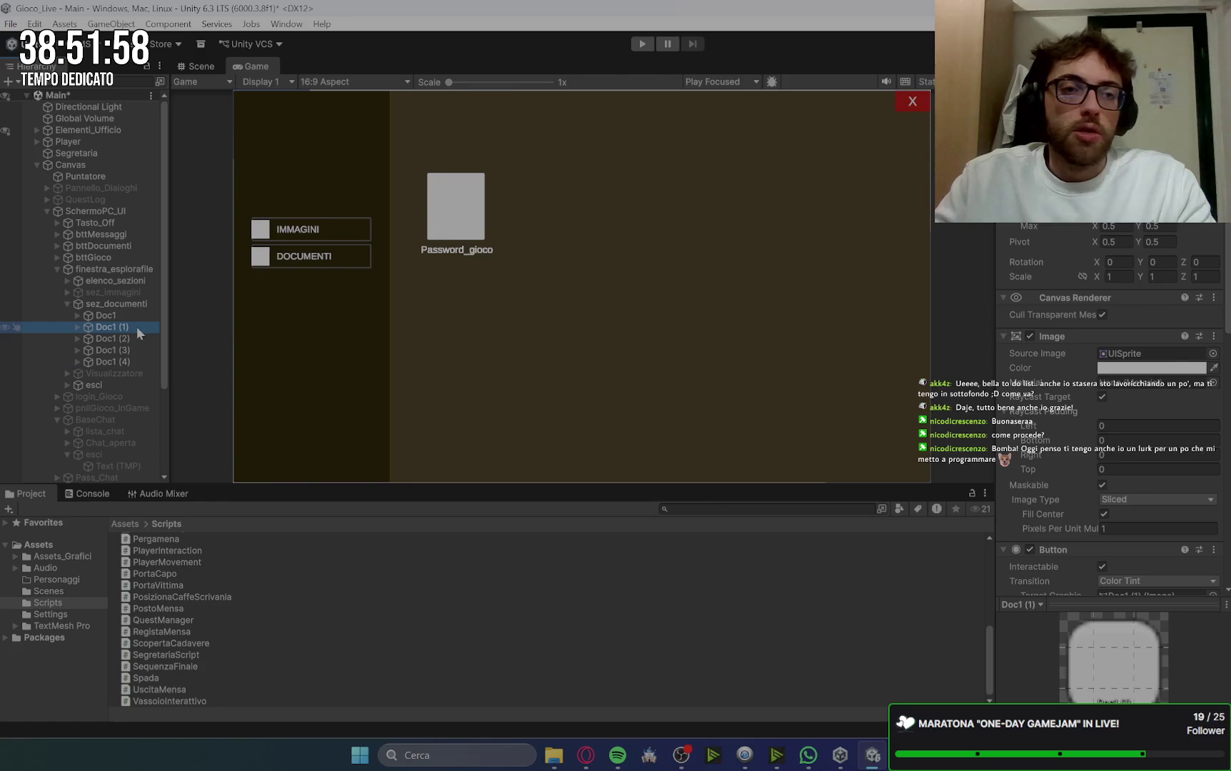
Step: Rename the first Doc1 copy to Doc2
click(137, 327)
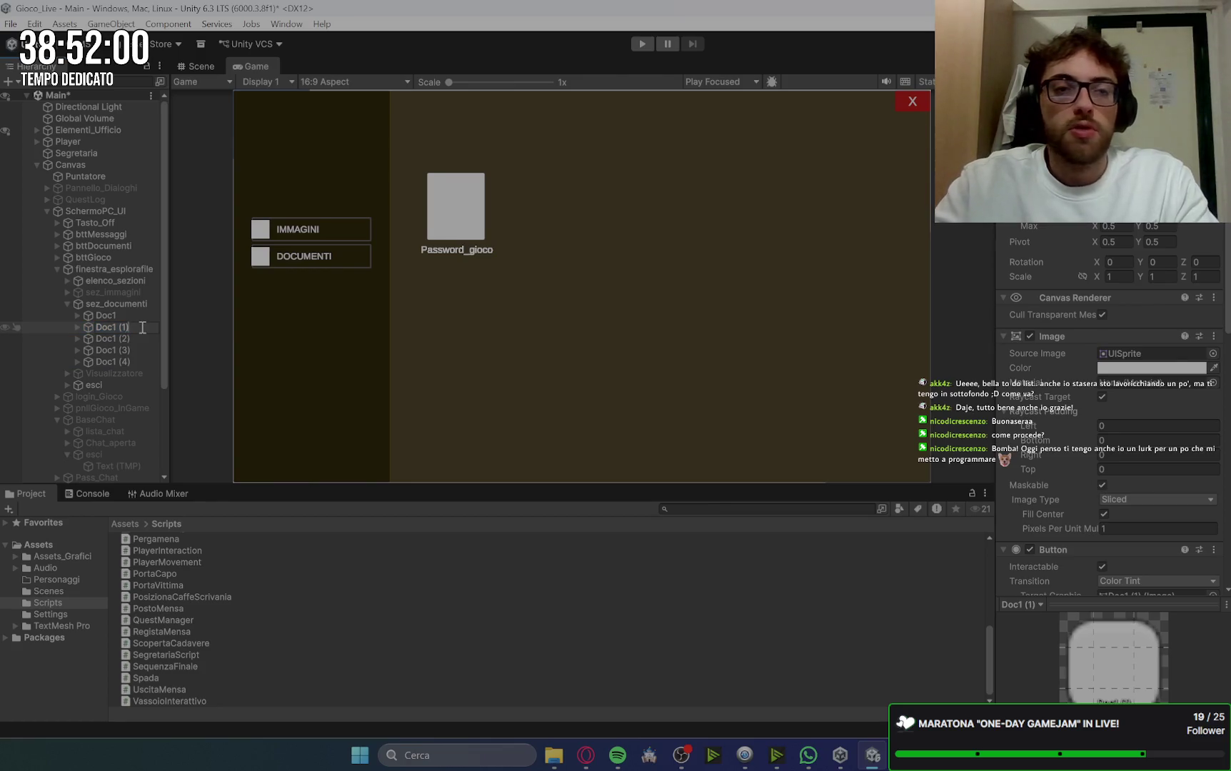
key(BackSpace)
key(BackSpace)
key(BackSpace)
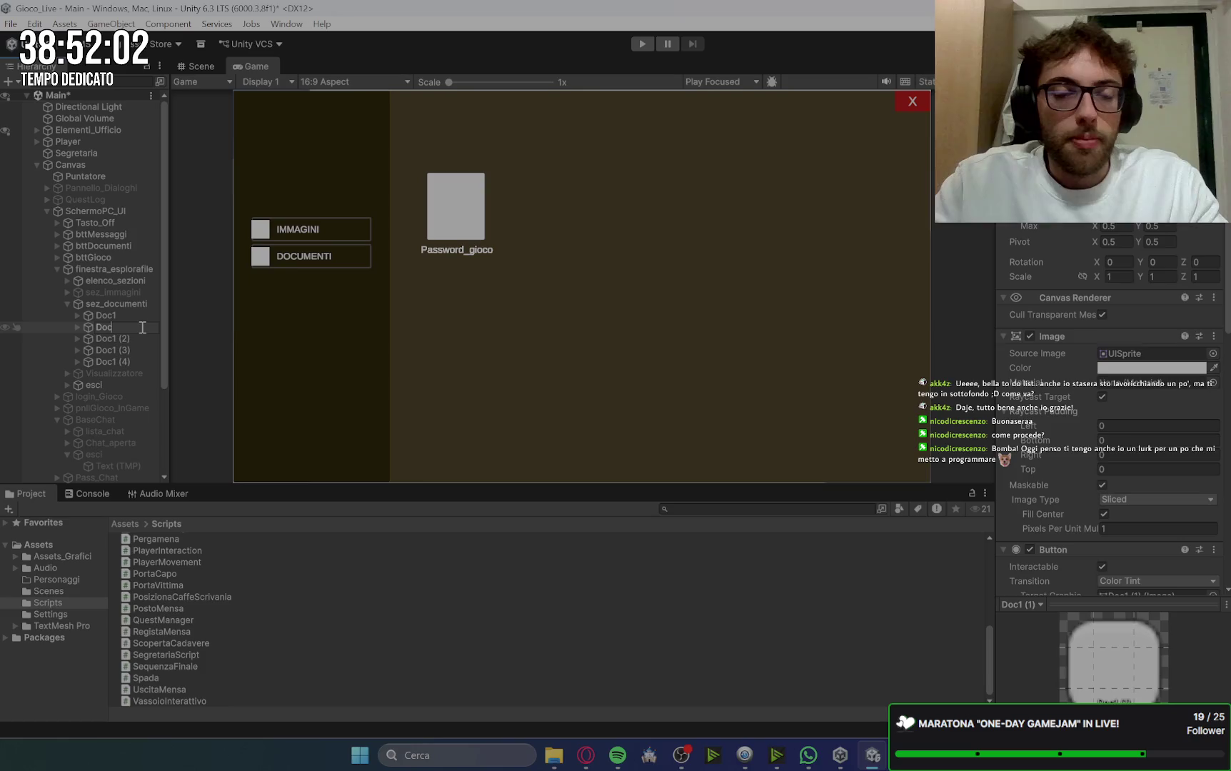
text(2)
key(Return)
Step: Change Doc2's label text from Password_gioco to Password_Chat
click(77, 327)
click(118, 339)
click(1097, 393)
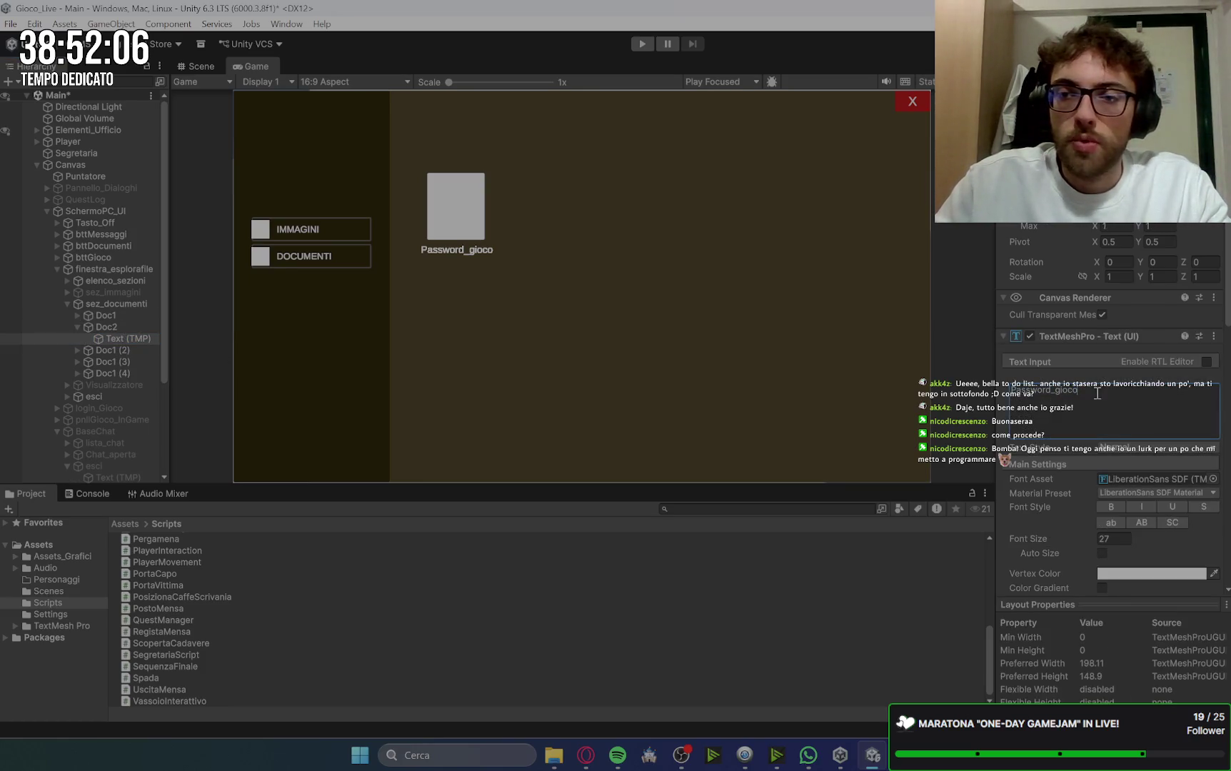
key(BackSpace)
key(BackSpace)
key(BackSpace)
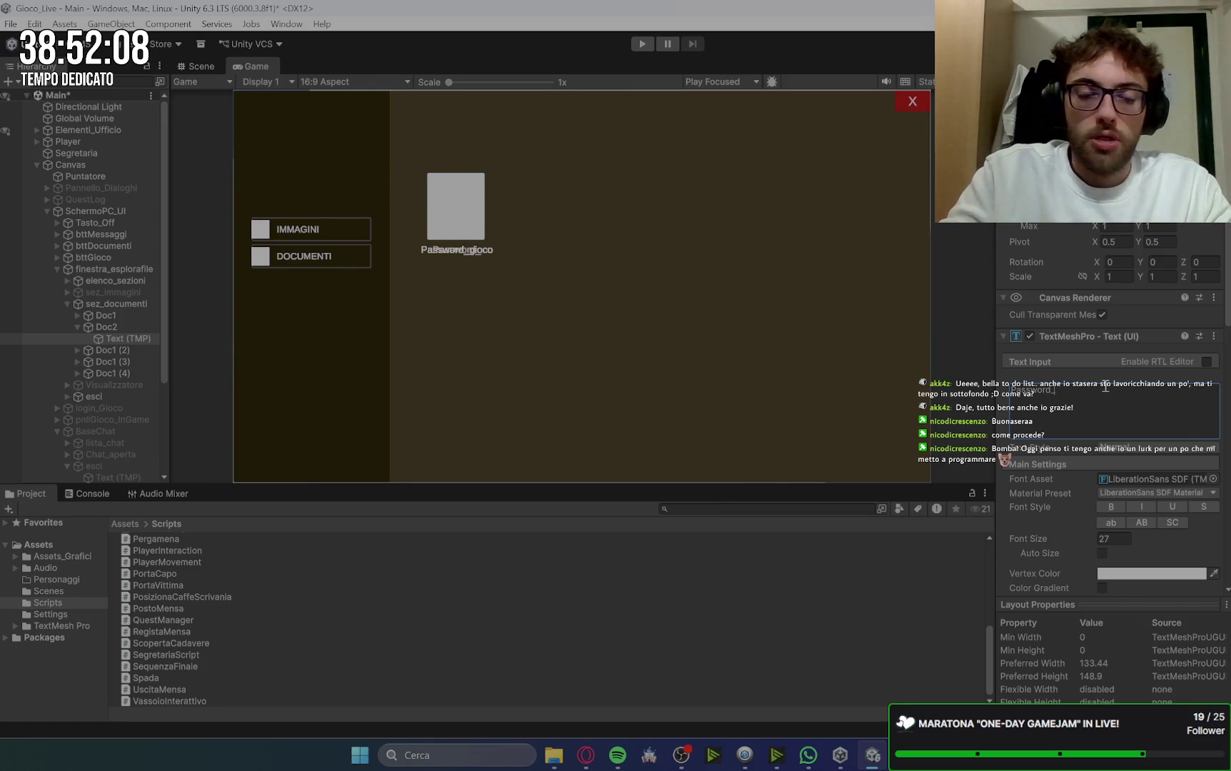
text(Chat)
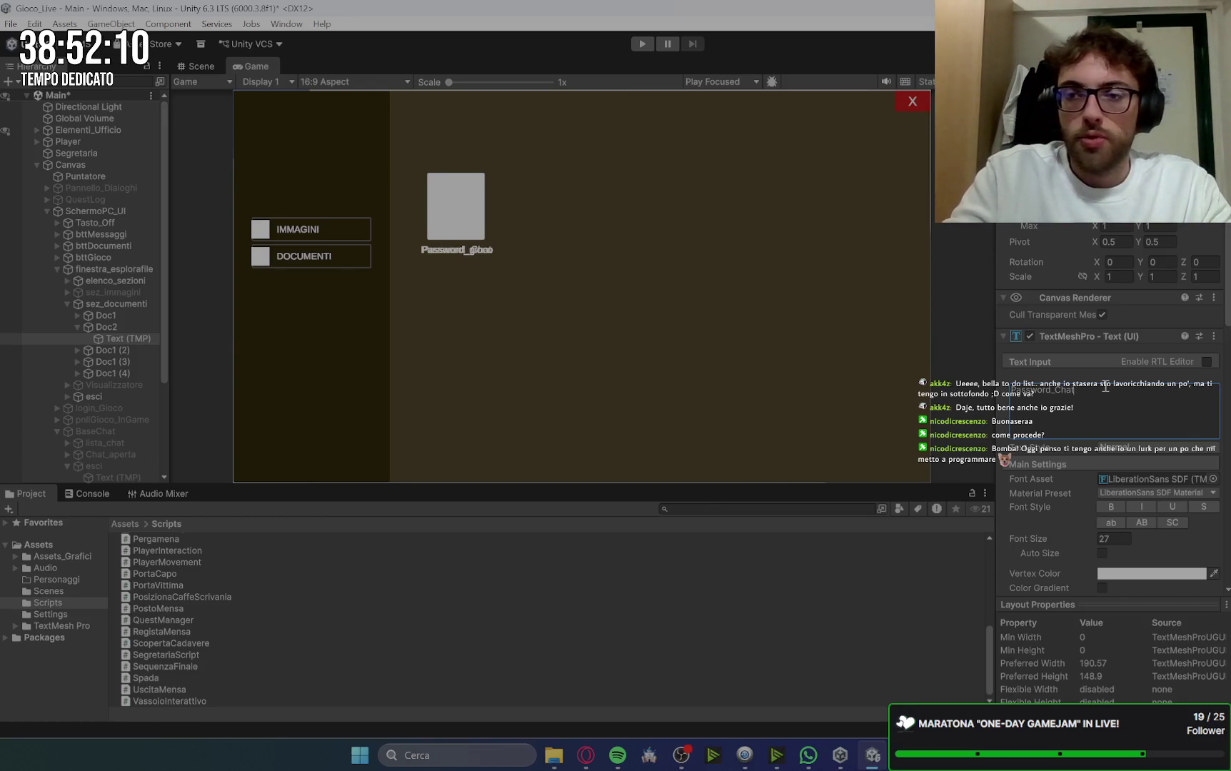
click(102, 351)
click(77, 328)
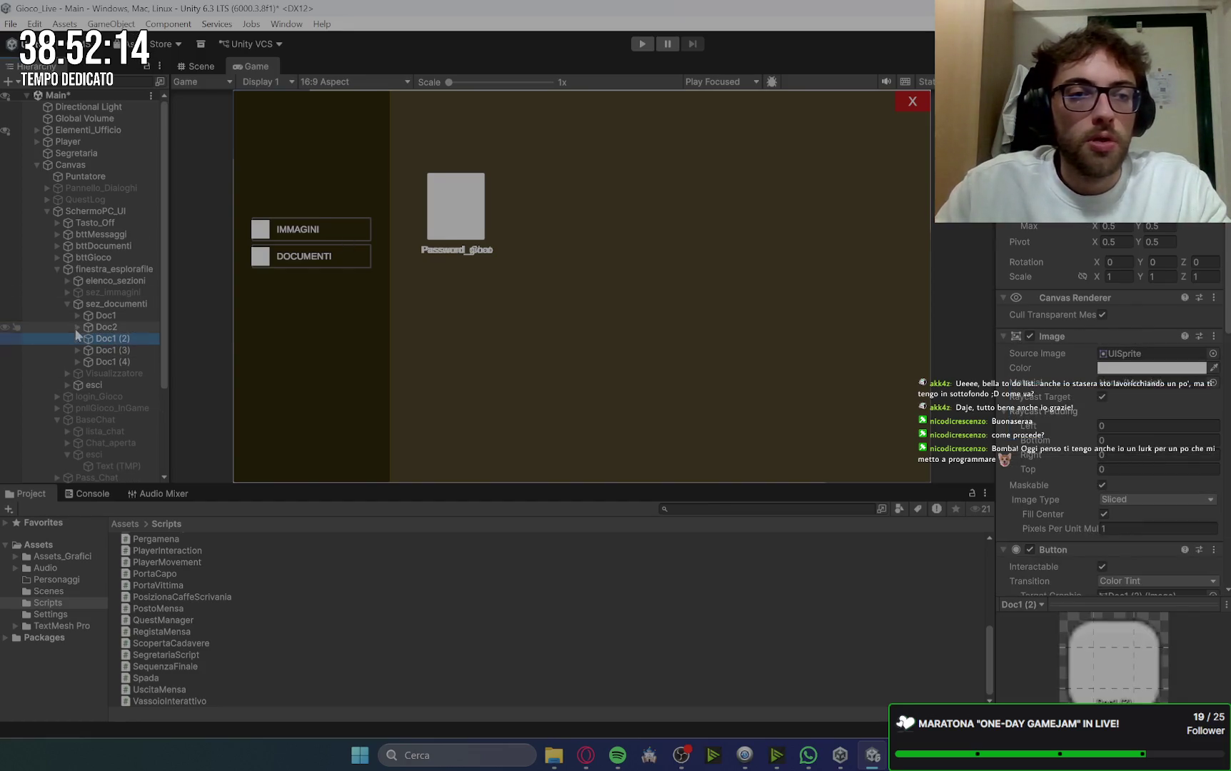
click(116, 326)
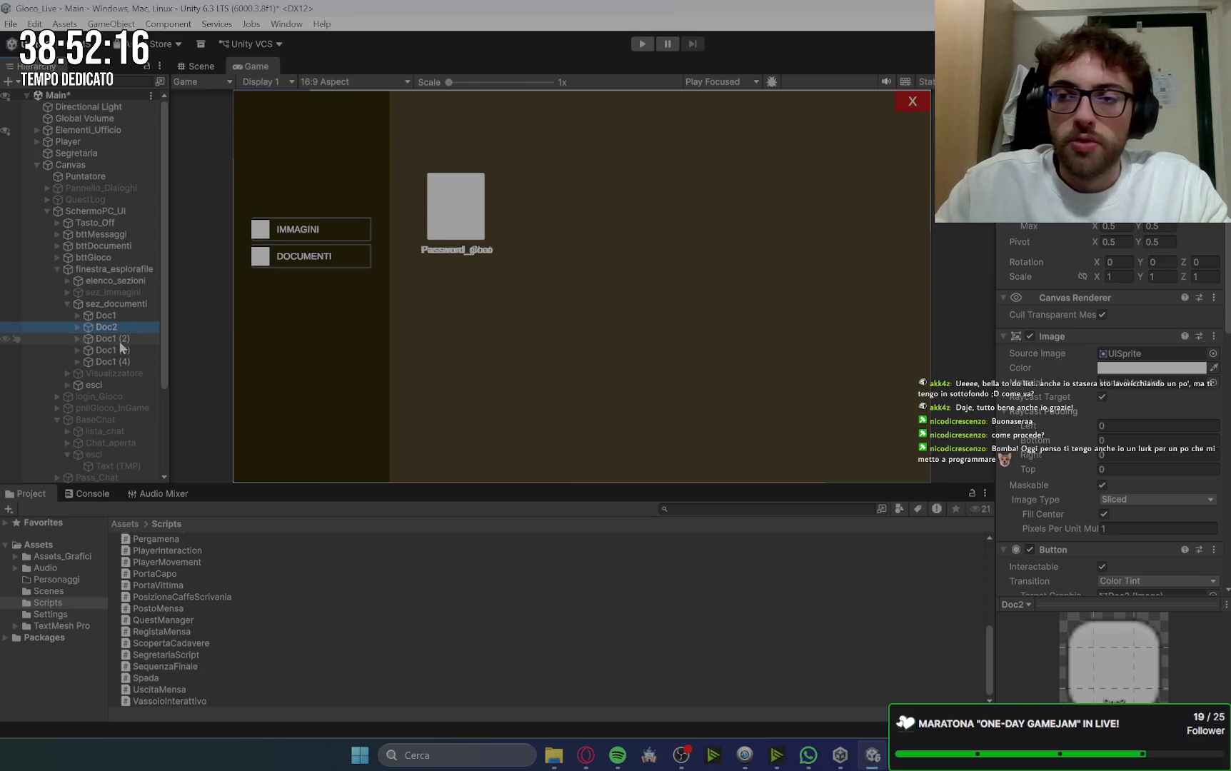
Step: Rename the next two copies to Doc3 and Doc4
click(107, 338)
key(F2)
key(BackSpace)
key(BackSpace)
key(BackSpace)
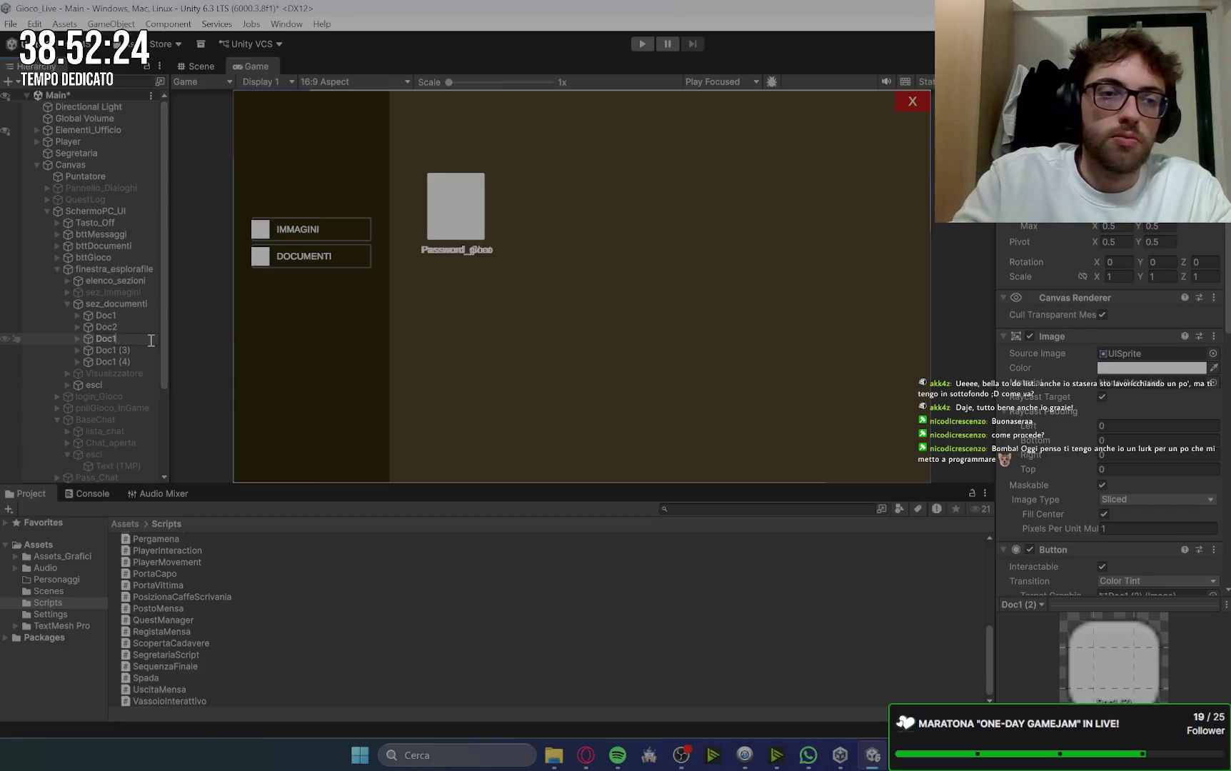
text(3)
key(Return)
click(133, 351)
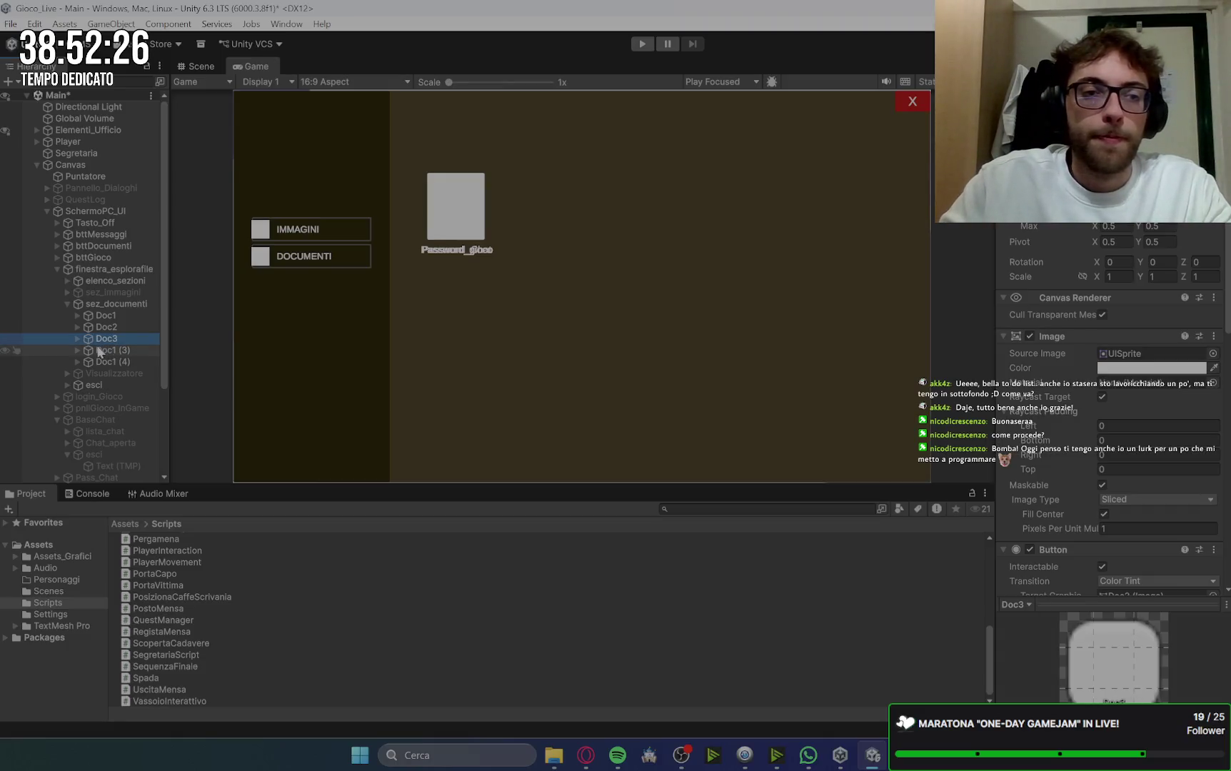
key(F2)
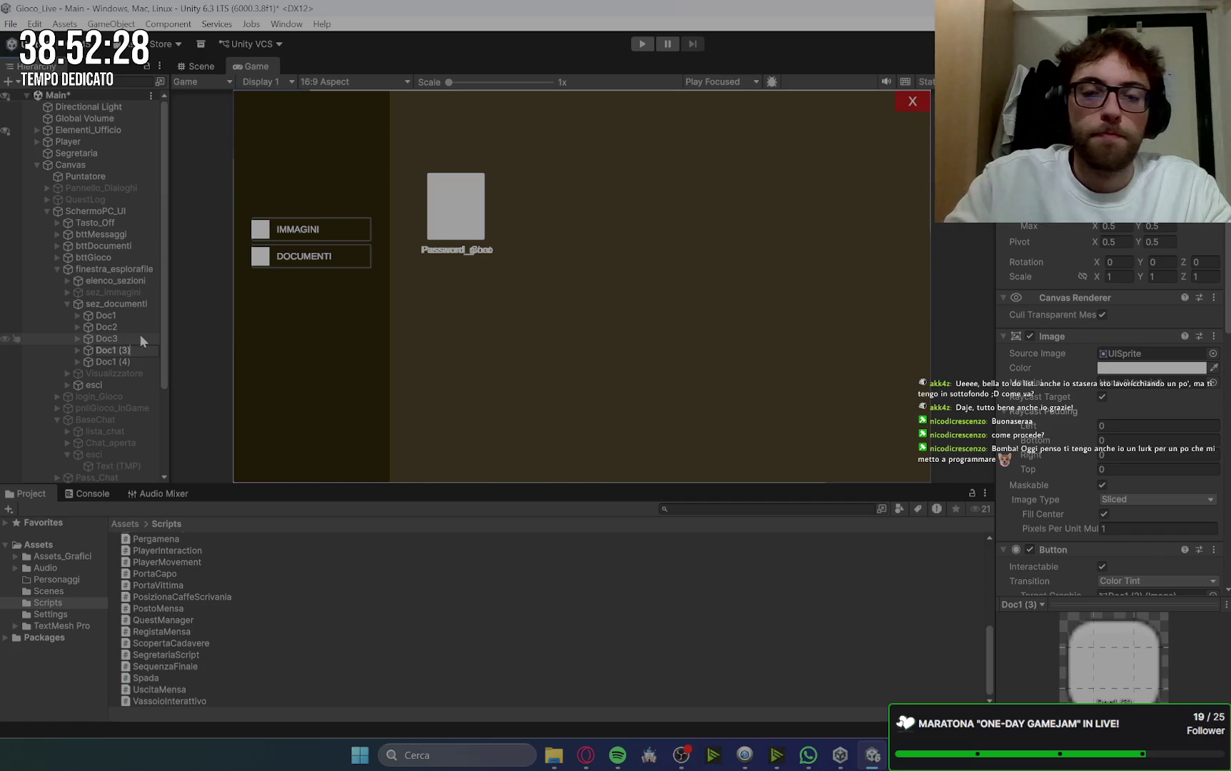
key(BackSpace)
text(4)
key(Return)
Step: Rename the last copy, Doc1 (4), to Doc5
click(123, 363)
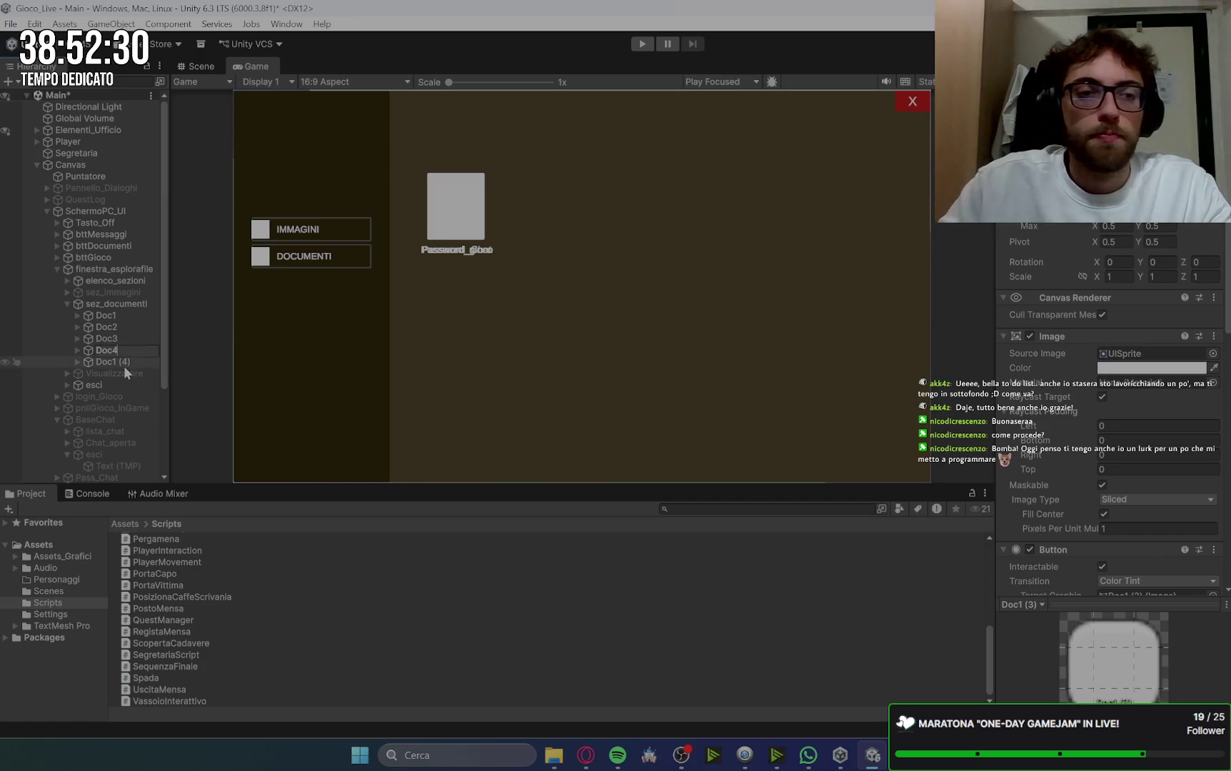
key(F2)
key(BackSpace)
key(BackSpace)
key(BackSpace)
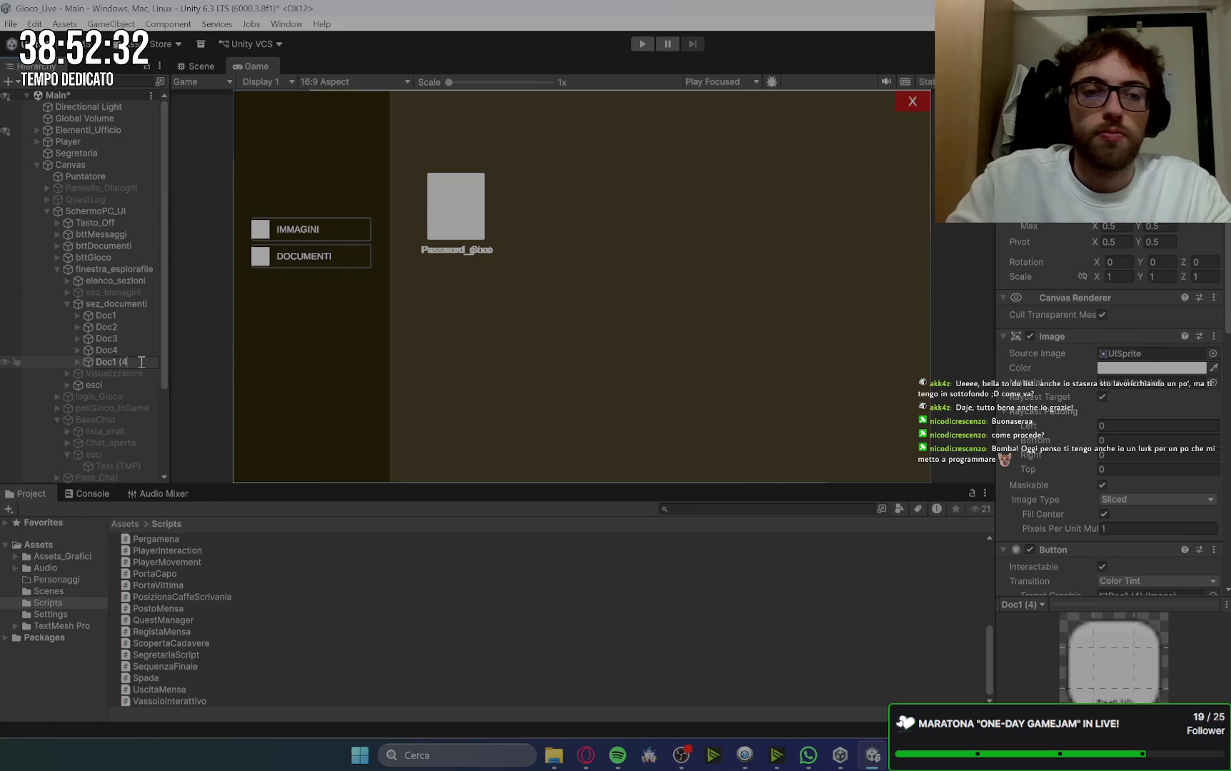
key(BackSpace)
key(Return)
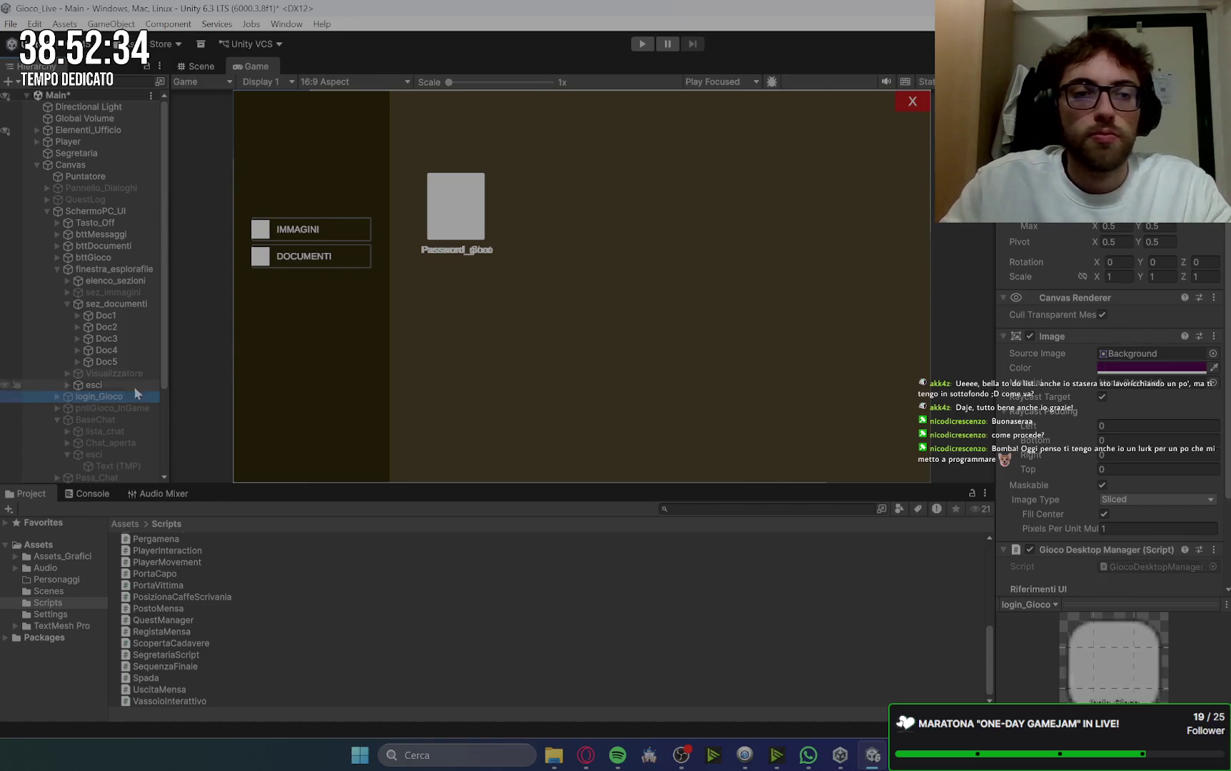
click(128, 340)
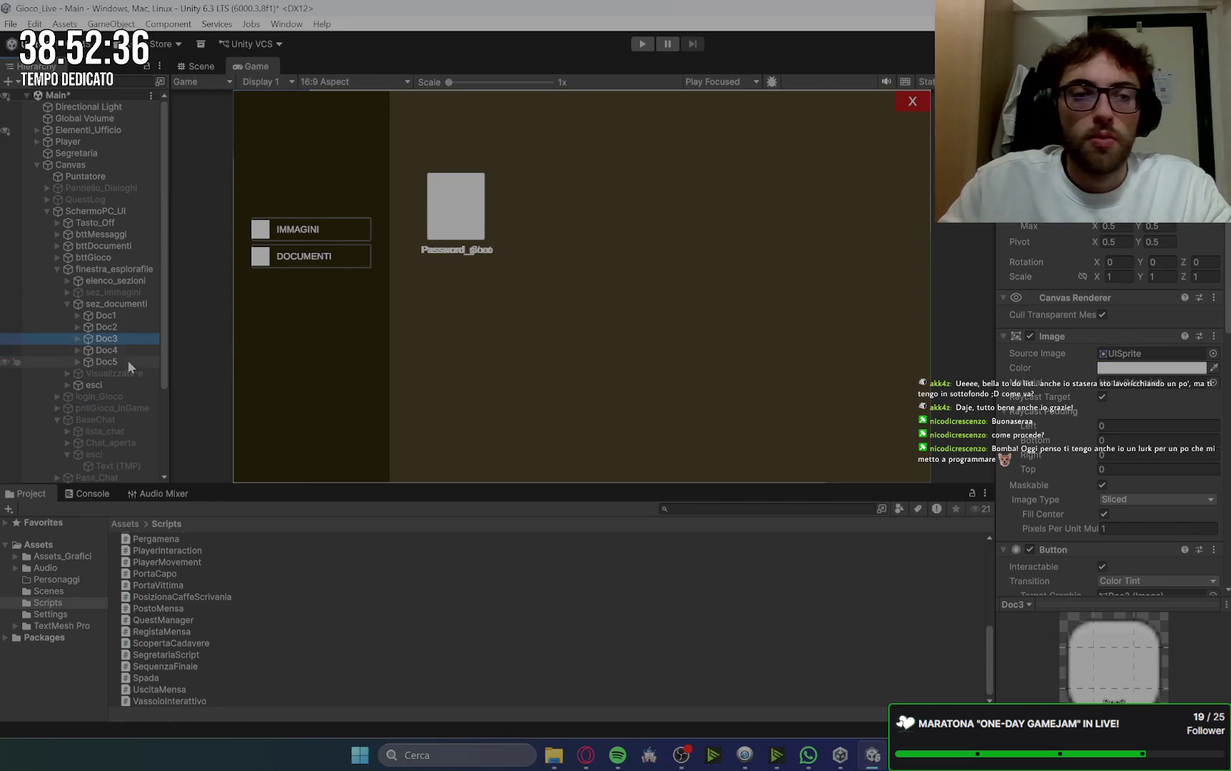
Step: Check the positions of Doc1–Doc5 and nudge the Doc2 icon slightly right
click(132, 315)
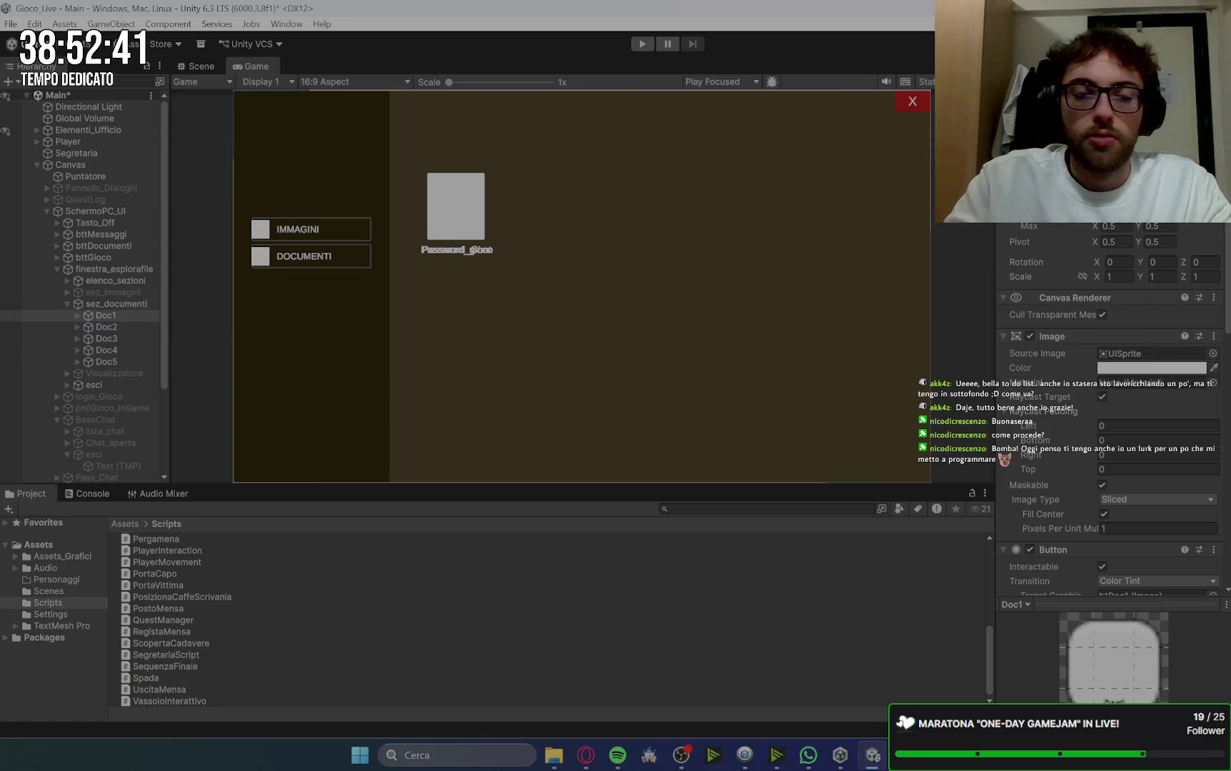
click(135, 325)
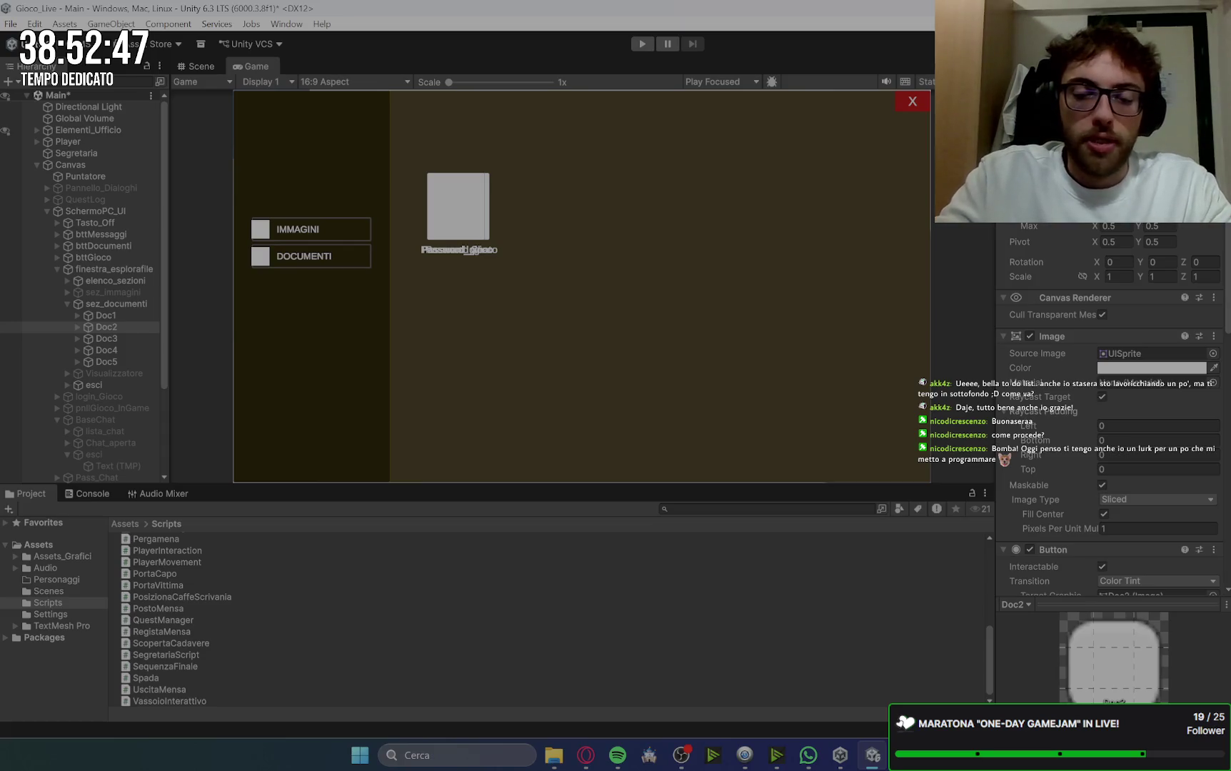
click(126, 339)
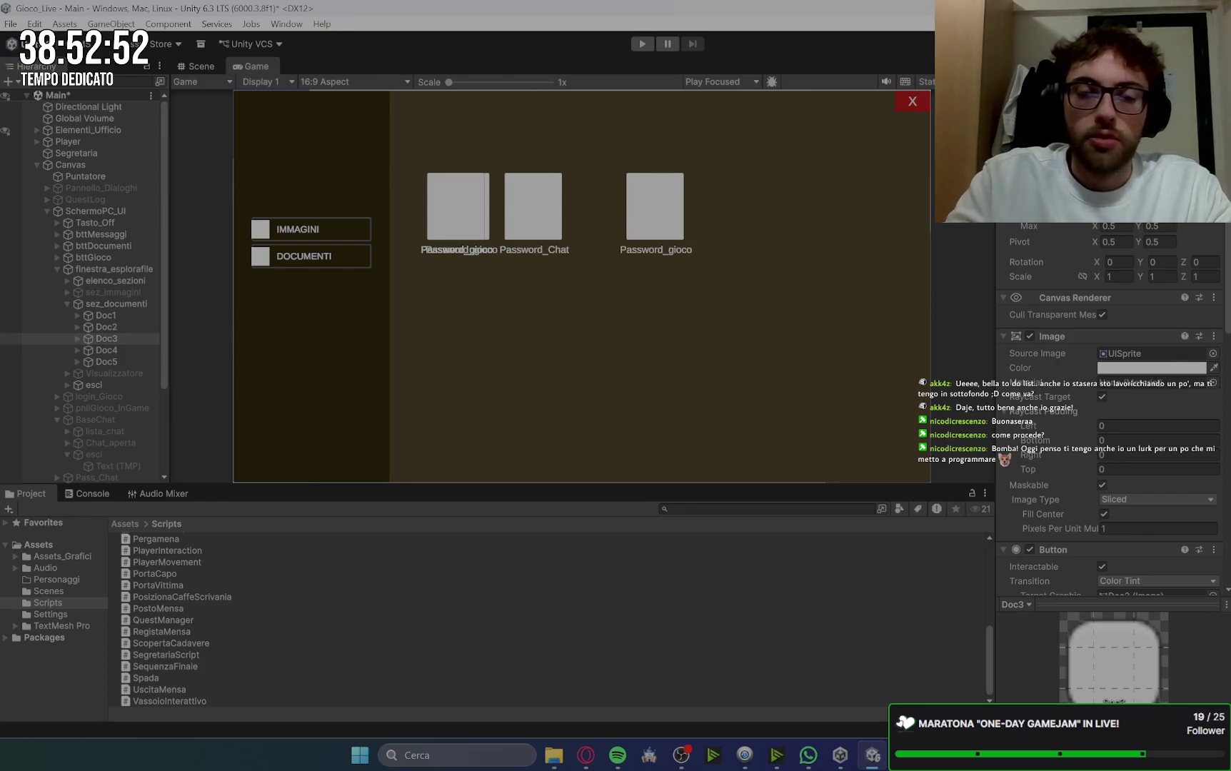
click(127, 351)
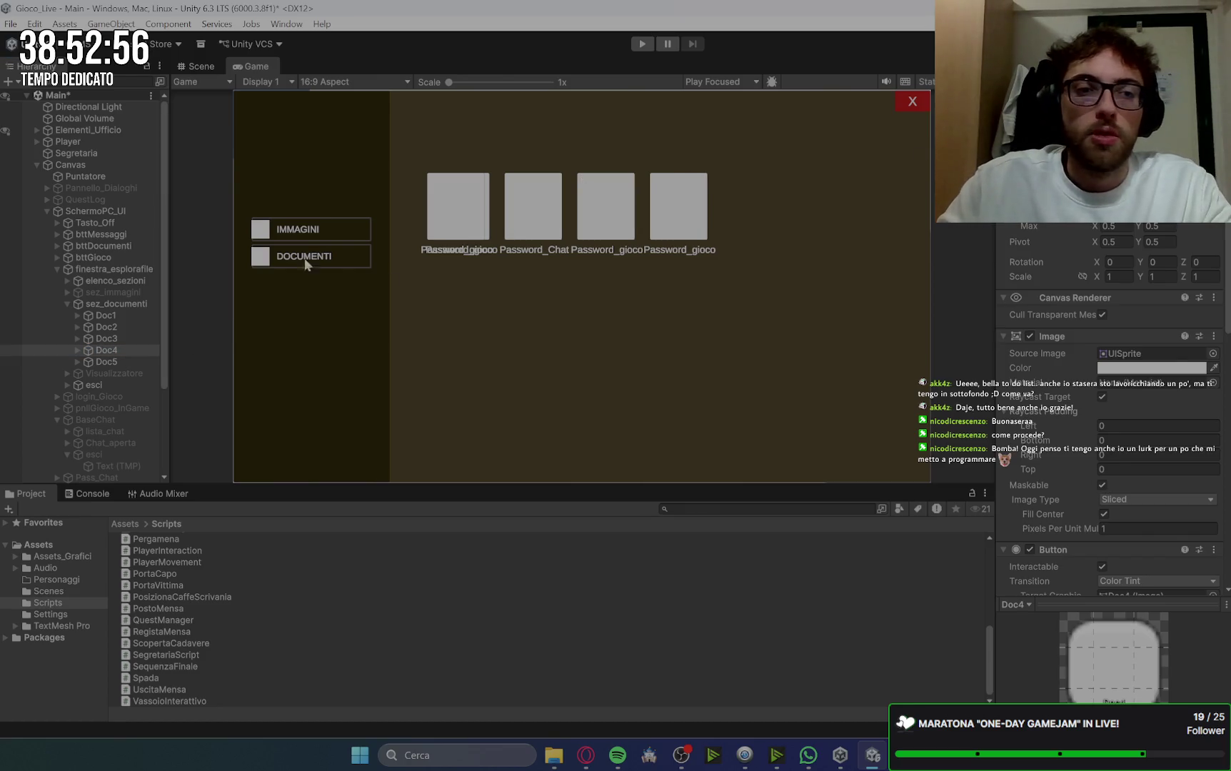
click(118, 361)
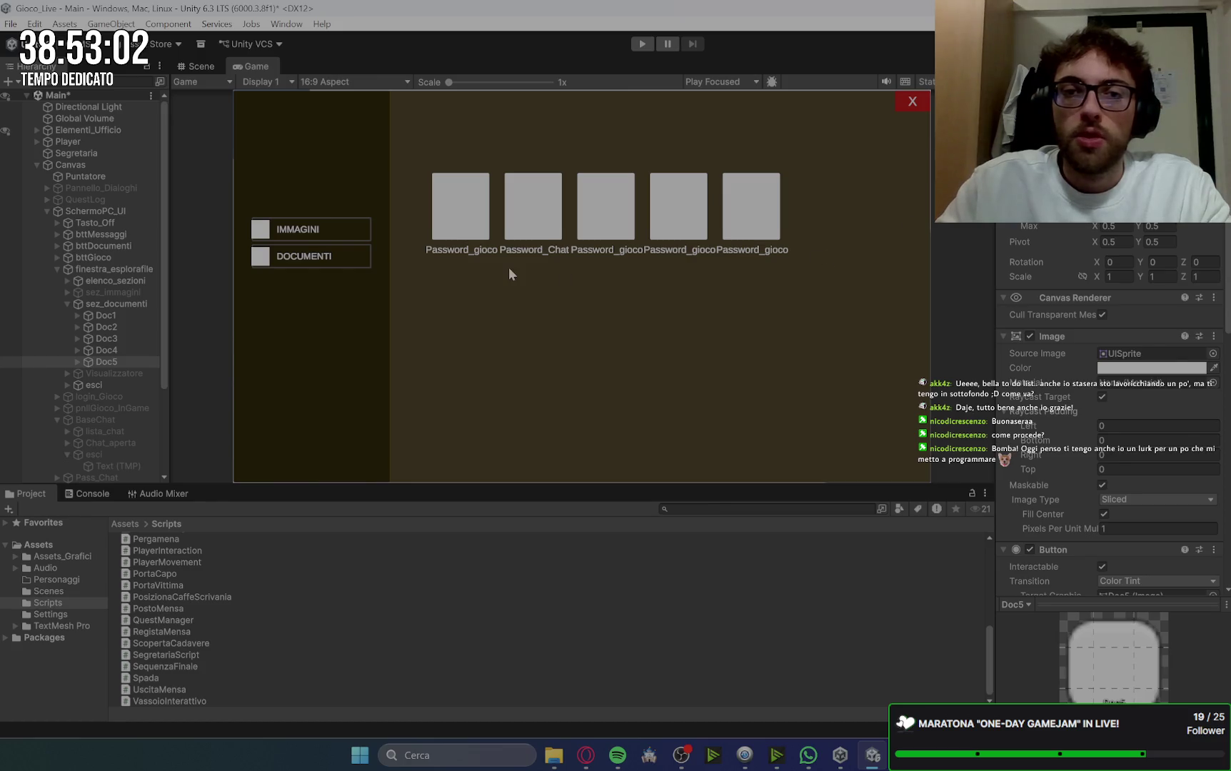
click(112, 315)
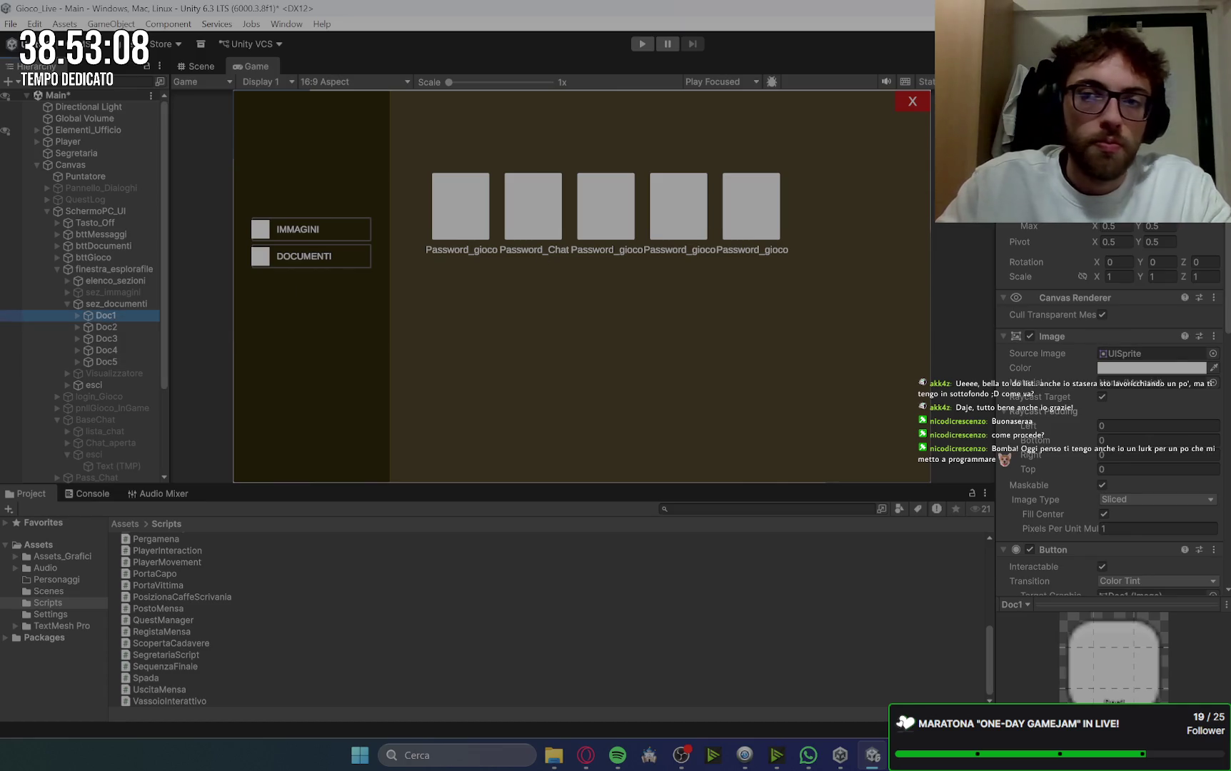
click(126, 327)
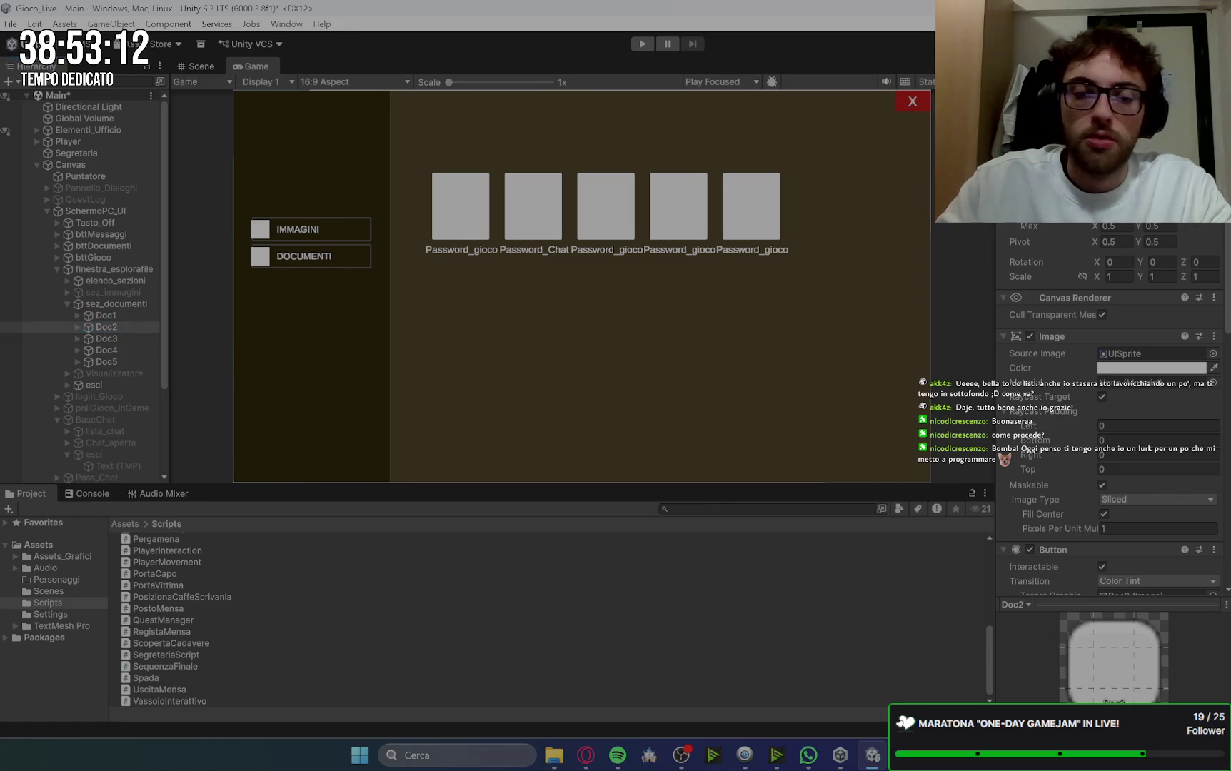
mouse_move(1029, 179)
mouse_down()
mouse_move(1057, 179)
mouse_move(1026, 179)
mouse_up()
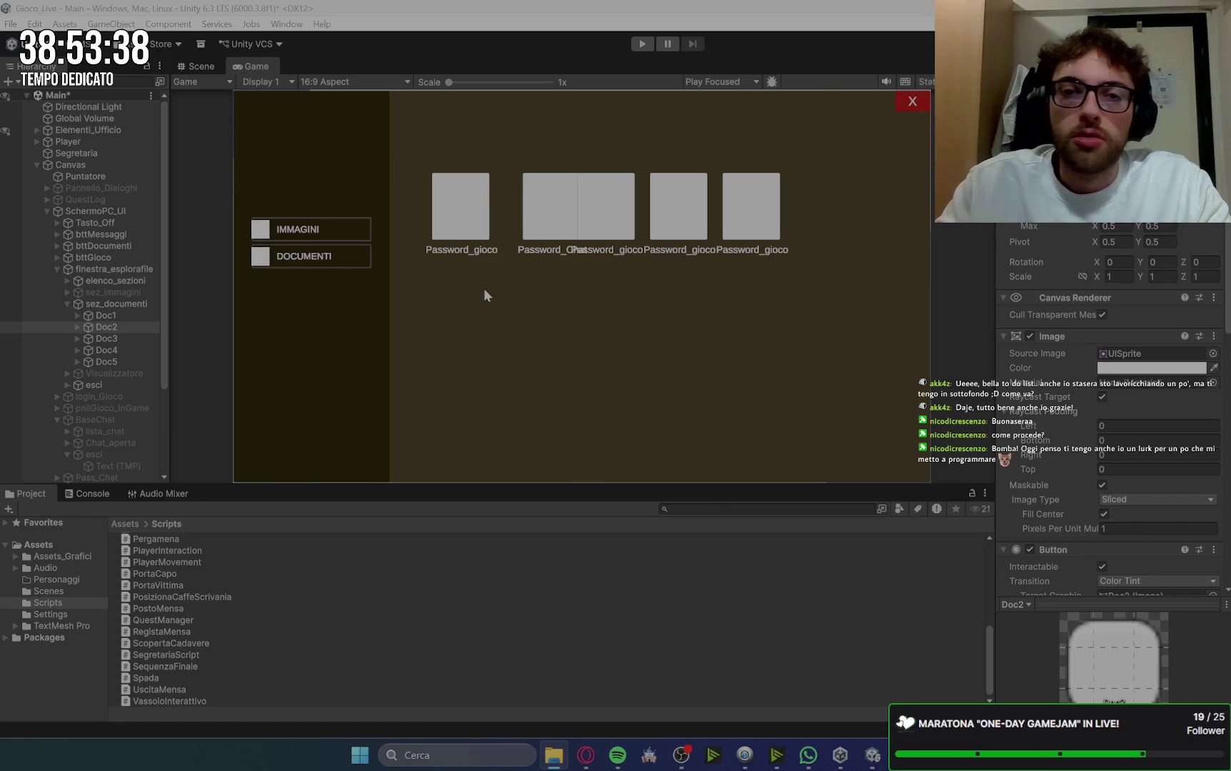
Step: Shift Doc3 and Doc4 right and move Doc5 off Doc4 into its own slot
click(113, 317)
click(118, 328)
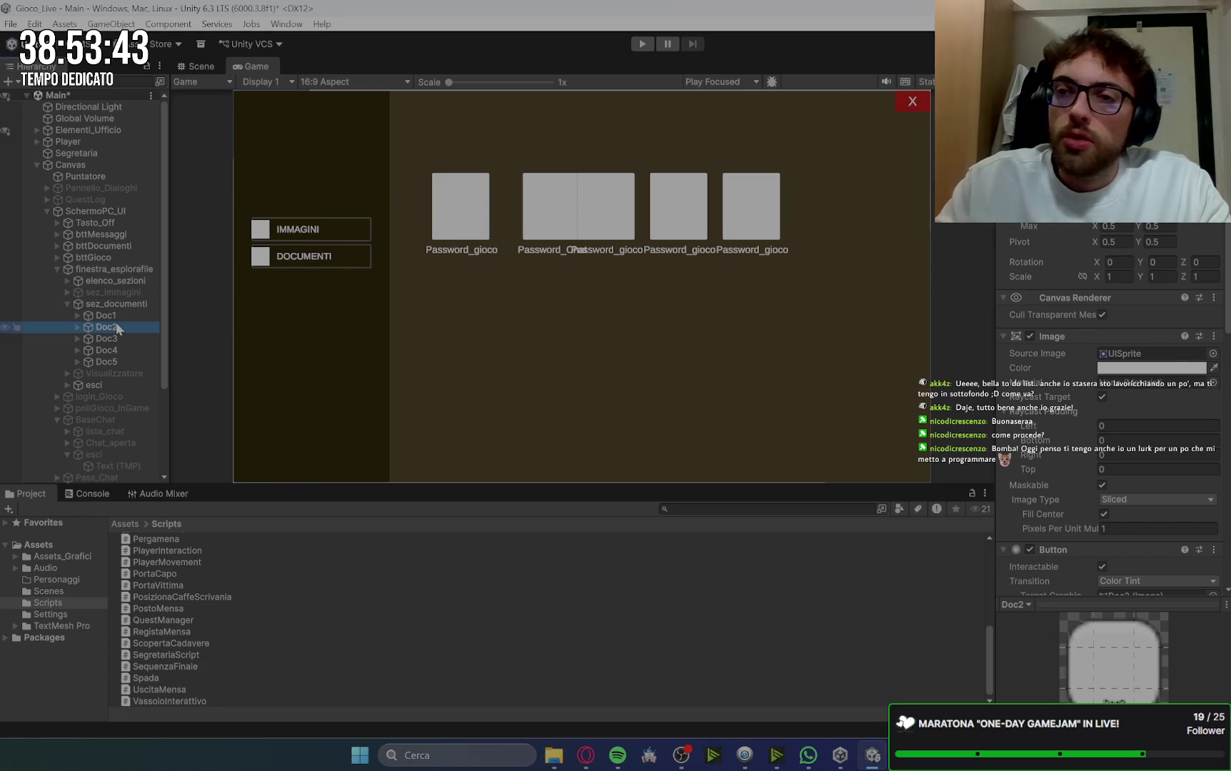
click(120, 339)
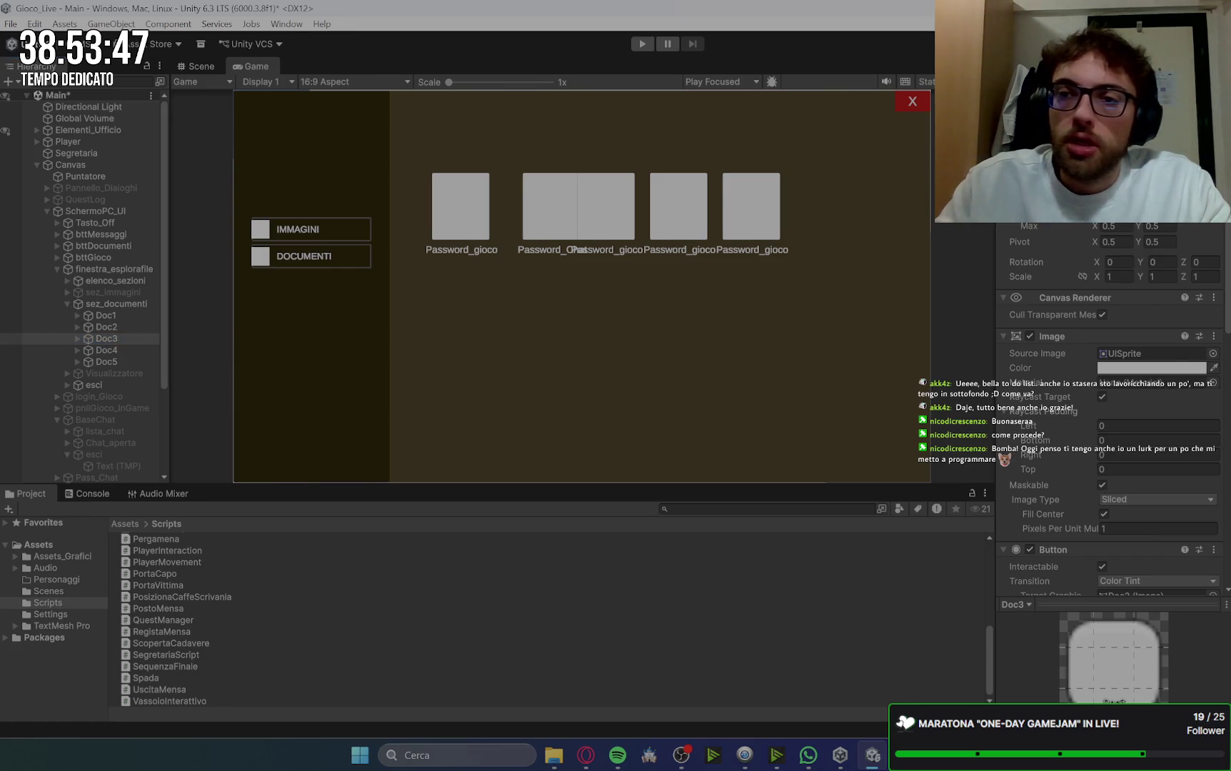
key(Return)
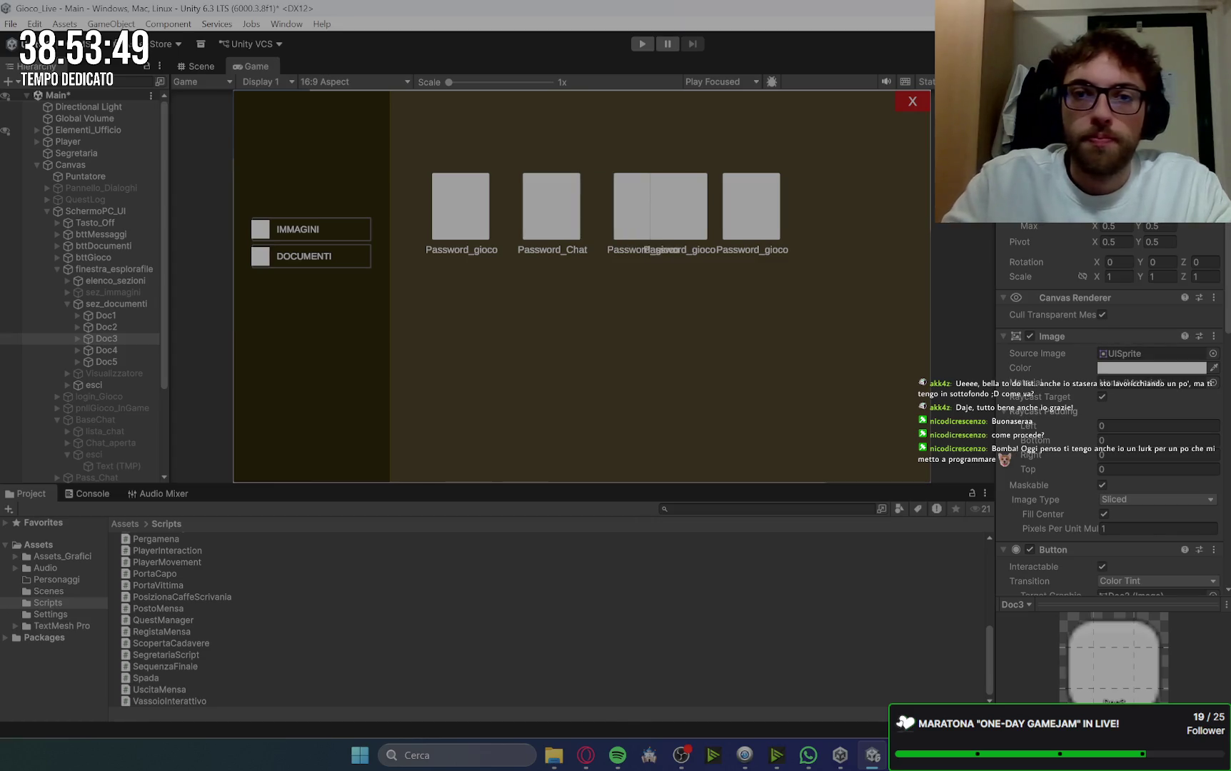
click(132, 349)
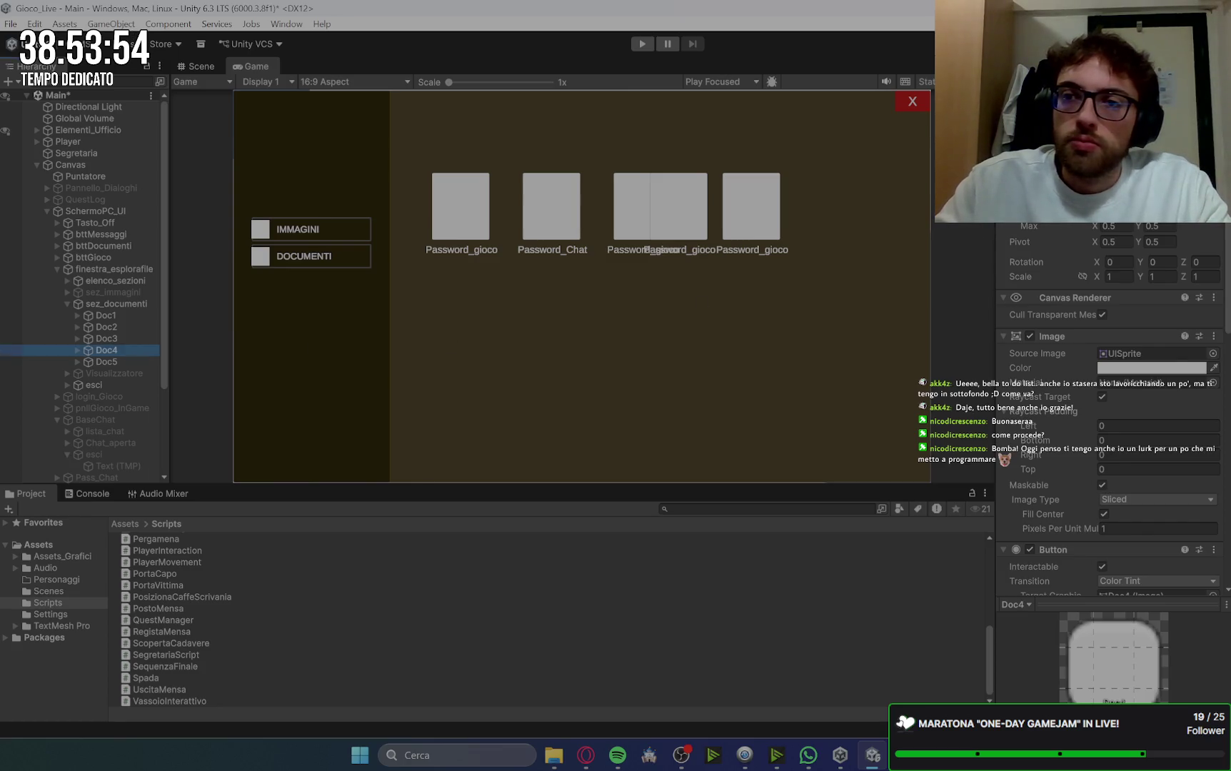
drag(1114, 188, 1150, 188)
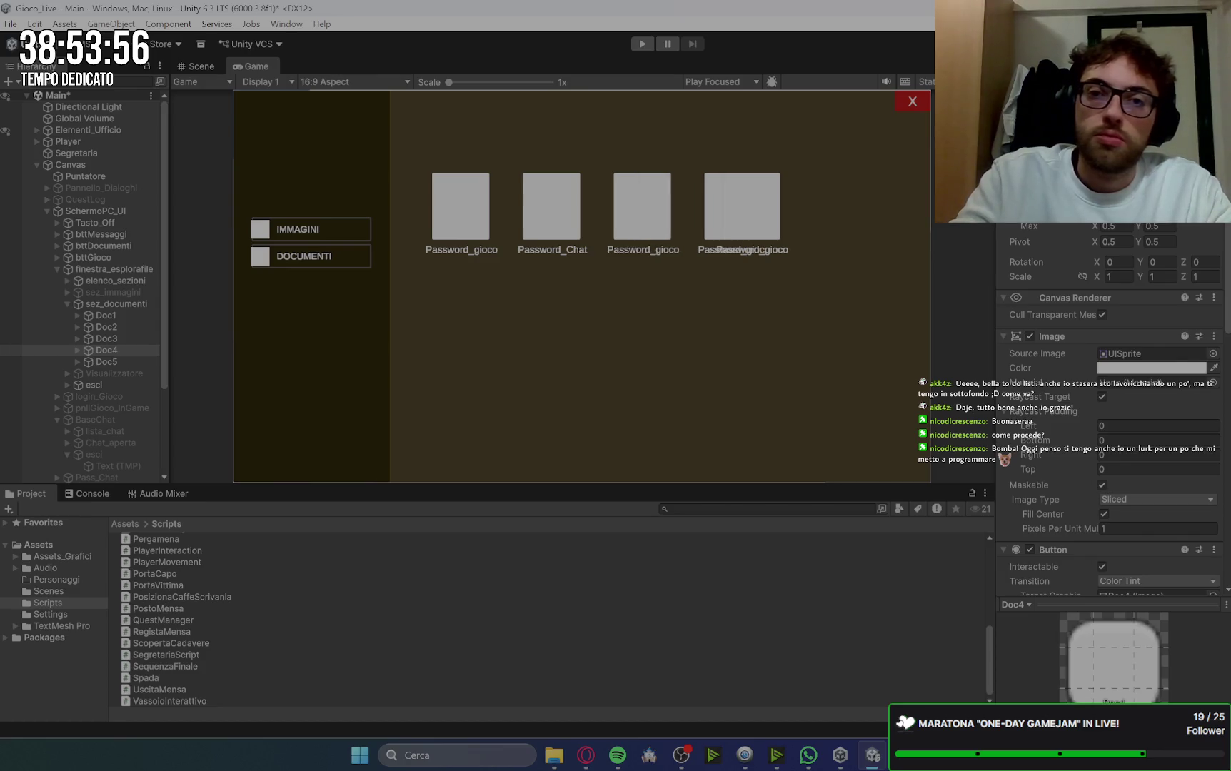
click(107, 362)
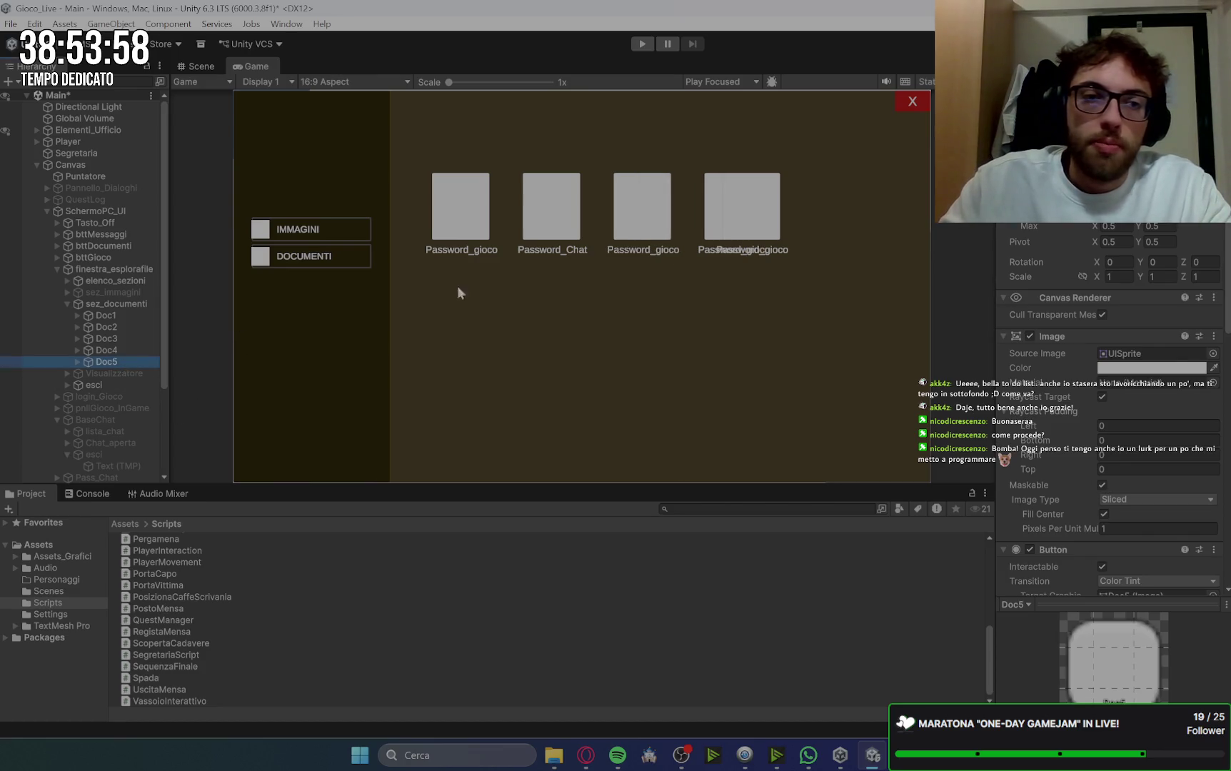
drag(1114, 187, 1157, 188)
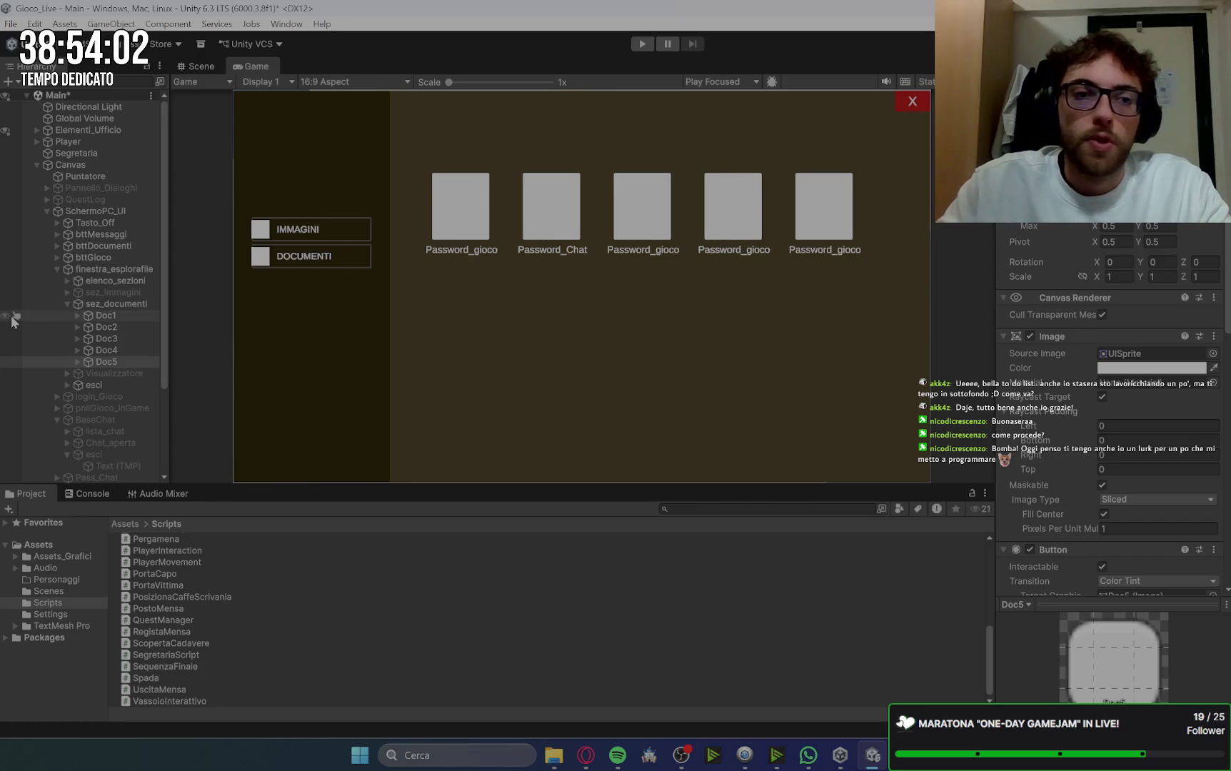
click(69, 304)
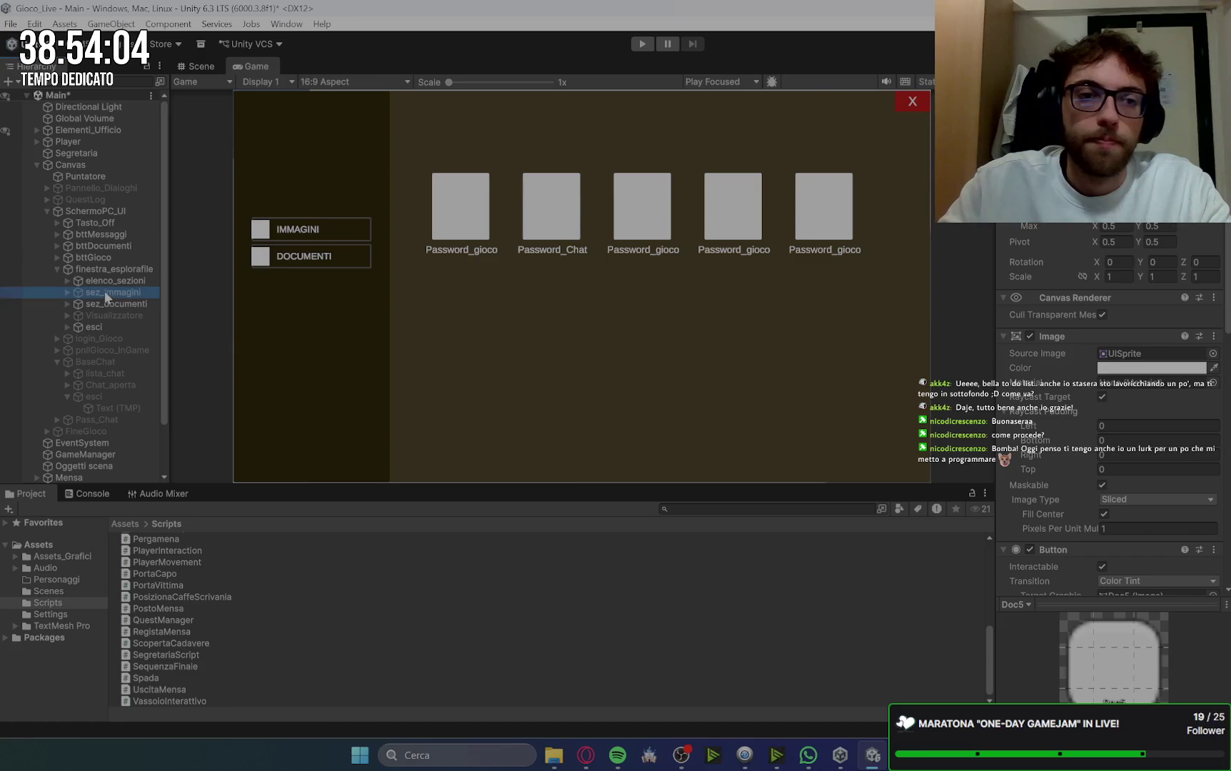
Step: Expand sez_immagini and inspect the image entries Img1 through Img5
click(93, 292)
click(68, 292)
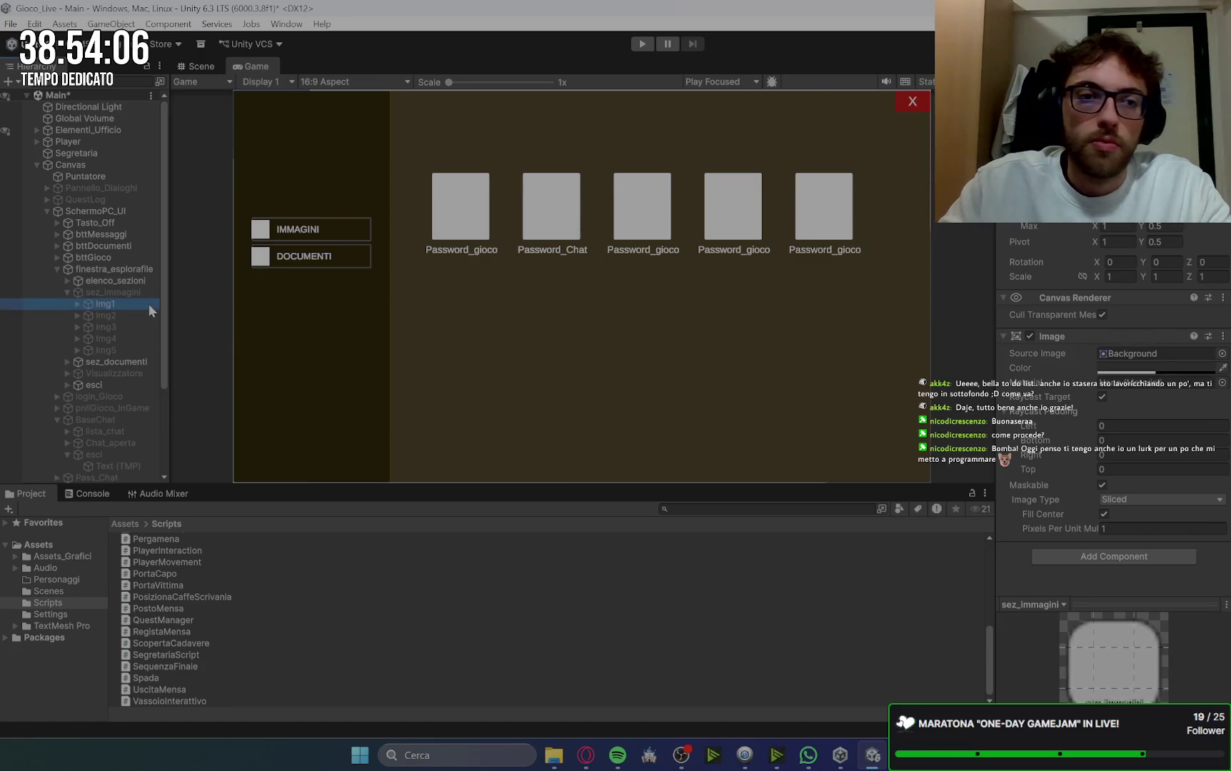
click(147, 304)
click(146, 316)
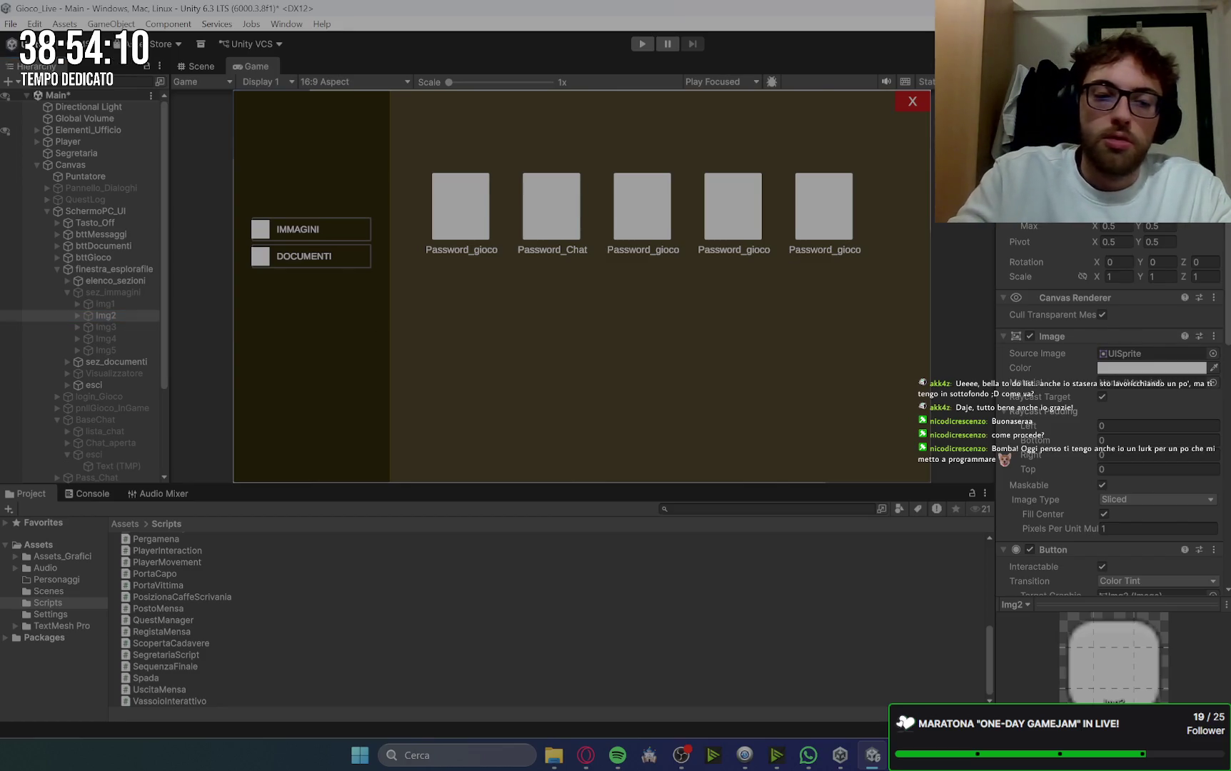
click(115, 323)
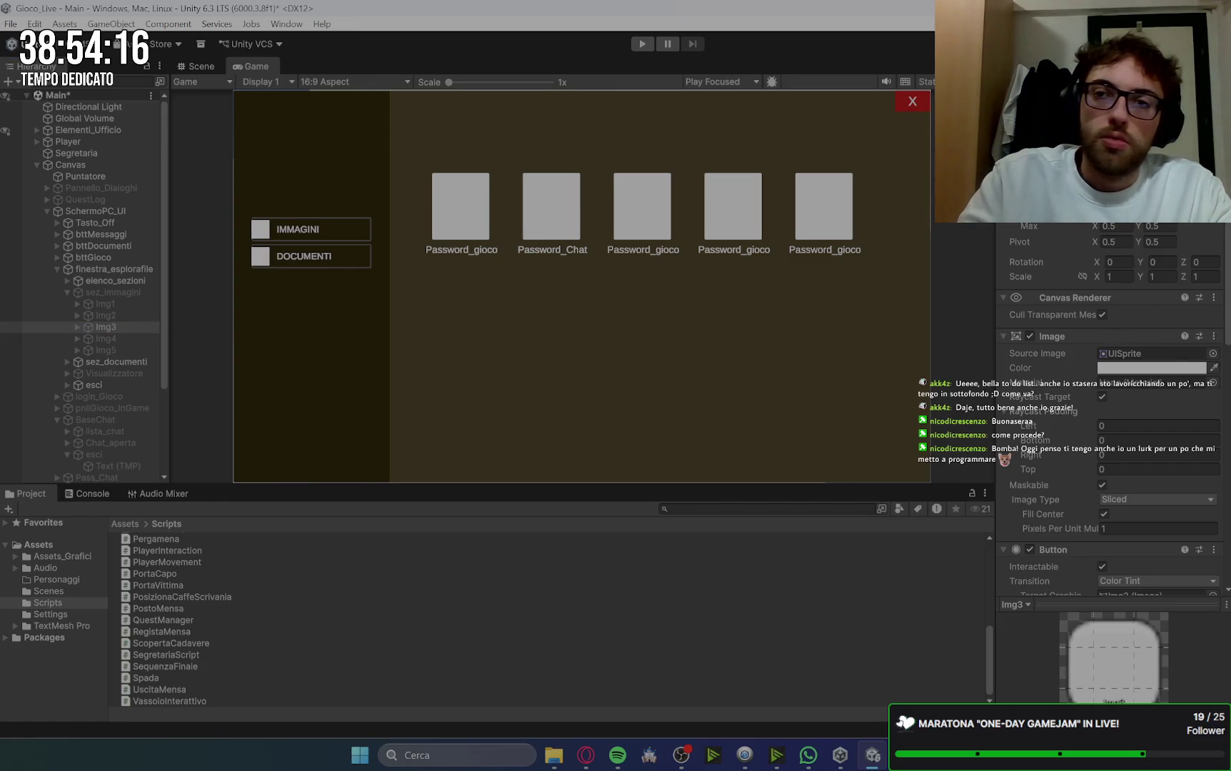
click(111, 315)
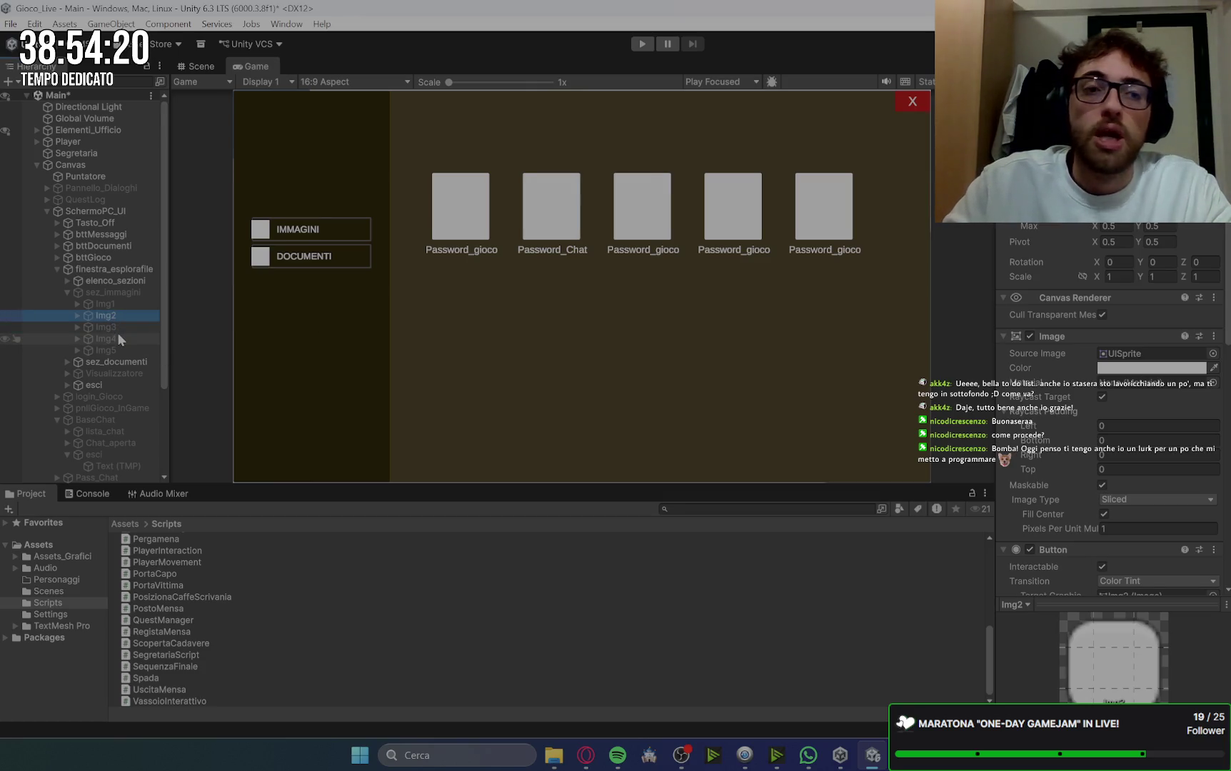
click(125, 327)
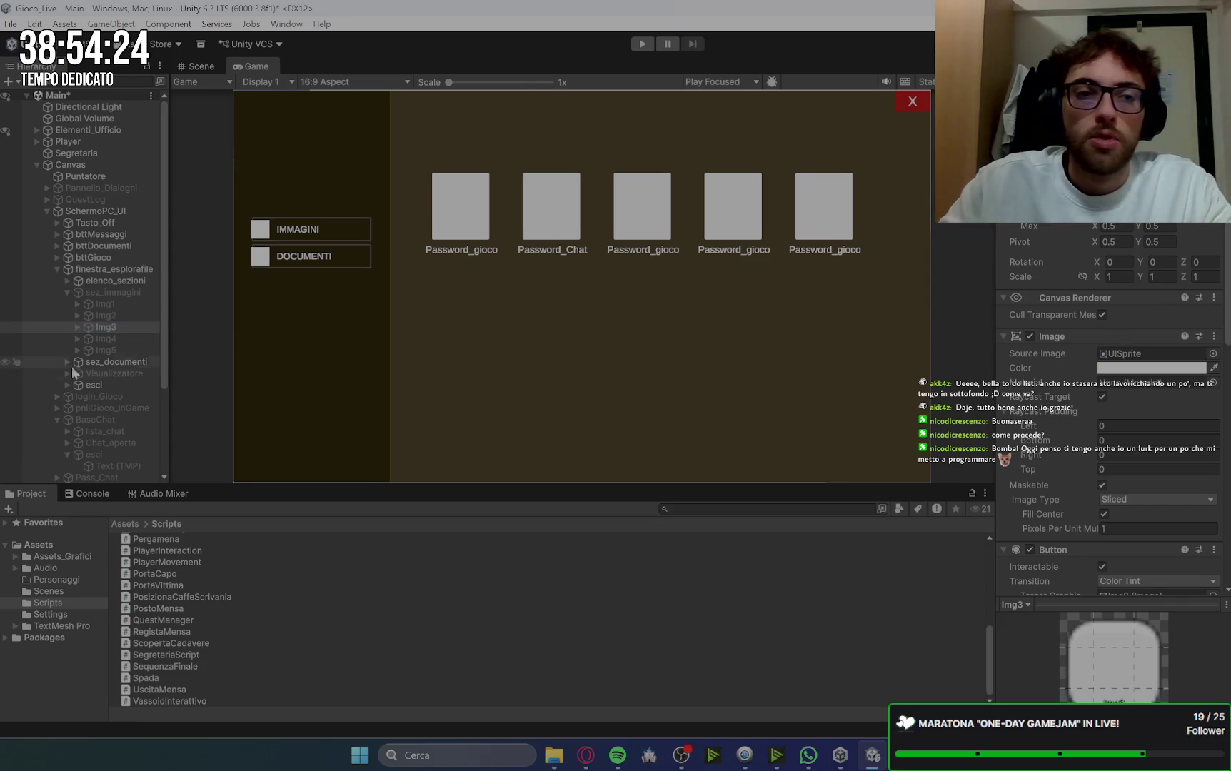
click(98, 339)
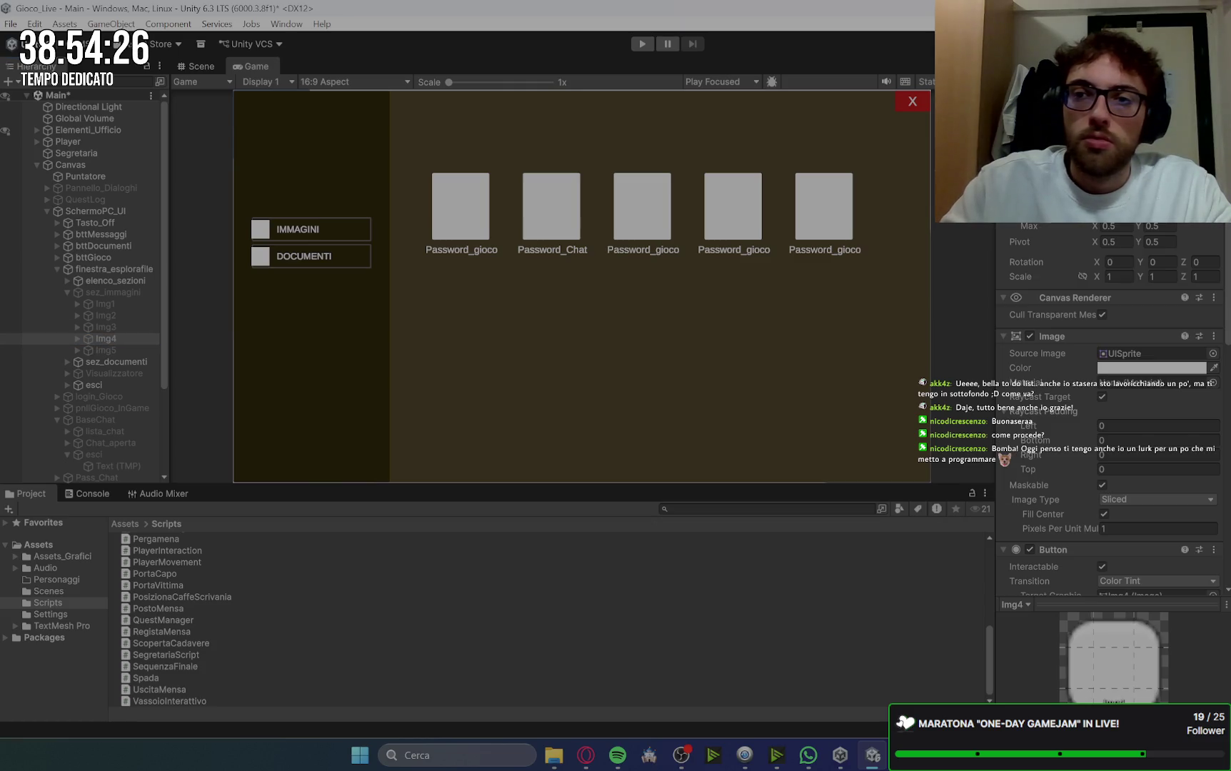
click(107, 351)
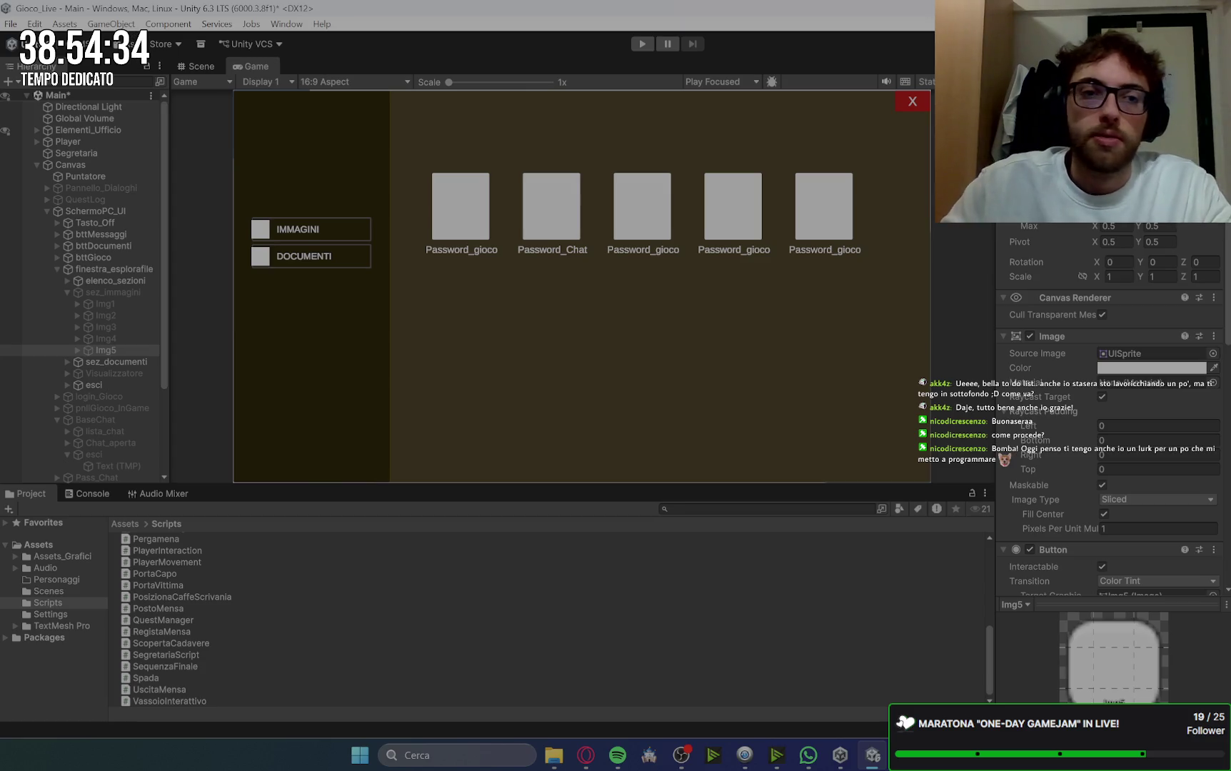
Step: Deactivate the Visualizzatore viewer and the sez_immagini section with Alt+Shift+A
click(125, 292)
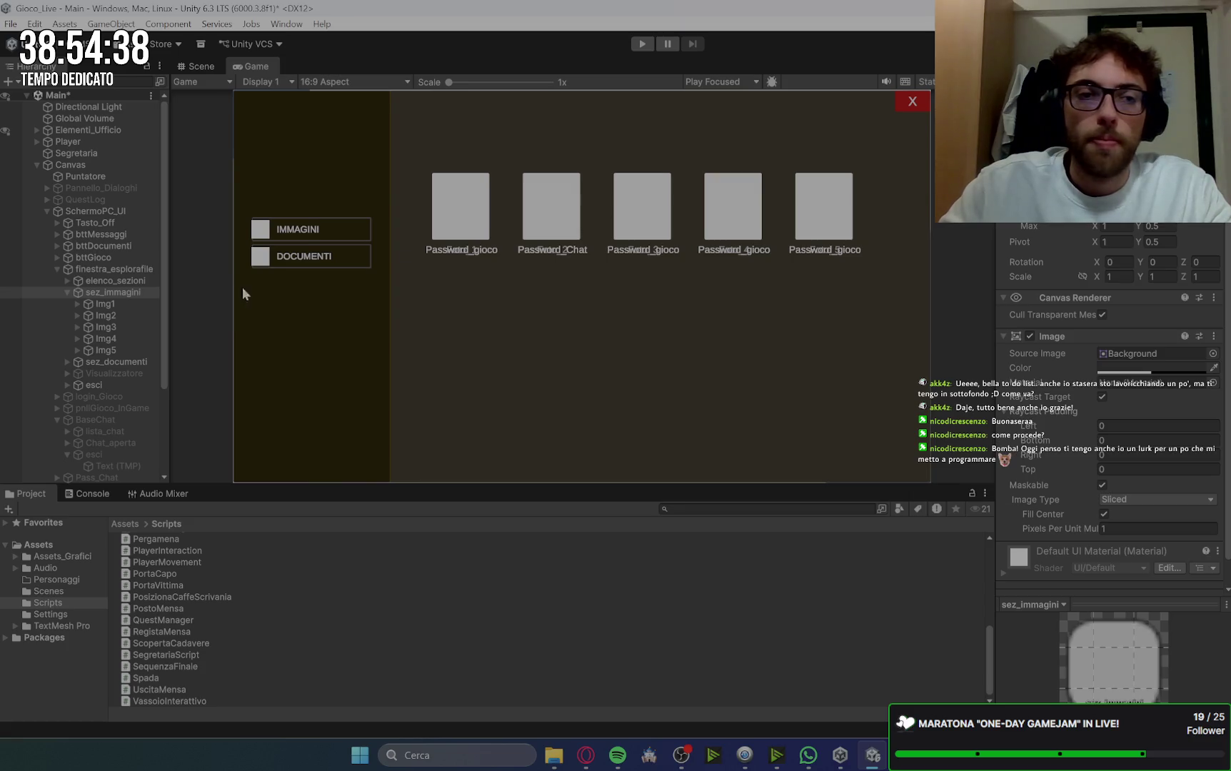
click(122, 361)
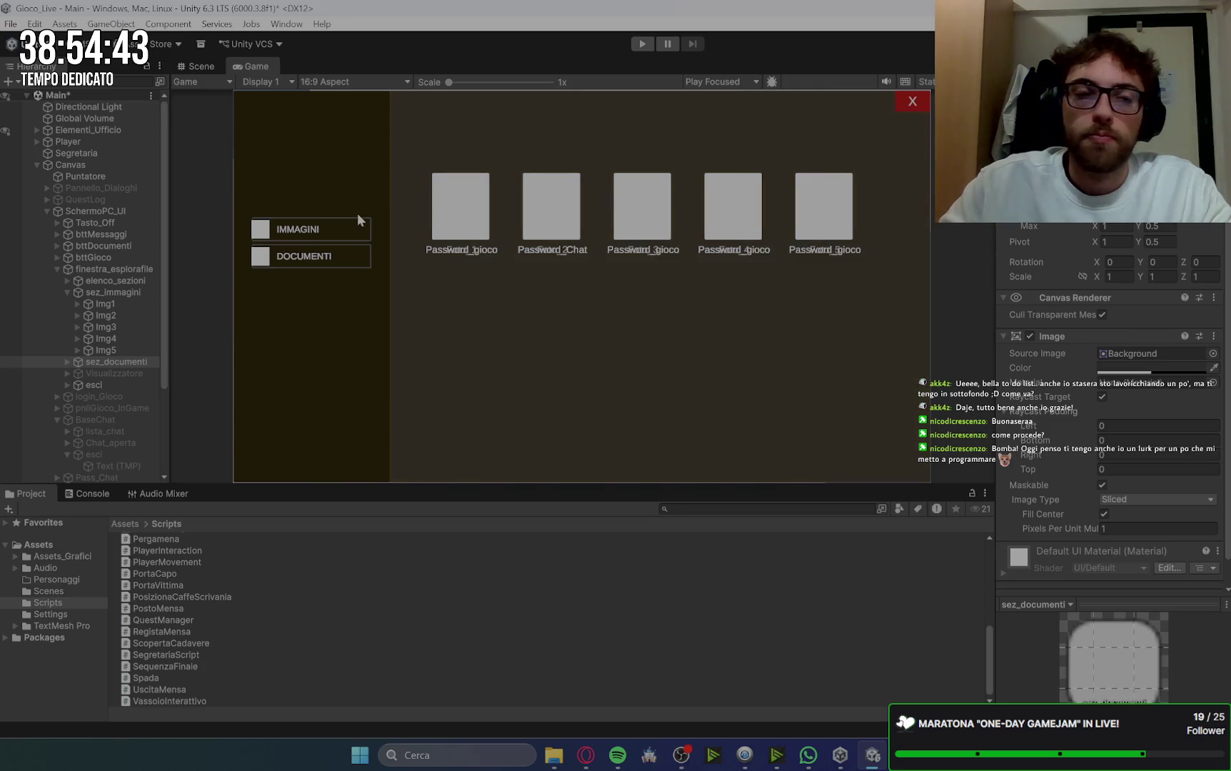
click(134, 374)
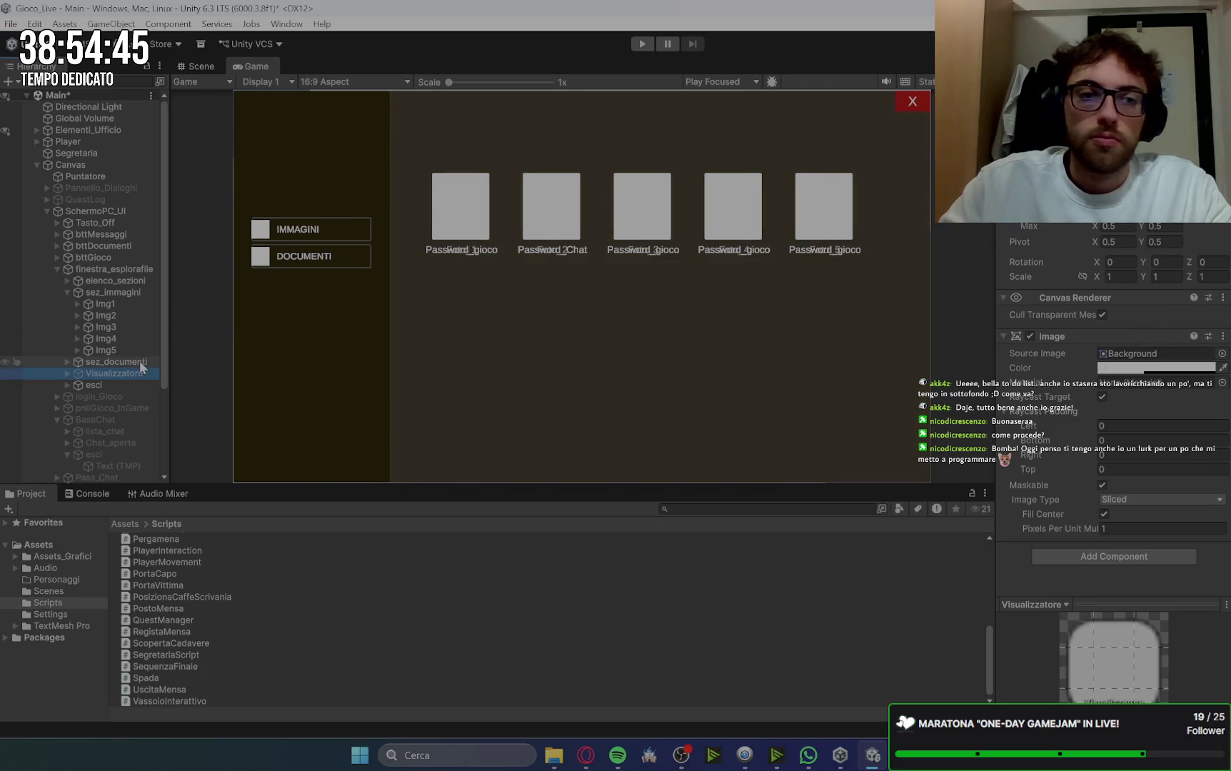
key(alt+shift+a)
click(121, 292)
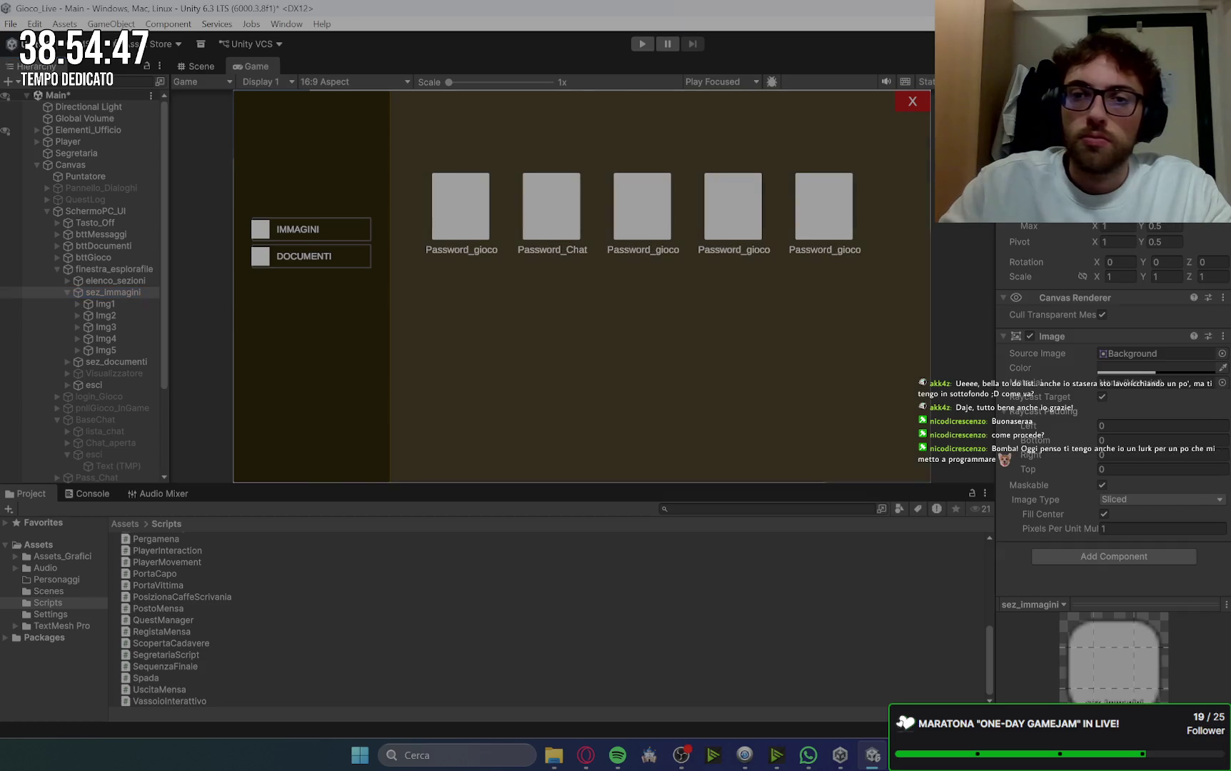
click(68, 293)
key(alt+shift+a)
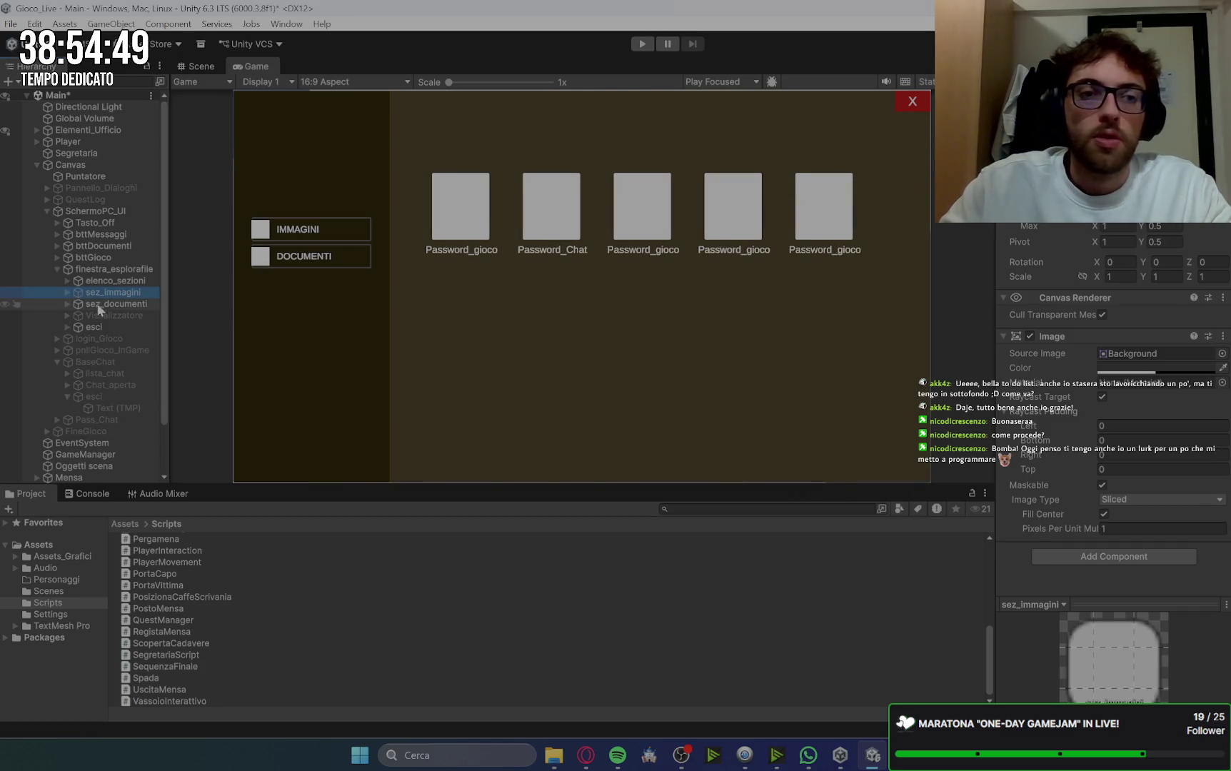
click(93, 303)
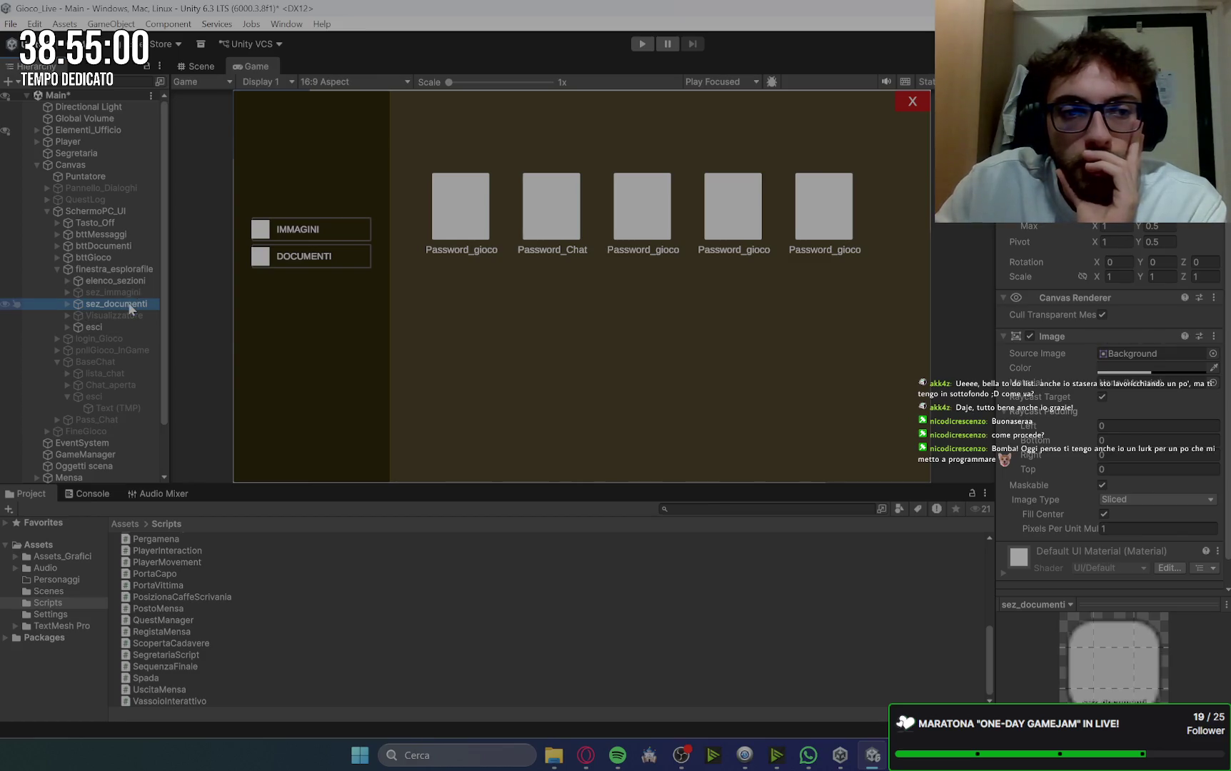
Step: Set the label text of Doc3, Doc4 and Doc5 to File.txt together
click(67, 304)
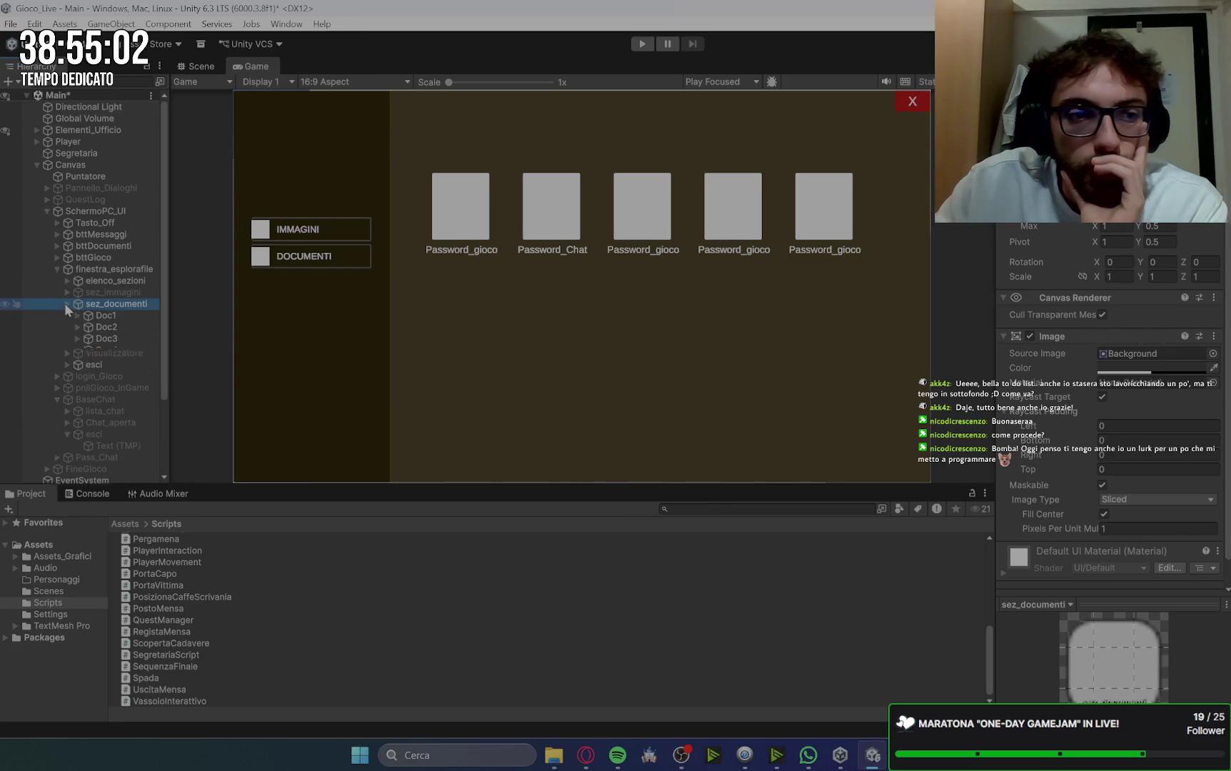
click(124, 325)
click(120, 338)
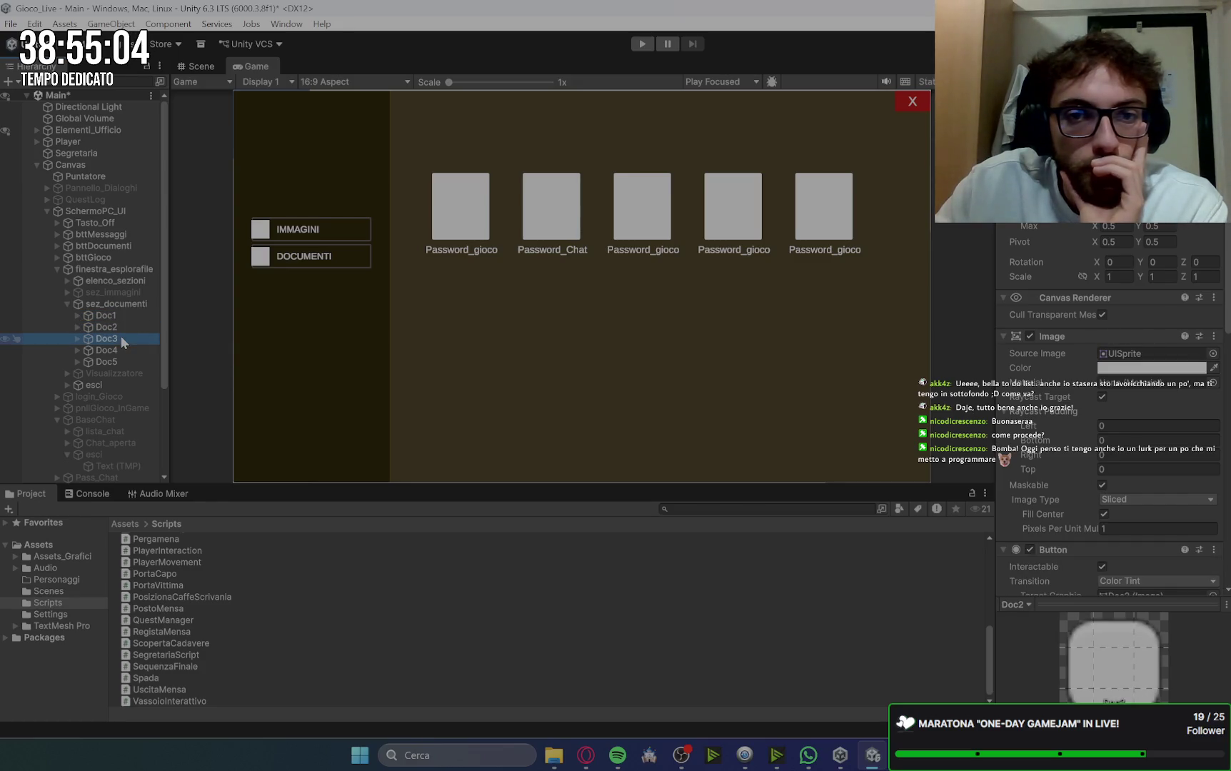
click(77, 338)
click(76, 361)
click(77, 386)
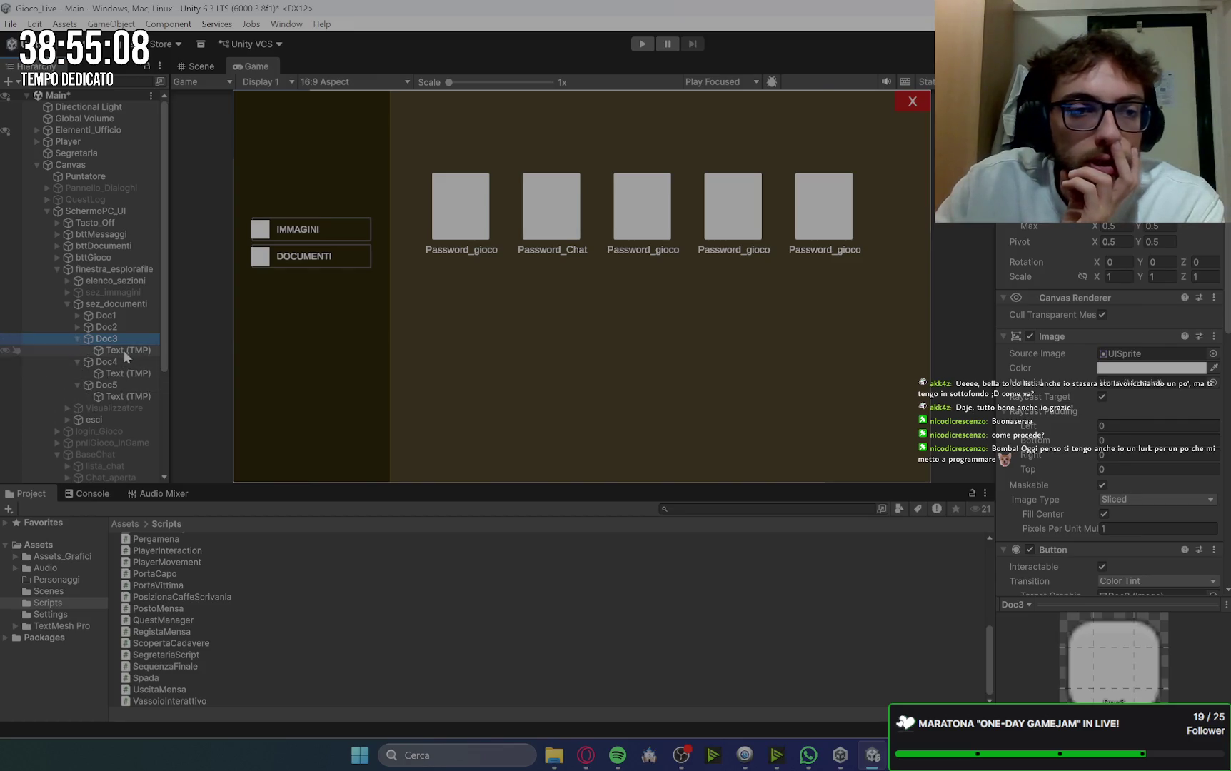
click(120, 351)
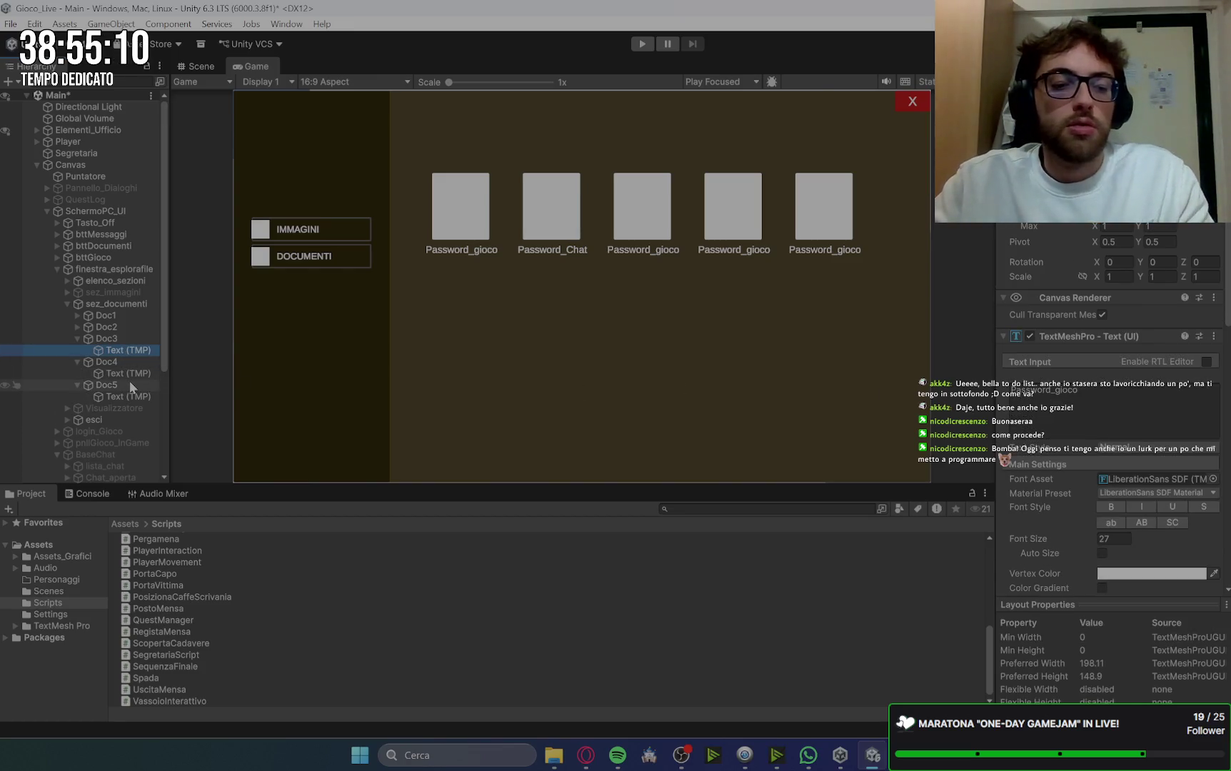
ctrl+click(125, 373)
ctrl+click(123, 397)
click(1096, 412)
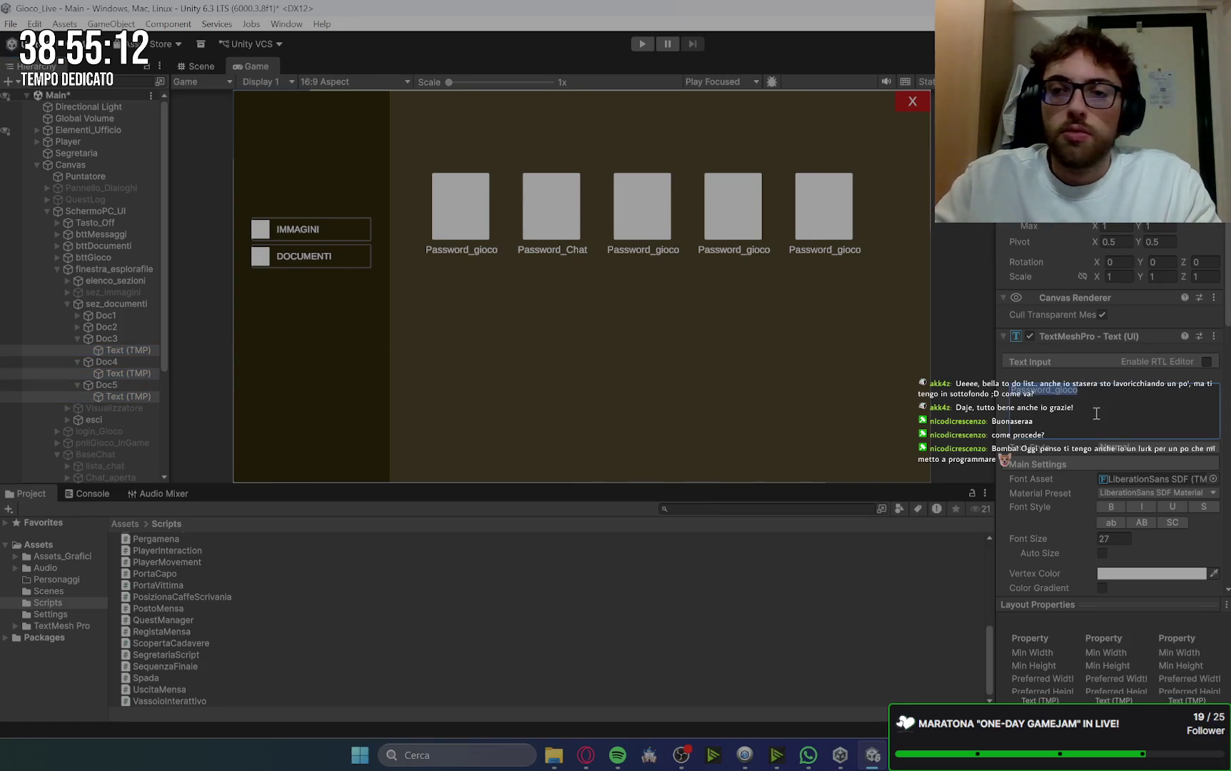
text(.txt)
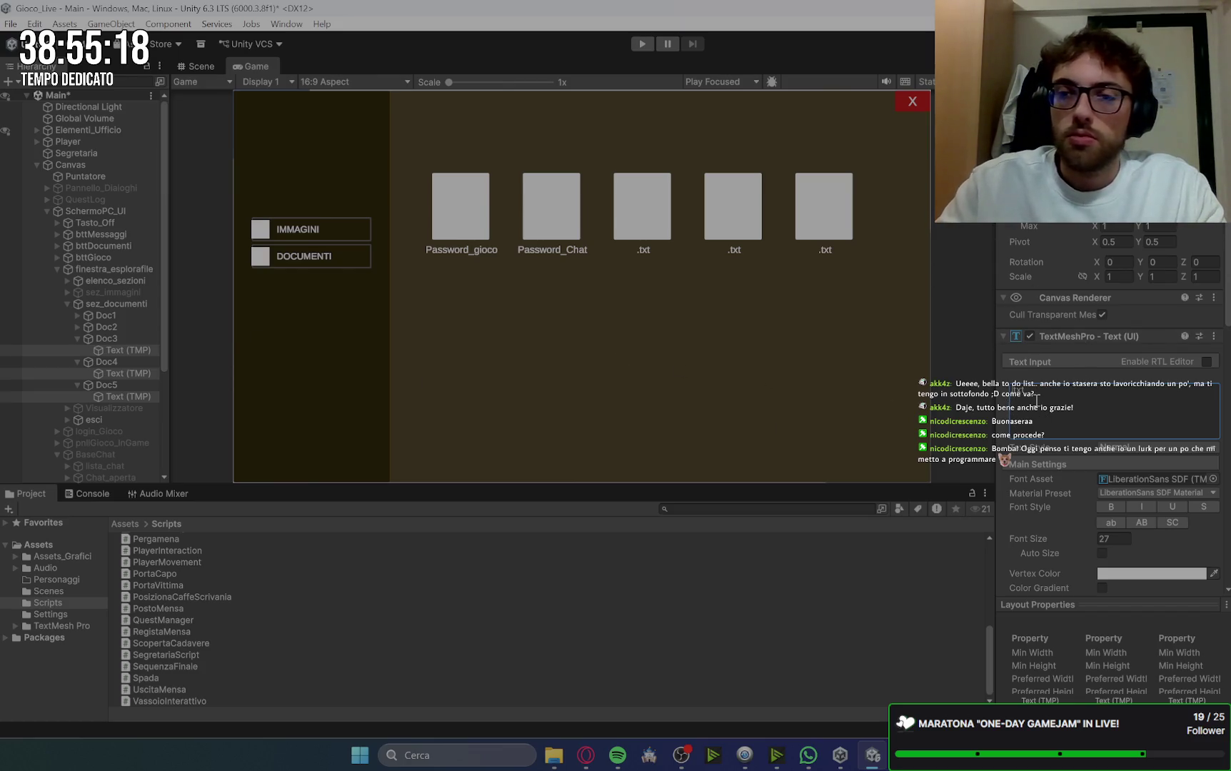
text(File)
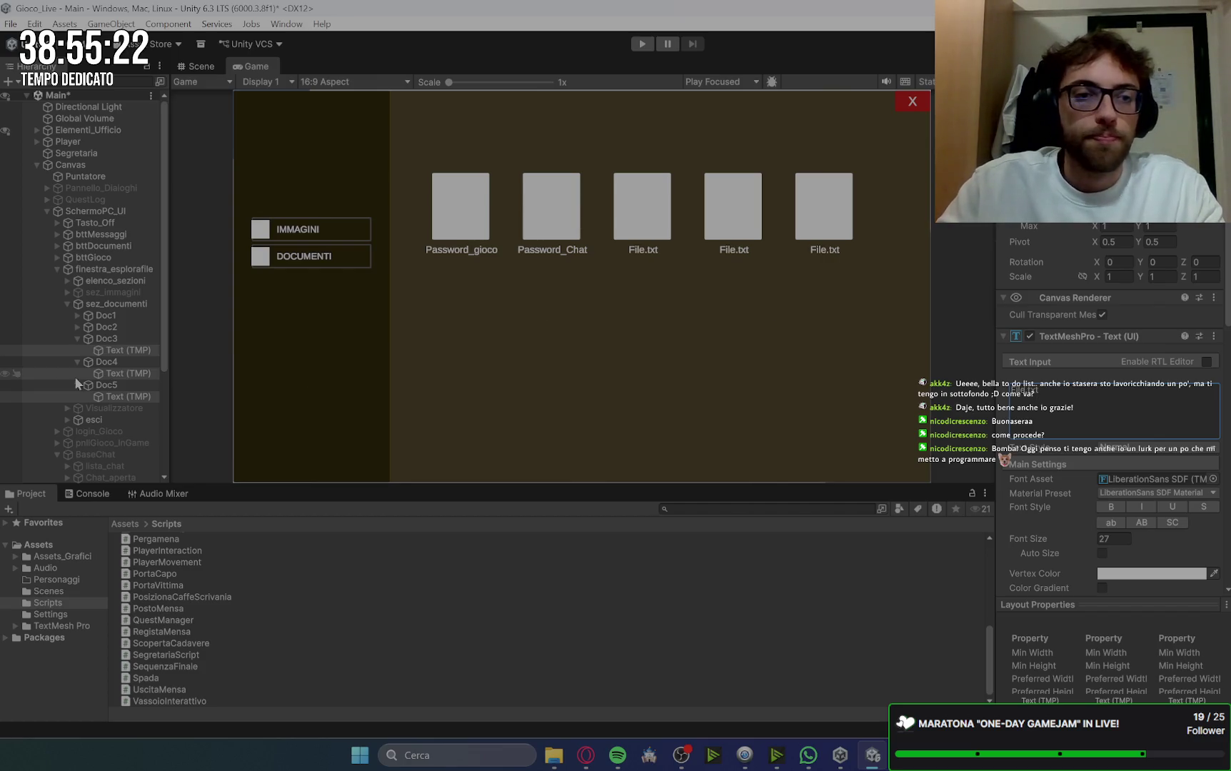
Step: Collapse the documents and deactivate the sez_documenti section
click(77, 339)
click(77, 350)
click(77, 362)
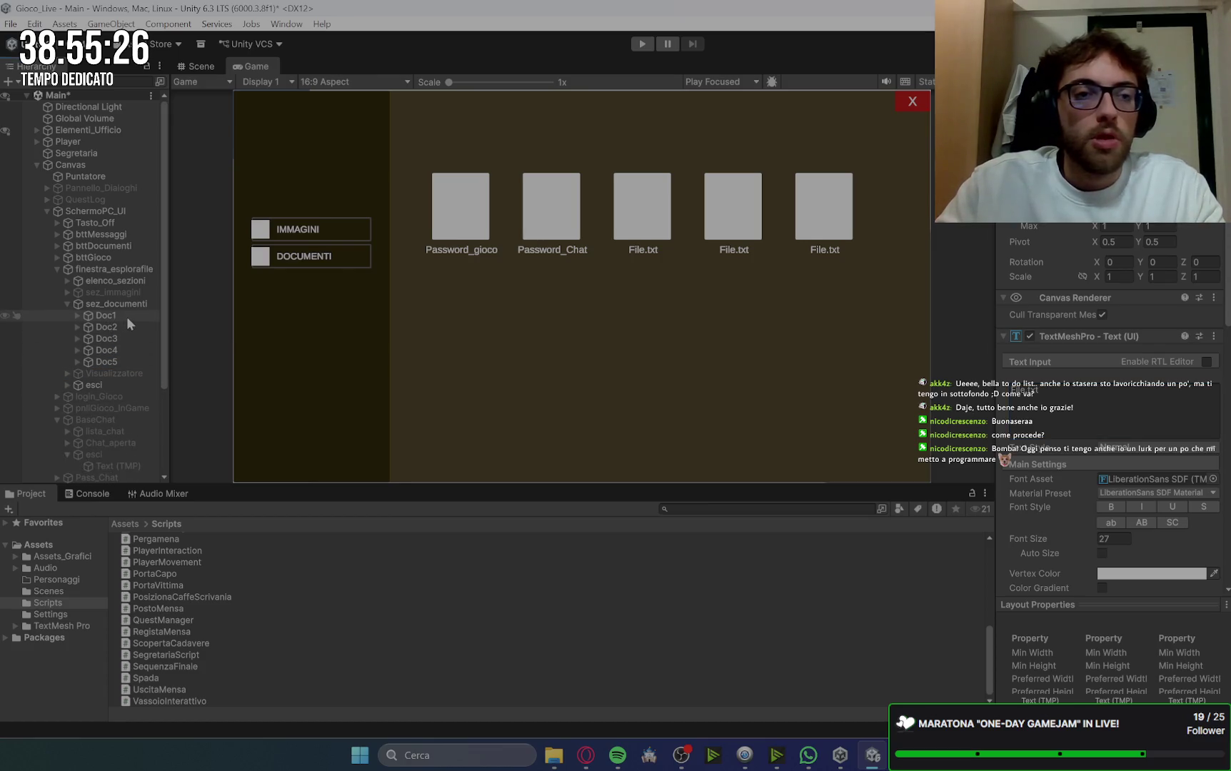
click(68, 304)
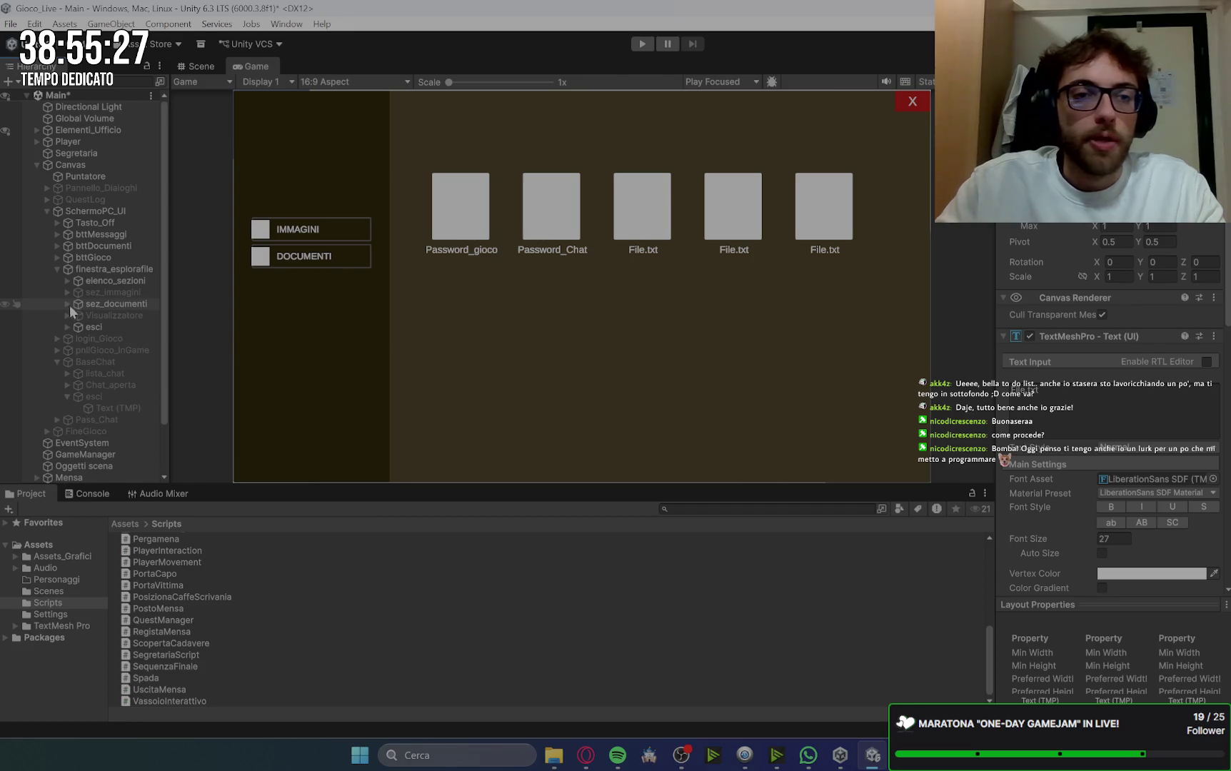
click(116, 306)
key(alt+shift+a)
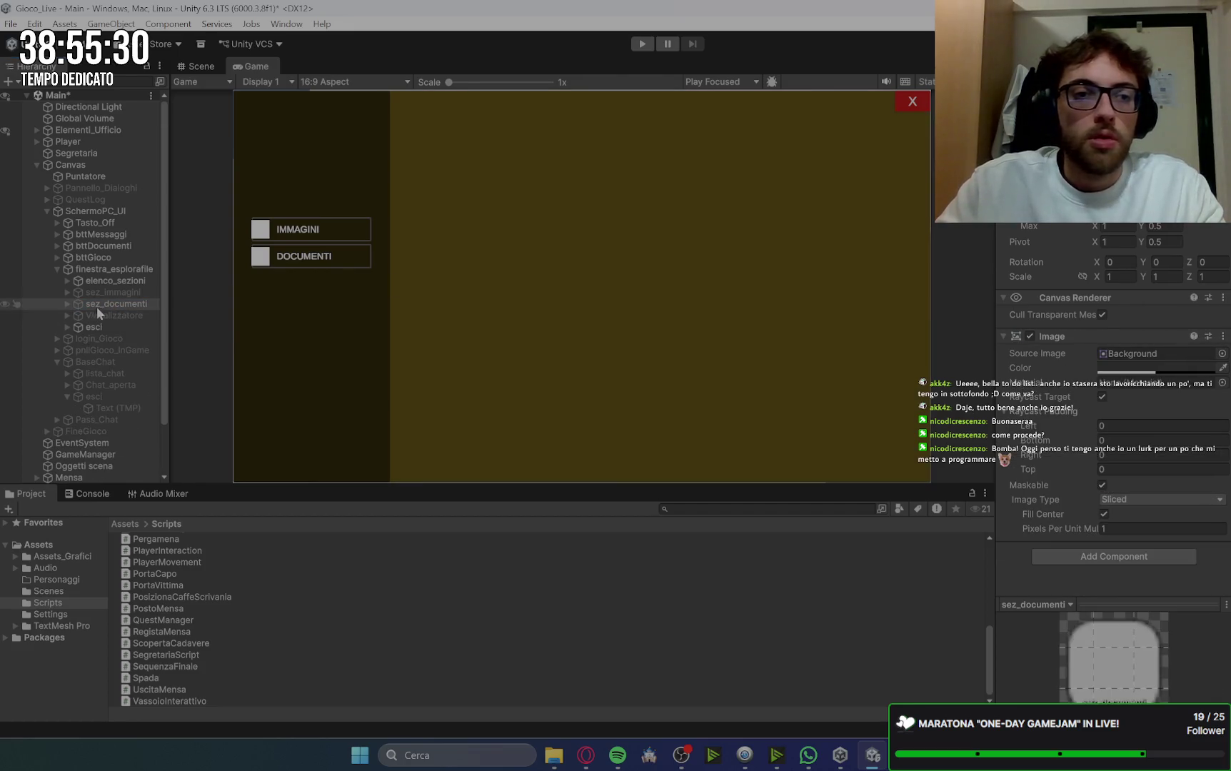
Step: Activate the Visualizzatore viewer and inspect its Image, Document and ESCI children
click(114, 316)
key(alt+shift+a)
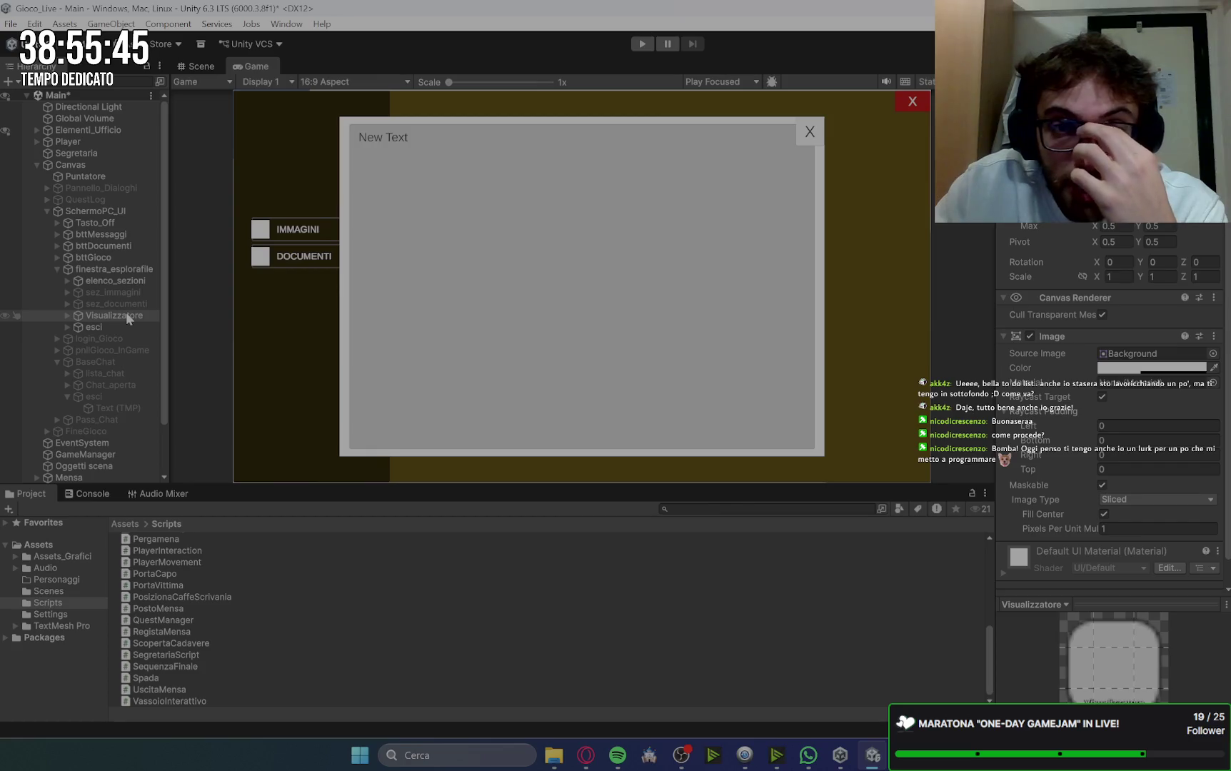
click(67, 315)
click(107, 328)
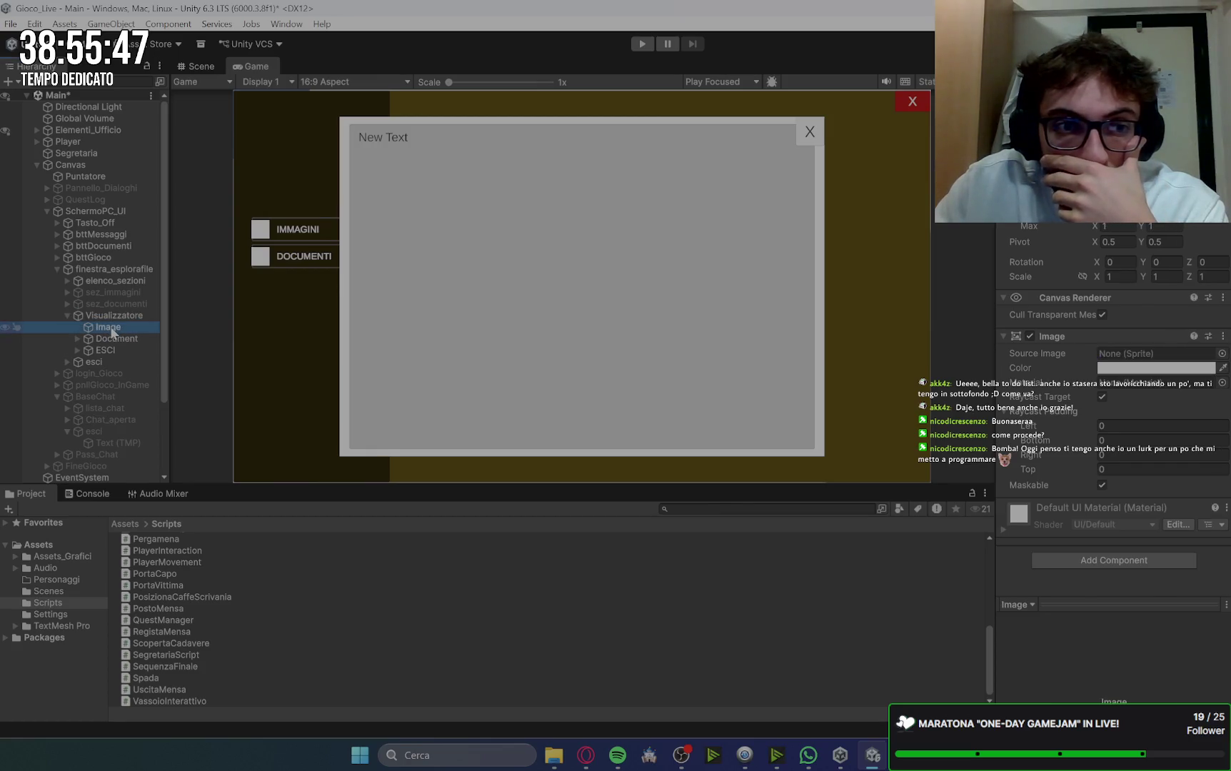
click(118, 338)
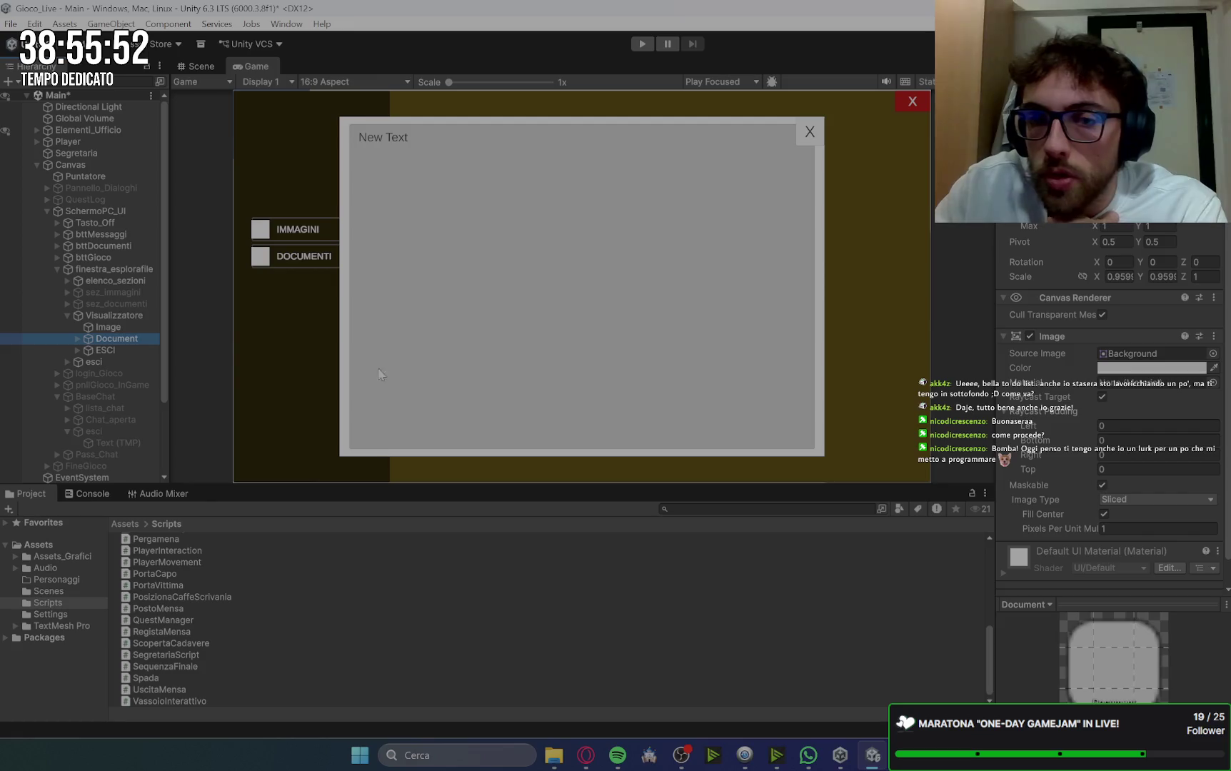
click(114, 327)
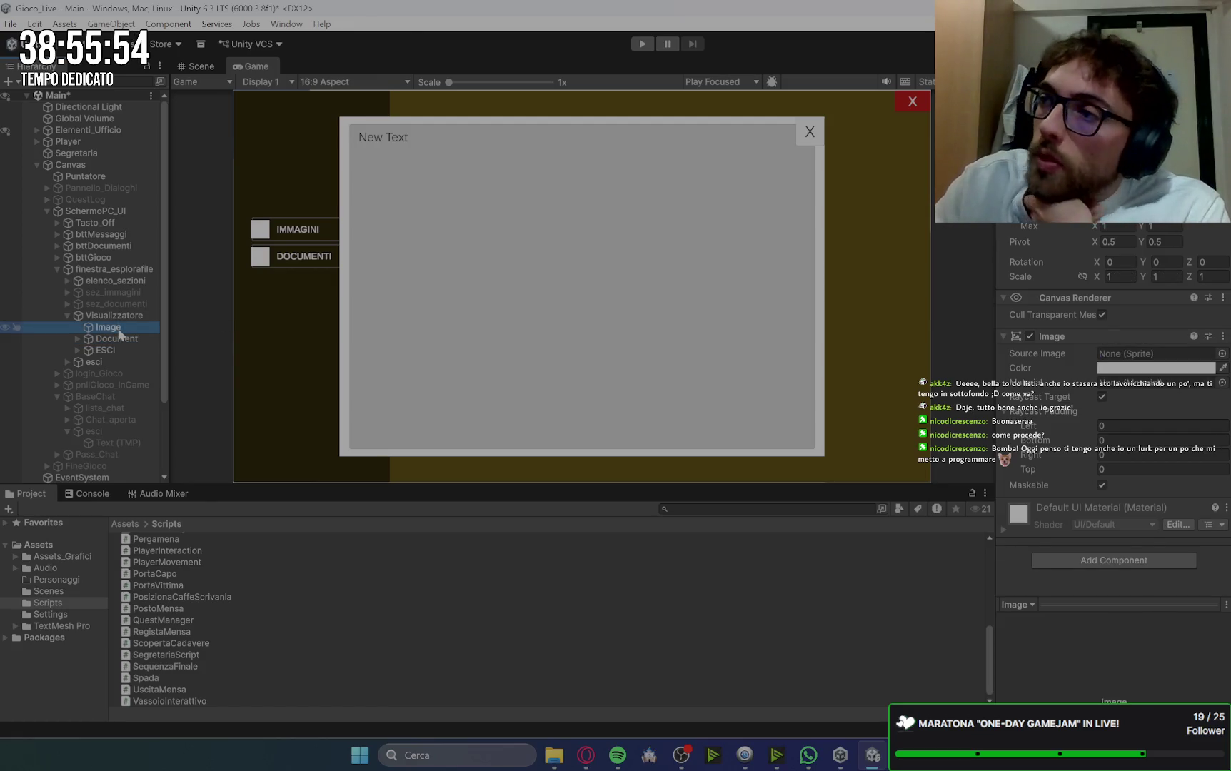
click(120, 346)
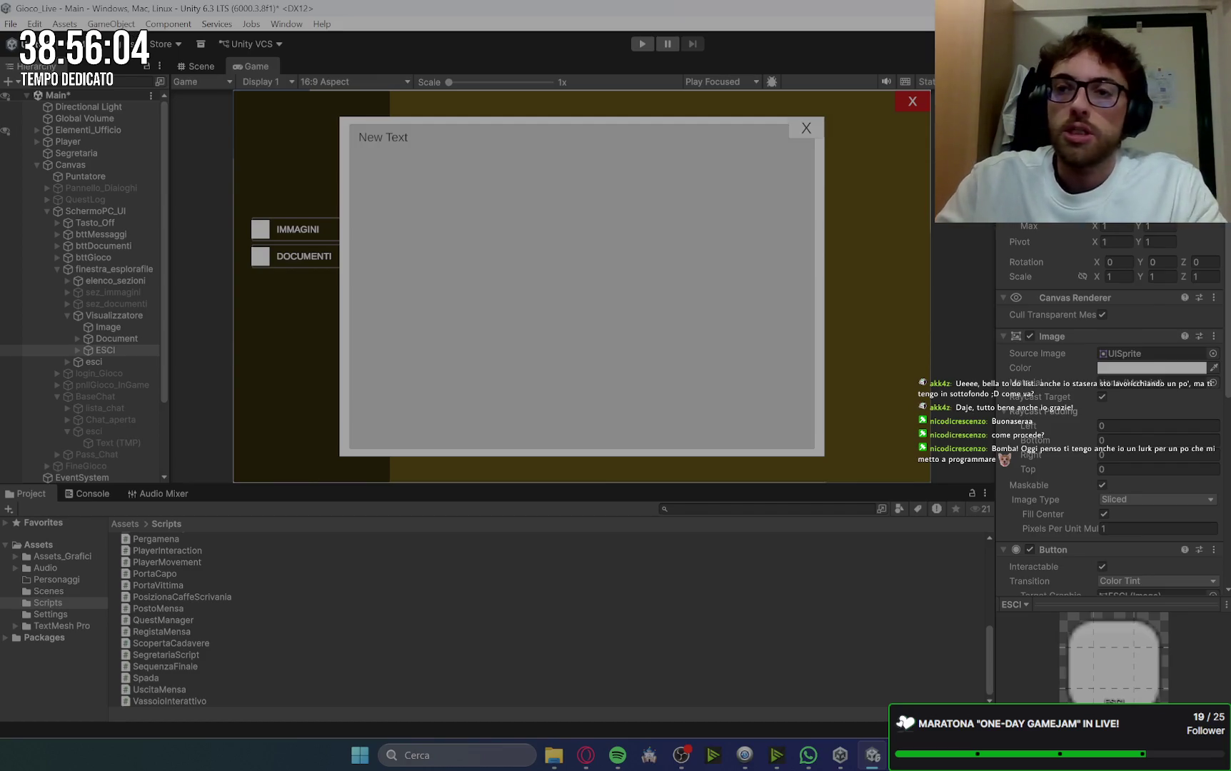
Step: Set the ESCI close button's colour to AA0000
click(1153, 369)
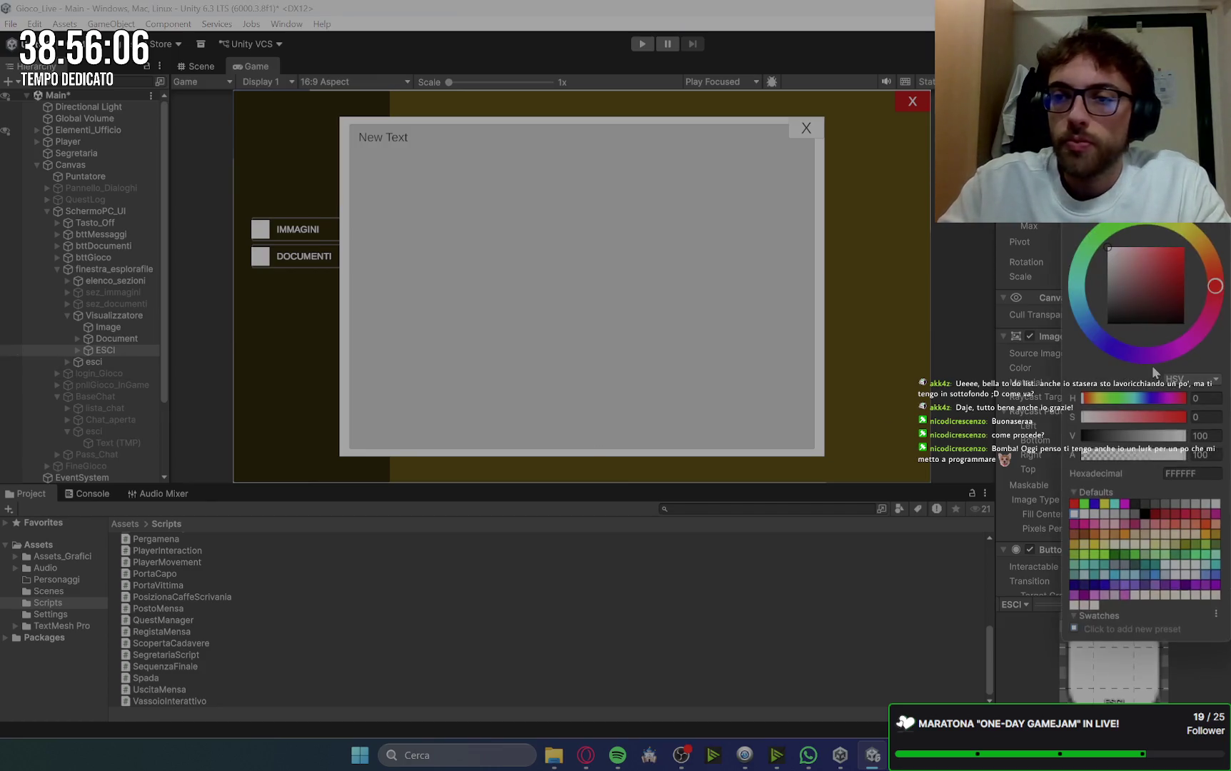
click(1184, 263)
click(1196, 474)
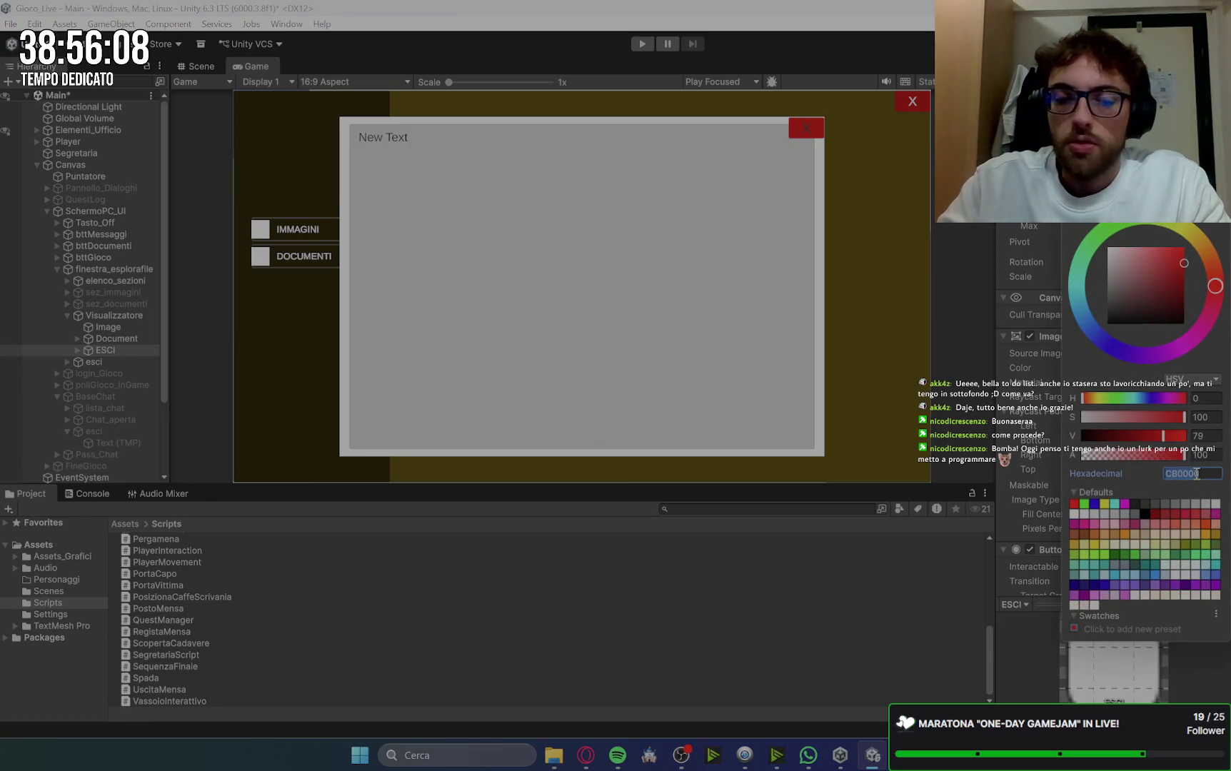
text(AA0000)
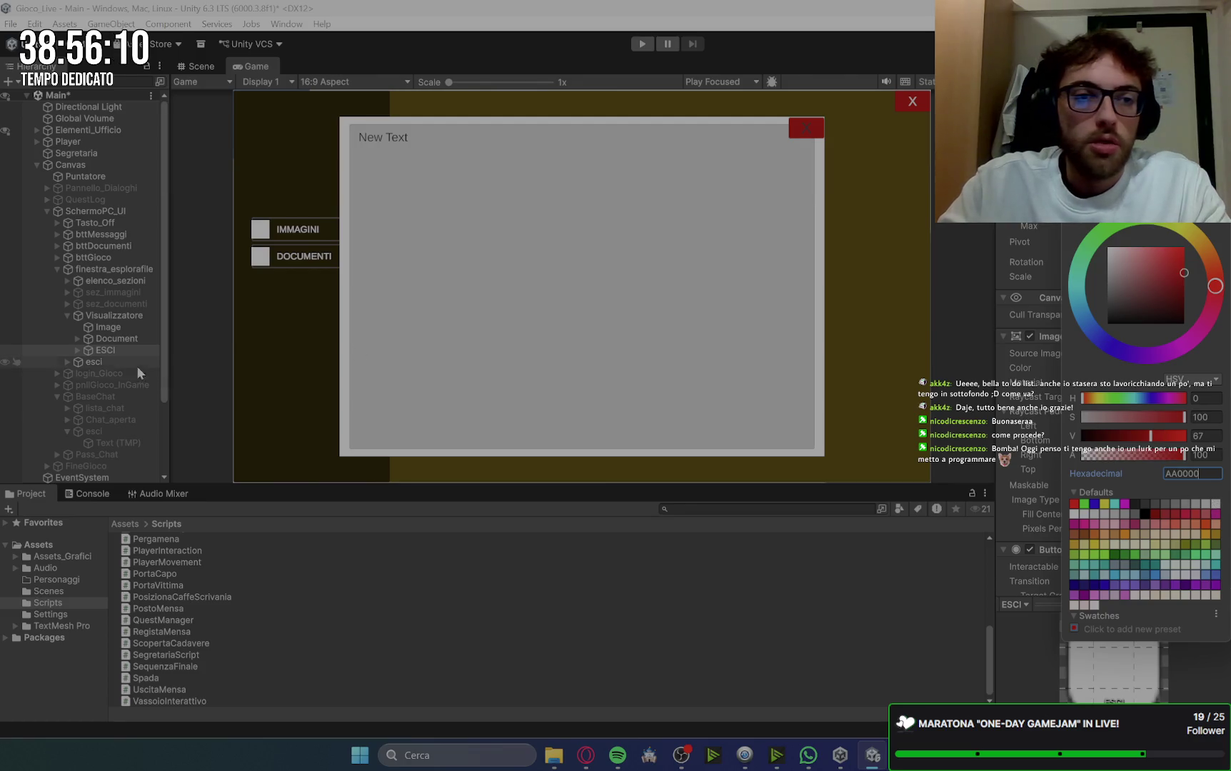
Step: Give the ESCI X label font size 35, matching the other close button's label
click(107, 350)
key(Right)
key(Down)
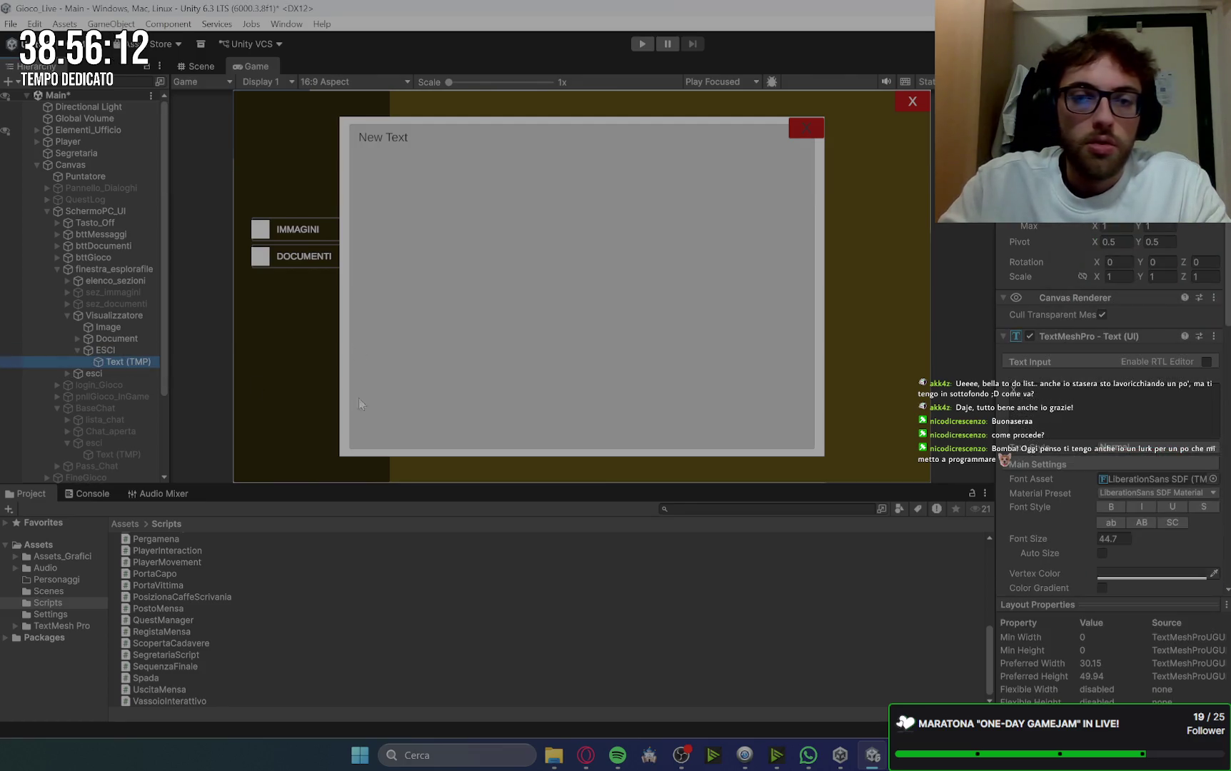
click(1116, 538)
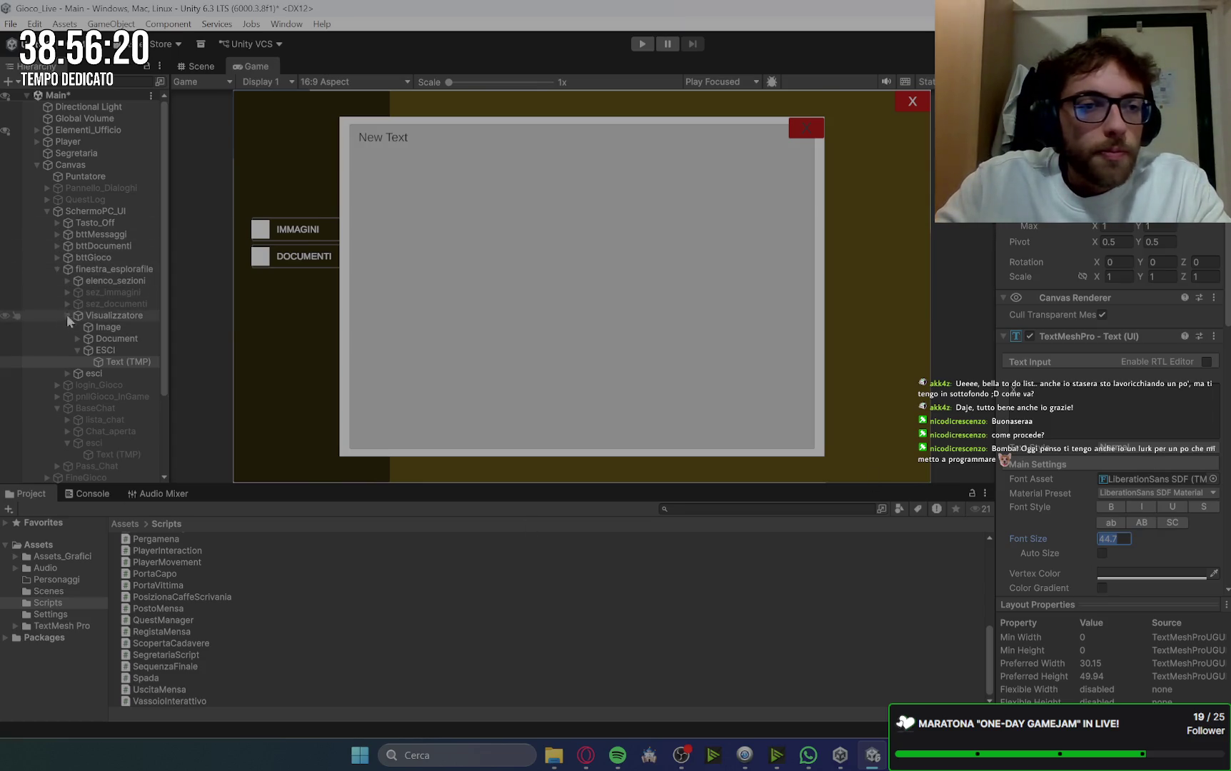
click(67, 374)
click(114, 385)
click(125, 362)
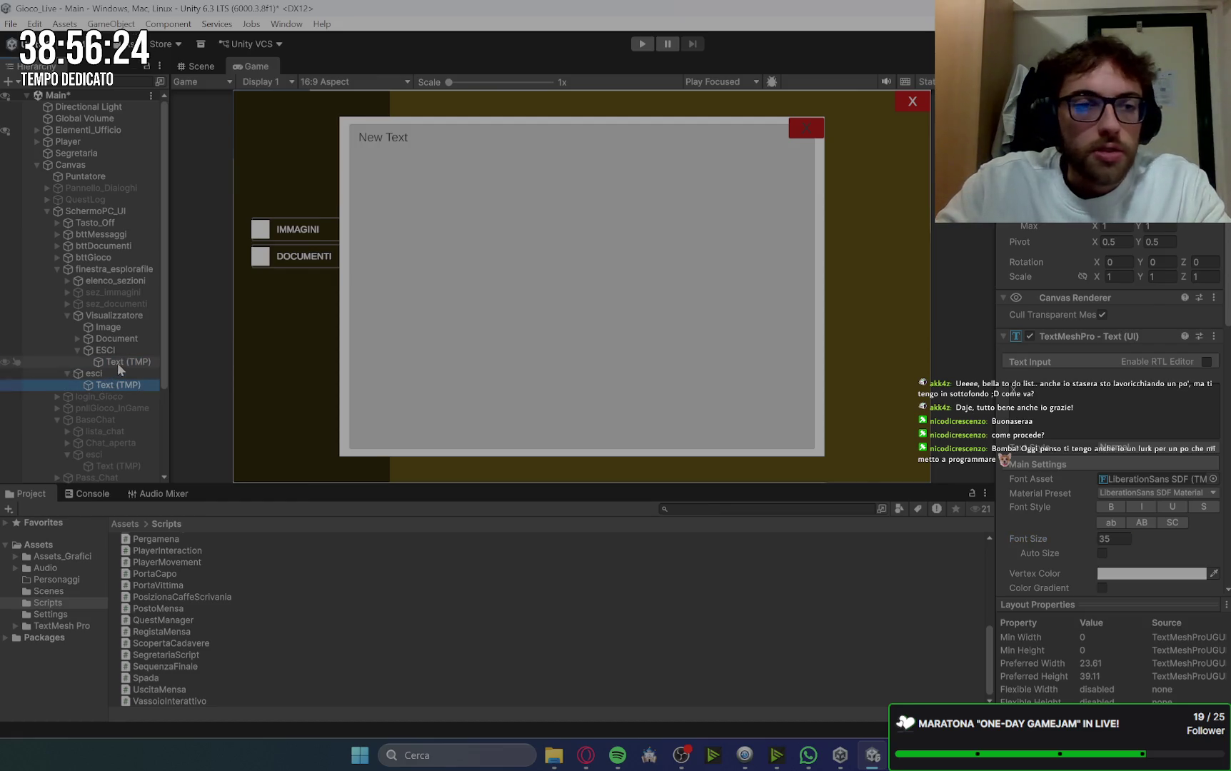
click(1111, 540)
text(35)
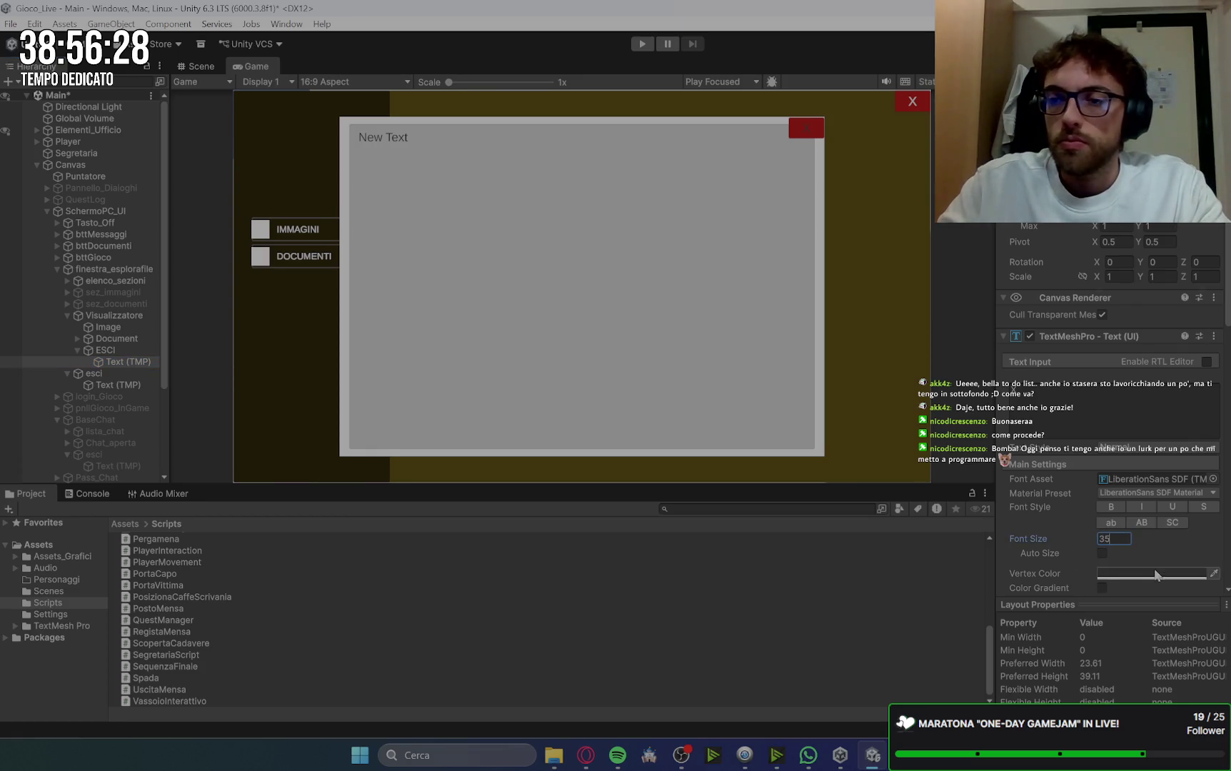
Step: Set the X label's vertex colour to F1F1F1
click(1118, 575)
click(1194, 569)
text(F)
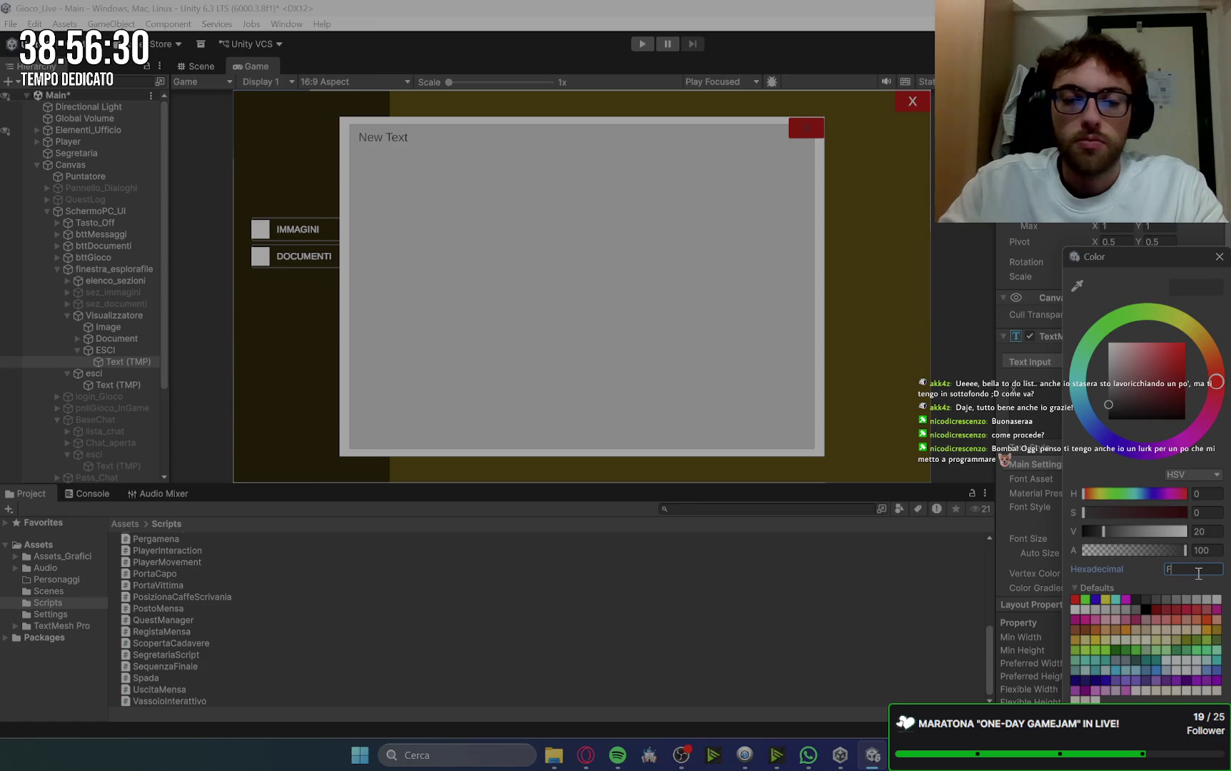
text(1F1F1)
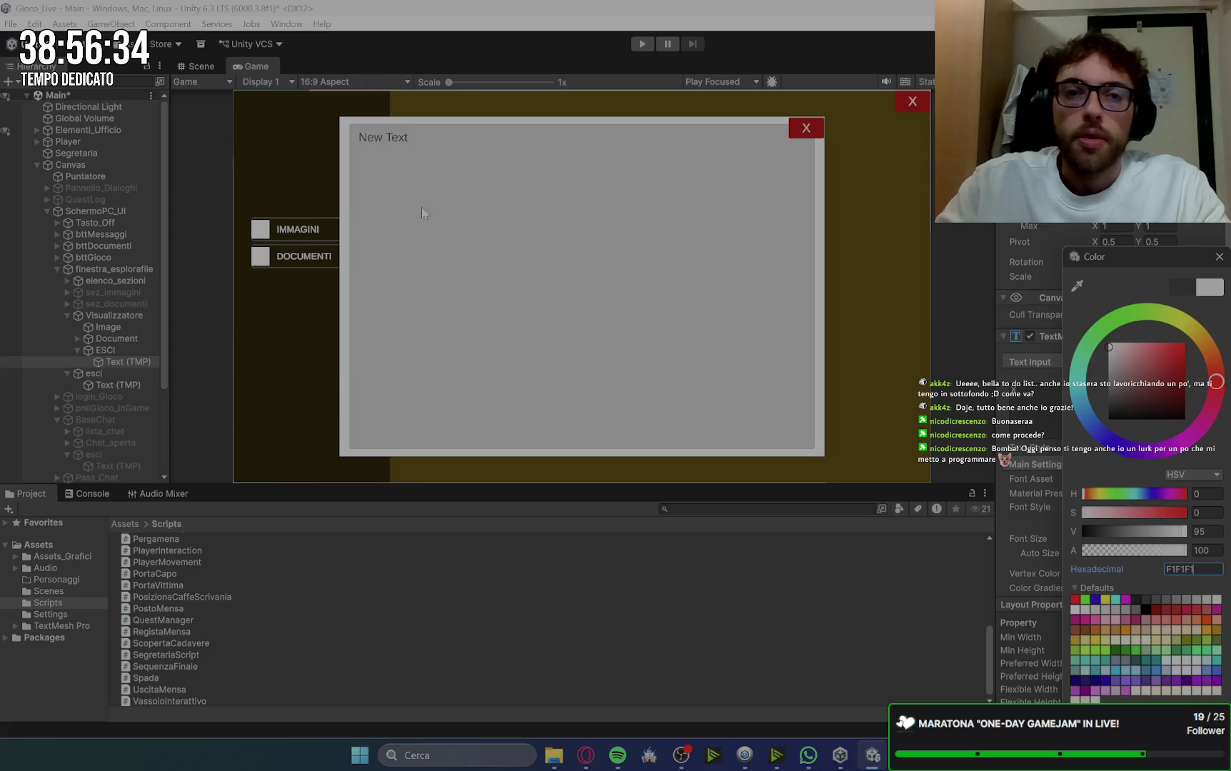
click(1218, 258)
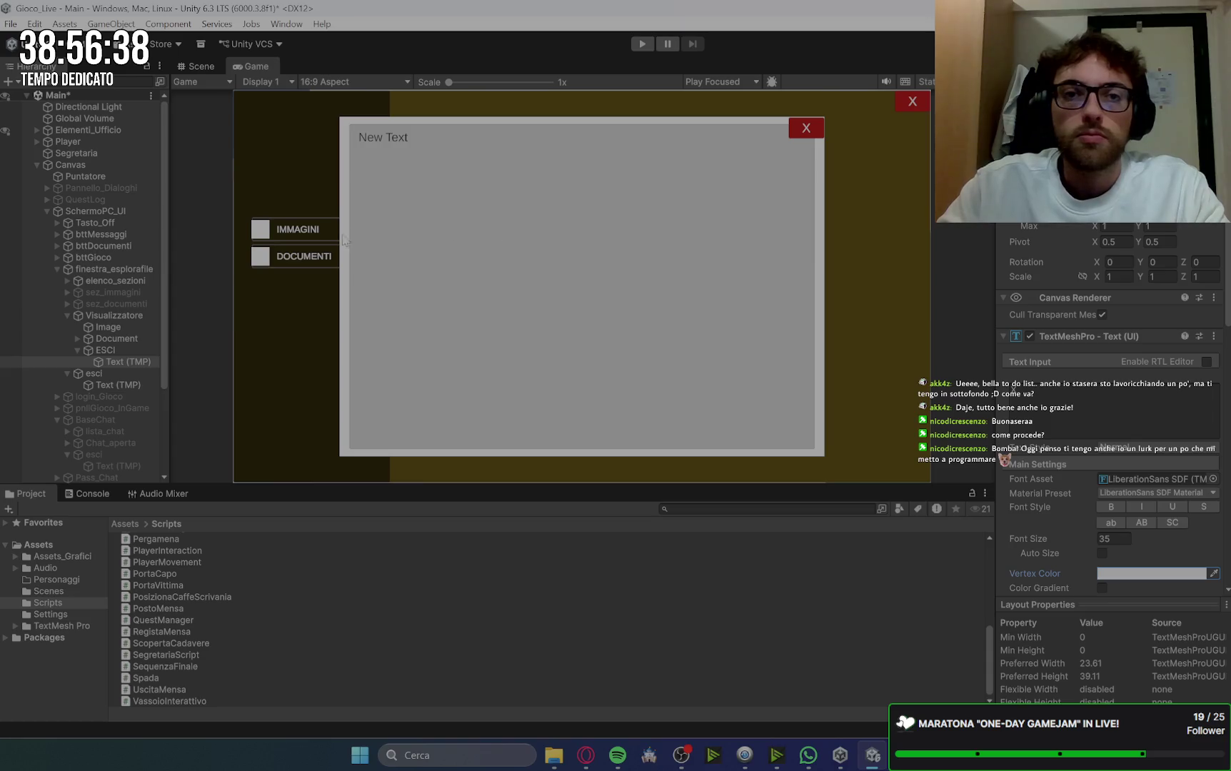
click(76, 350)
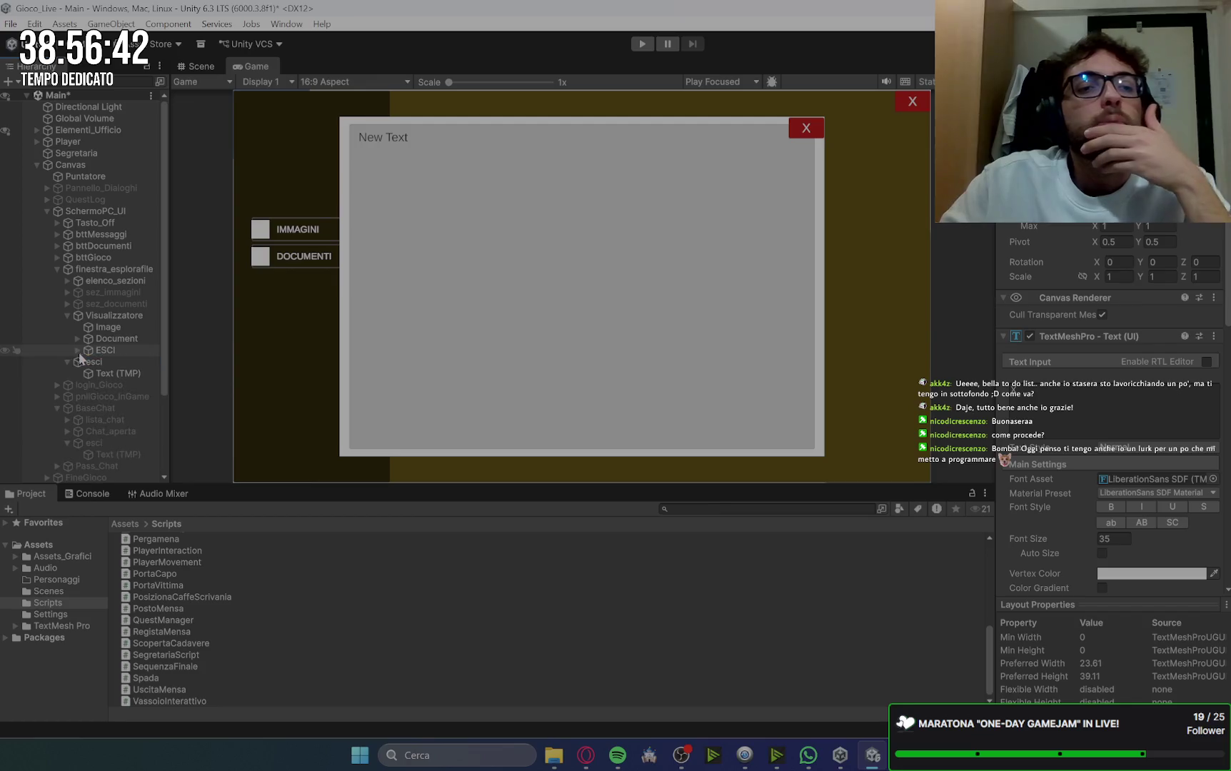
Step: Move Image below Document under Visualizzatore, then list sez_immagini's Img1–Img5
click(124, 327)
drag(120, 338, 124, 323)
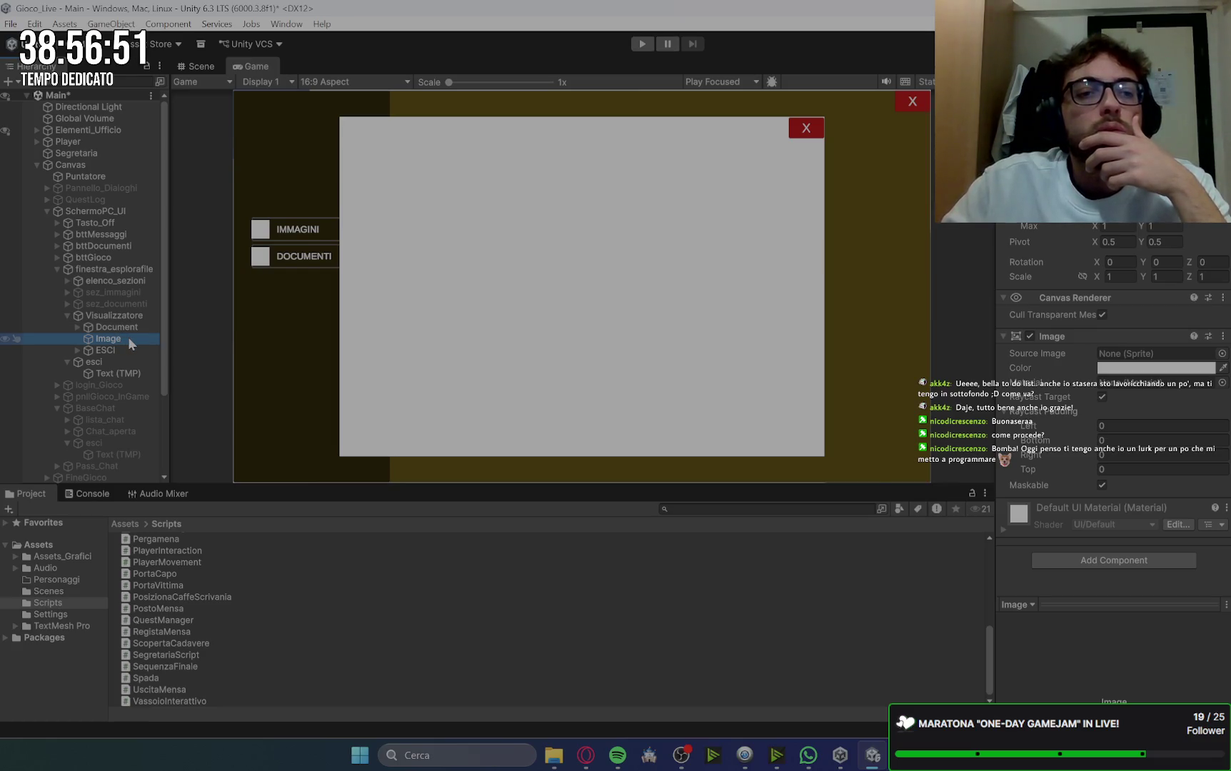
click(69, 316)
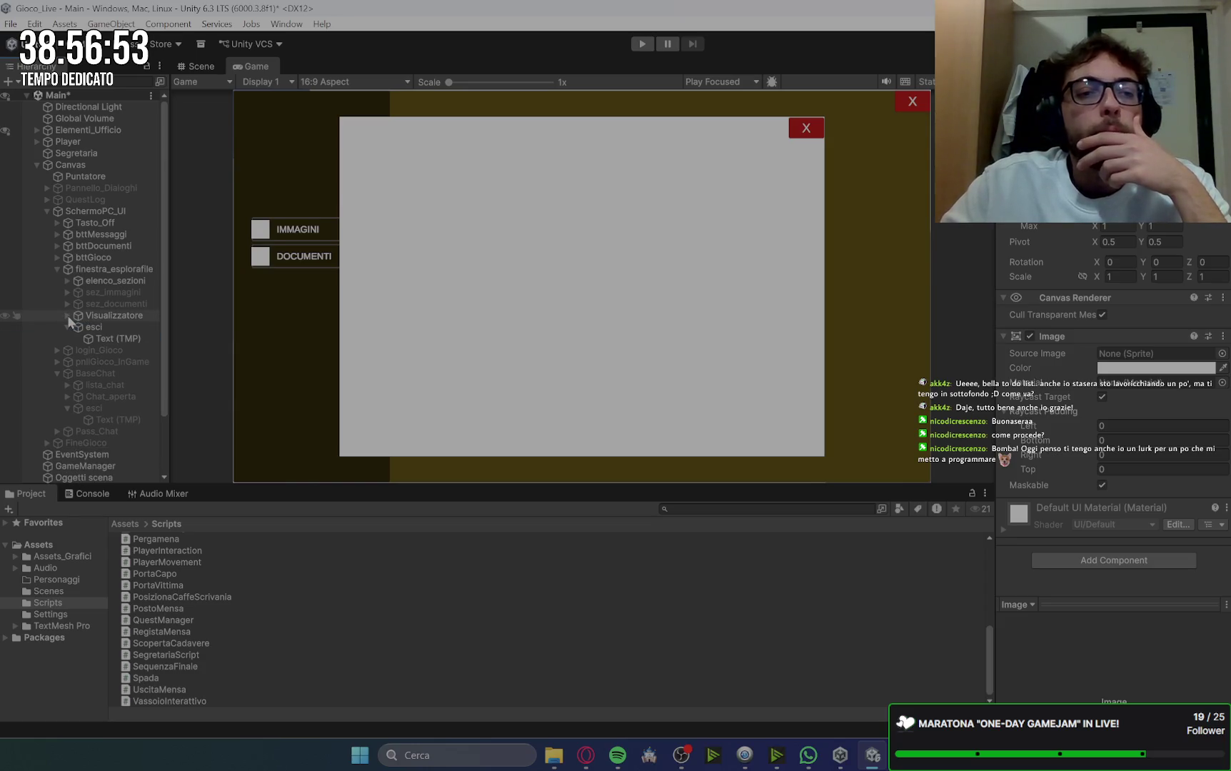
click(113, 292)
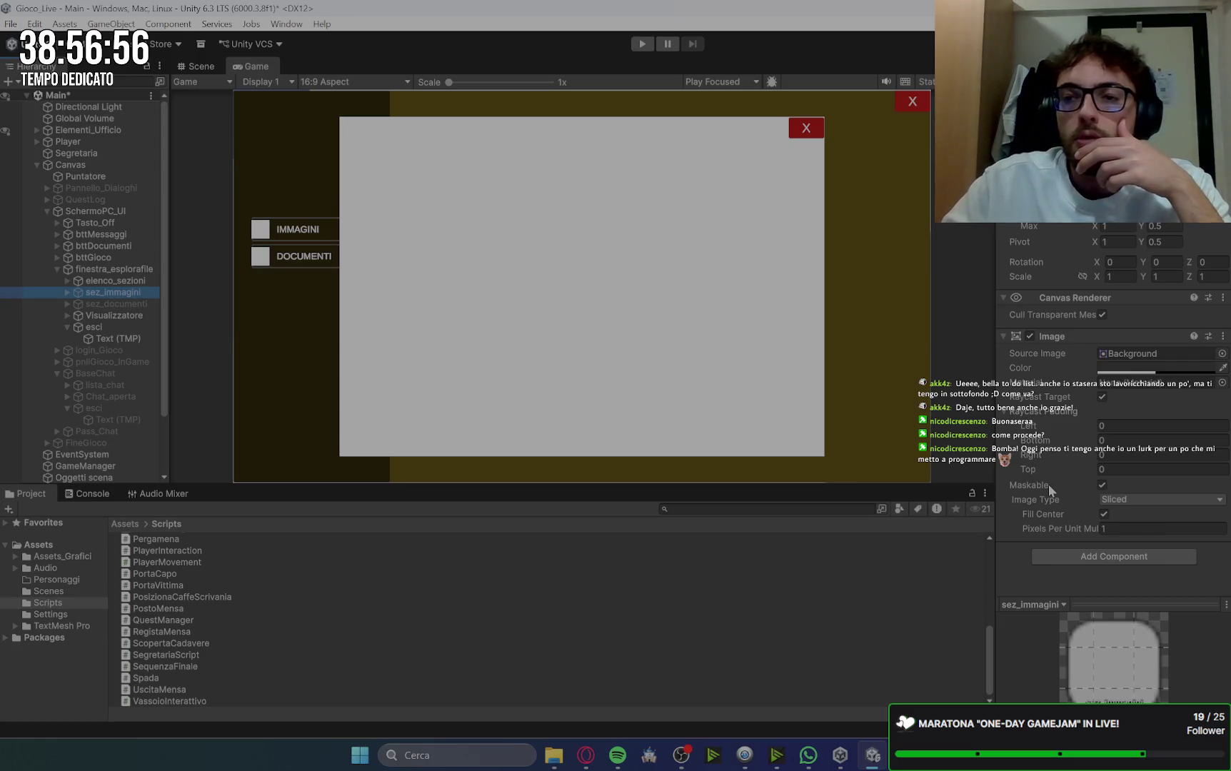
click(66, 292)
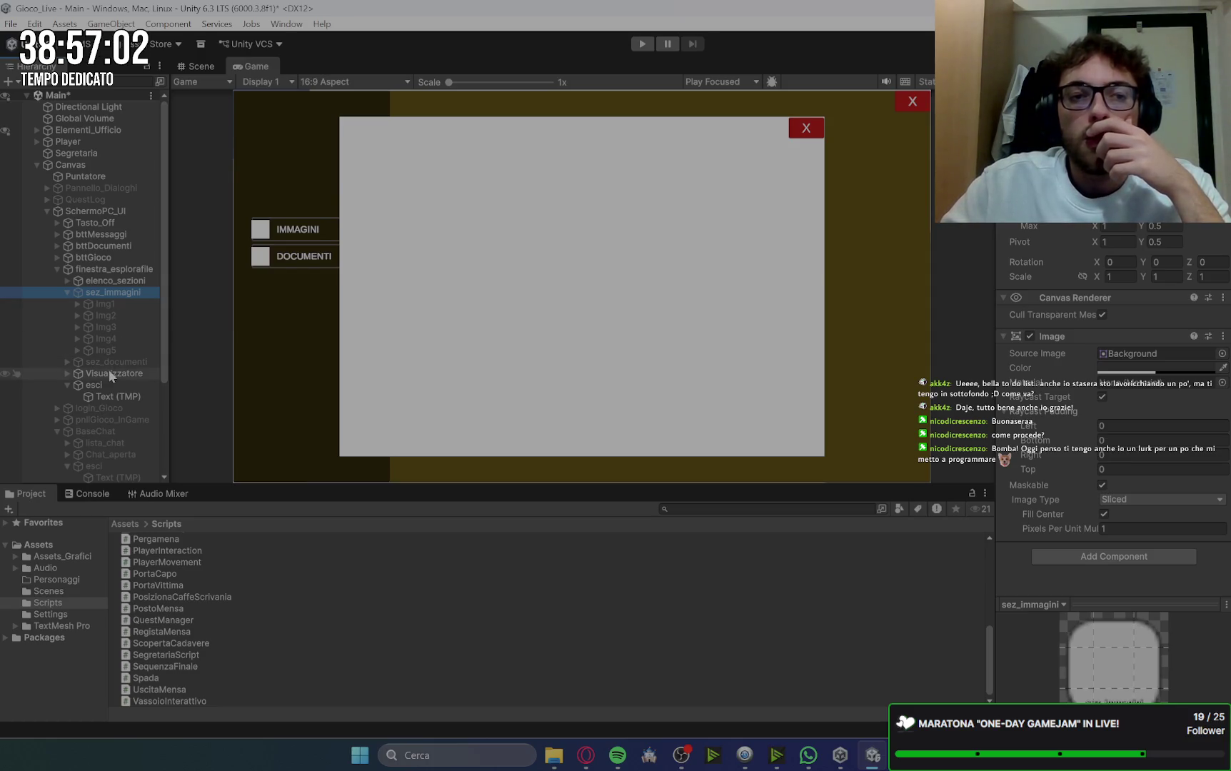
click(68, 374)
click(67, 374)
click(109, 303)
scroll(1085, 430, down, 5)
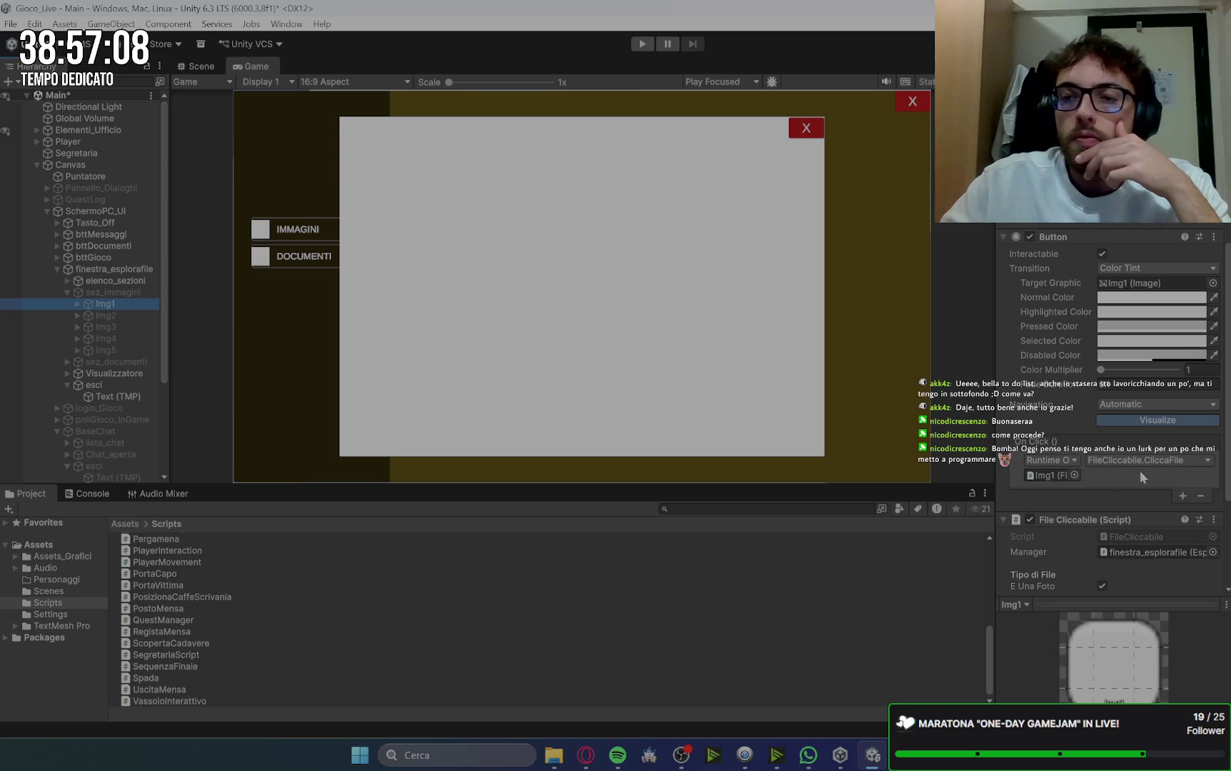
scroll(1144, 489, down, 1)
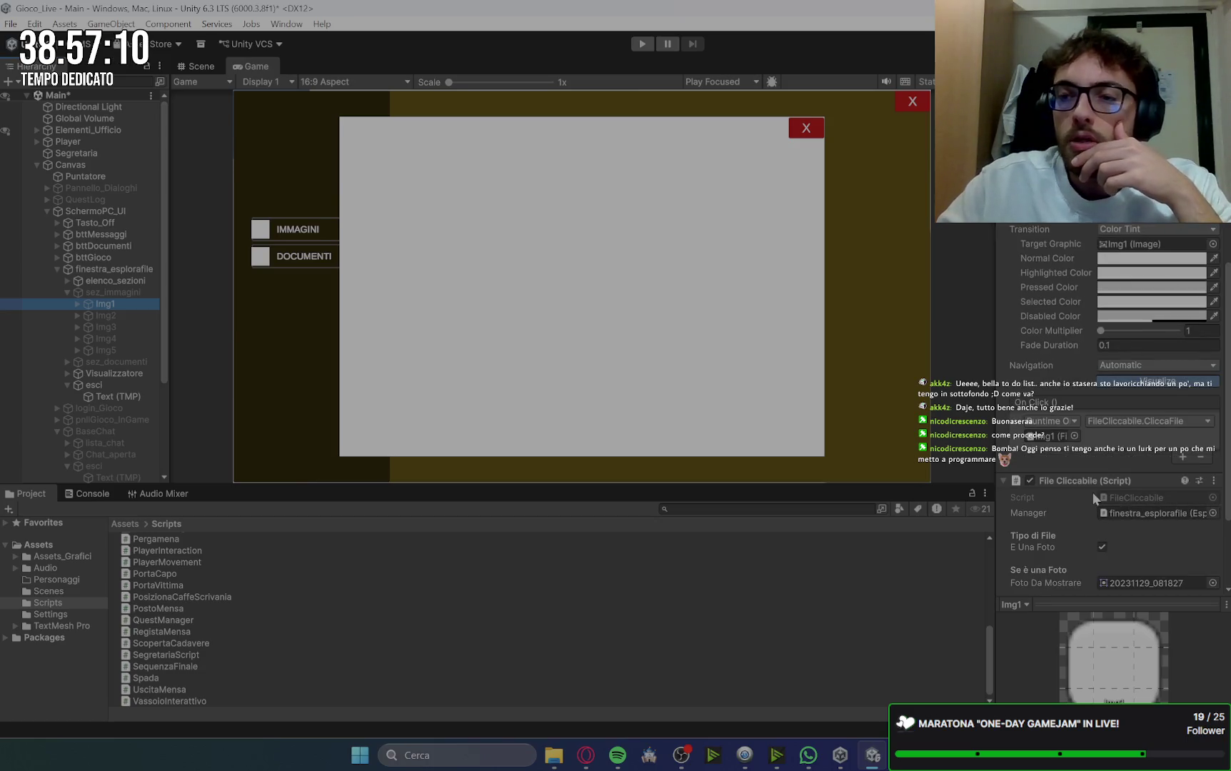
scroll(1093, 493, down, 1)
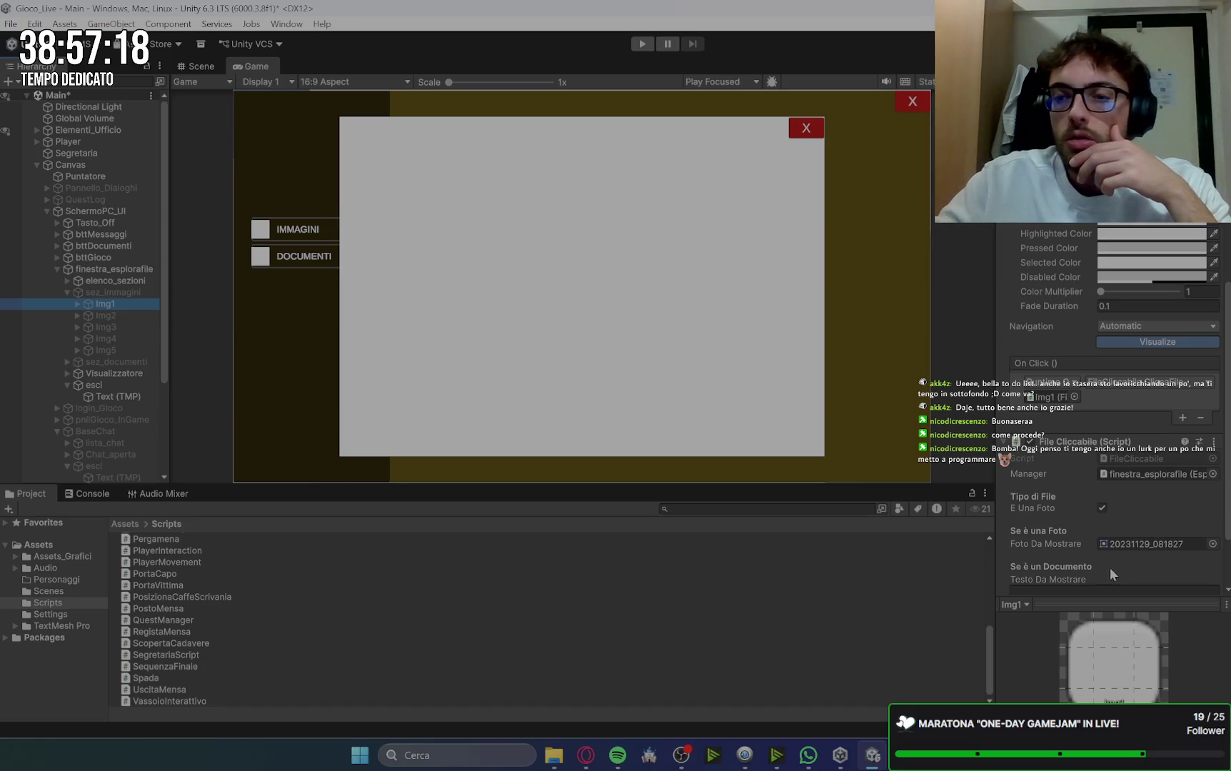
scroll(1109, 568, down, 3)
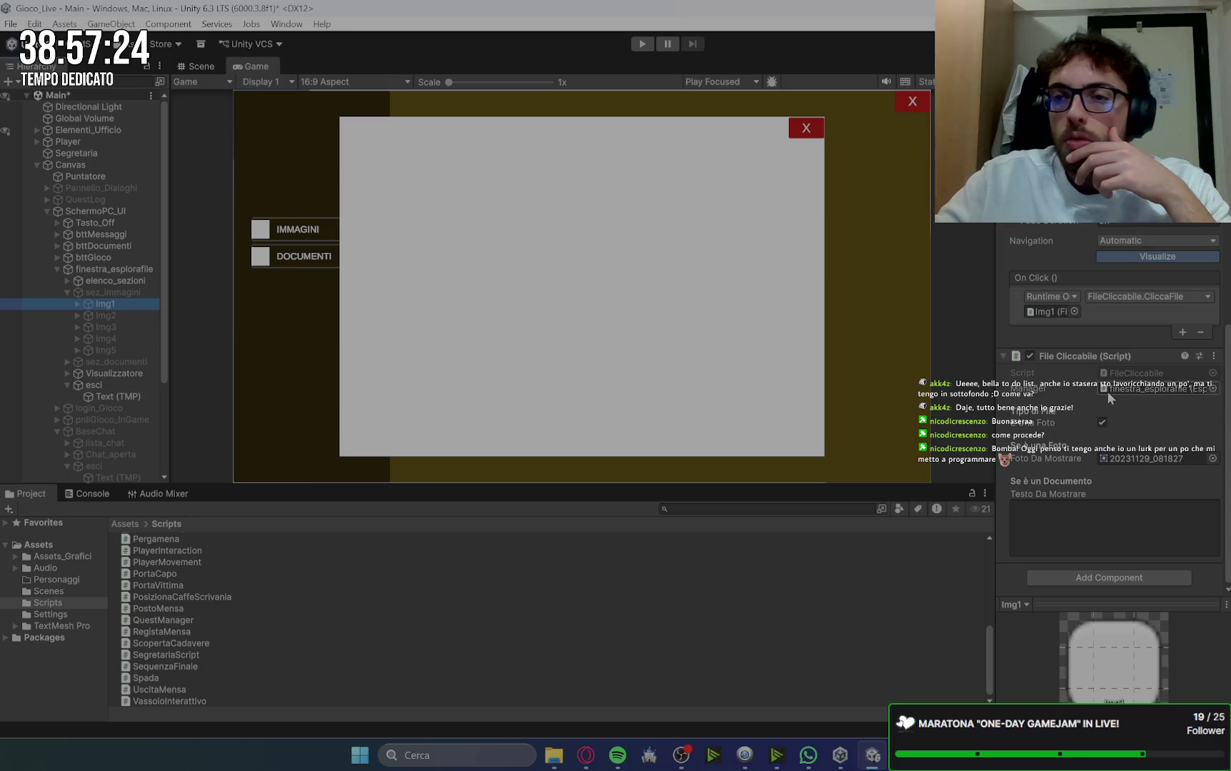
click(129, 270)
scroll(1038, 463, down, 1)
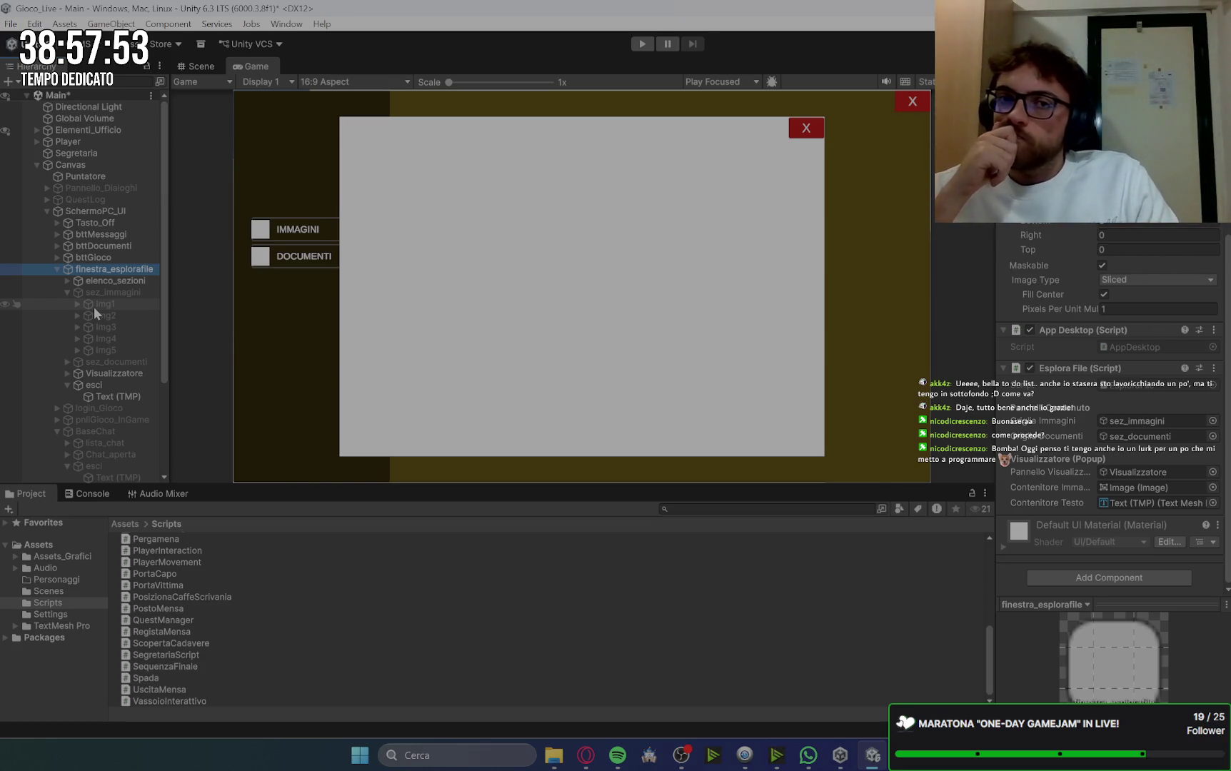
Step: Inspect Visualizzatore's Document object and its text, then delete Document
click(68, 374)
click(118, 385)
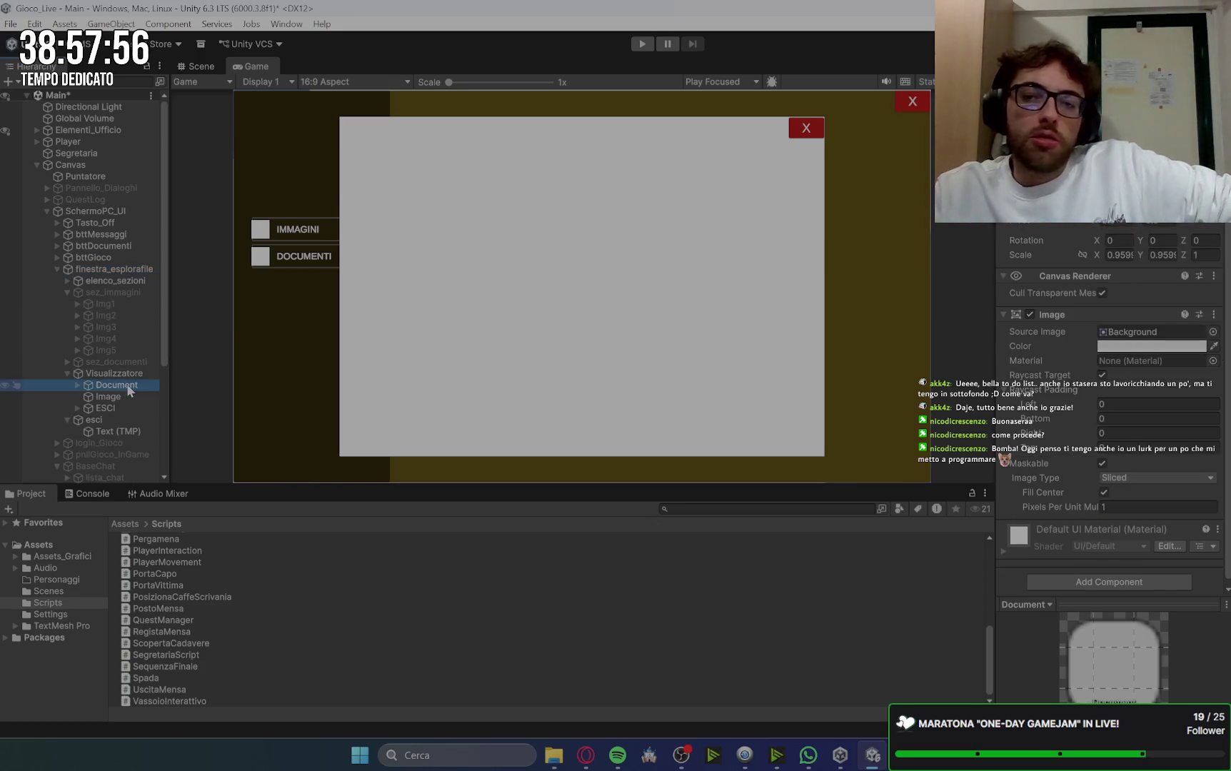
scroll(1074, 489, down, 1)
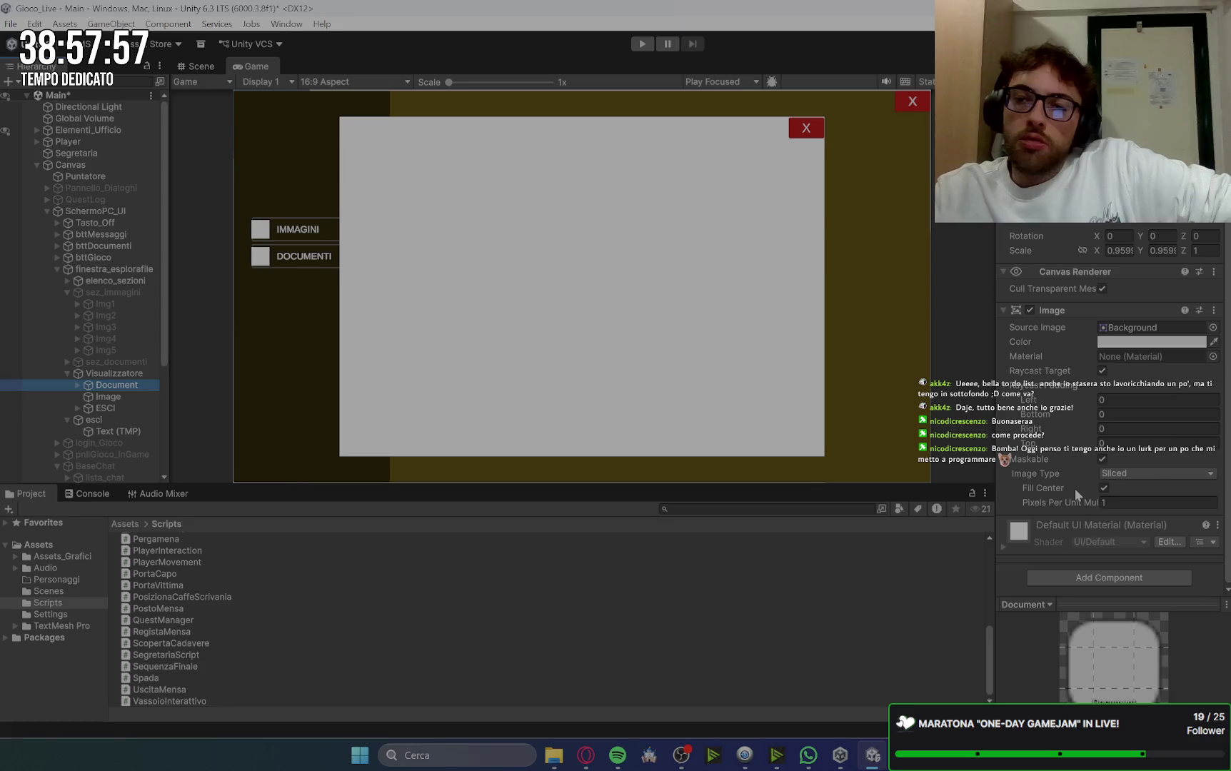
click(126, 395)
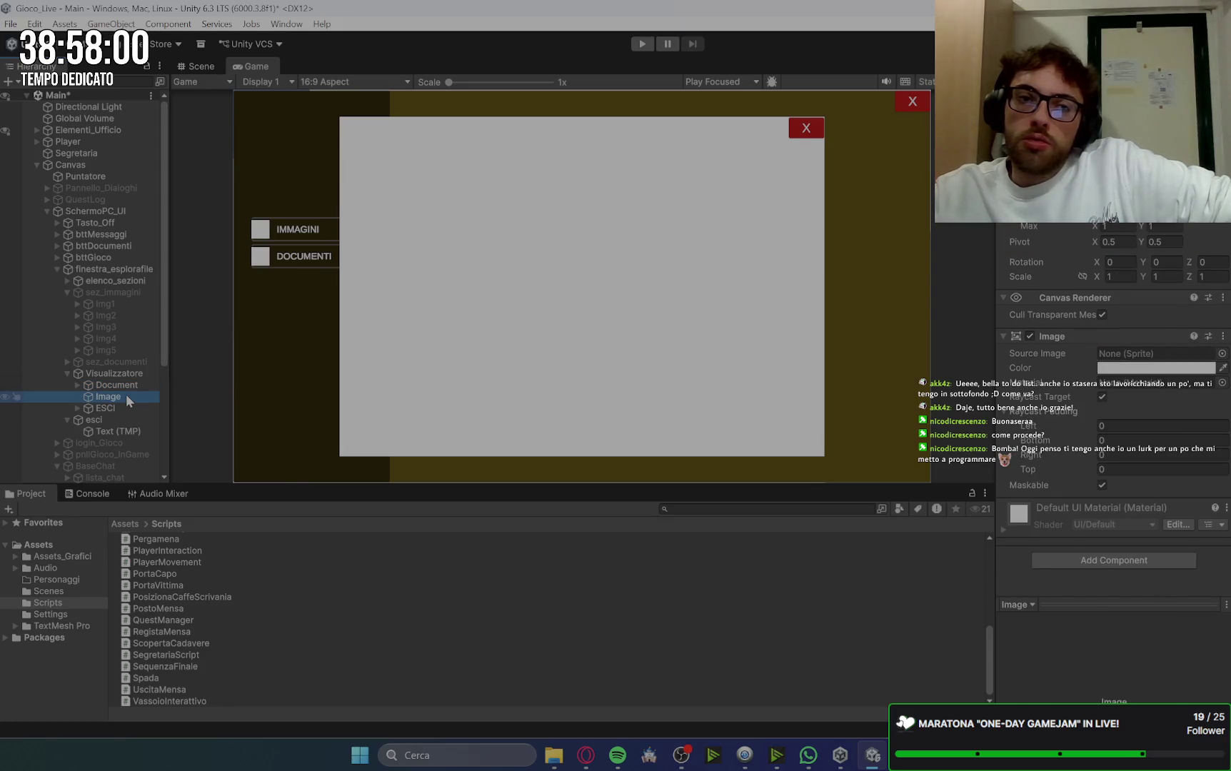
click(135, 387)
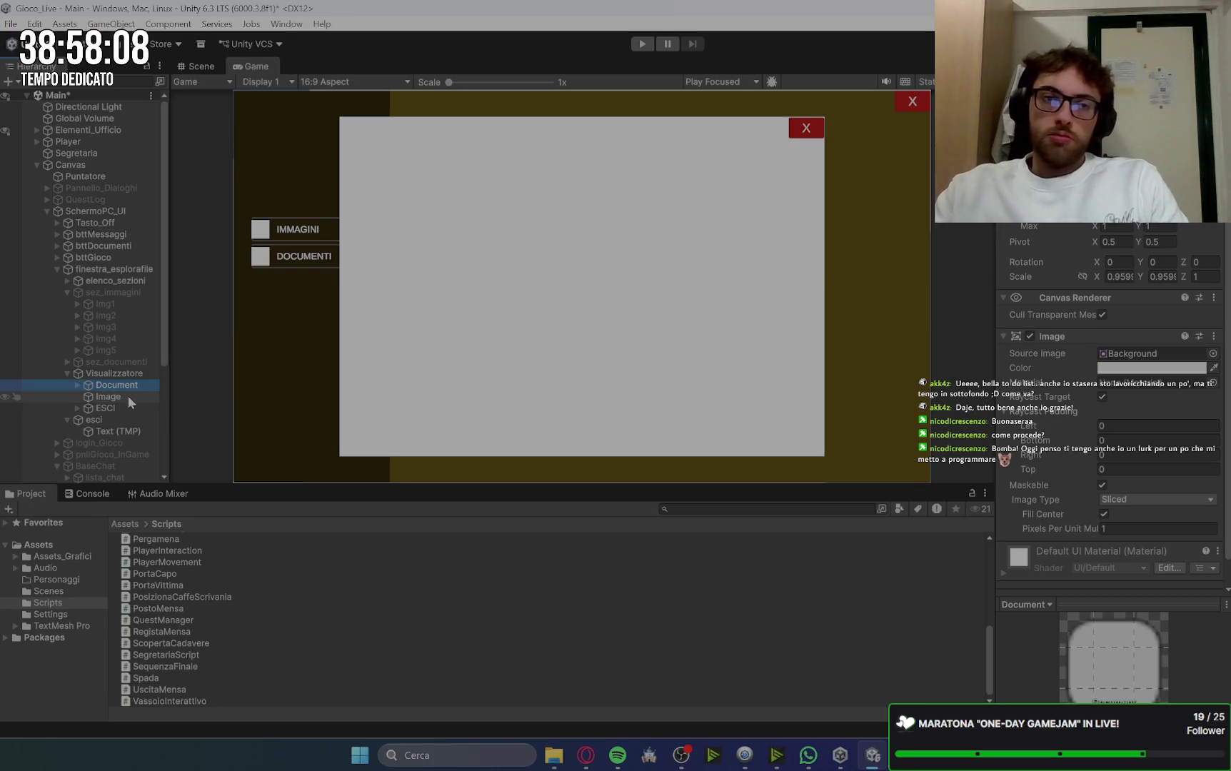
click(78, 385)
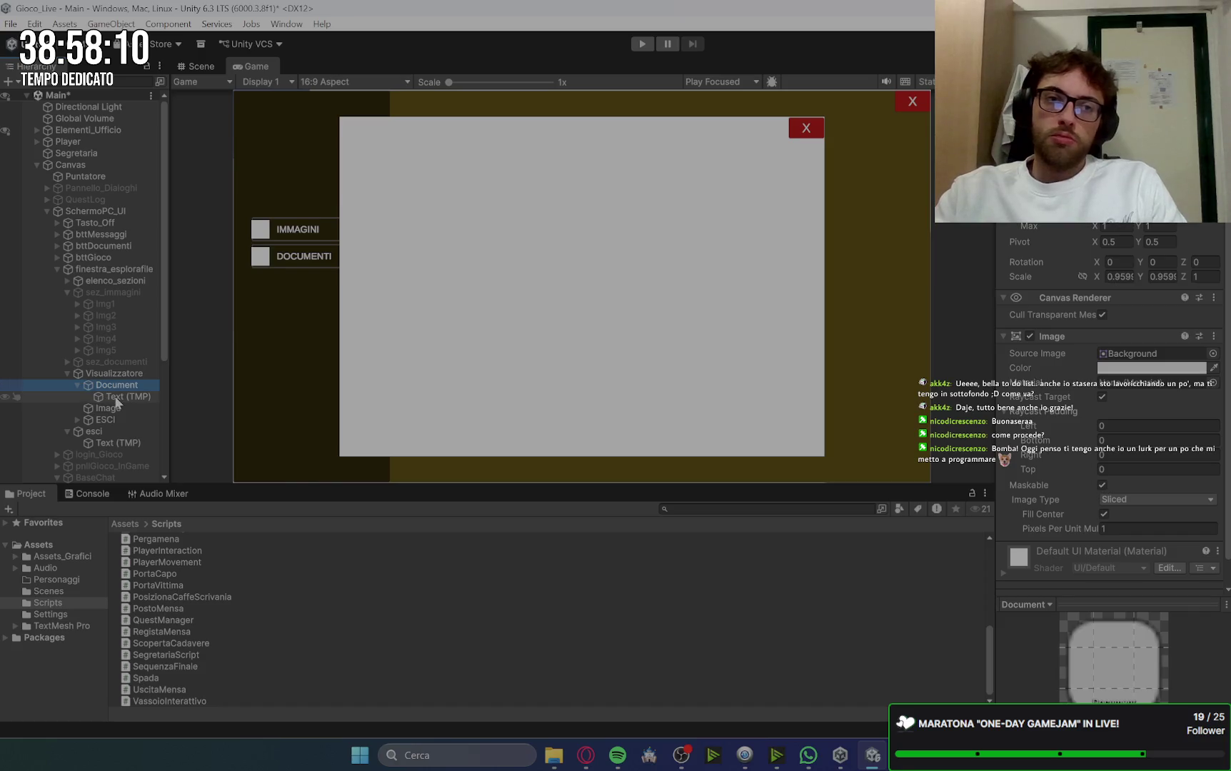
click(118, 398)
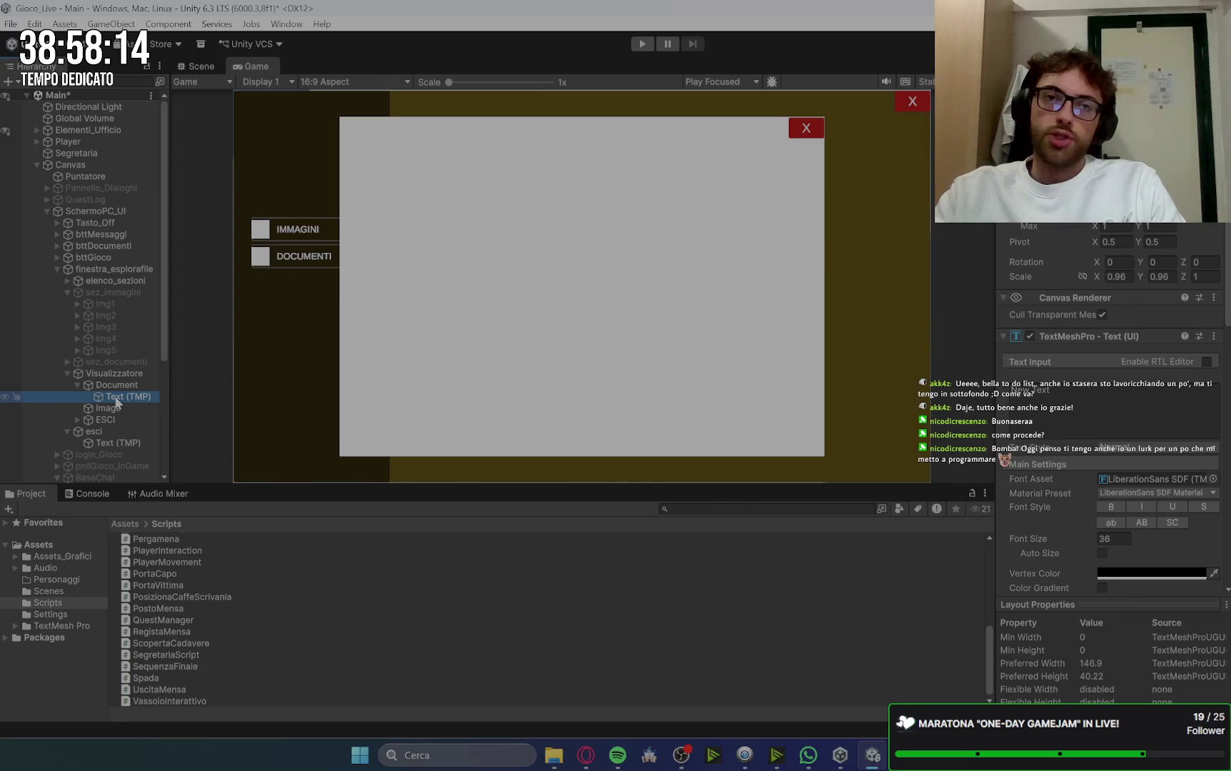
click(135, 387)
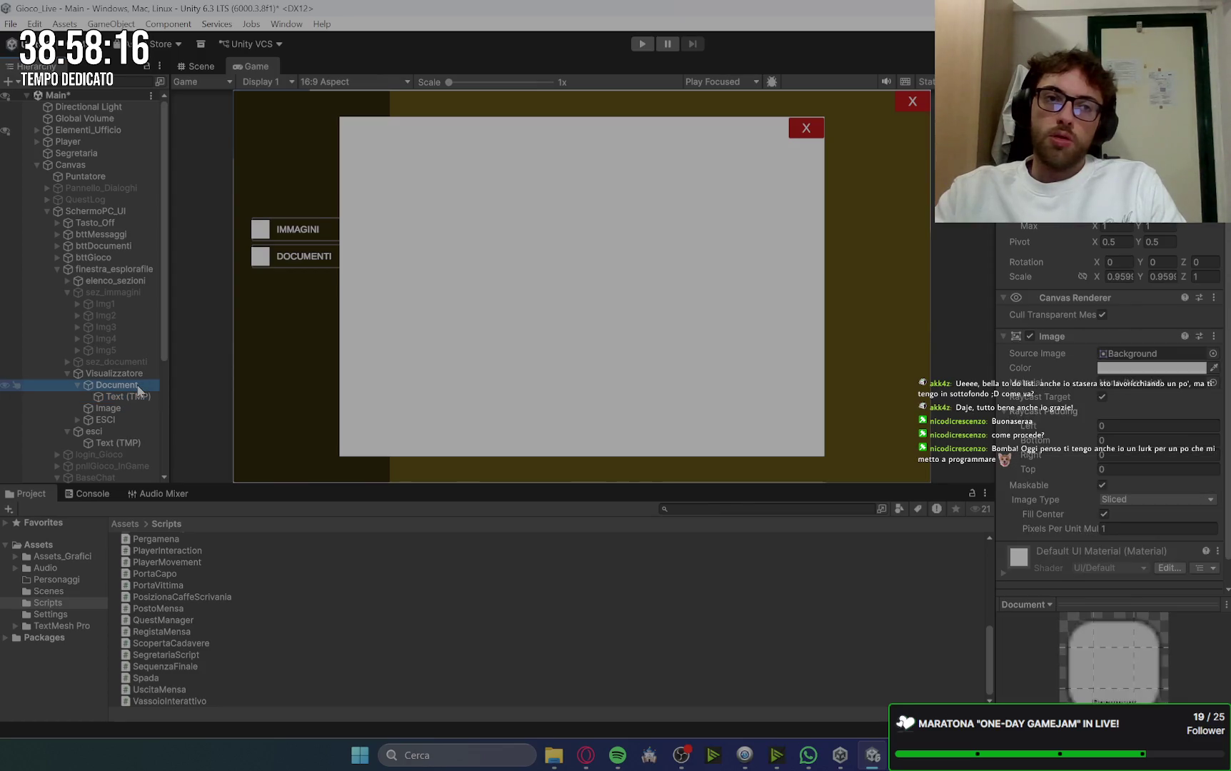
click(133, 397)
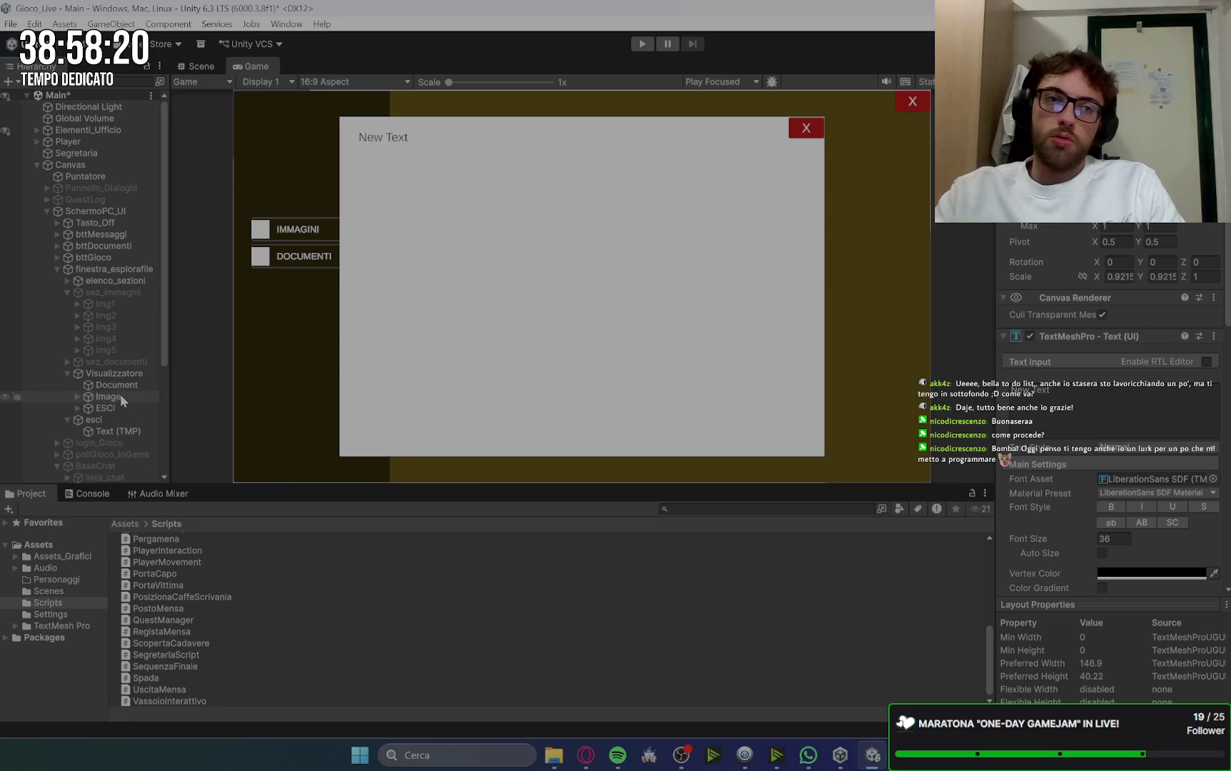
click(117, 385)
key(Delete)
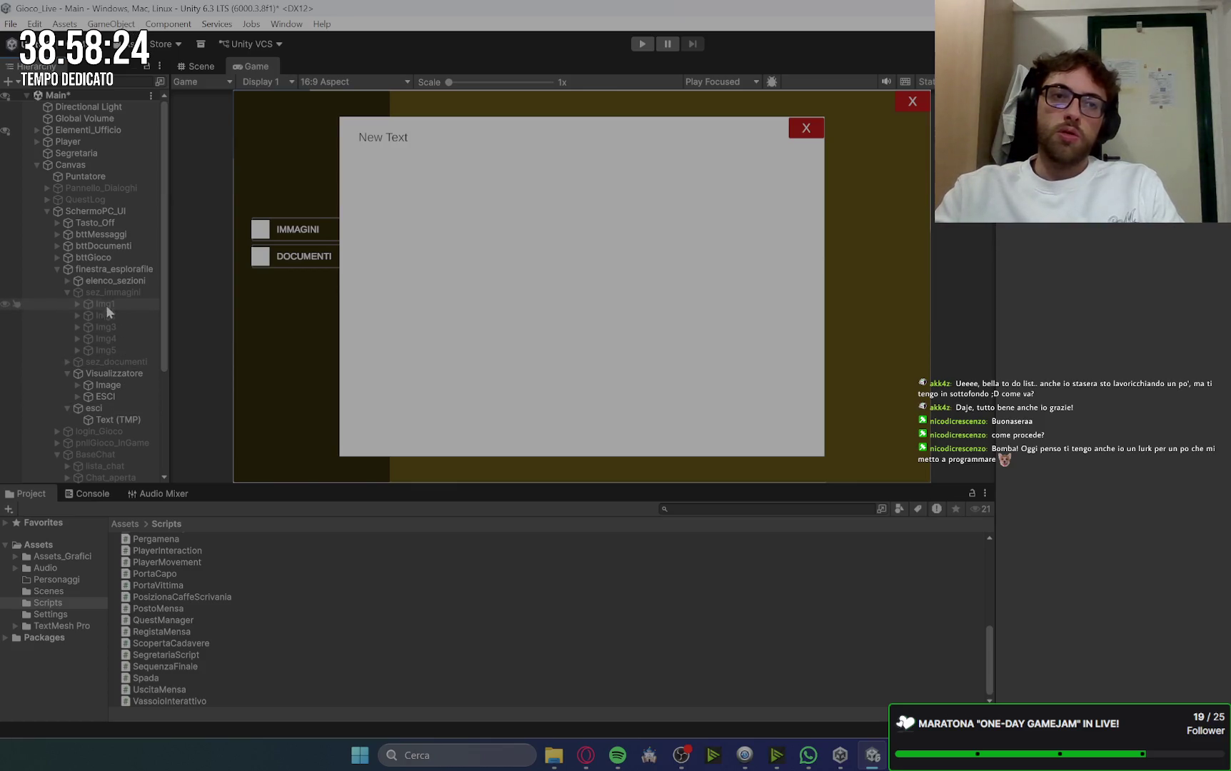
Step: Adjust the viewer Image's padding so a header strip shows above New Text
click(115, 269)
scroll(1092, 426, down, 5)
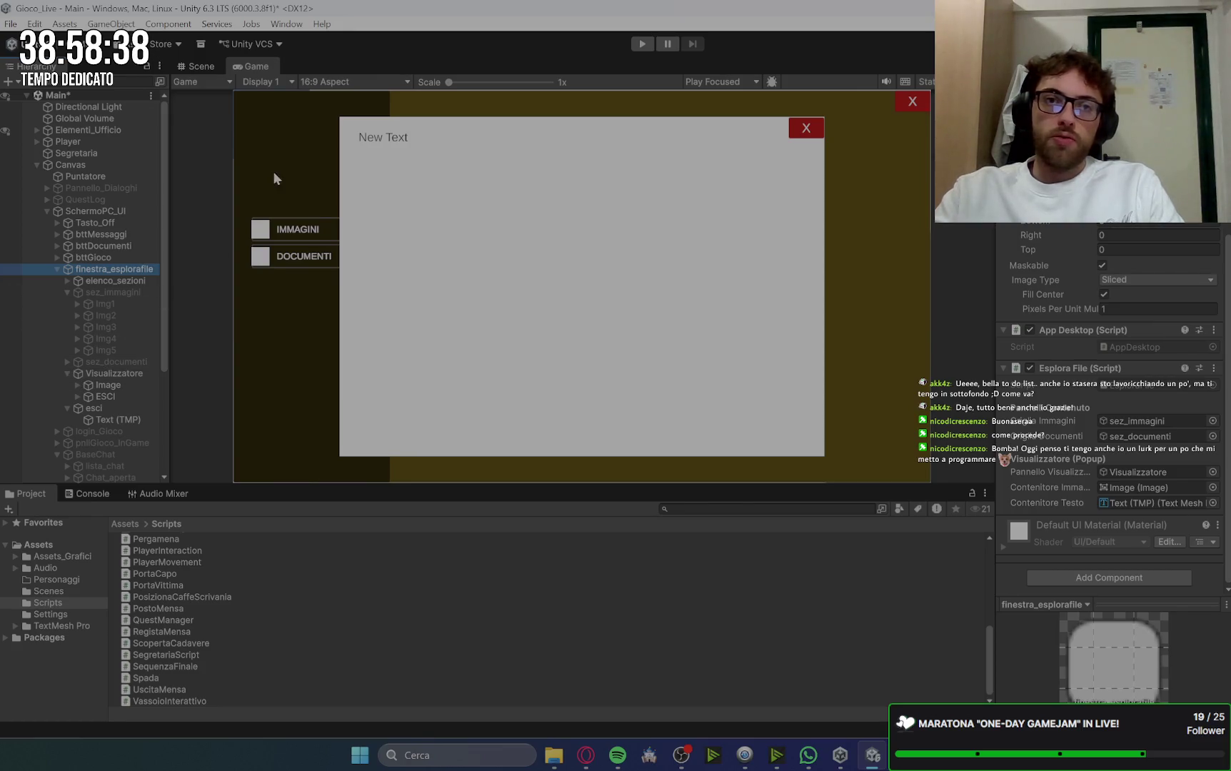
click(108, 385)
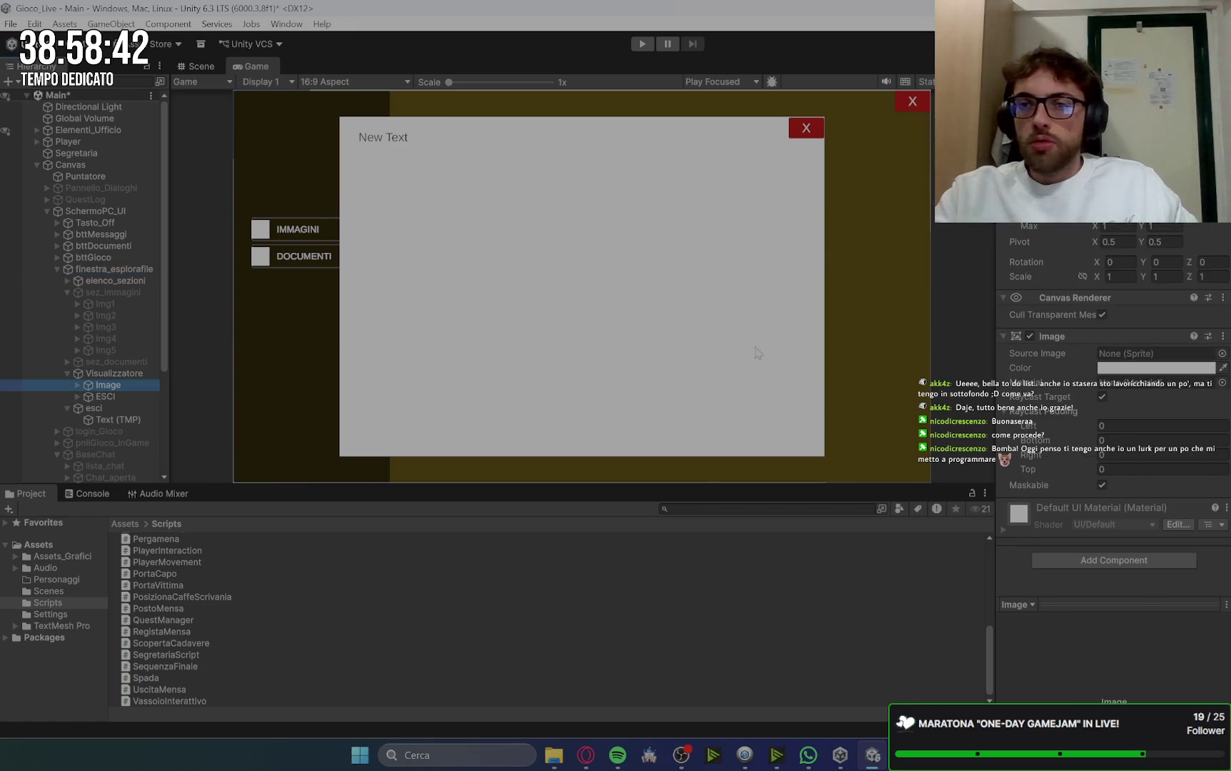
click(1118, 461)
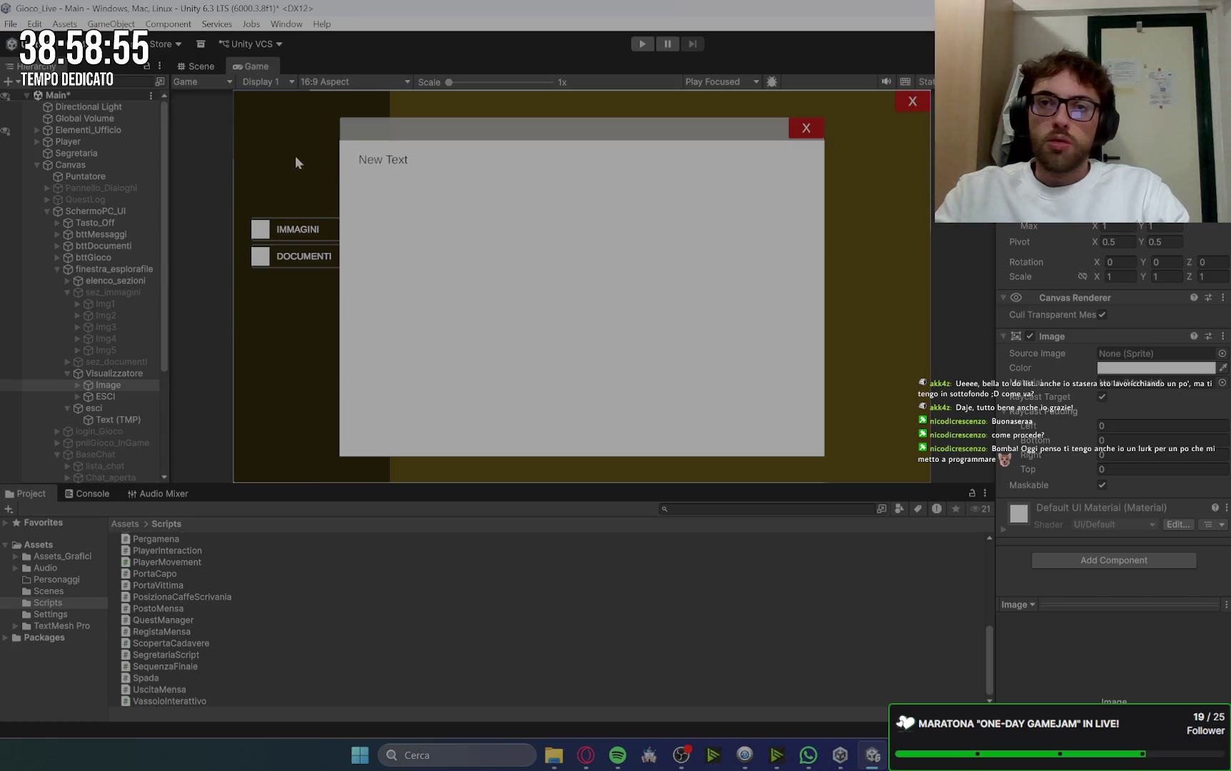
click(553, 755)
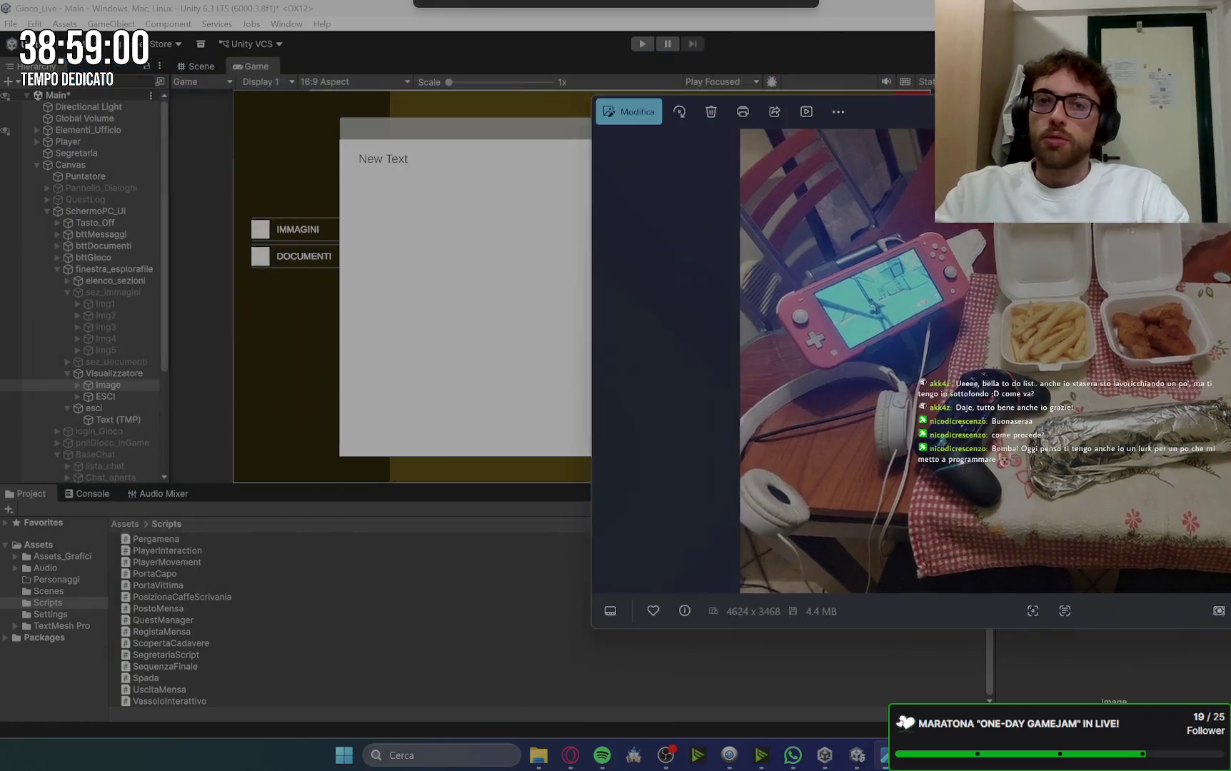
Step: Close the Photos window with Alt+F4
key(alt+F4)
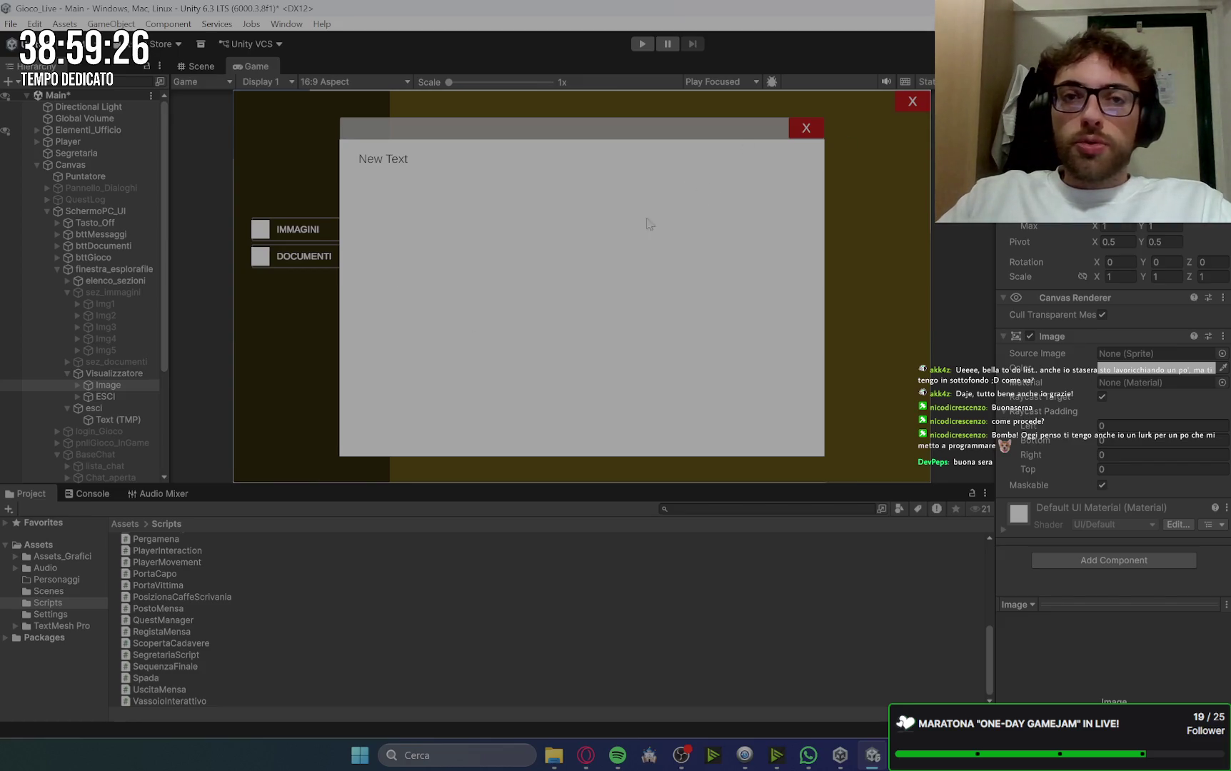
Step: Select the viewer's Image, then switch to Google Keep in the Opera browser
click(130, 386)
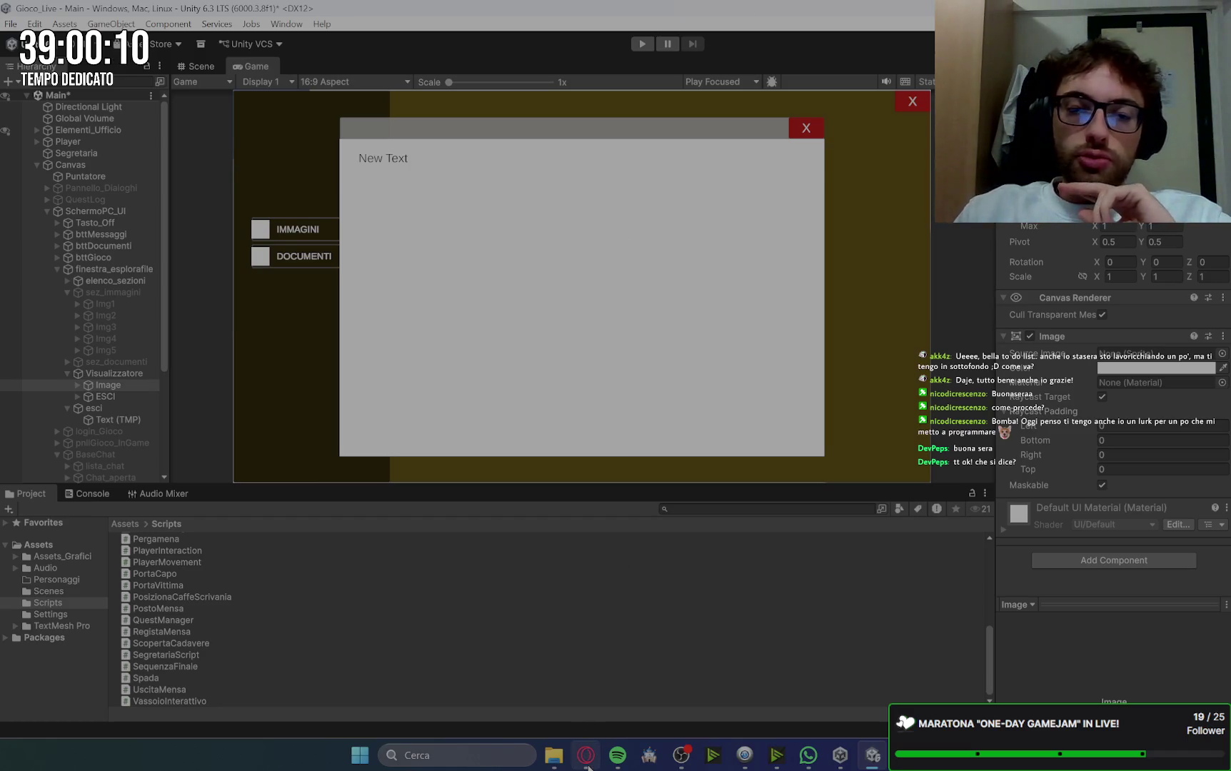
mouse_move(585, 750)
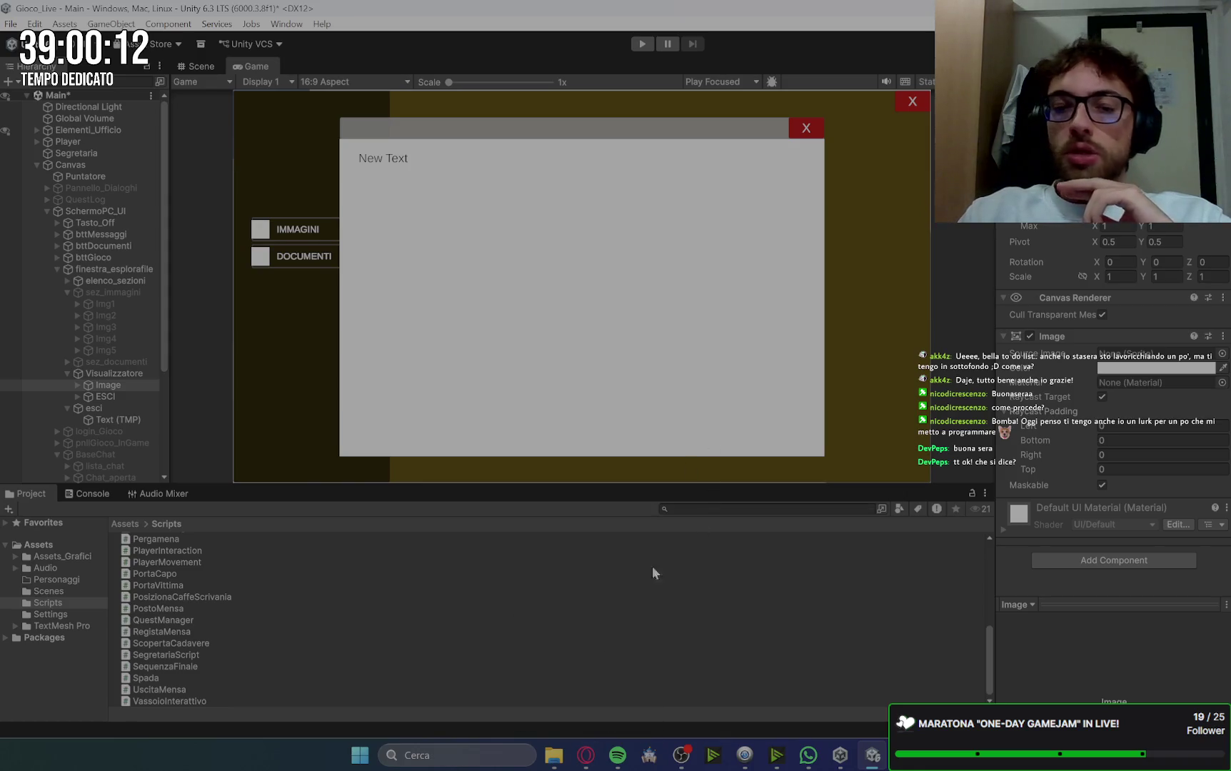
click(586, 755)
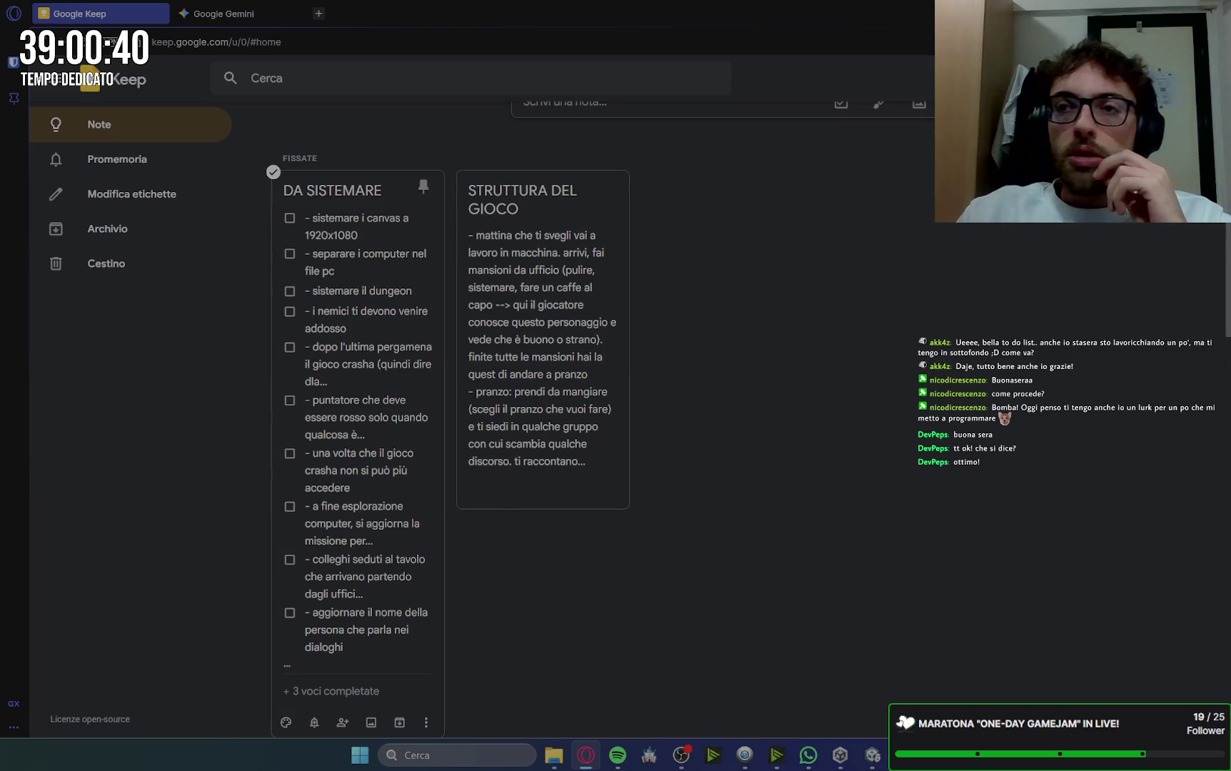
Step: Switch from Google Keep in Opera back to the Unity Editor
key(alt+Tab)
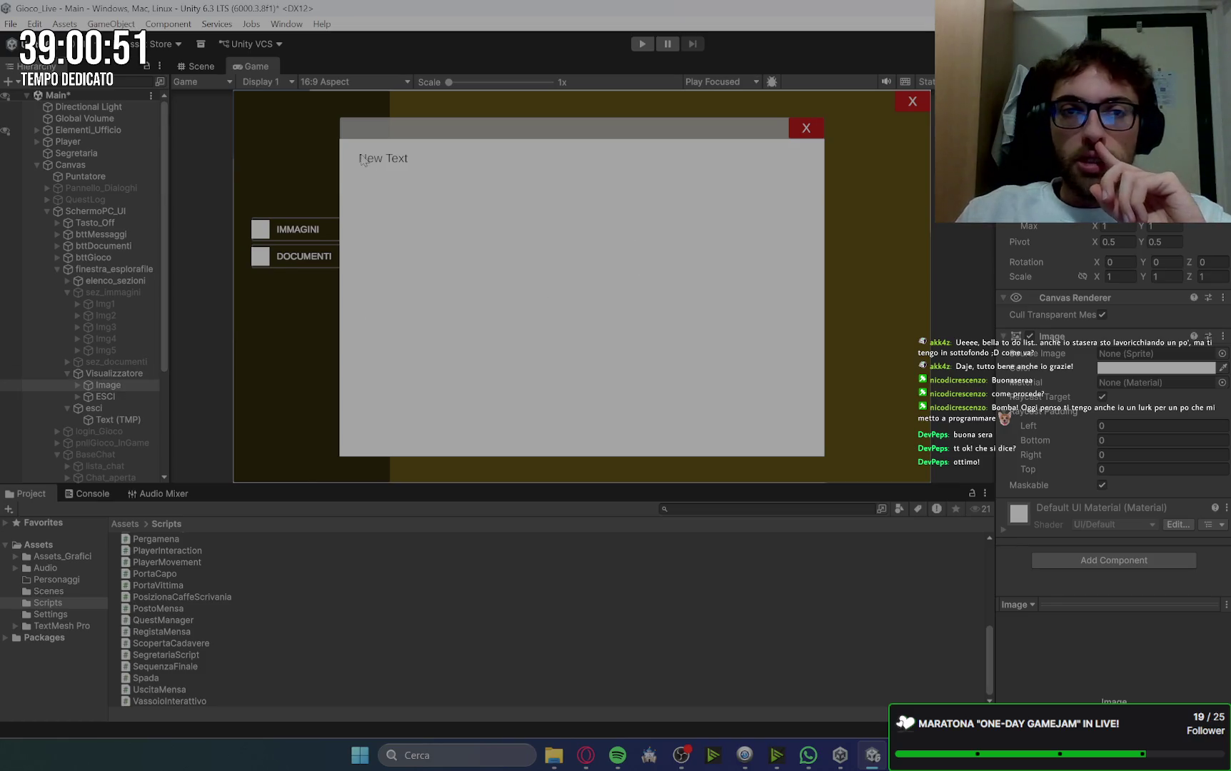
Step: Replace the viewer popup's Text (TMP) content 'New Text' with 'dsfsdf'
click(118, 375)
click(108, 398)
click(108, 386)
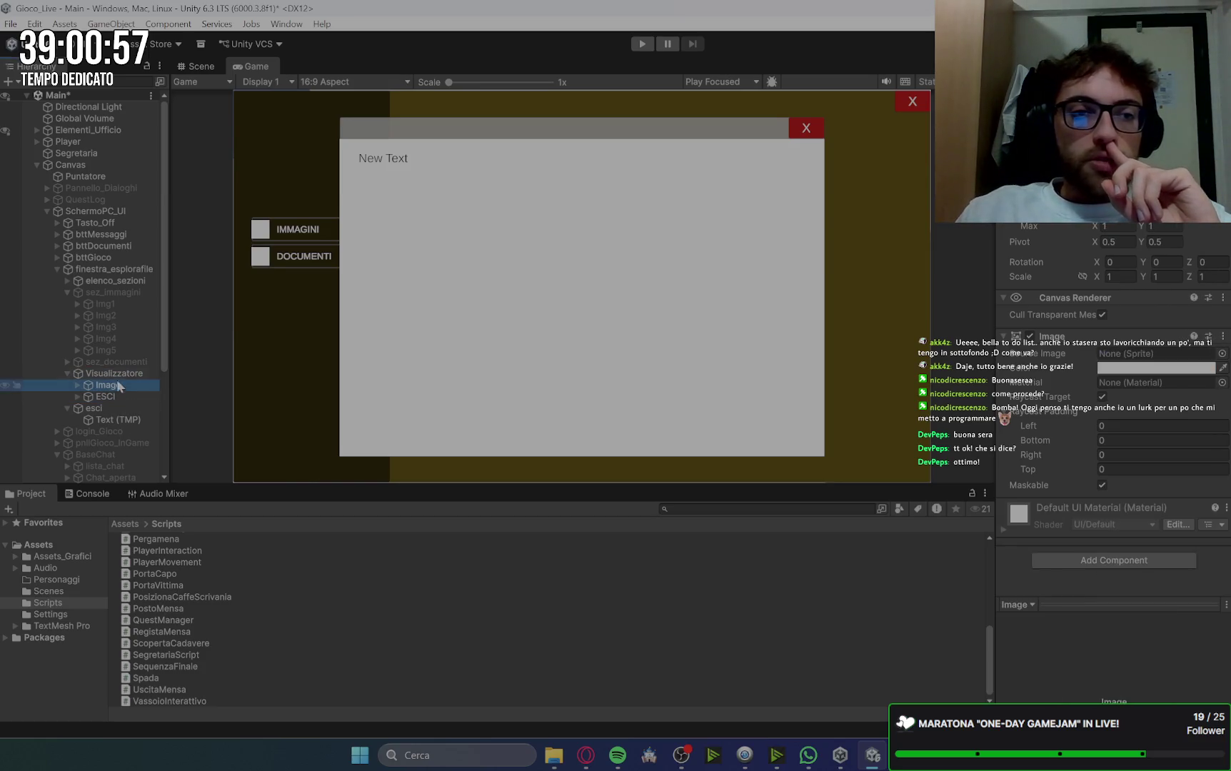
click(77, 386)
click(121, 397)
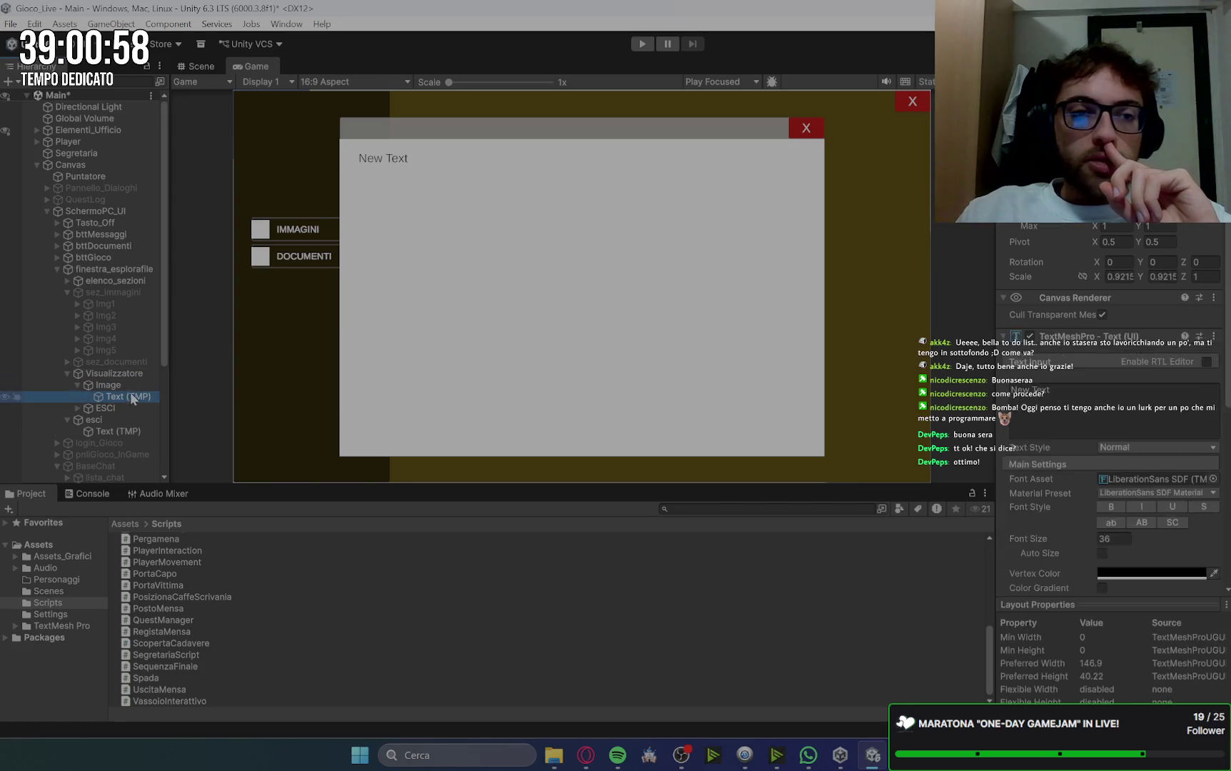
click(1009, 404)
key(BackSpace)
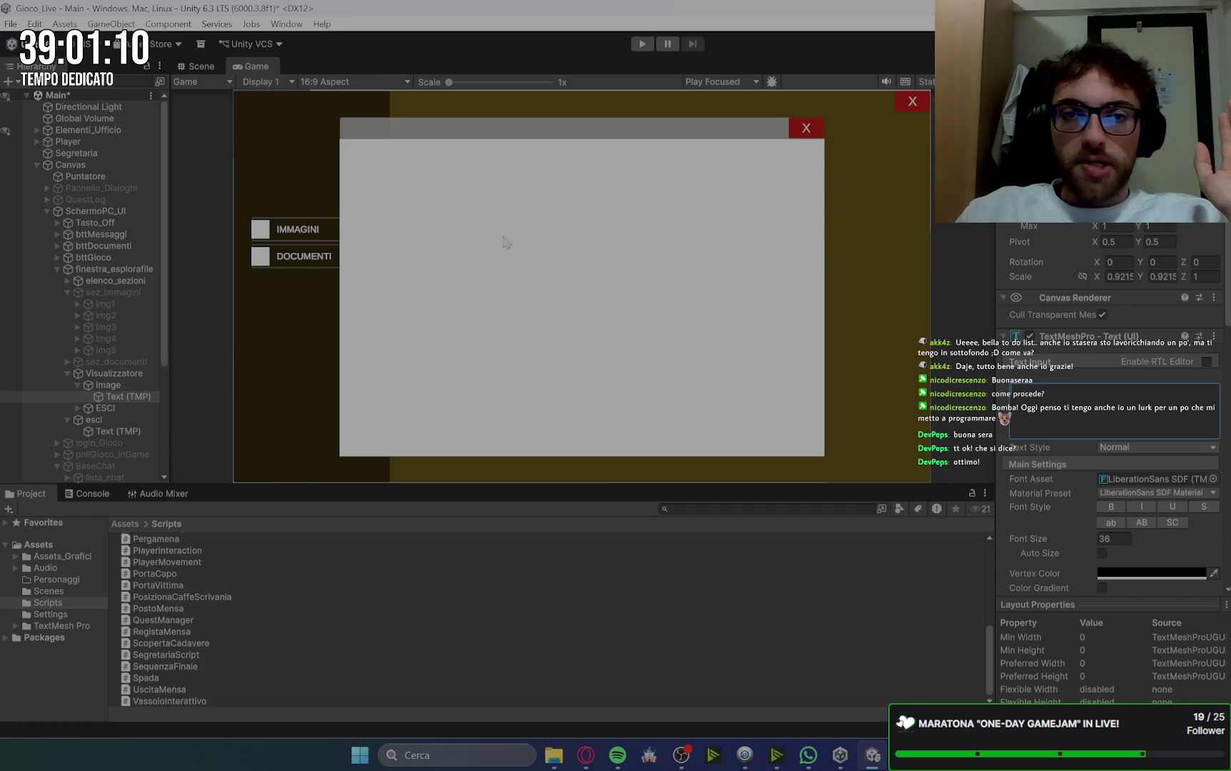
click(108, 385)
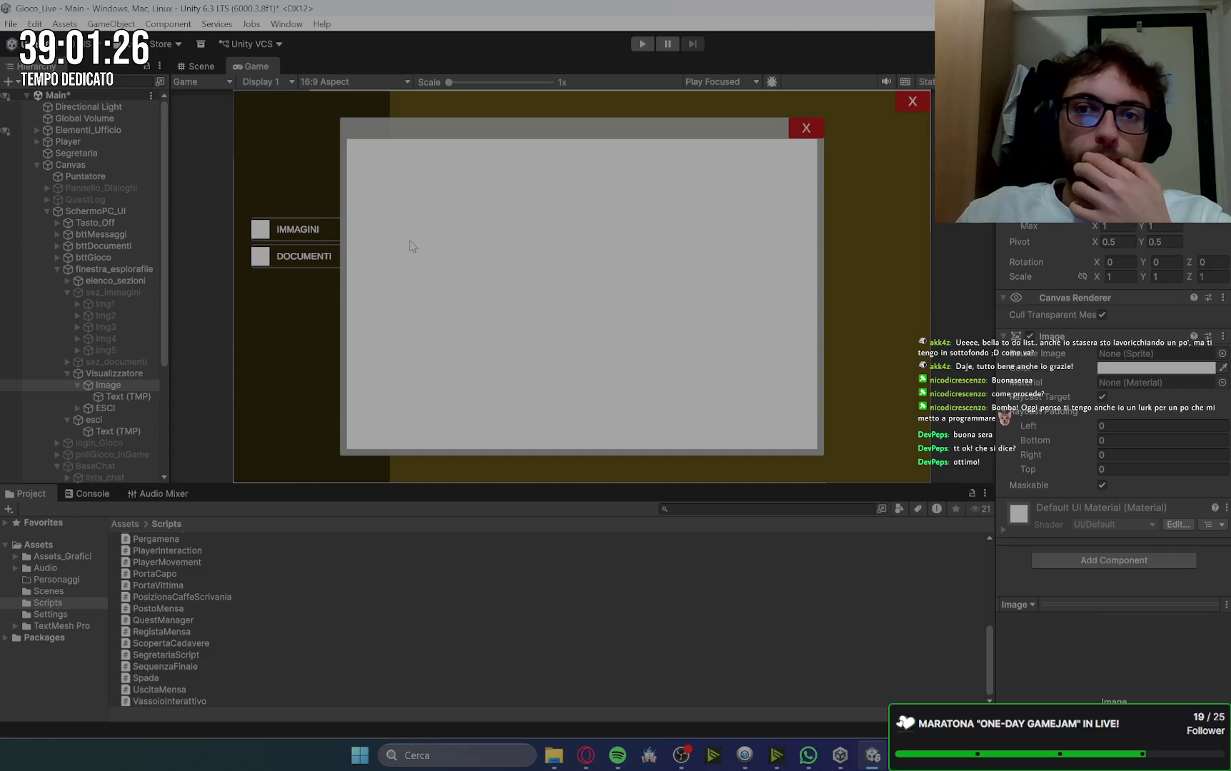
click(129, 398)
click(1083, 404)
text(dsf)
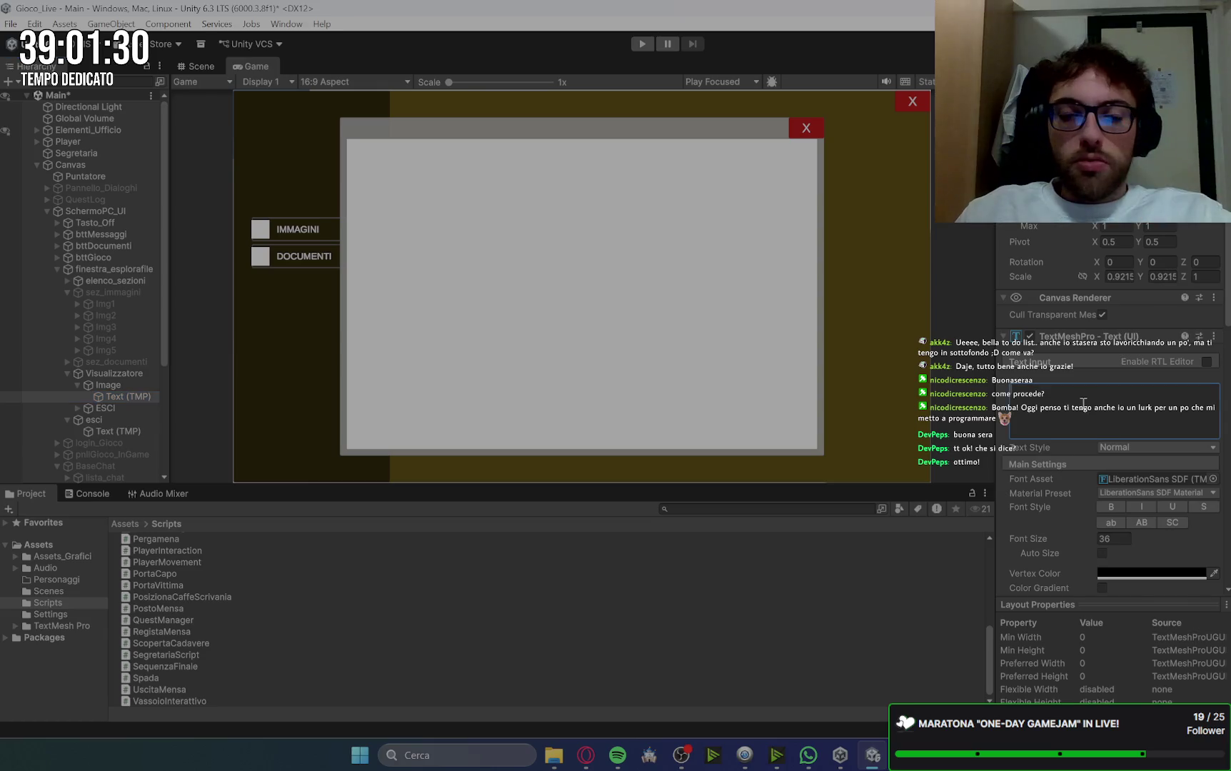
text(sdf)
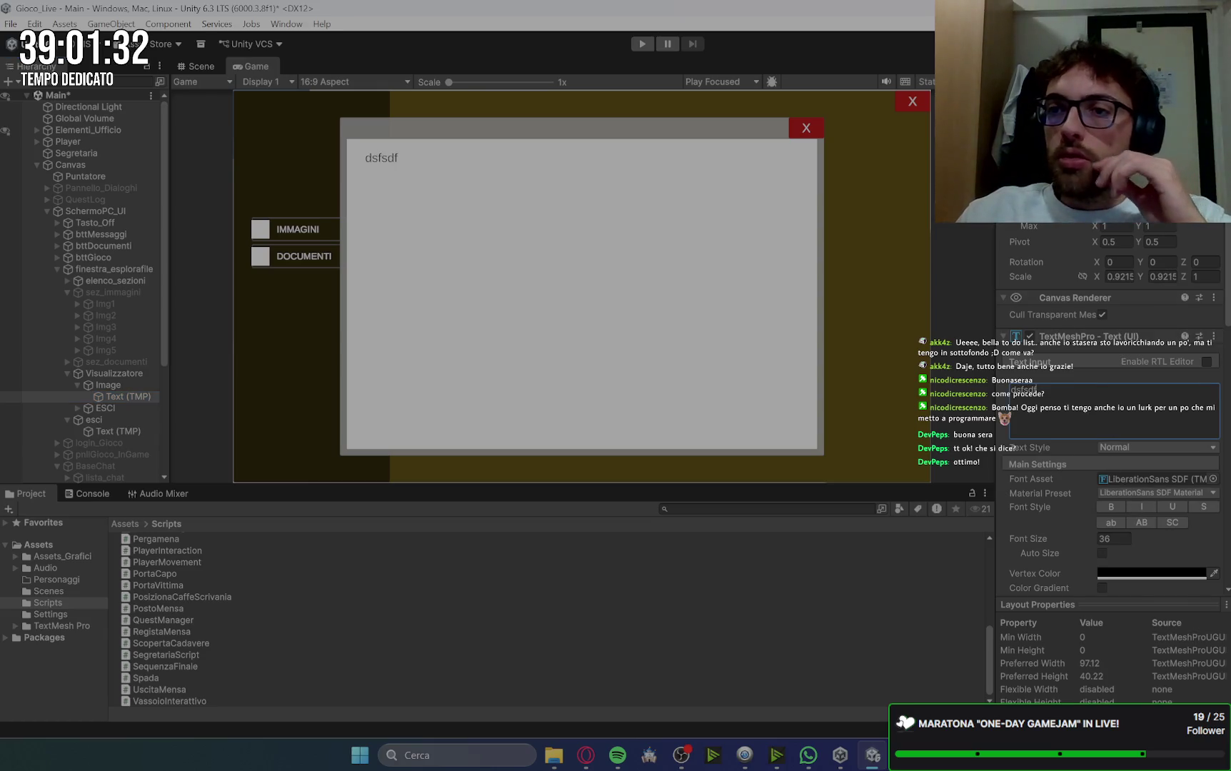
Step: Stretch the text box's edges in the Scene view to fill the grey viewer panel
click(200, 66)
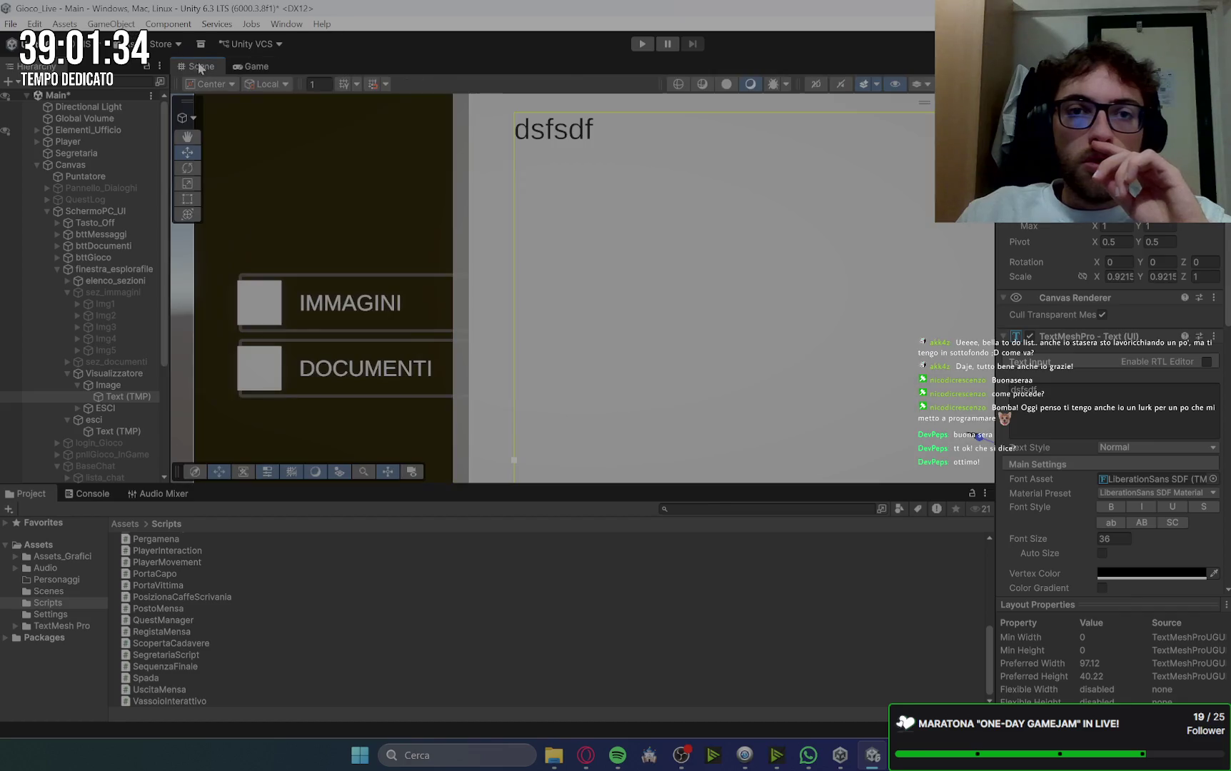
scroll(607, 185, down, 2)
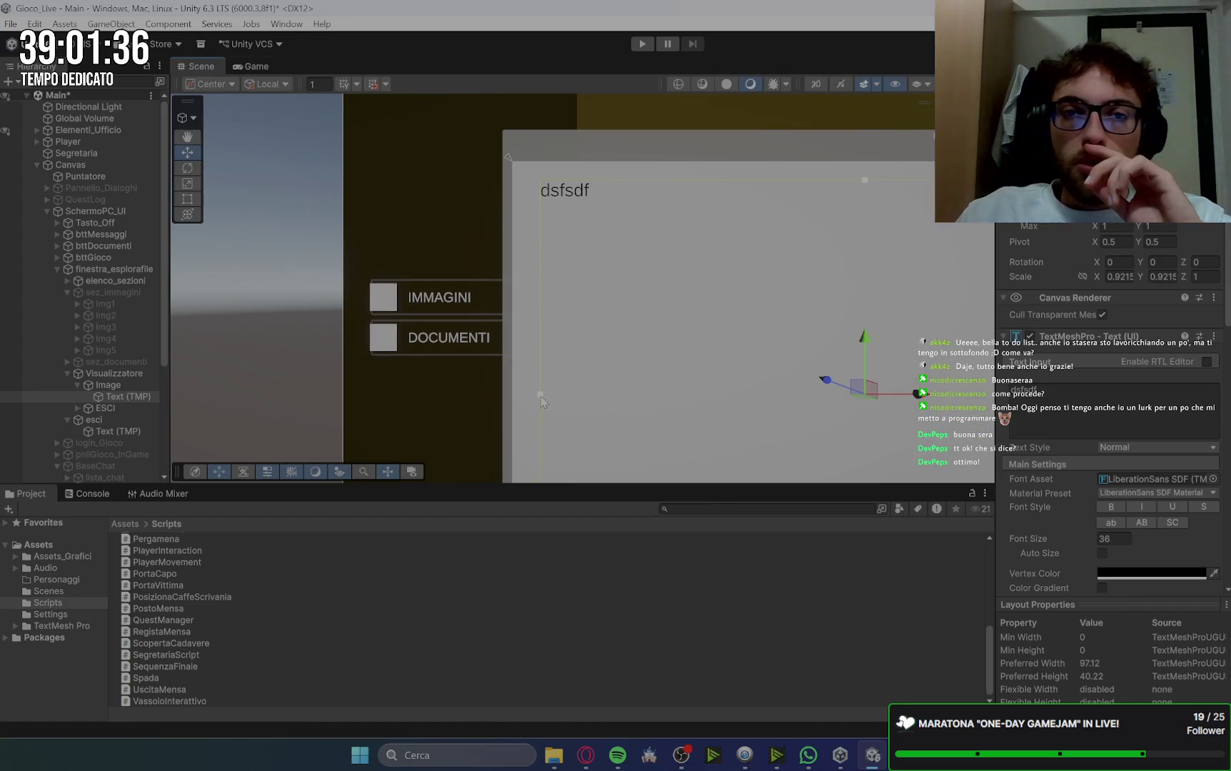
drag(527, 398, 524, 396)
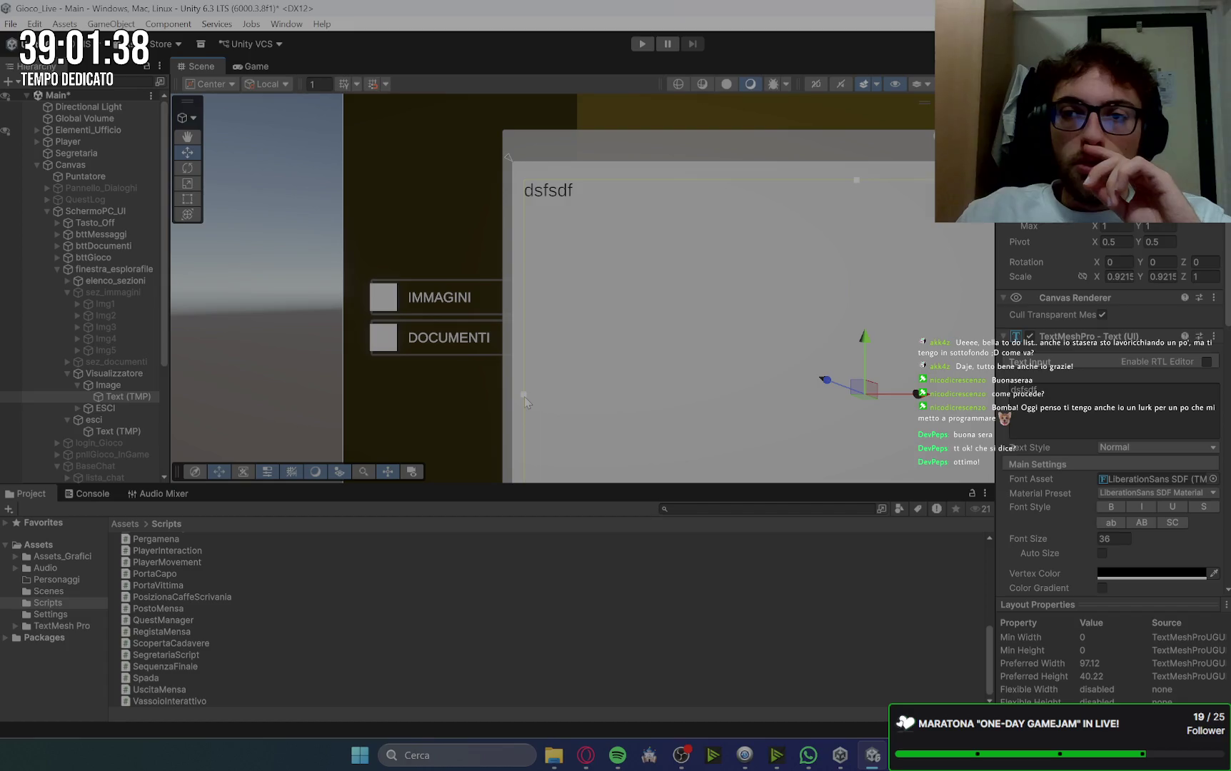
drag(857, 180, 853, 177)
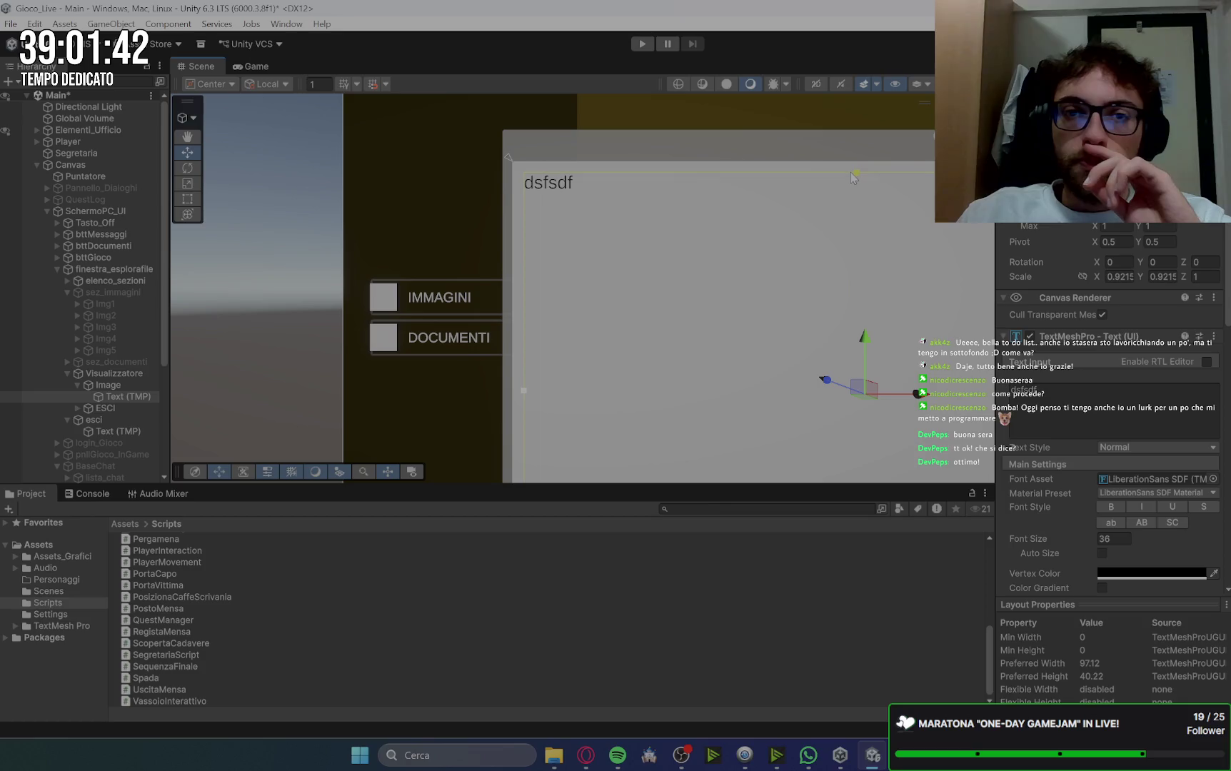
scroll(859, 244, down, 2)
mouse_move(859, 244)
mouse_down()
mouse_move(696, 206)
mouse_move(591, 110)
mouse_move(642, 134)
mouse_move(633, 215)
mouse_up()
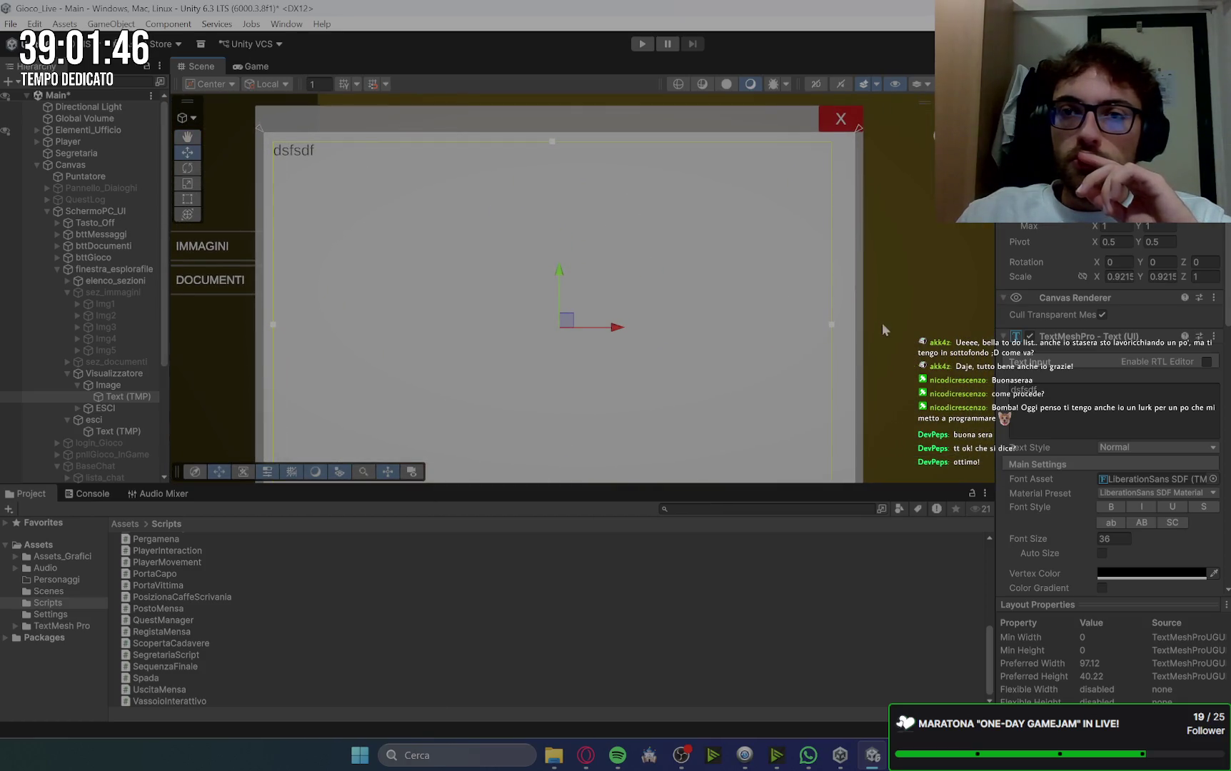
drag(832, 326, 847, 327)
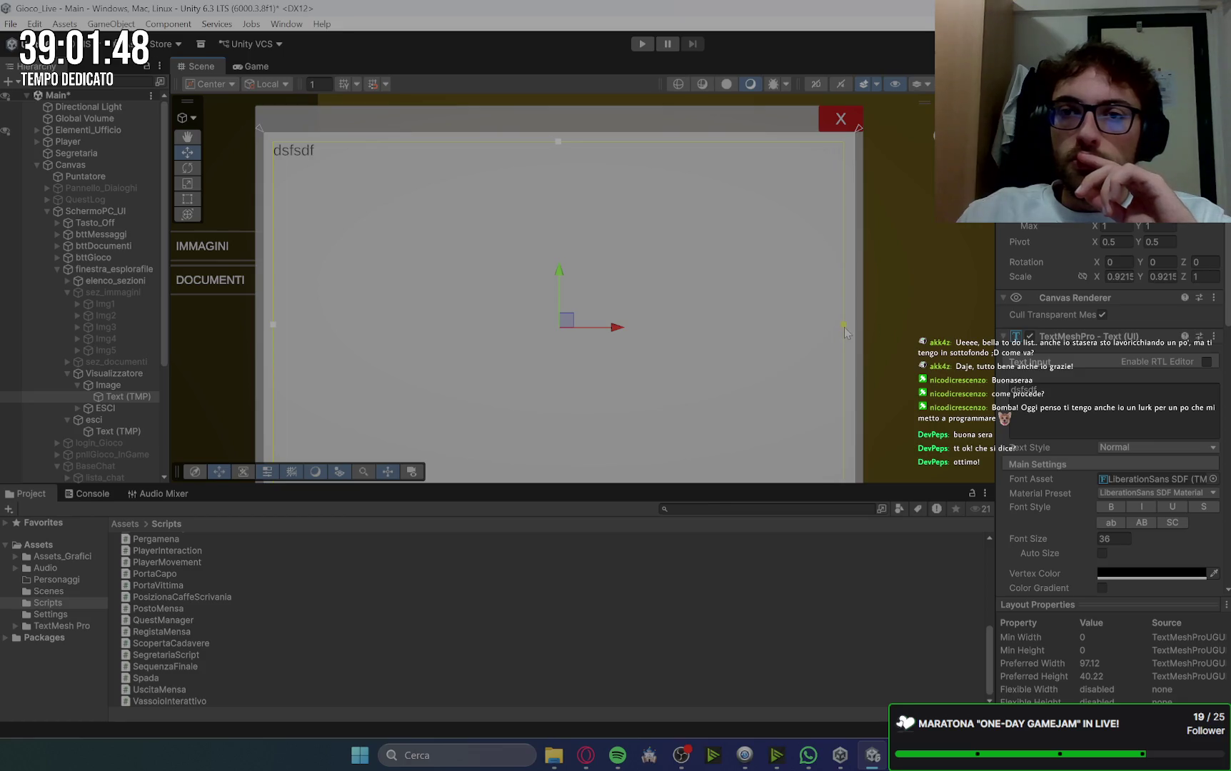
drag(739, 347, 748, 180)
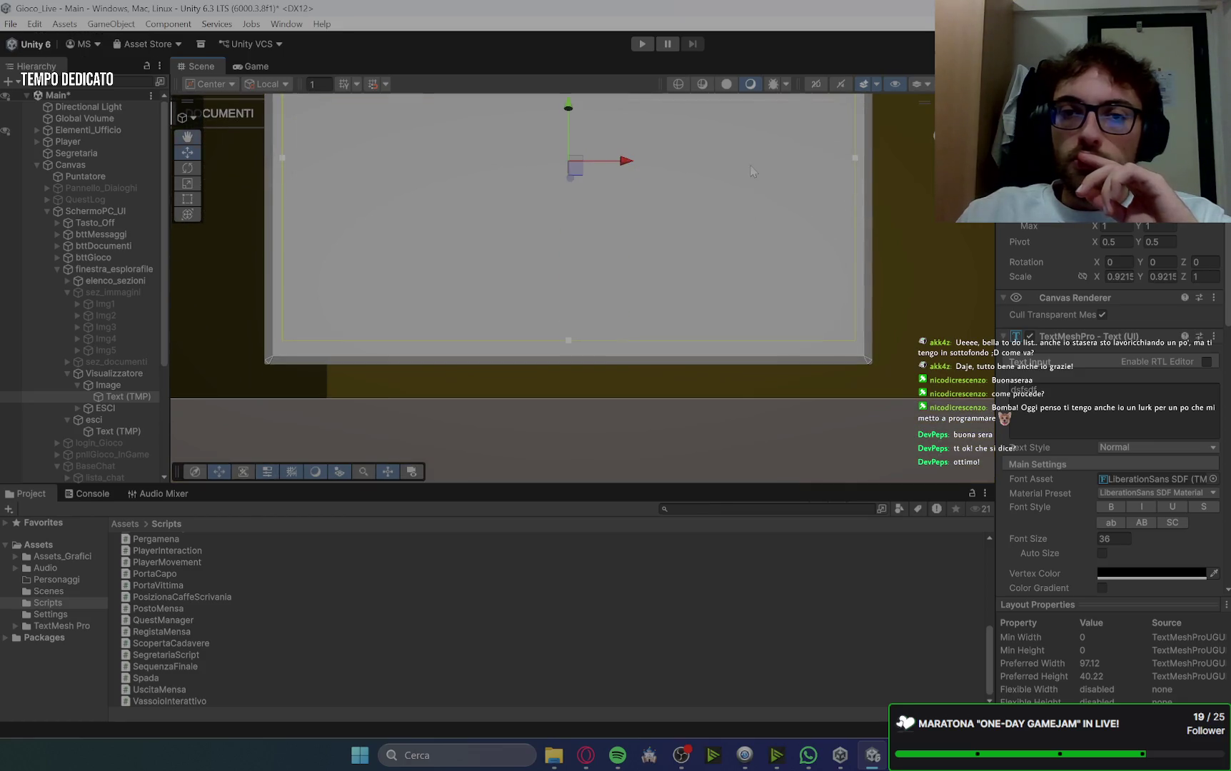
drag(569, 341, 569, 348)
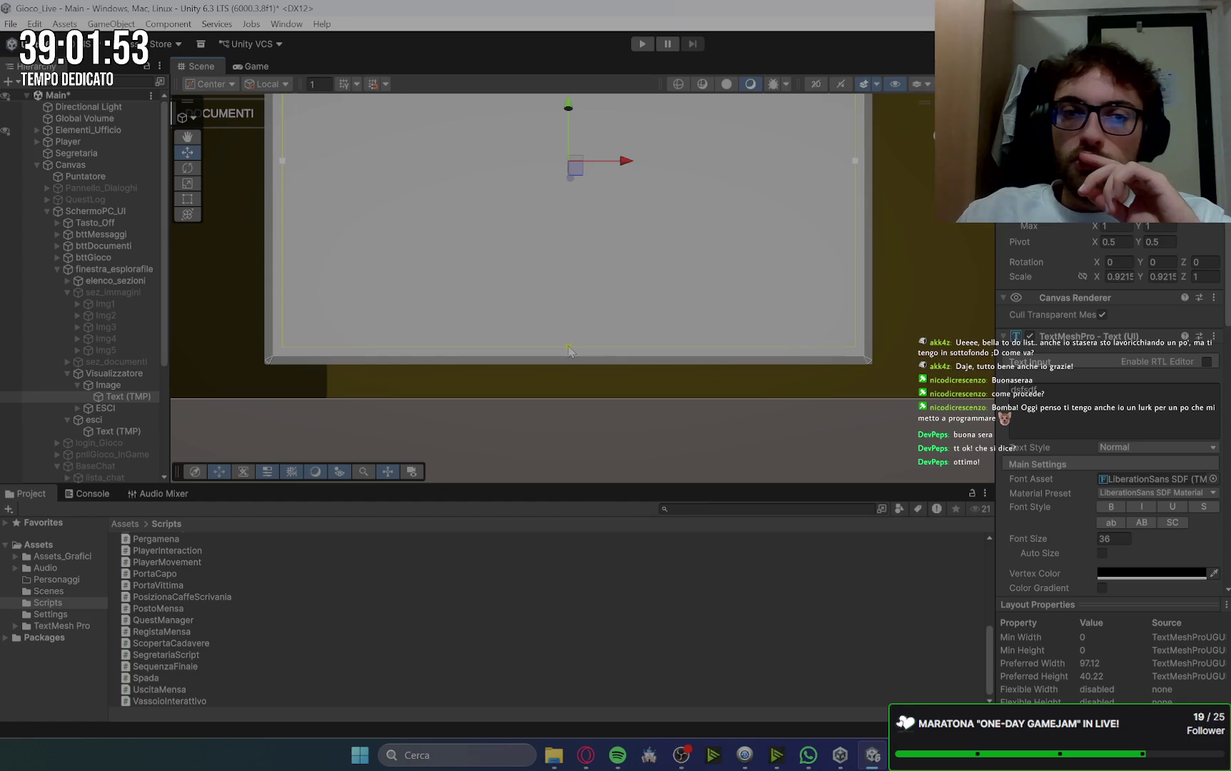
click(254, 66)
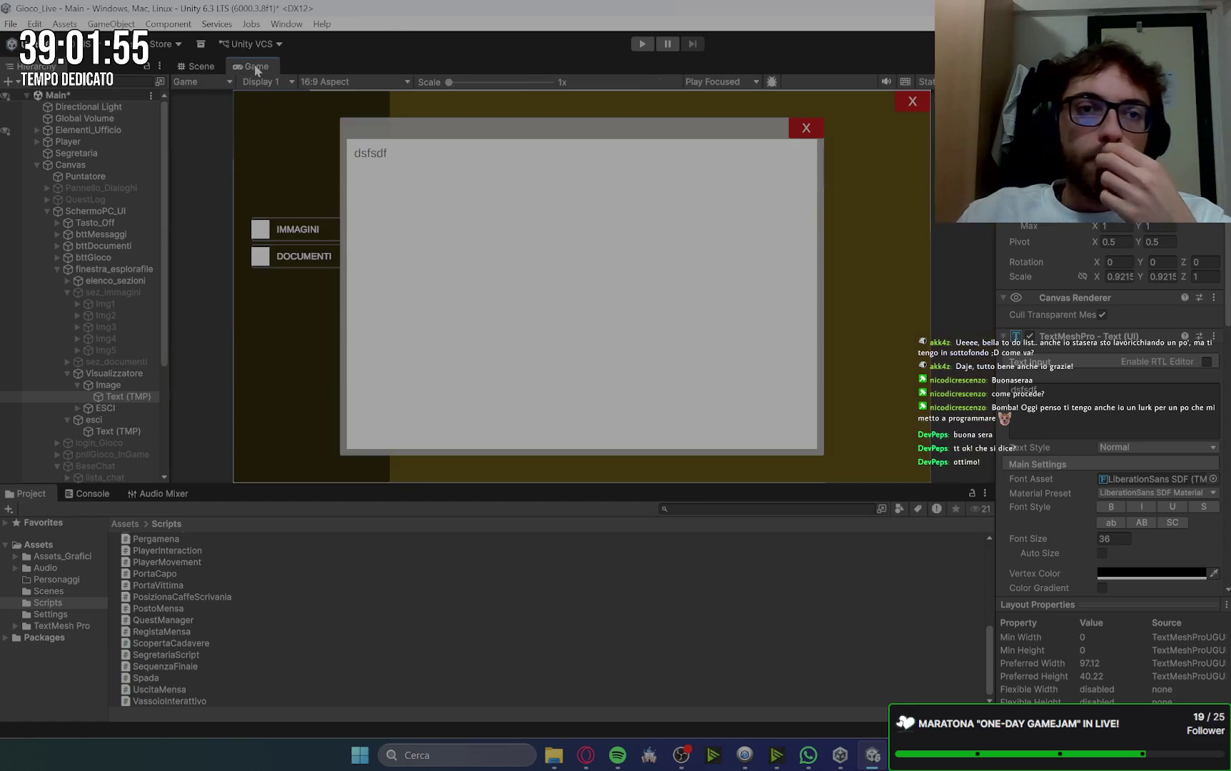
Step: Clear the viewer's placeholder text and deactivate the Visualizzatore popup
click(1107, 406)
key(ctrl+a)
key(BackSpace)
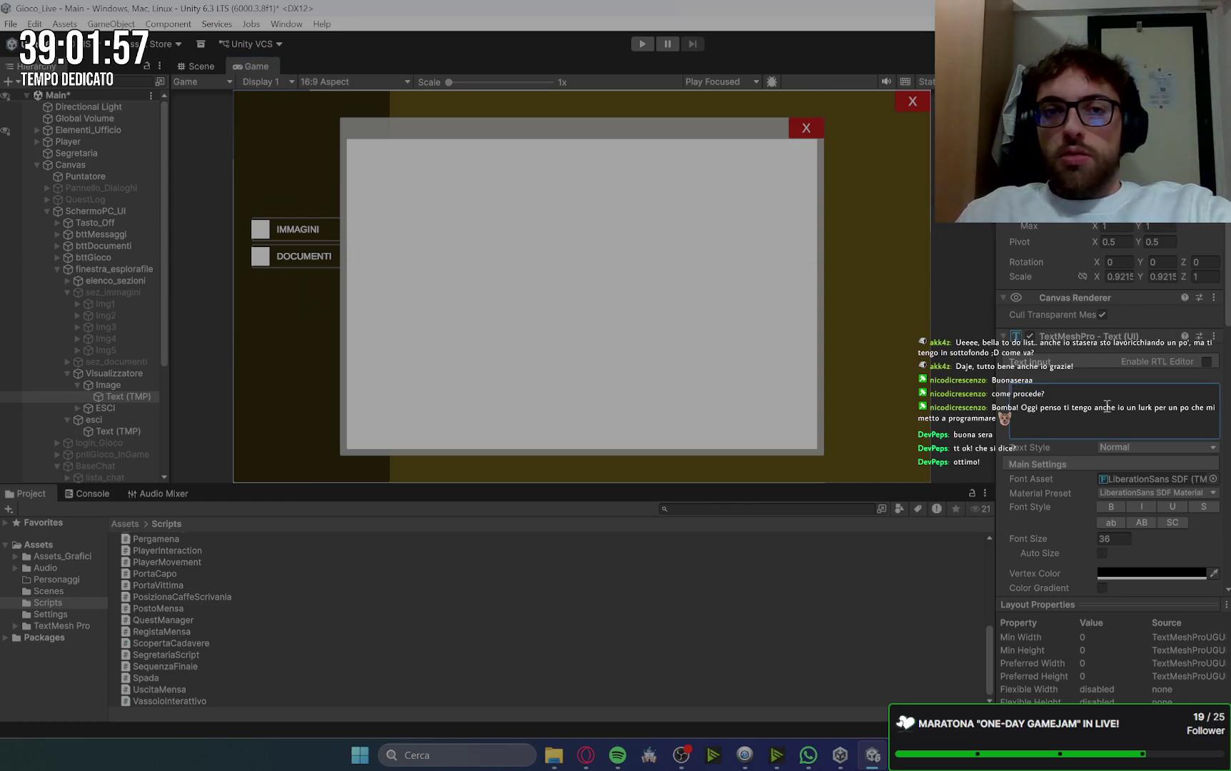
click(113, 385)
click(118, 375)
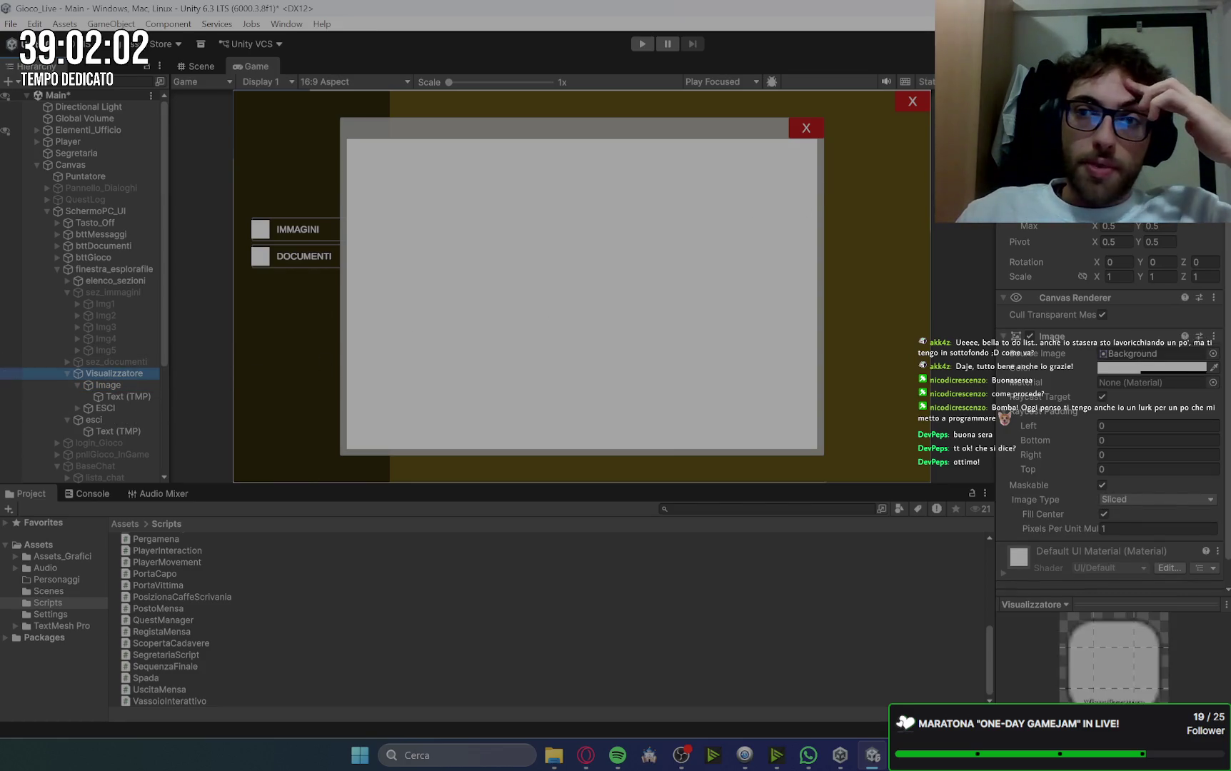
key(alt+shift+a)
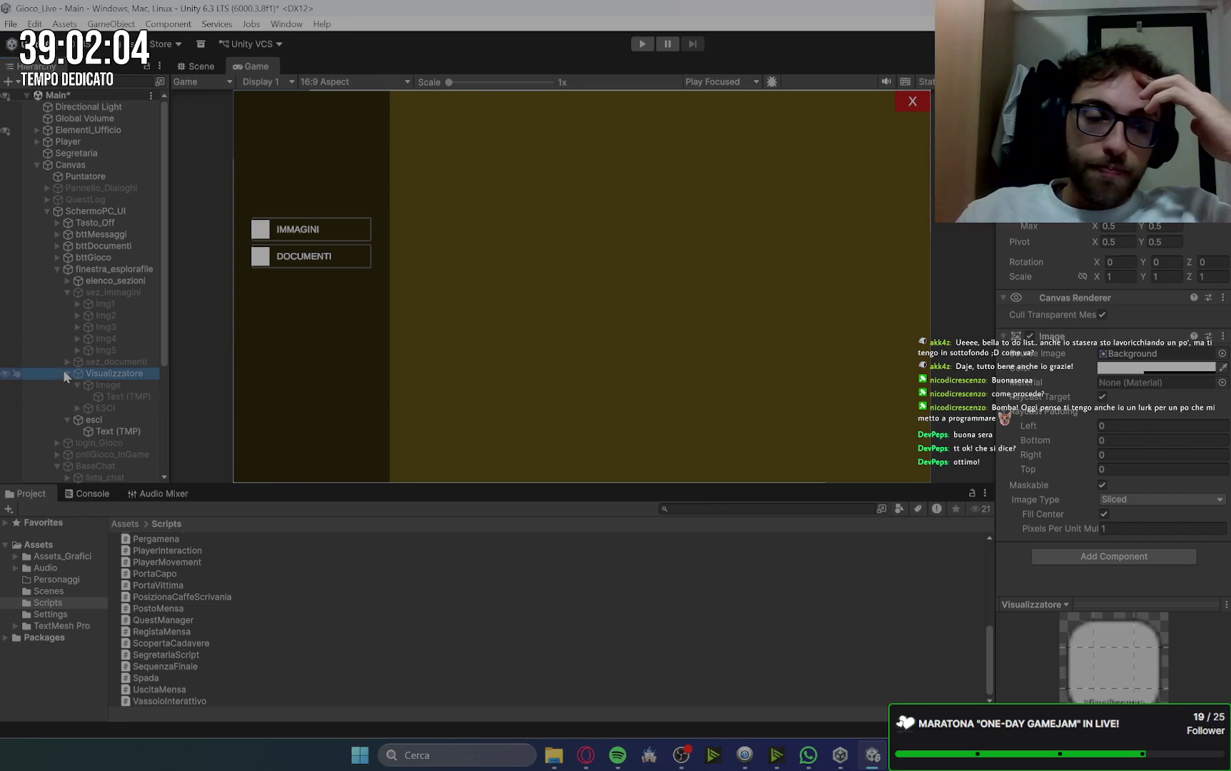
Step: Activate the sez_documenti section so the documents and their files show
click(67, 373)
click(107, 386)
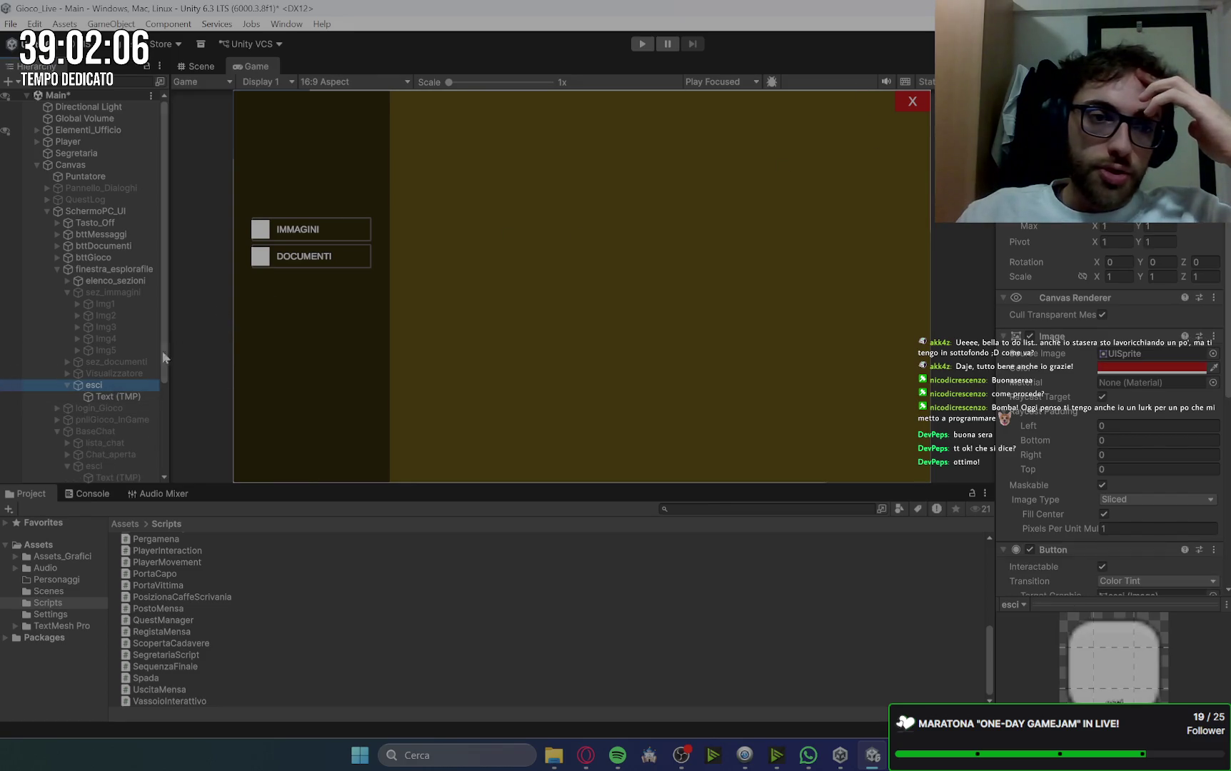
click(68, 385)
click(113, 294)
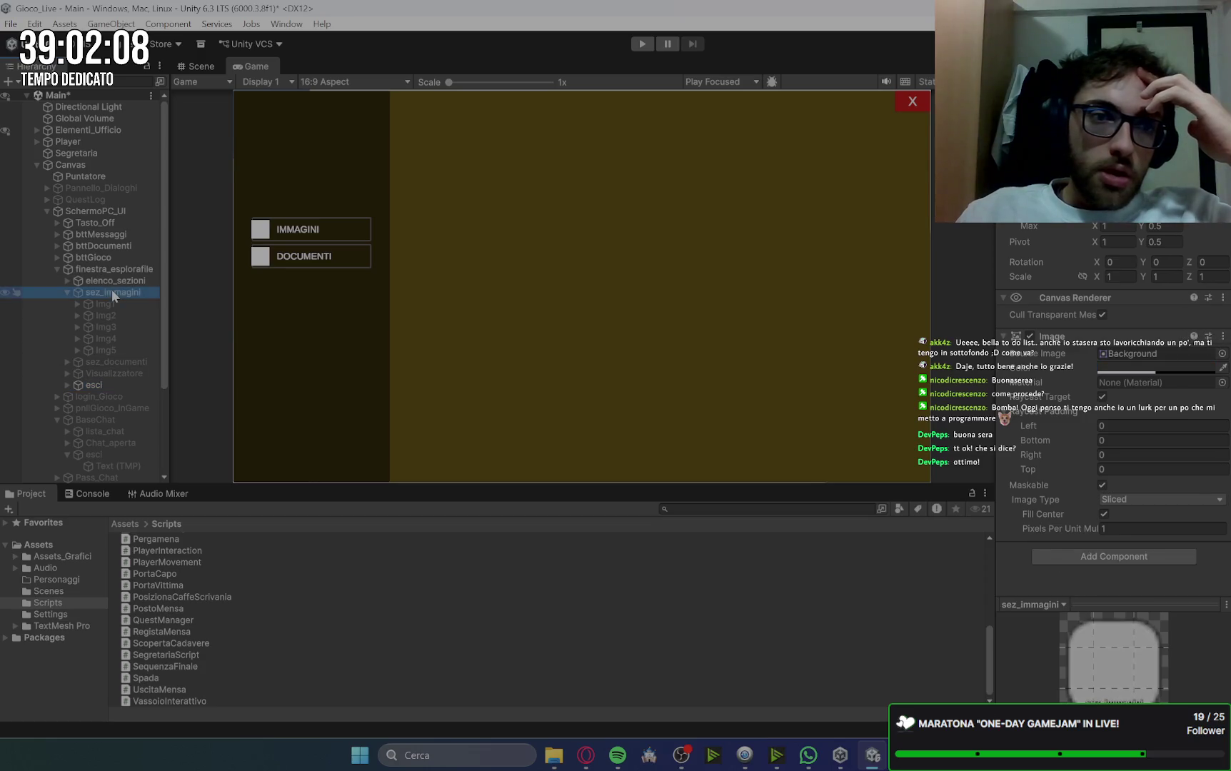
click(124, 279)
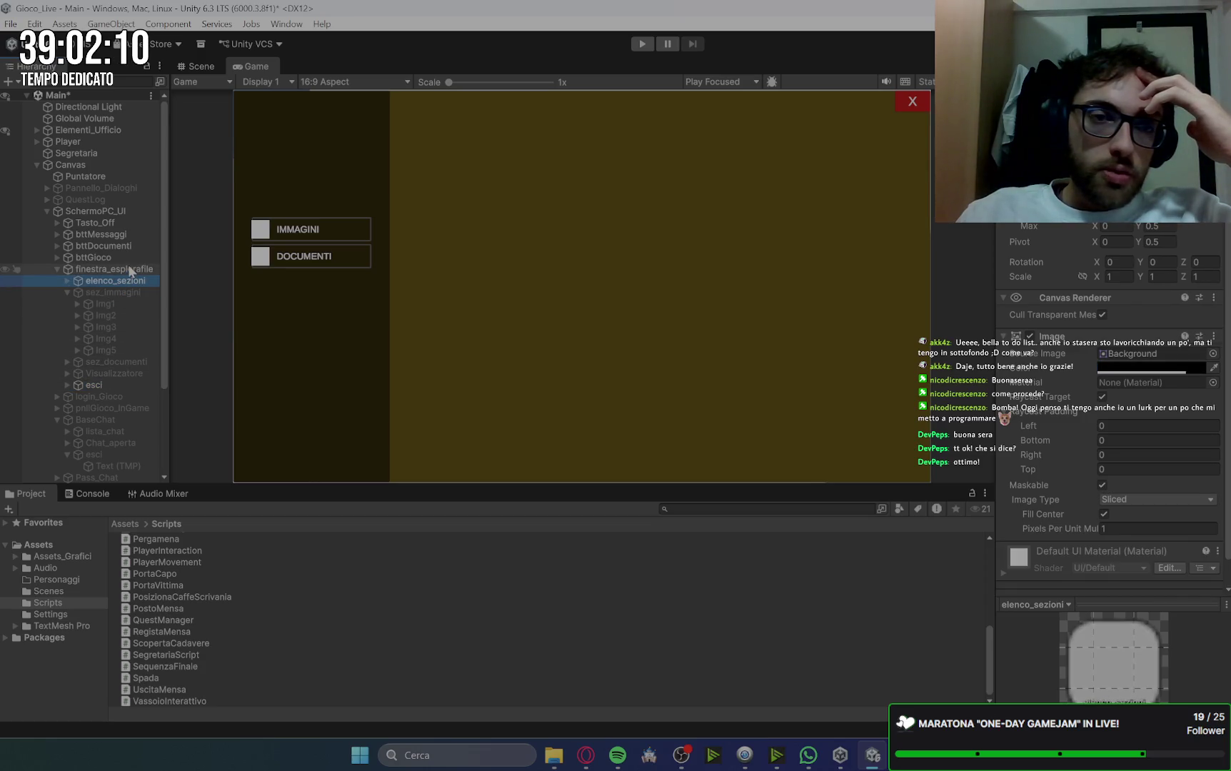
click(118, 293)
click(114, 362)
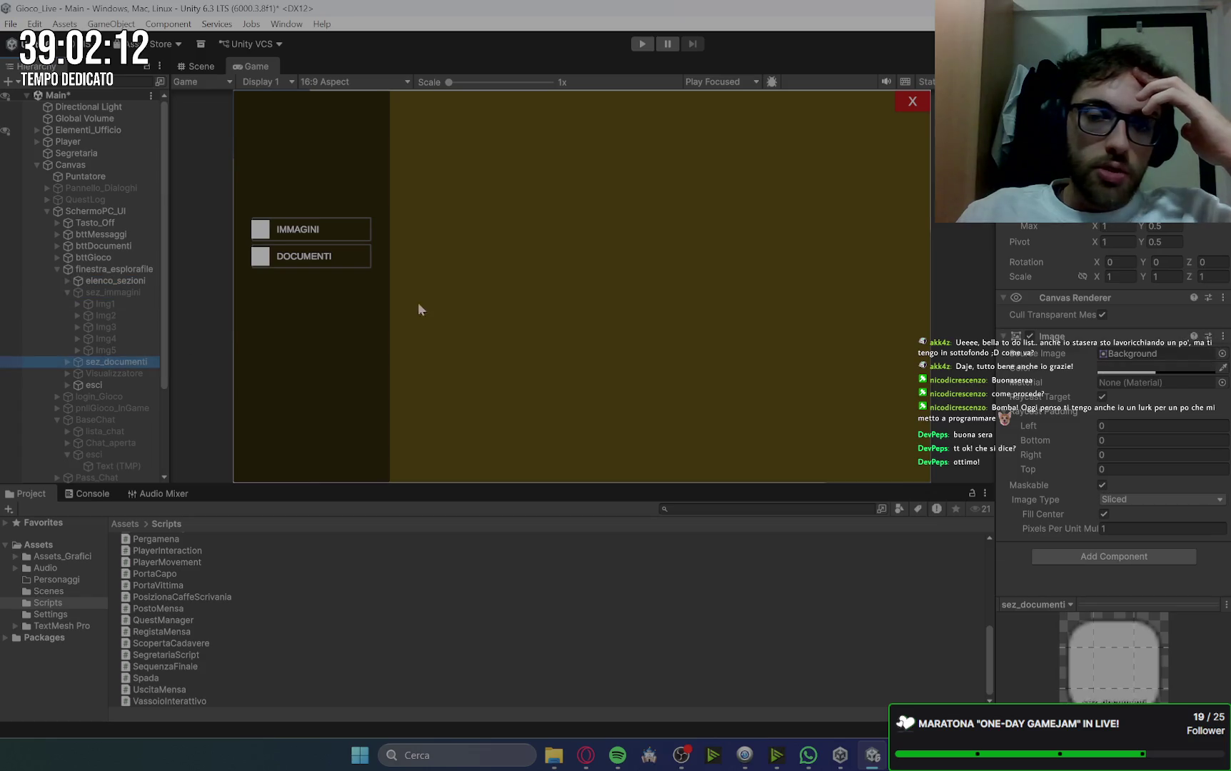
key(alt+shift+a)
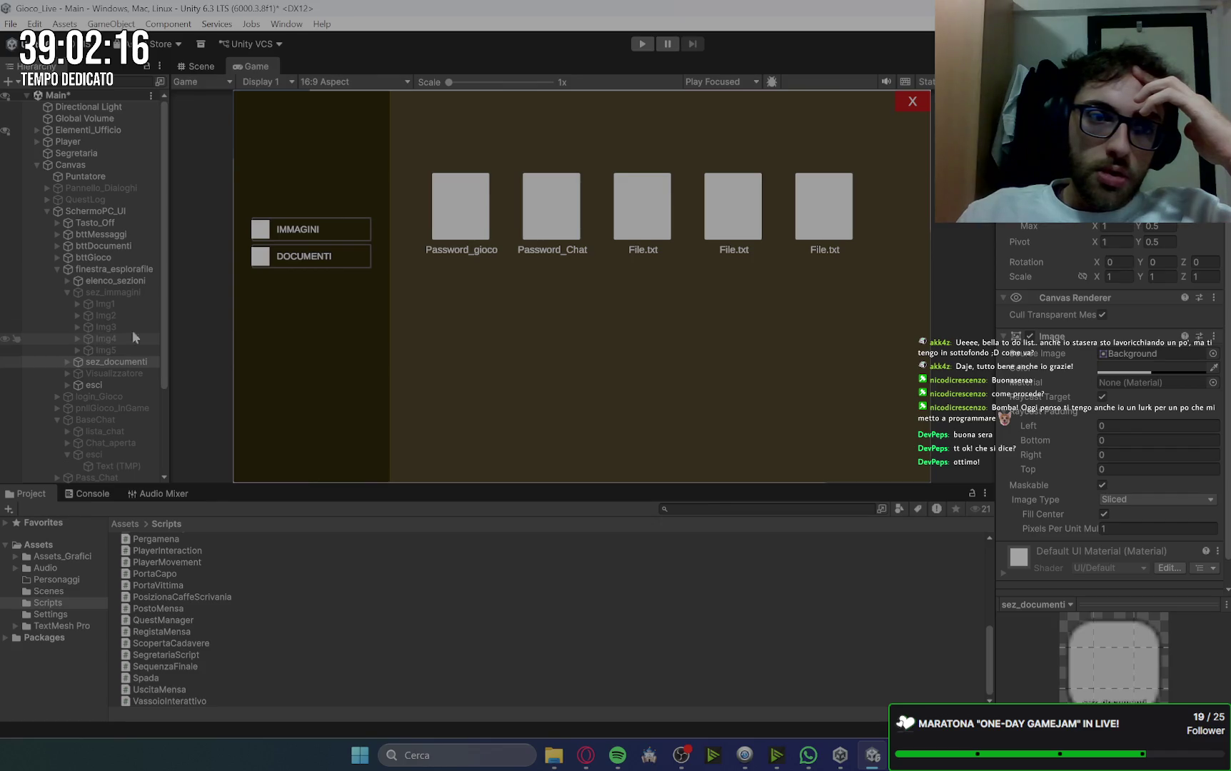
Step: Deactivate finestra_esplorafile to hide the file-explorer window
click(68, 292)
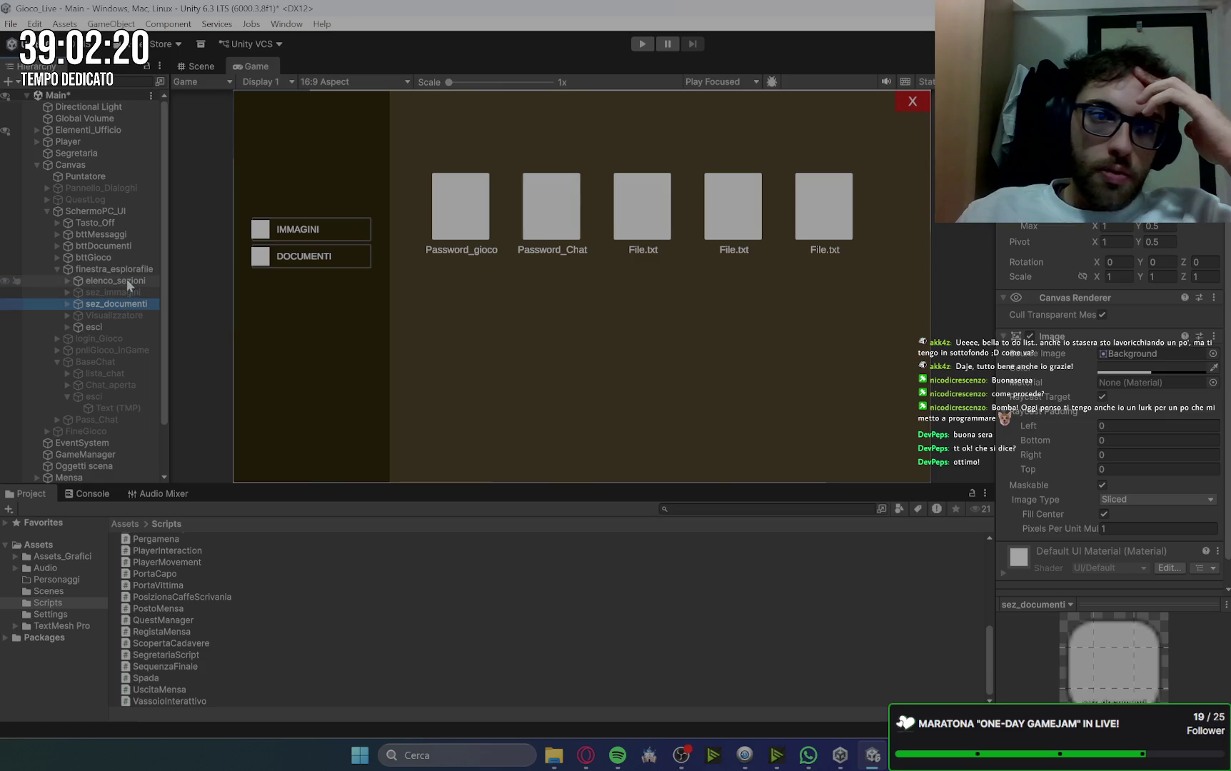
click(126, 281)
click(122, 269)
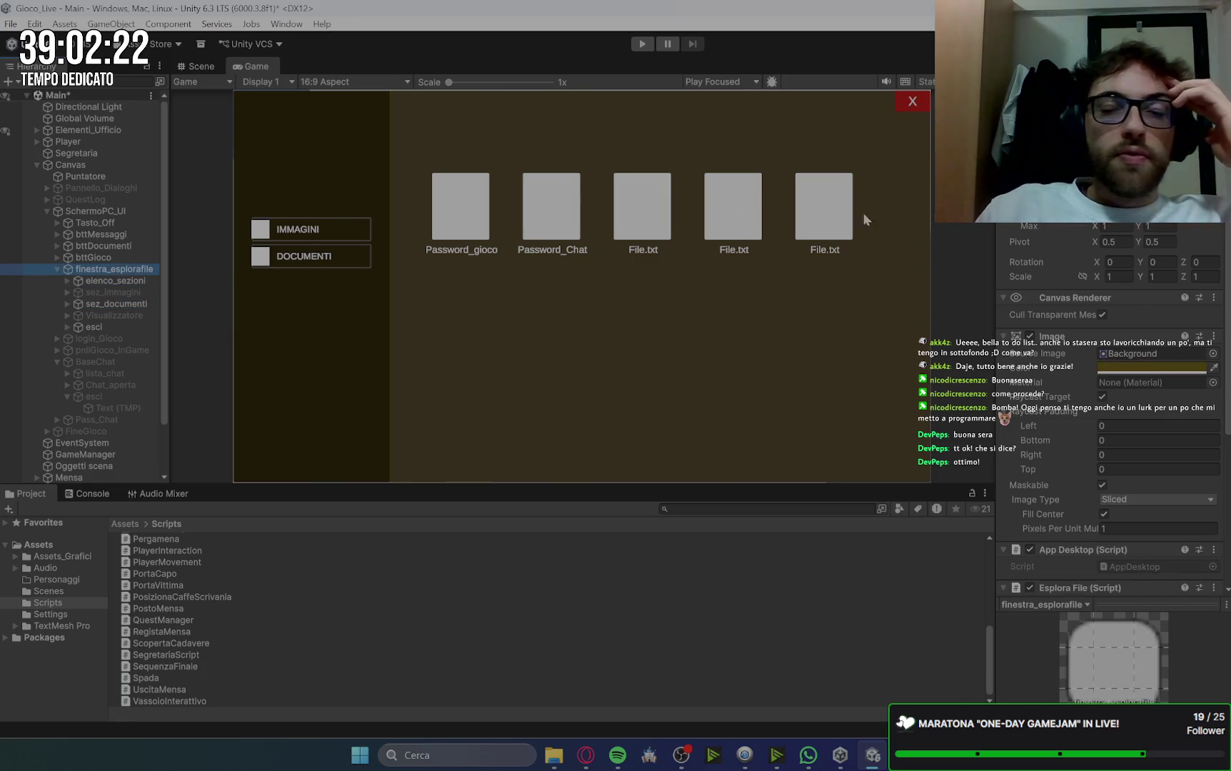
key(alt+shift+a)
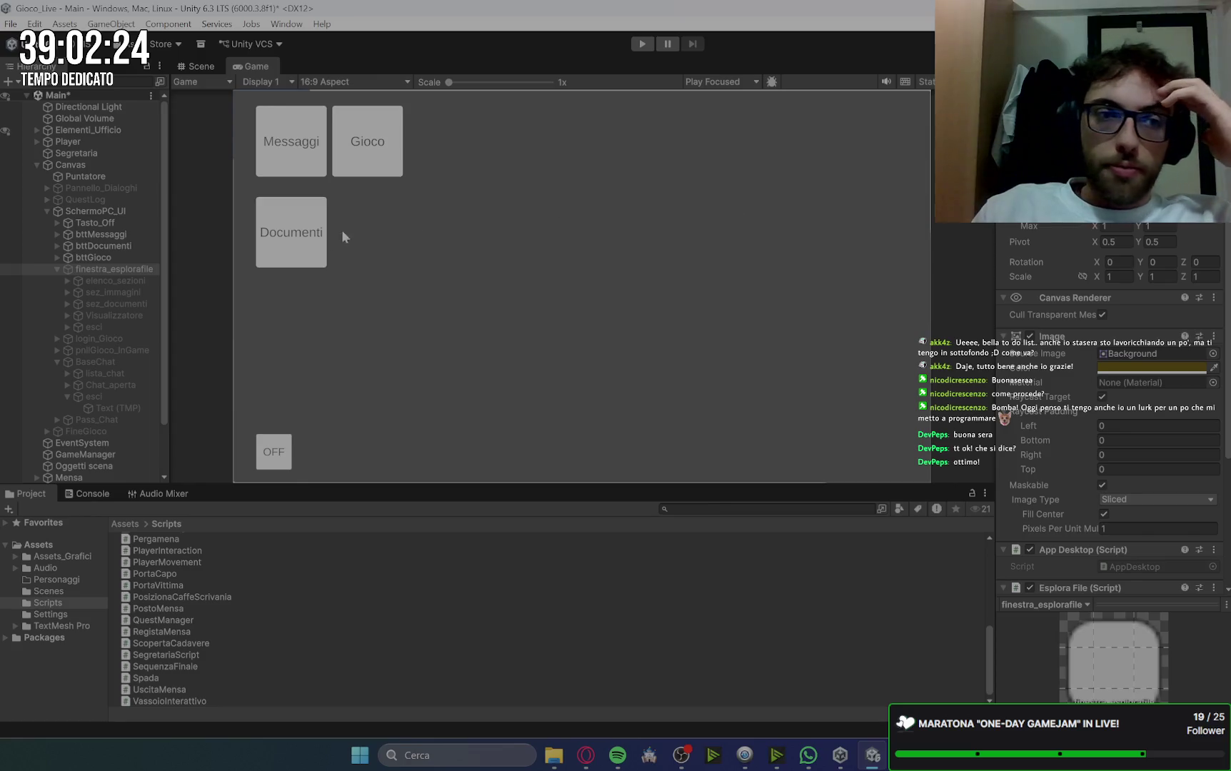
Step: Activate login_Gioco to show the beta-code login popup
click(58, 270)
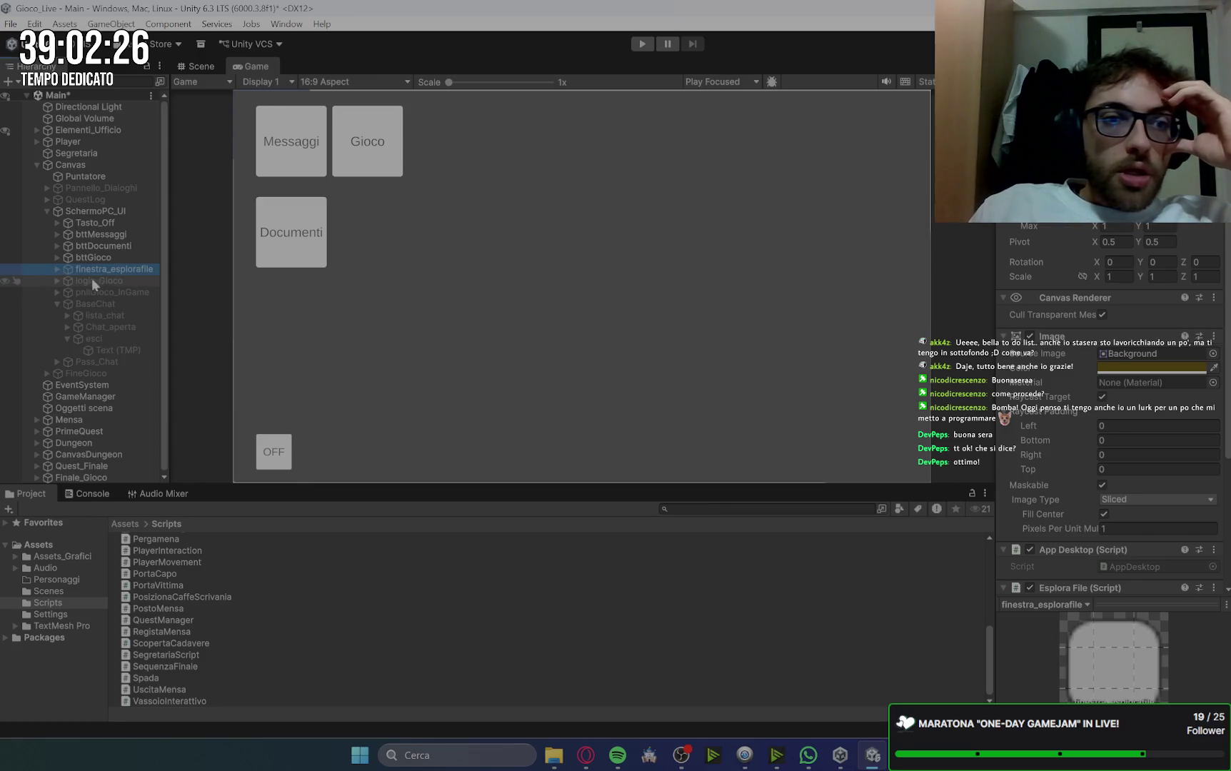
click(124, 280)
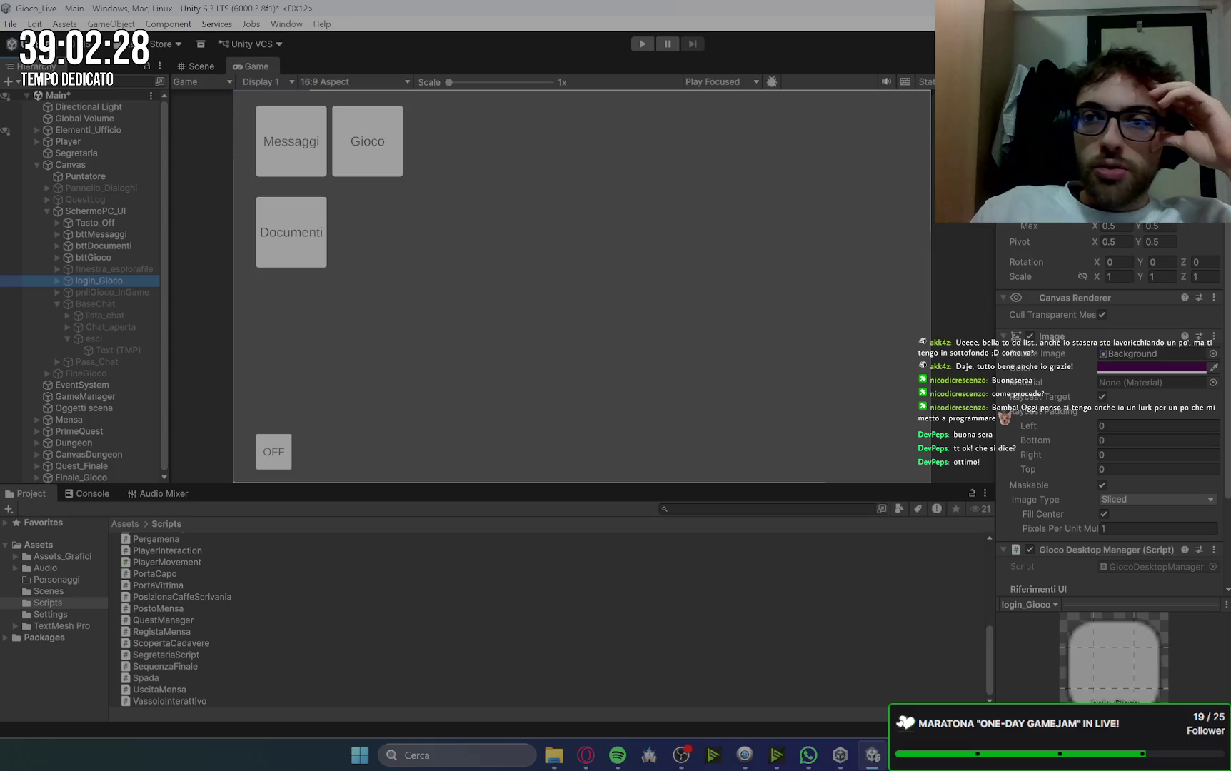
key(alt+shift+a)
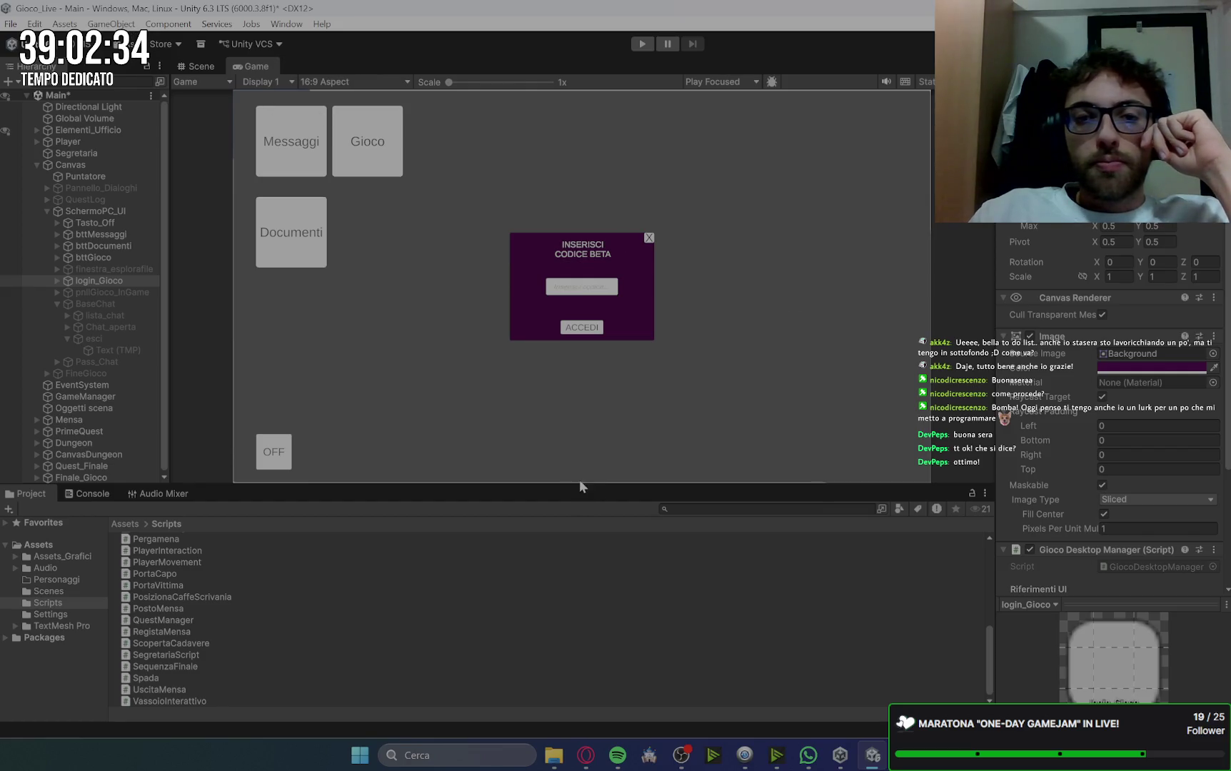
Step: Enlarge the Game view and make the login popup wider and taller so its title fits one line
drag(580, 485, 568, 559)
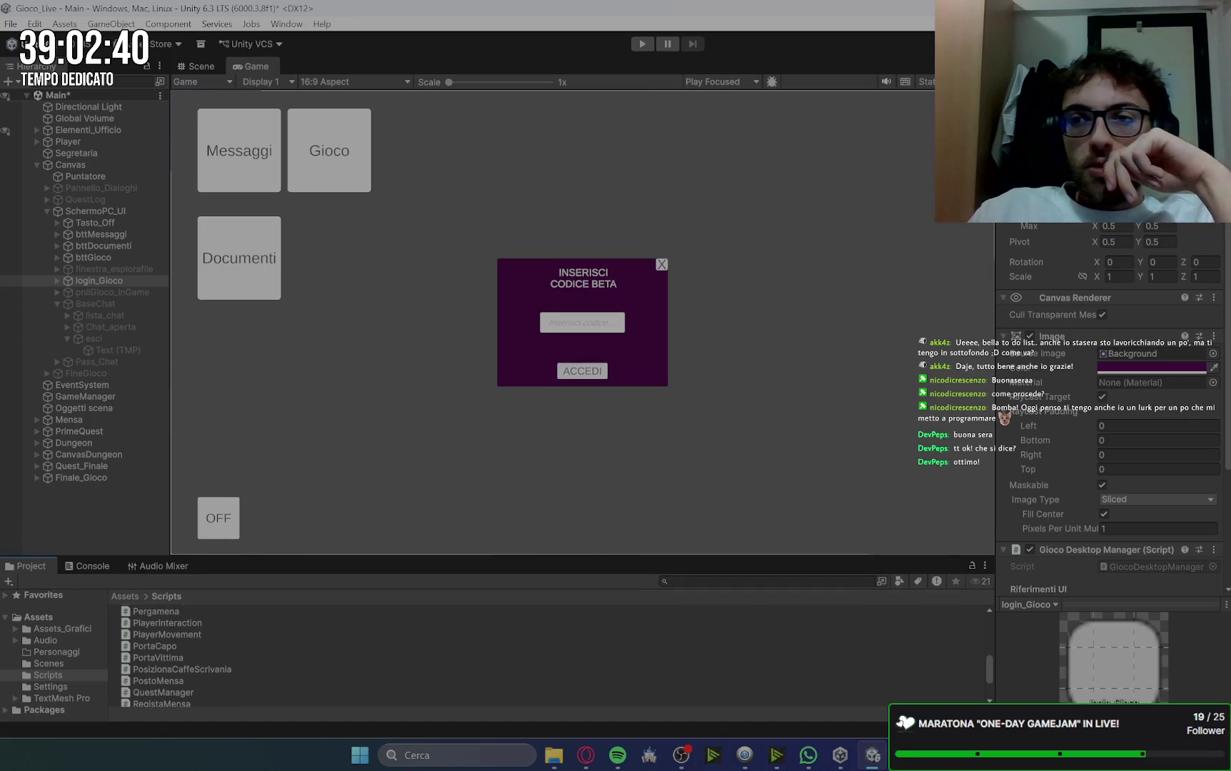
key(Return)
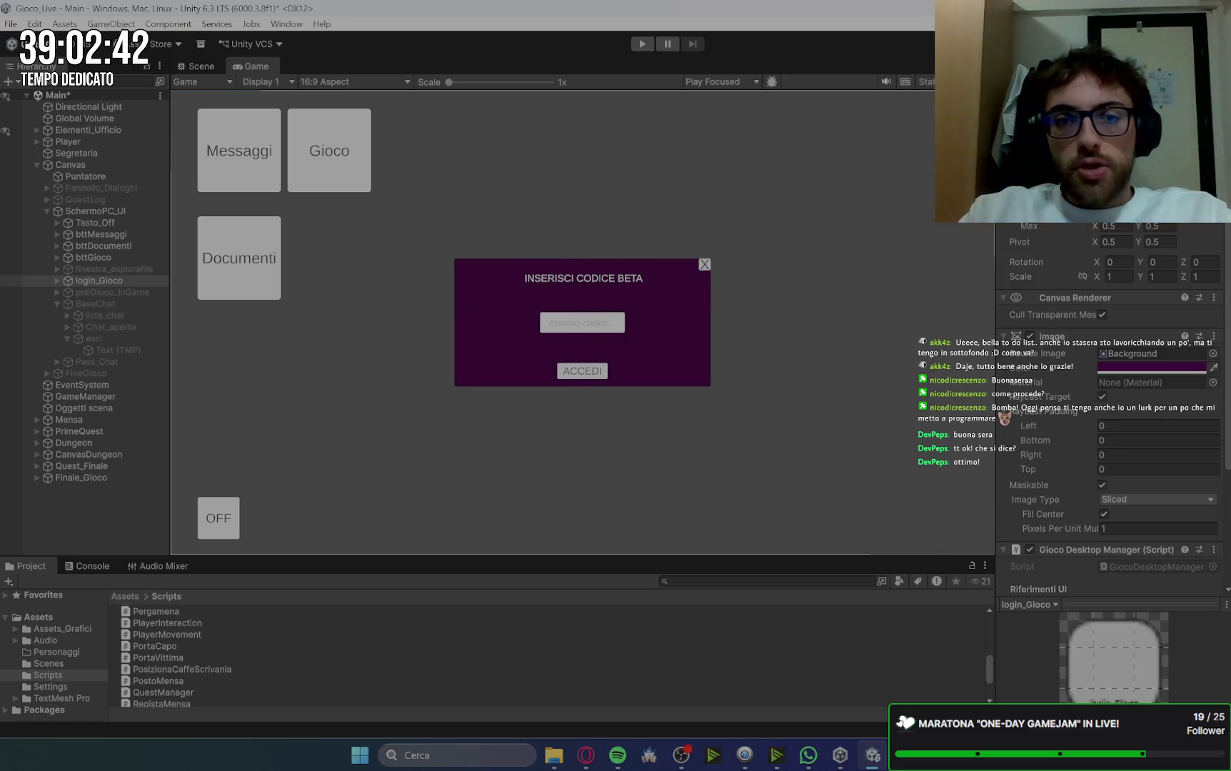
key(Return)
key(Return)
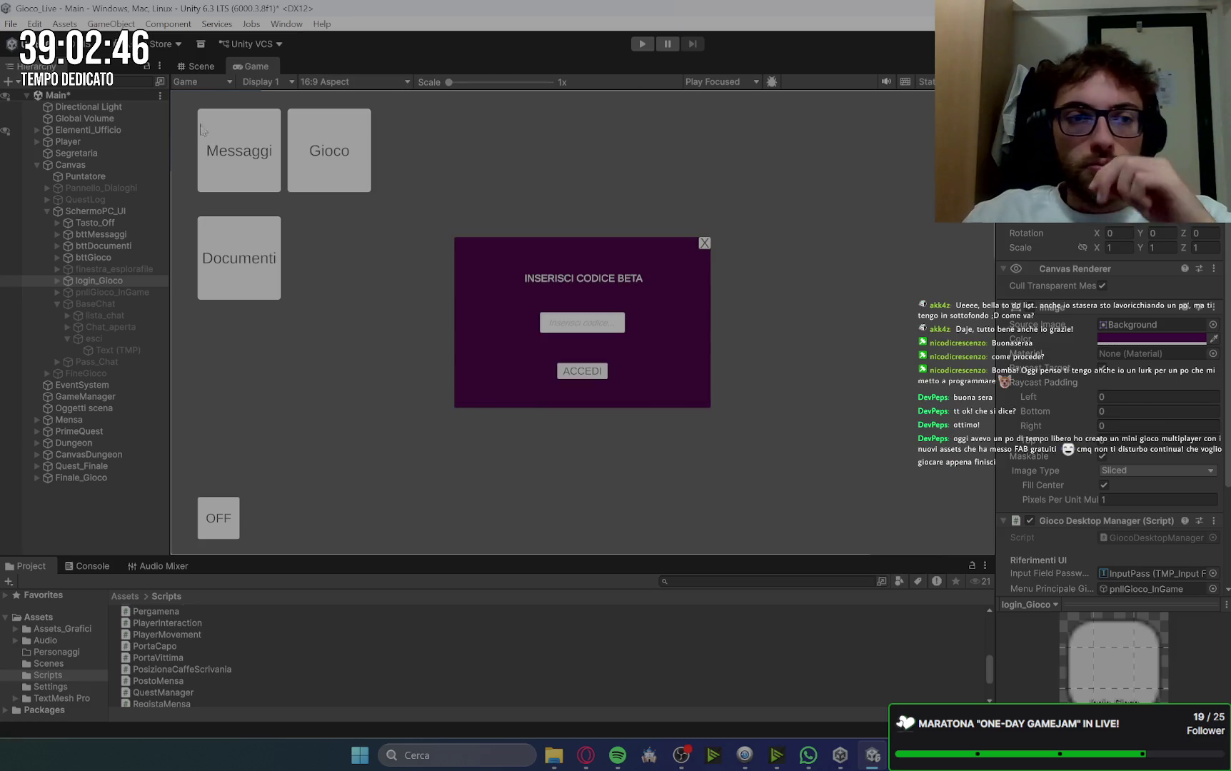
click(54, 282)
click(108, 292)
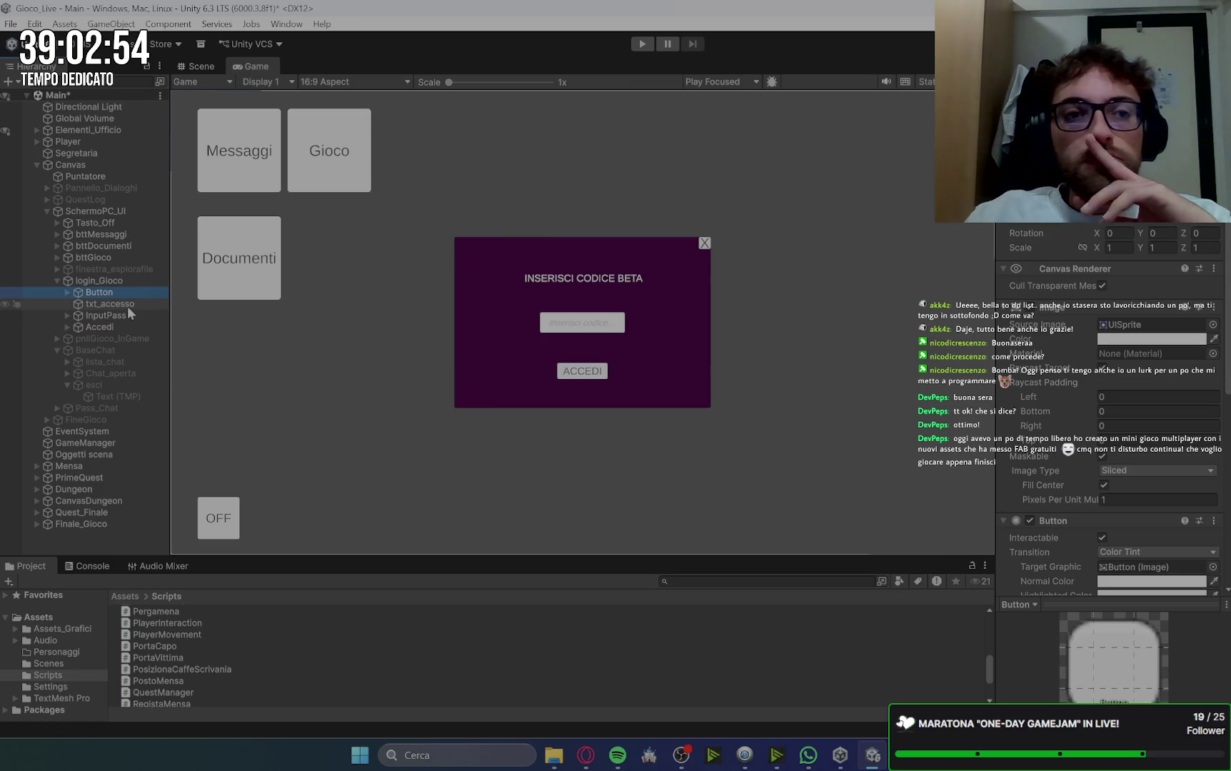
Step: Rename the popup's close button to esc and enlarge it by entering 6035 in its size
click(128, 305)
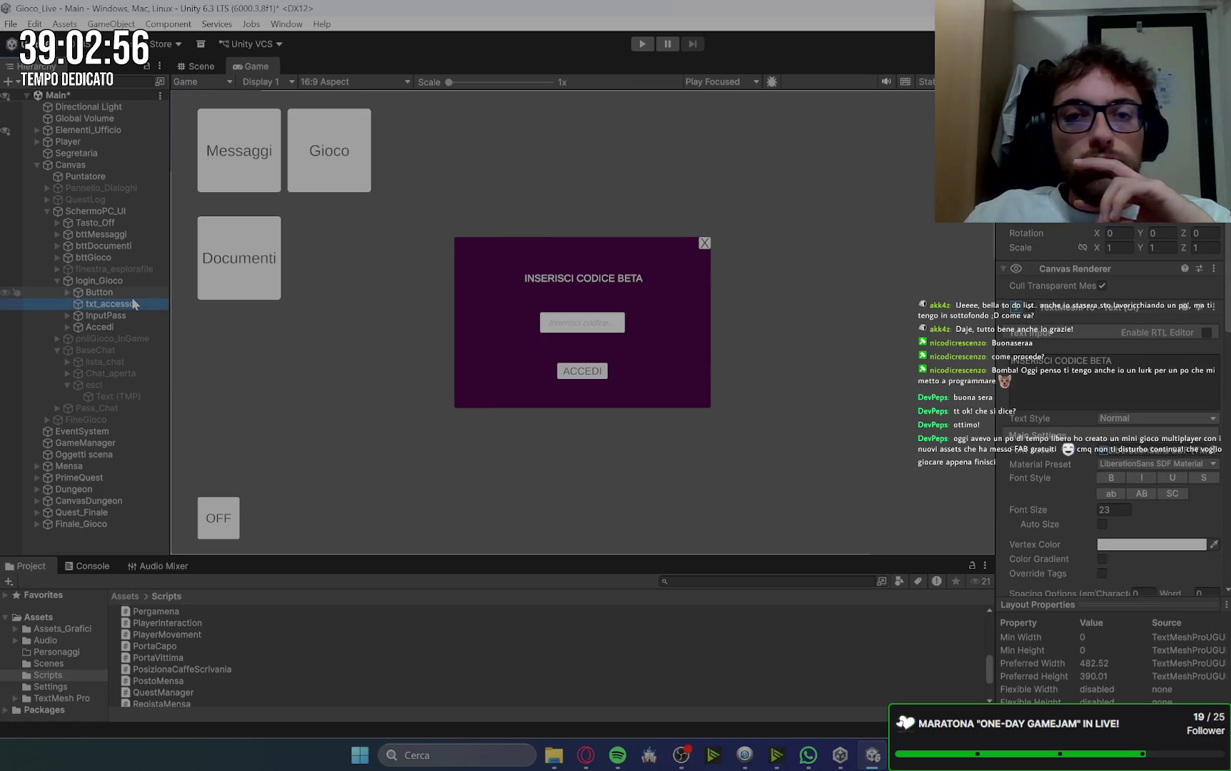
click(132, 315)
click(127, 294)
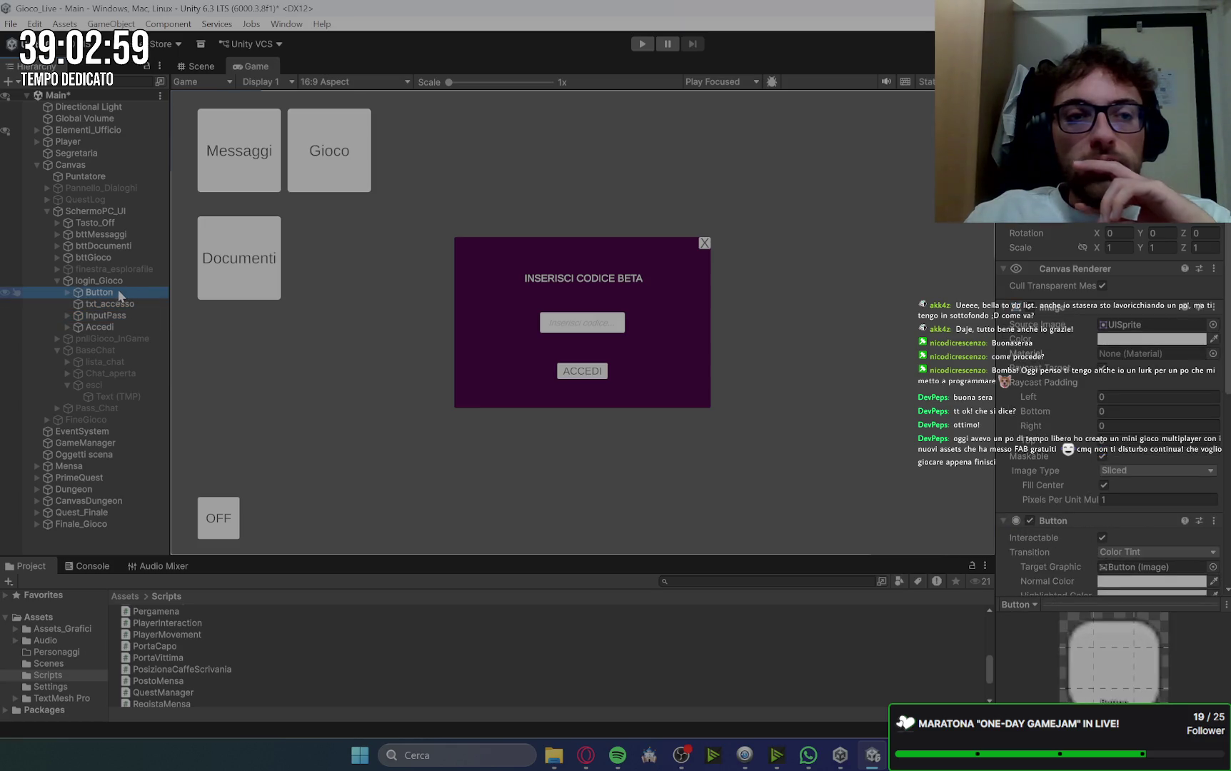
key(F2)
text(esc)
key(Return)
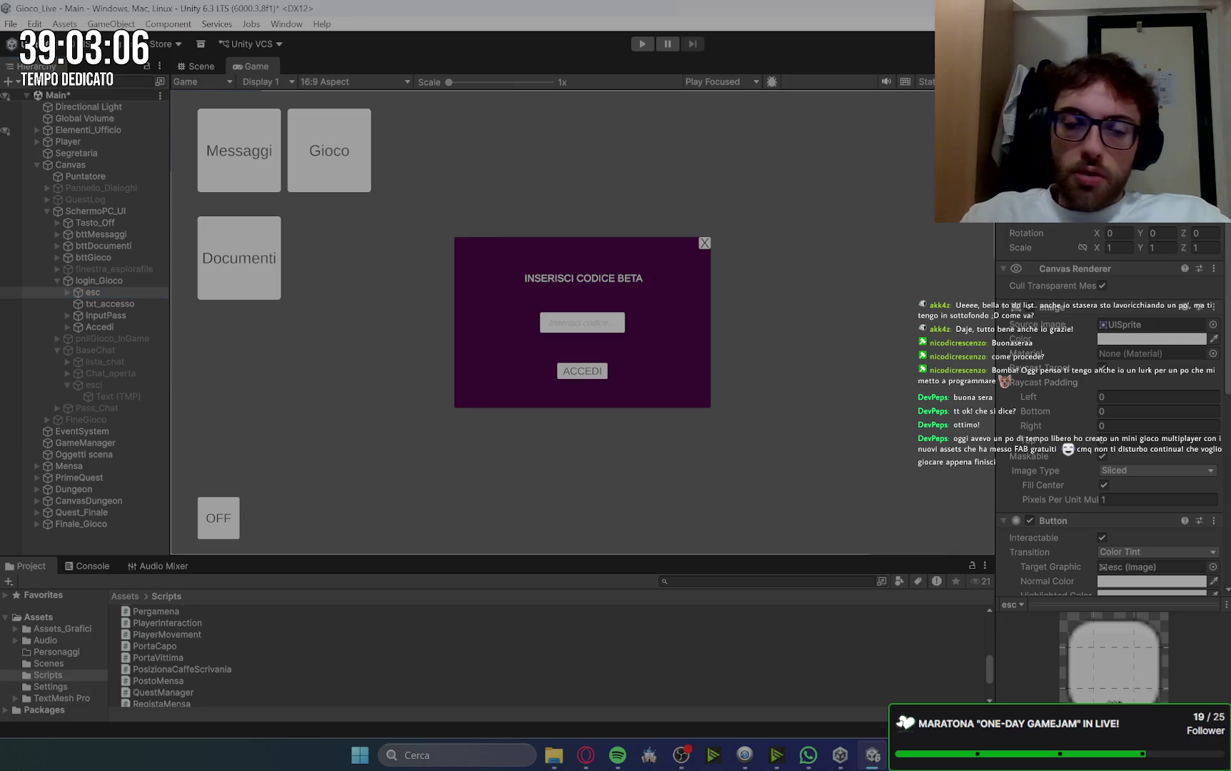
text(60)
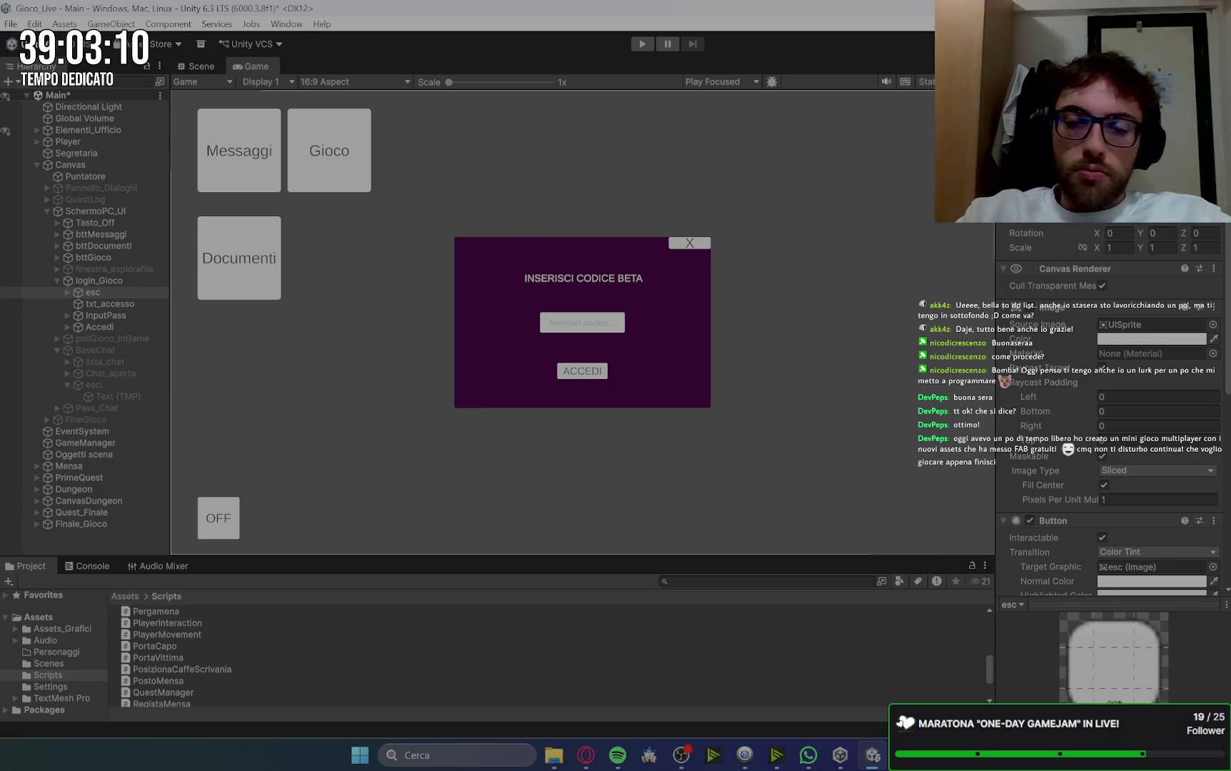
text(35)
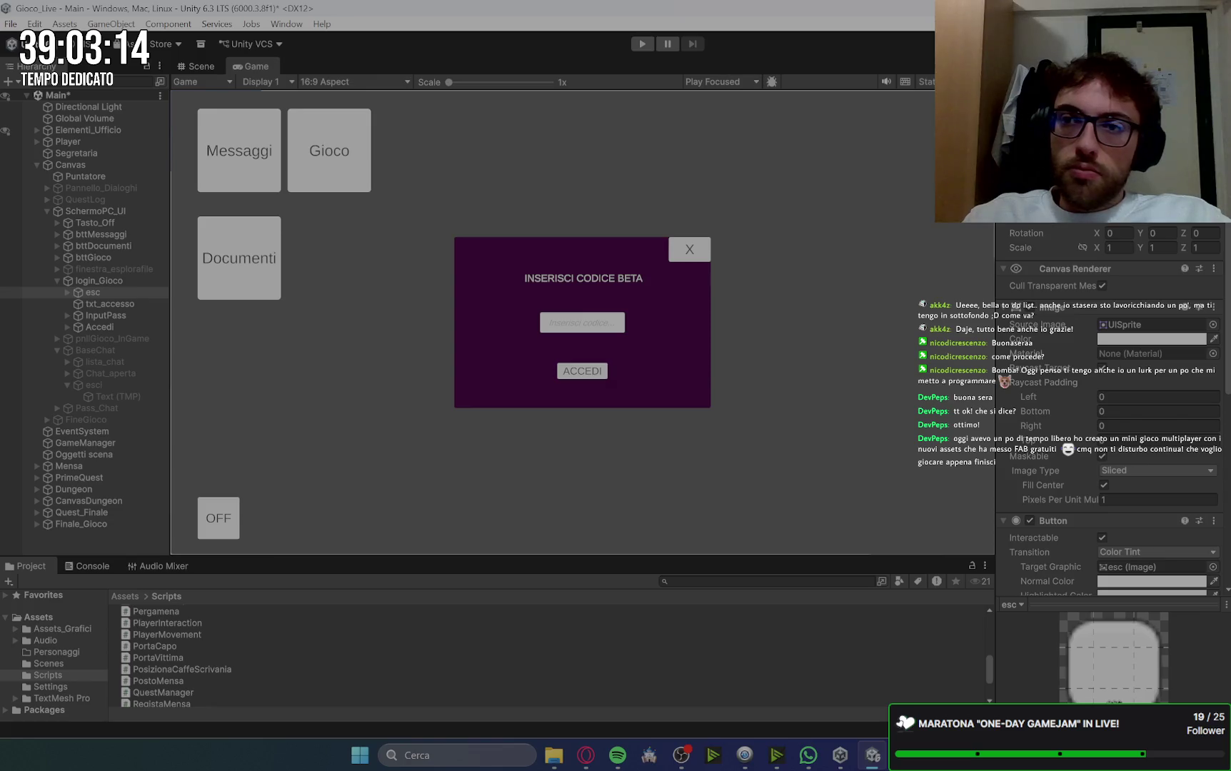
click(1151, 338)
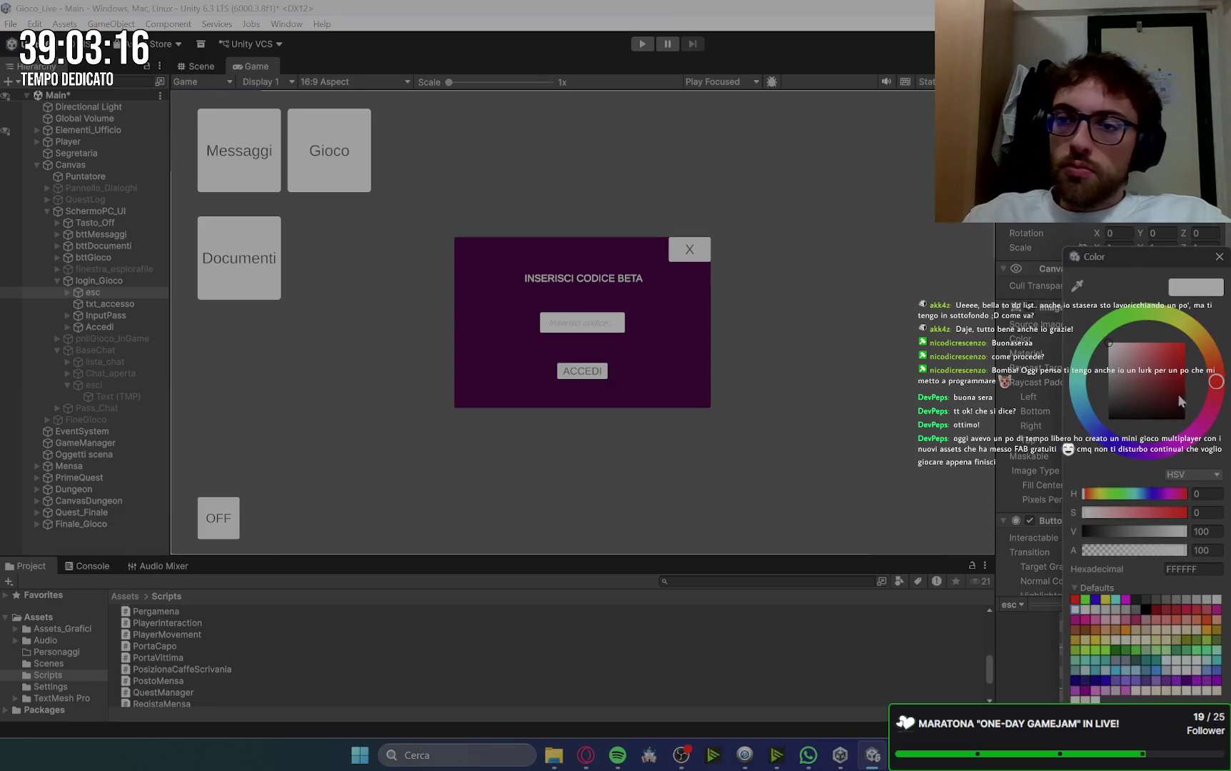
Step: Set the esc close button's colour to hex AA0000, then bring up the Windows Start menu
click(1191, 569)
text(AA0000)
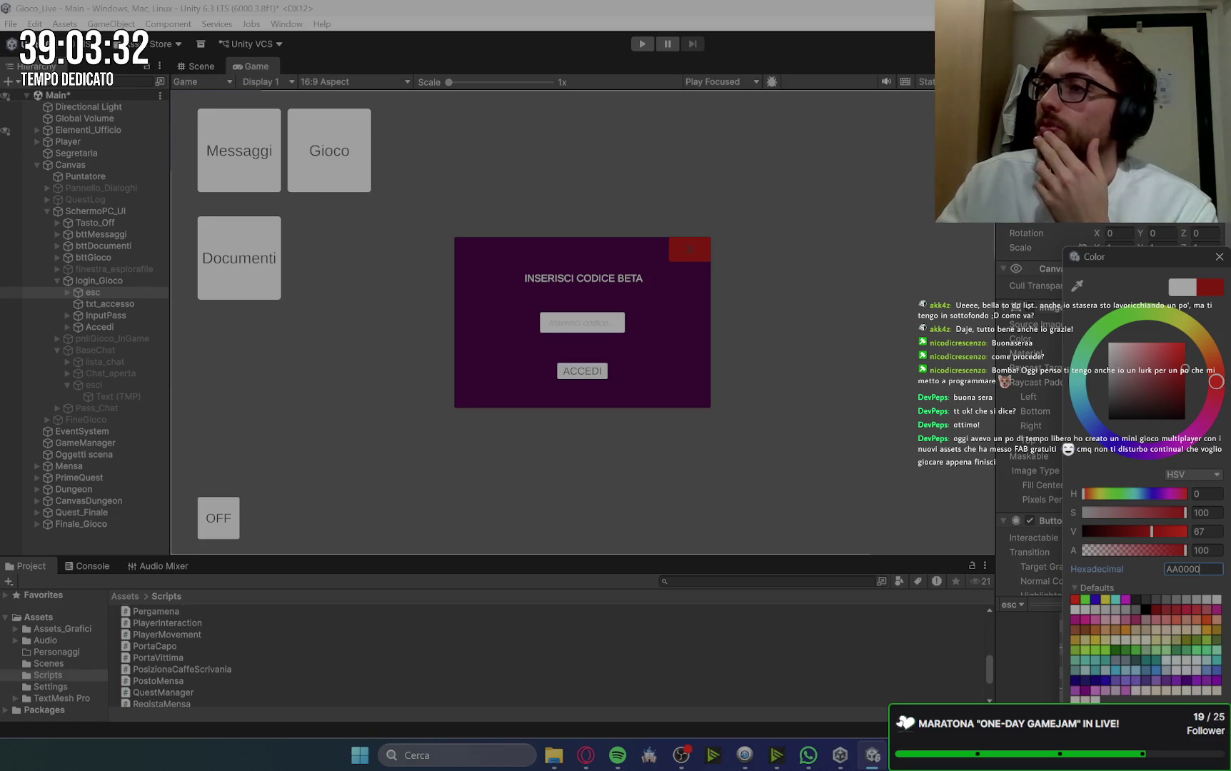
click(359, 755)
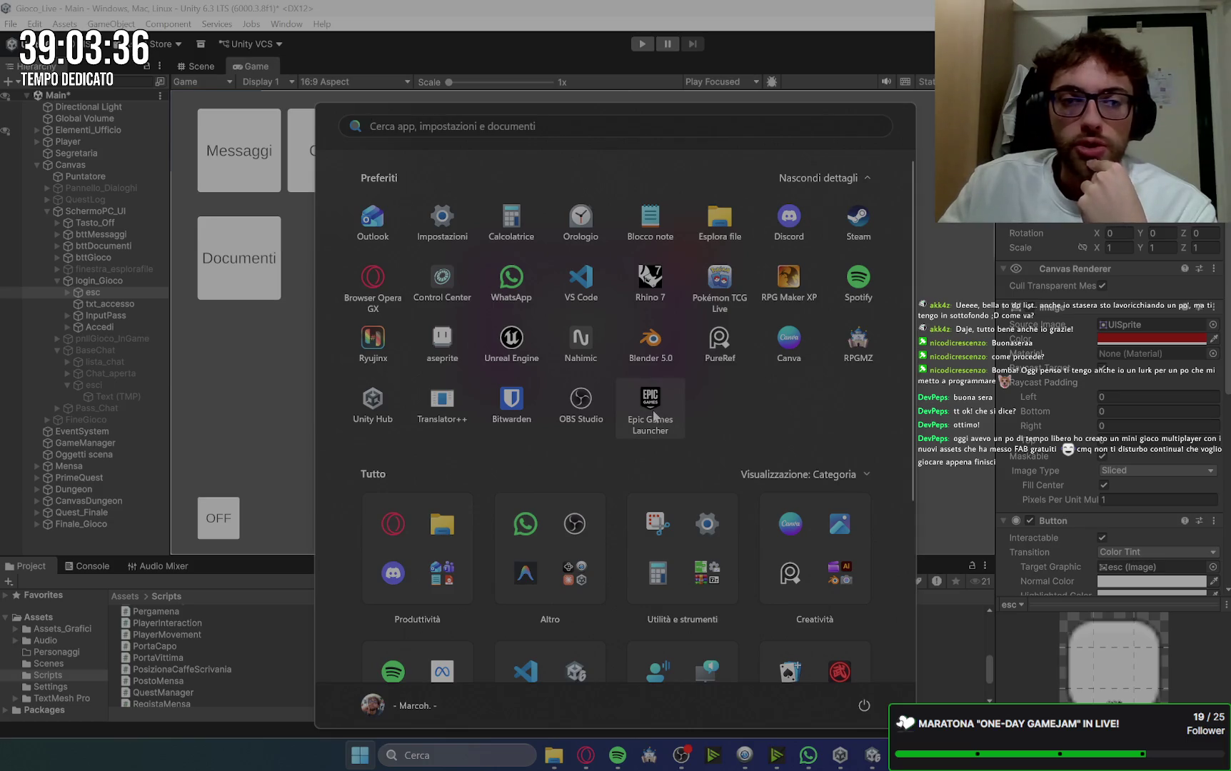
Step: Launch the Epic Games Launcher from the Start menu's pinned apps
click(655, 411)
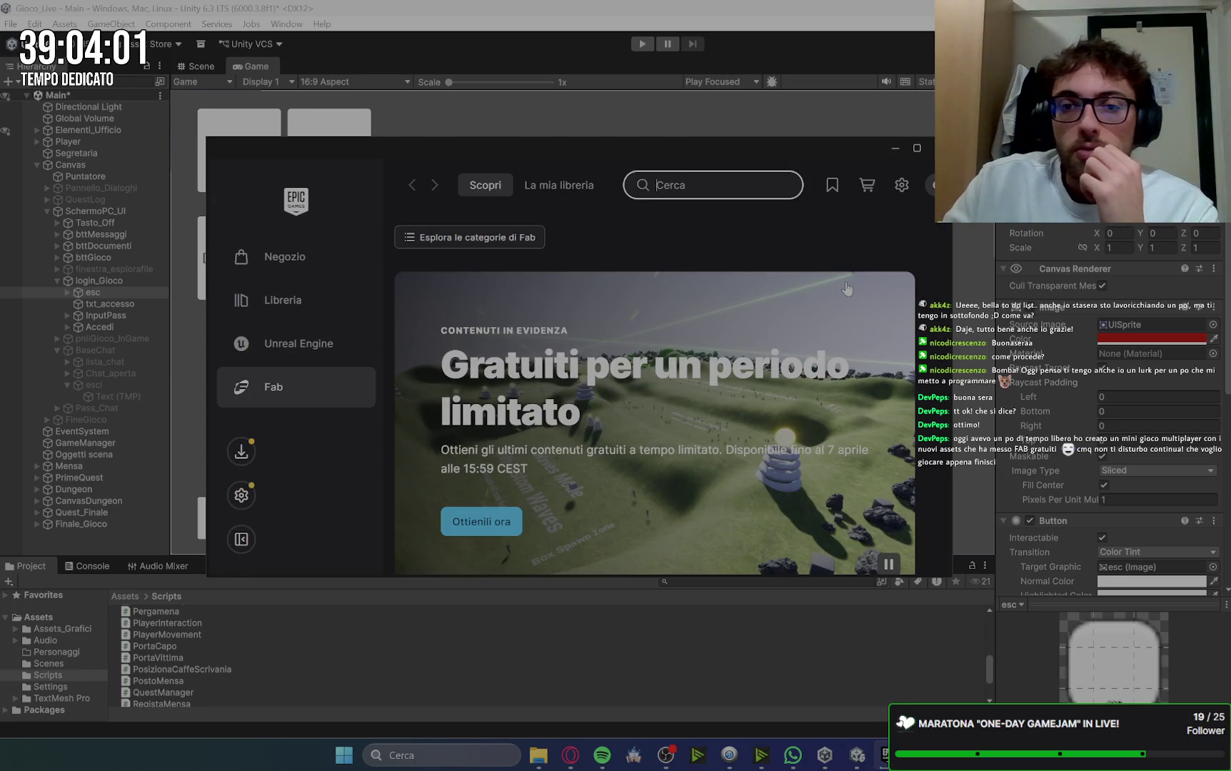
Step: Browse the Stone Golem asset's preview images and description
scroll(847, 288, down, 5)
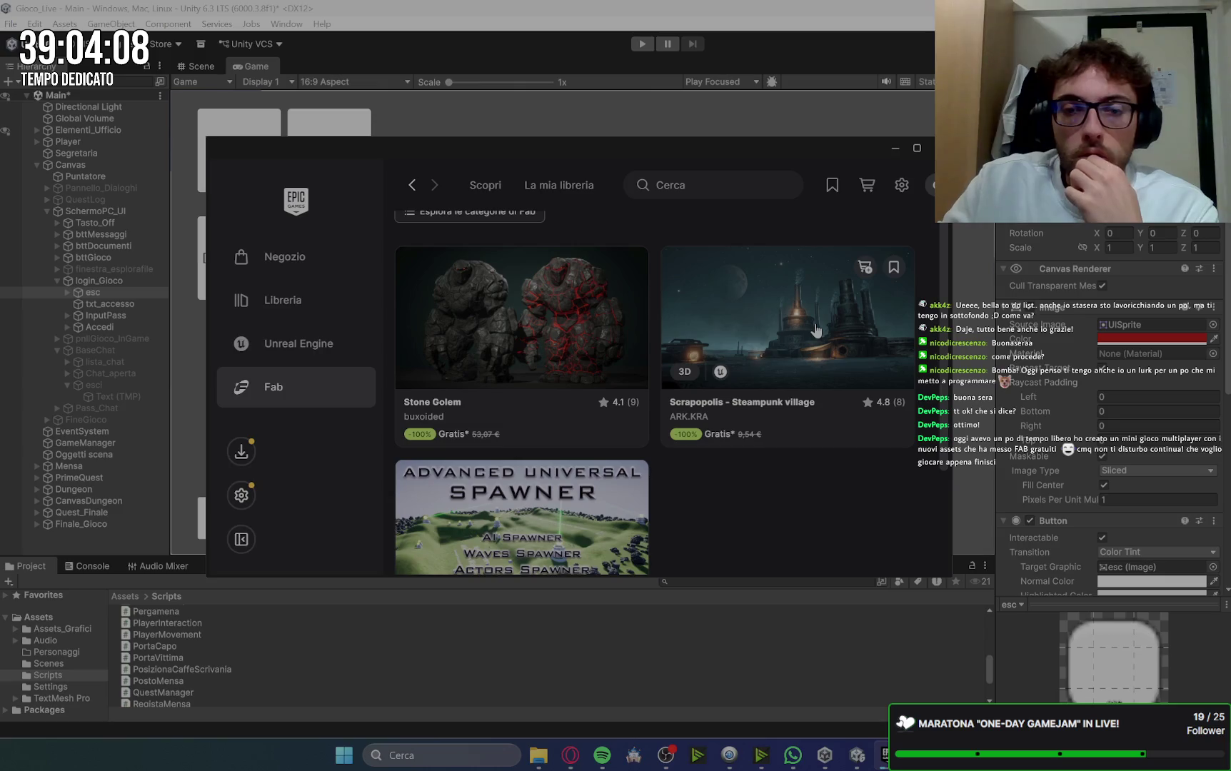
mouse_move(565, 348)
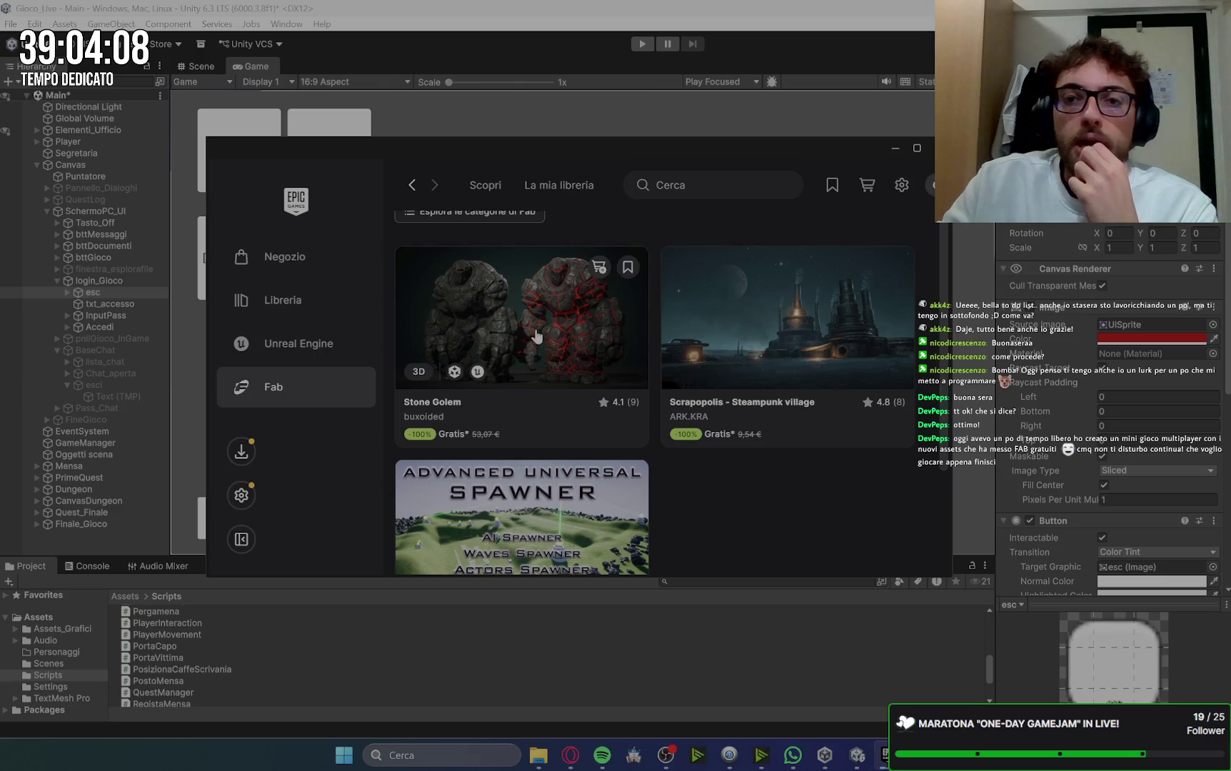
click(549, 343)
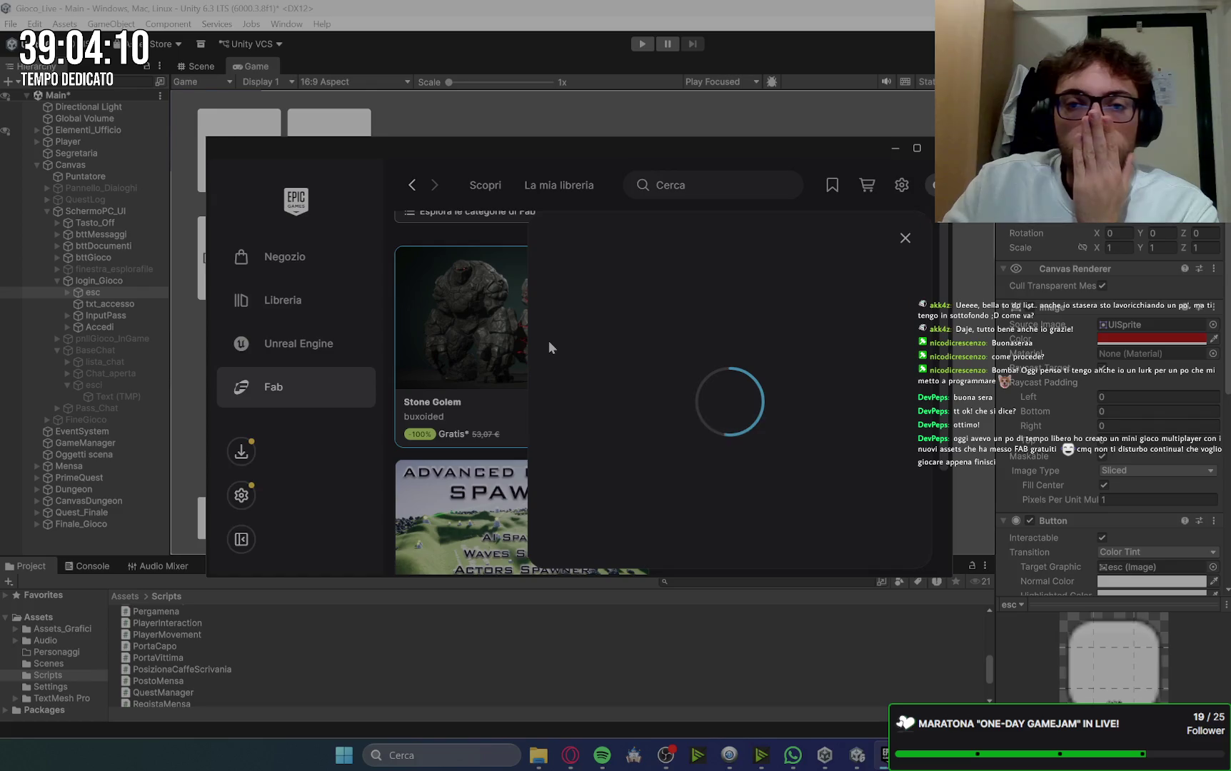
click(908, 370)
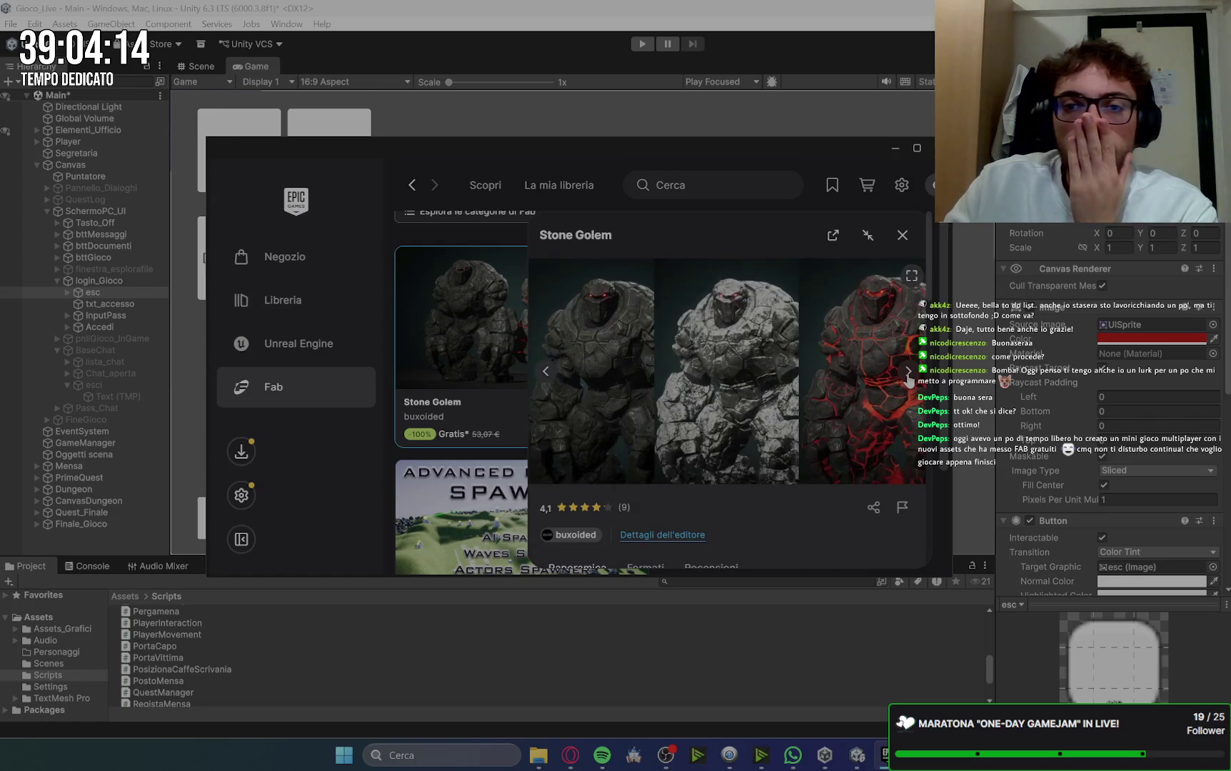
click(908, 372)
click(907, 373)
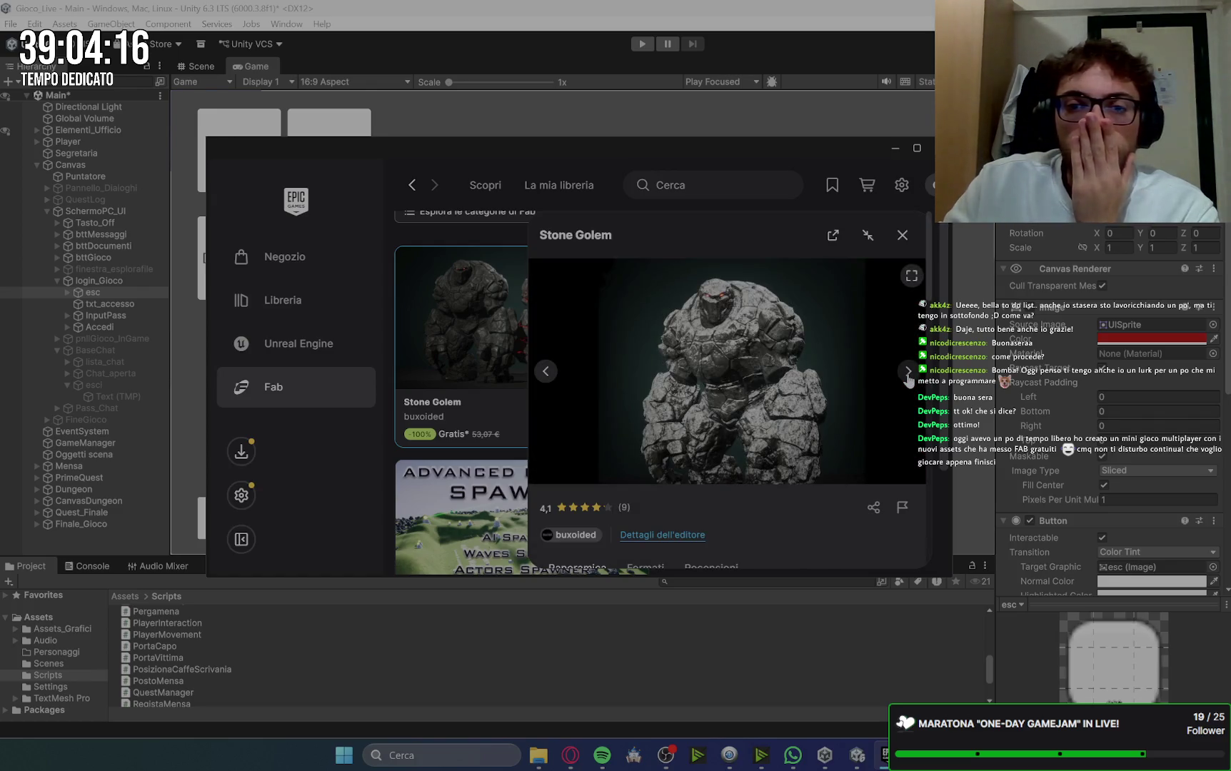
click(545, 371)
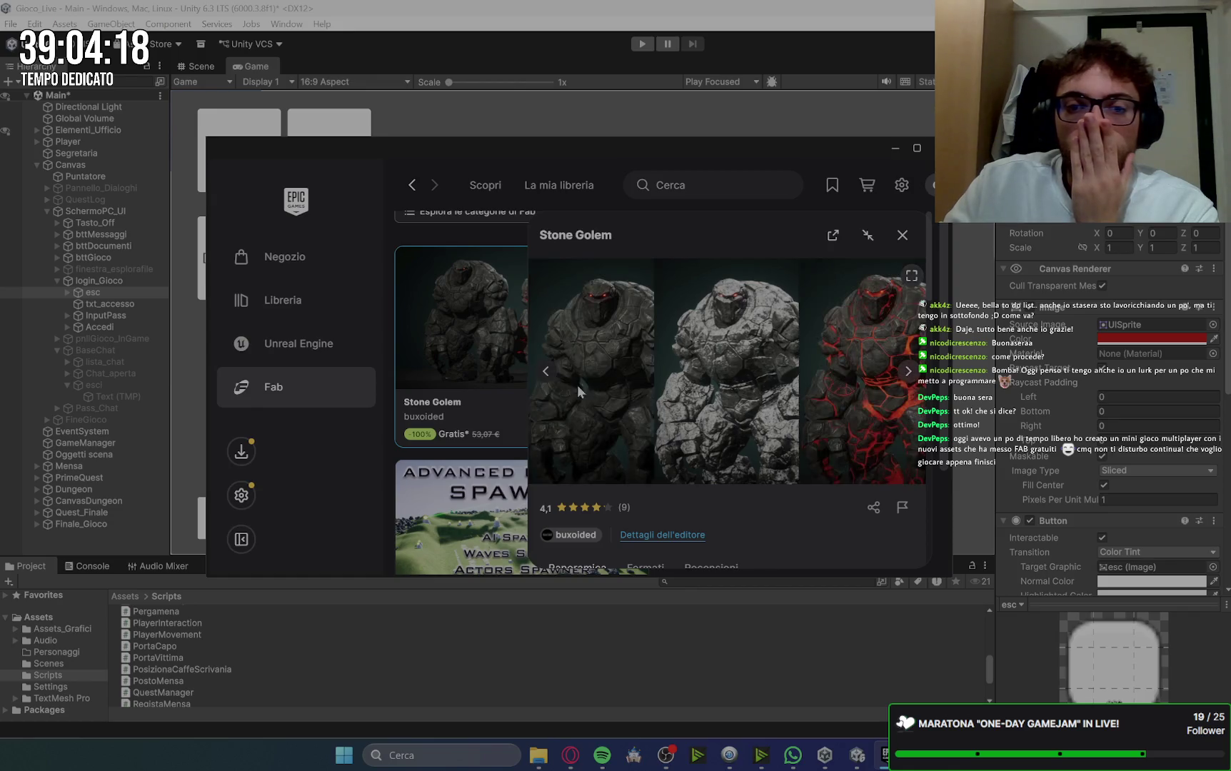
scroll(579, 390, down, 5)
scroll(583, 398, down, 2)
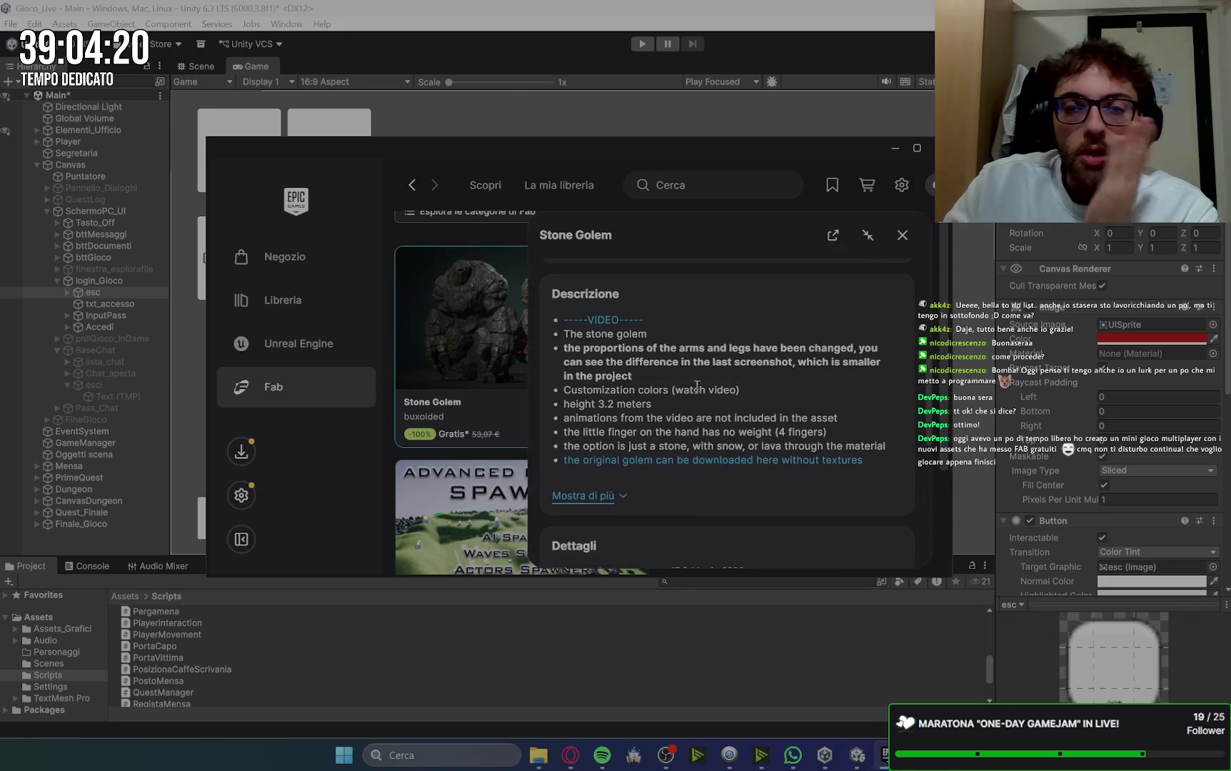
drag(577, 419, 843, 420)
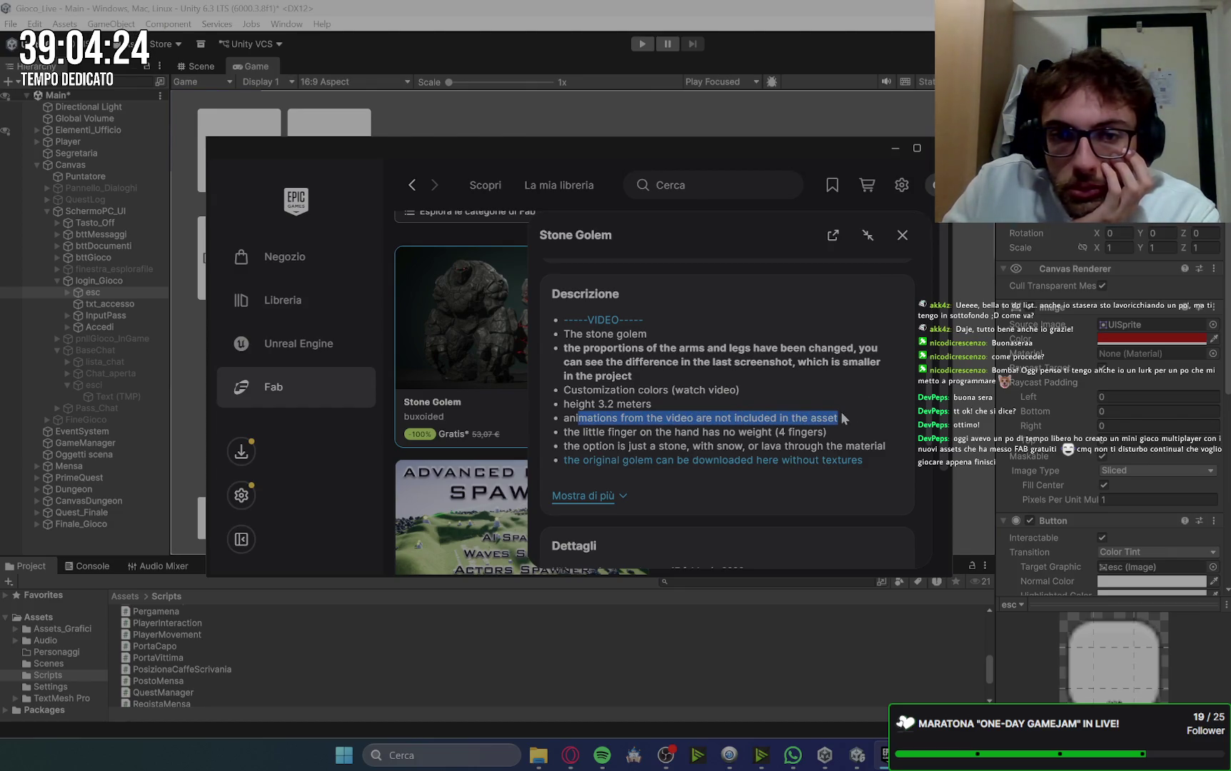
click(833, 430)
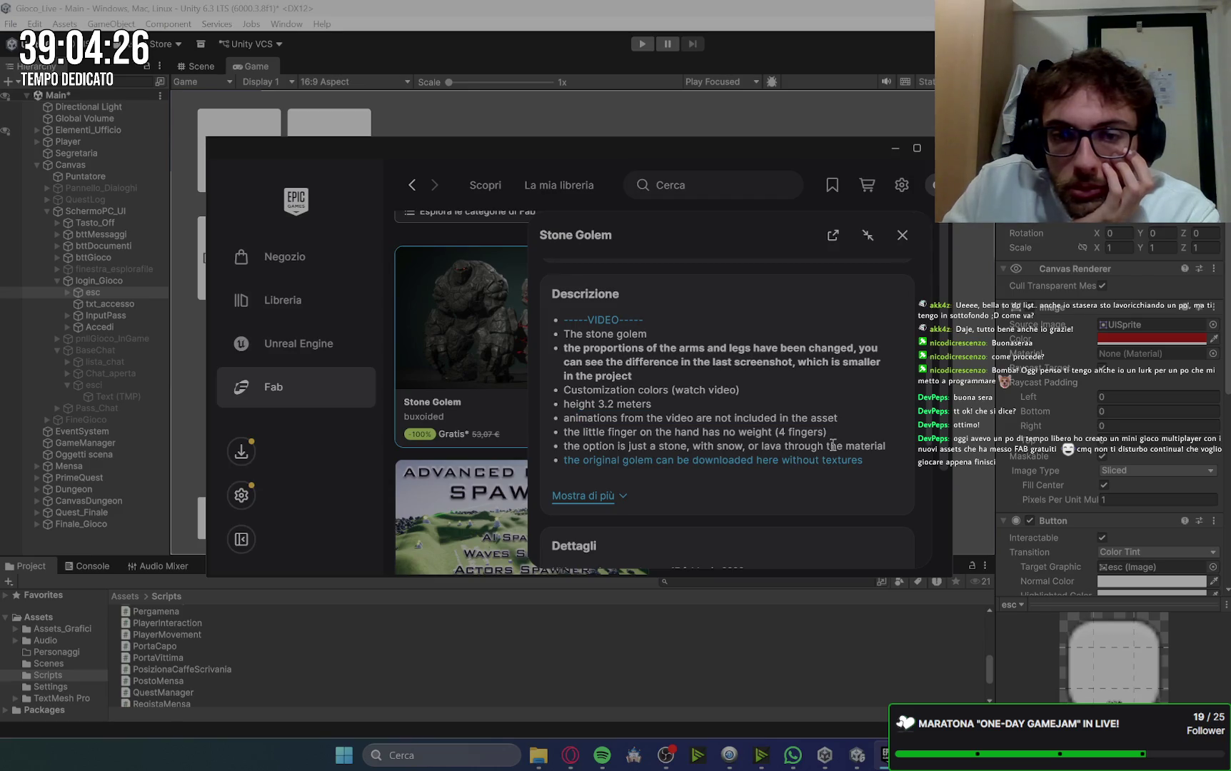
click(902, 235)
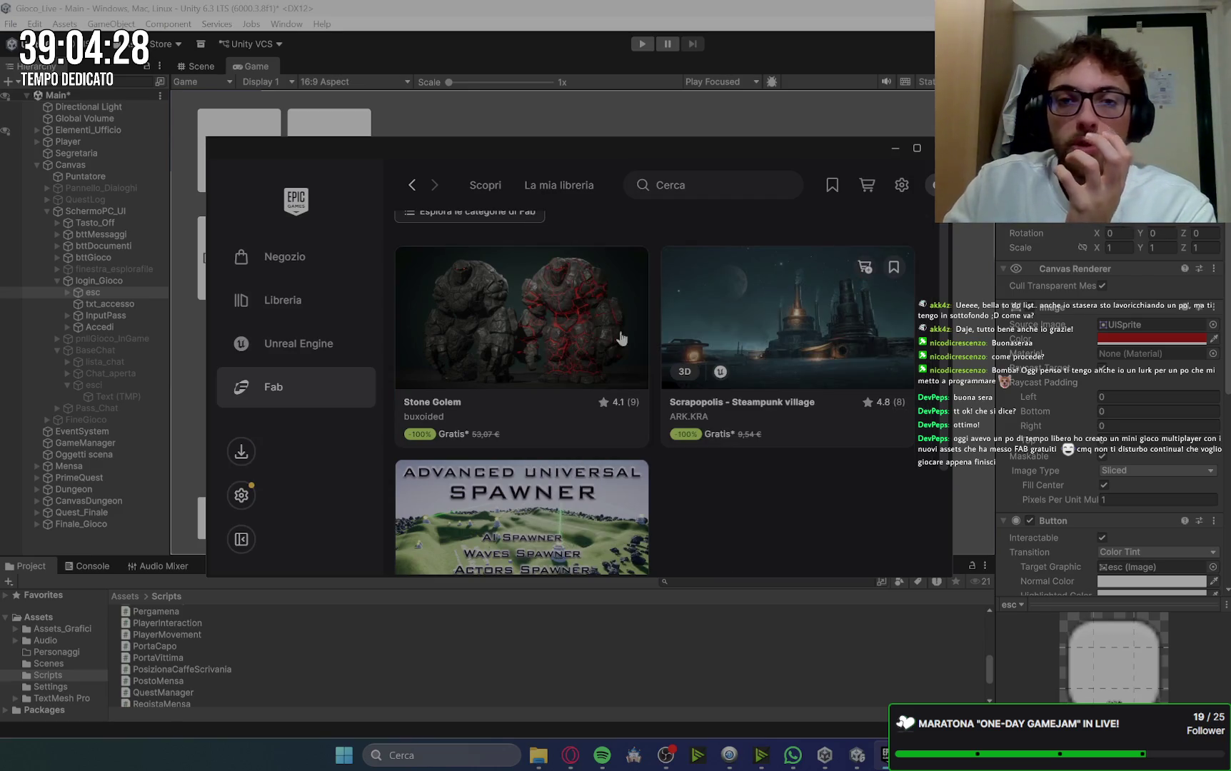
Step: Add Stone Golem and Scrapopolis to the cart under the free Personale licence
click(599, 268)
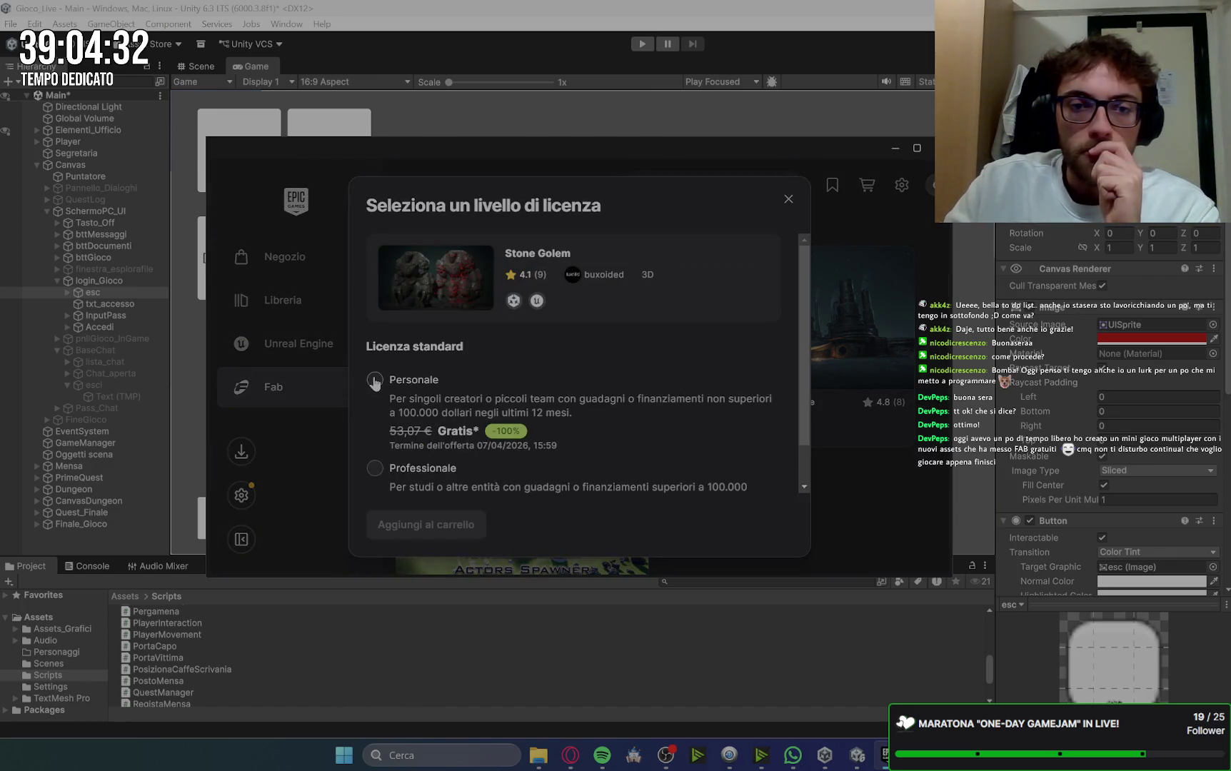
click(376, 470)
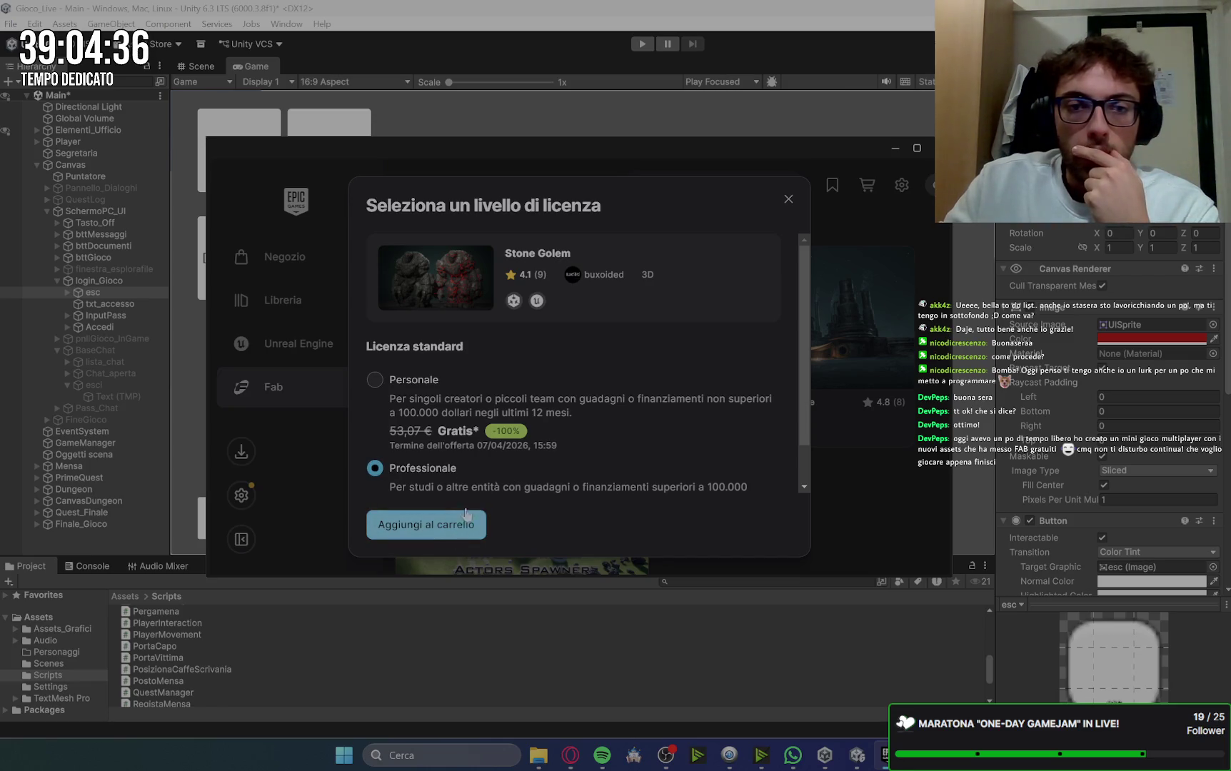
click(375, 380)
click(452, 532)
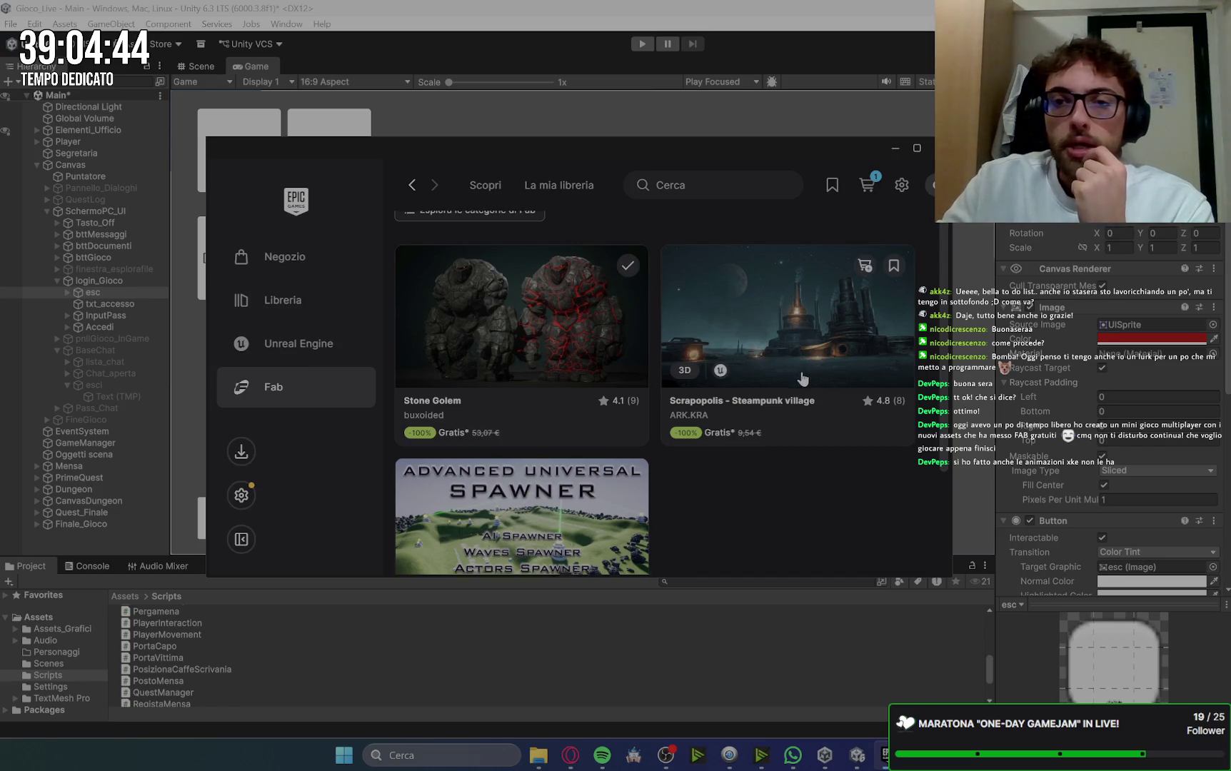
scroll(857, 314, down, 1)
scroll(874, 317, up, 2)
scroll(873, 335, down, 1)
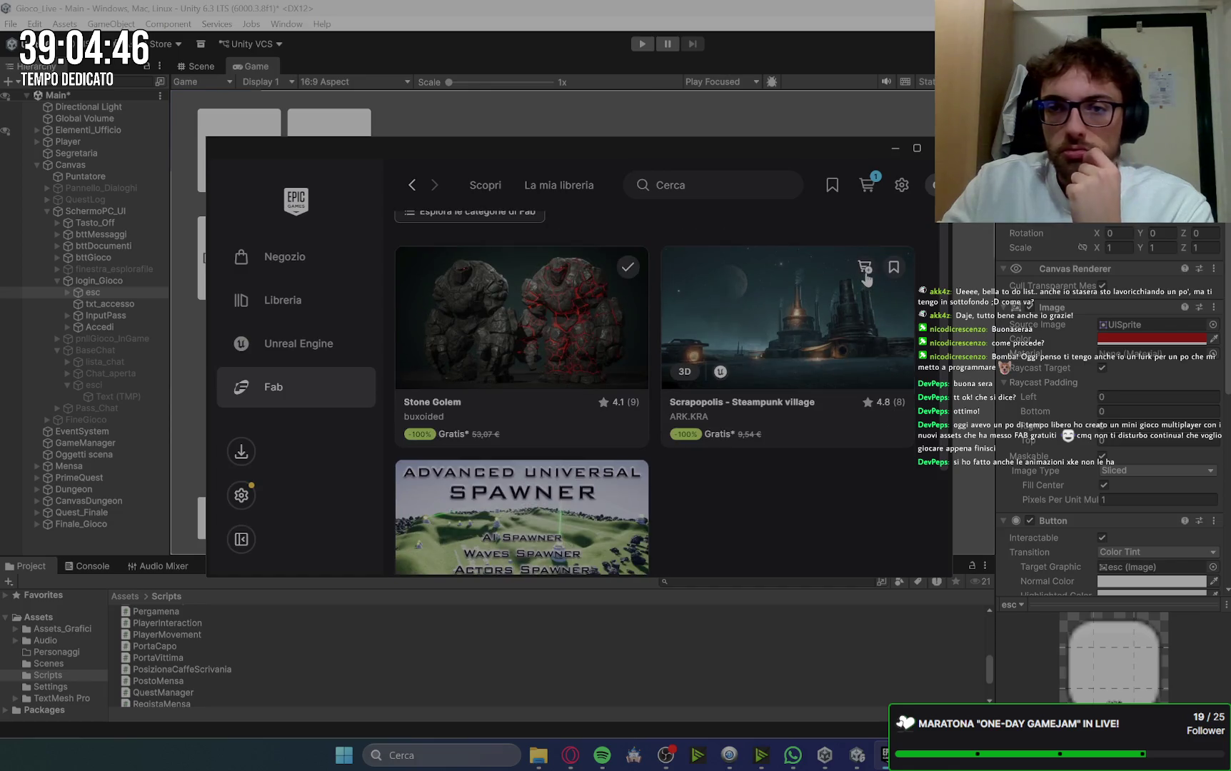
click(864, 267)
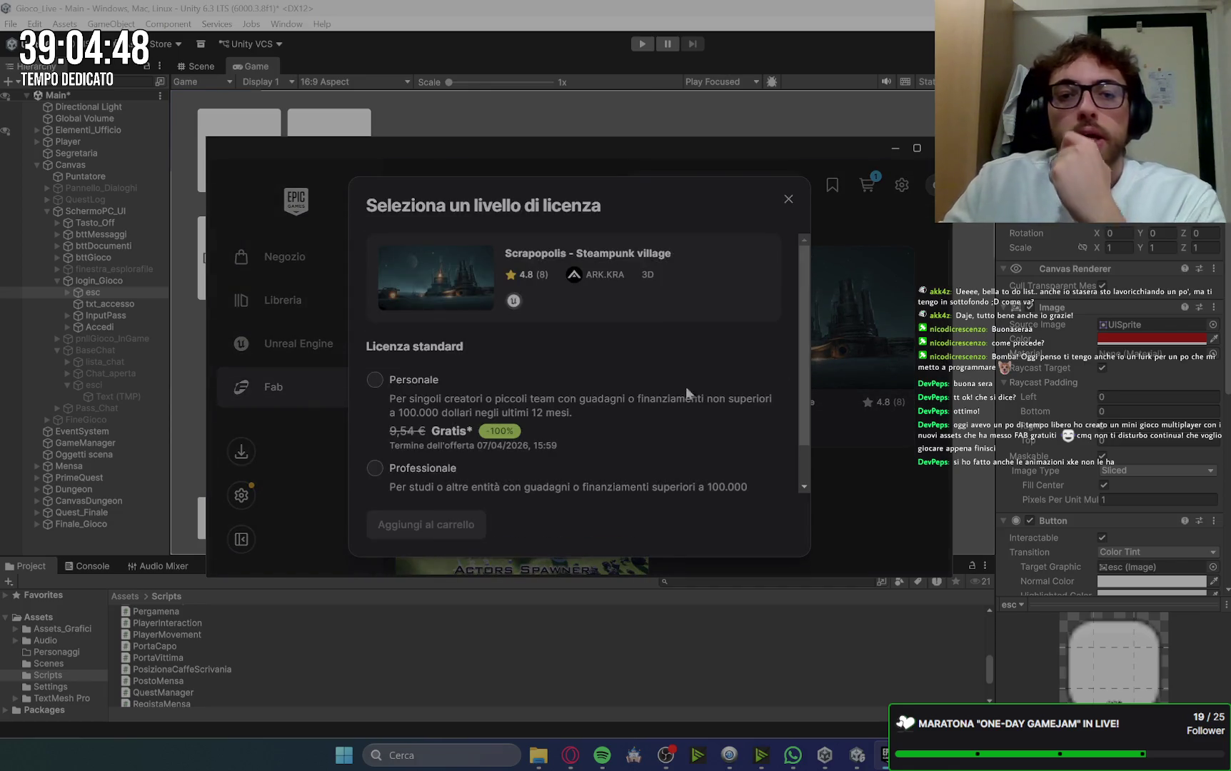
click(374, 381)
click(451, 516)
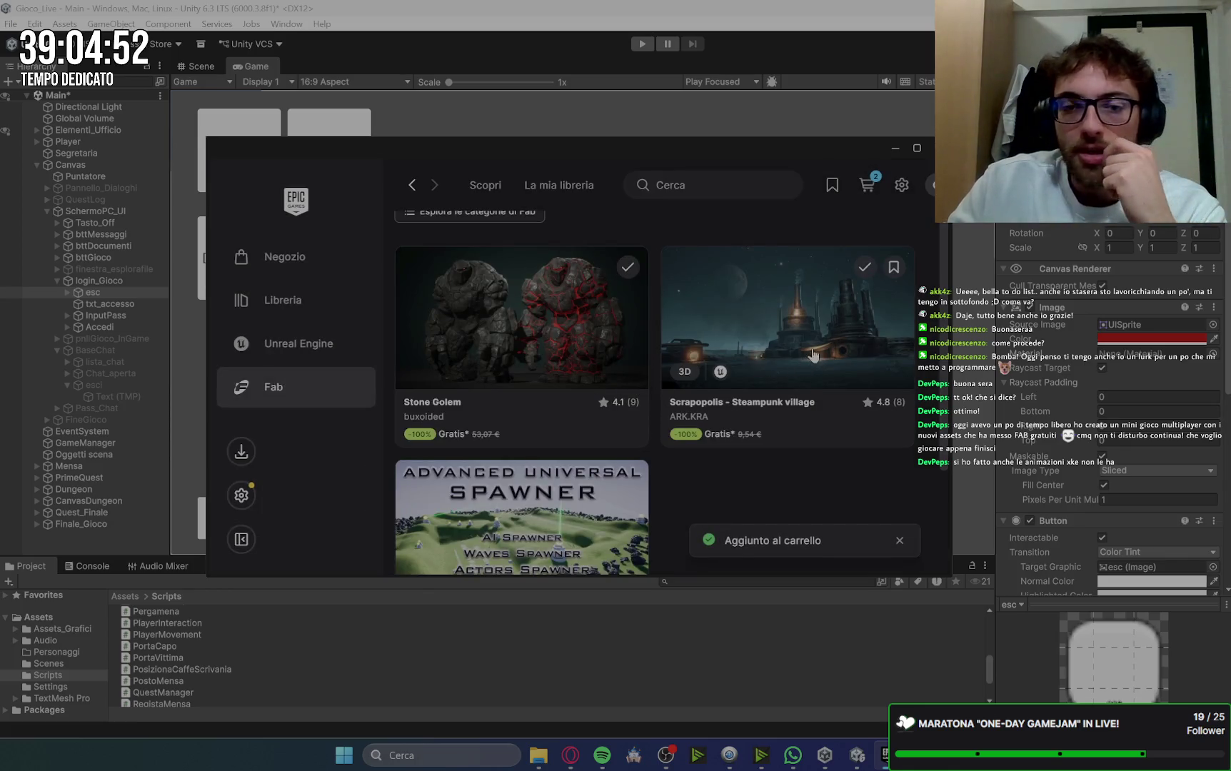
Step: Add Advanced Universal Spawner with the Personale licence and check out the three-item cart
scroll(779, 375, down, 2)
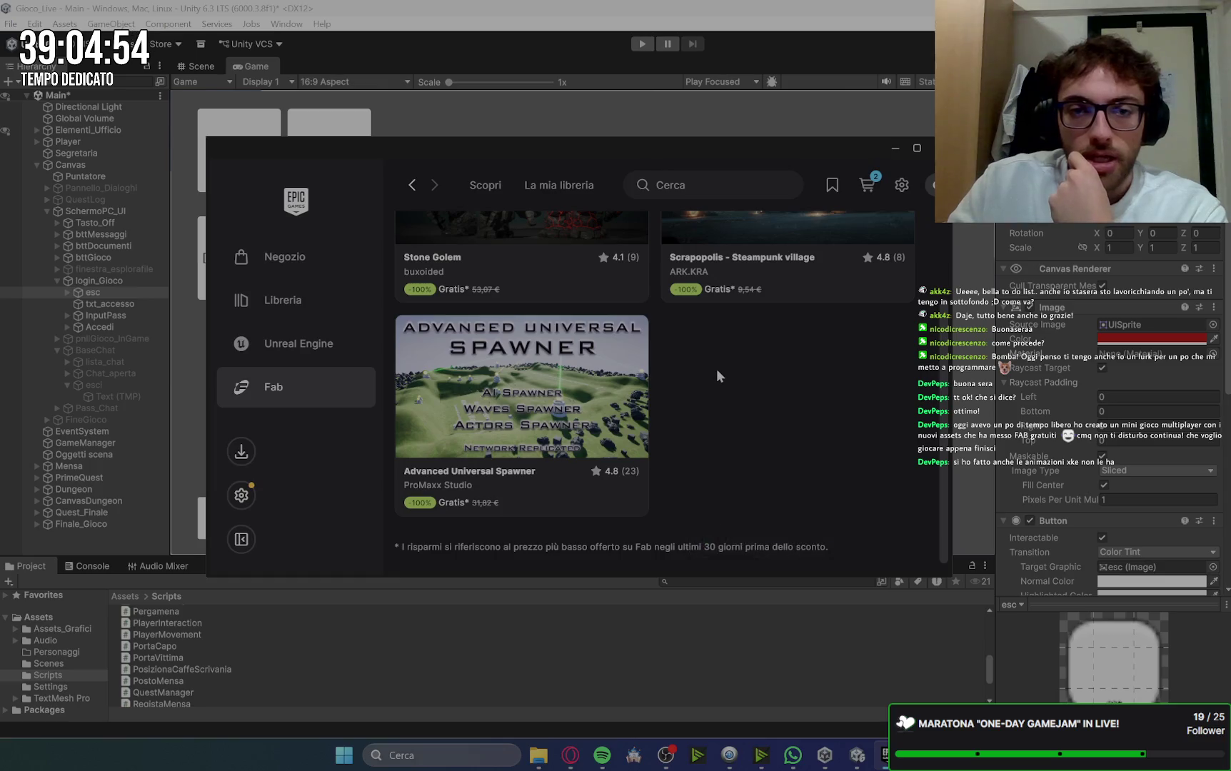
click(600, 336)
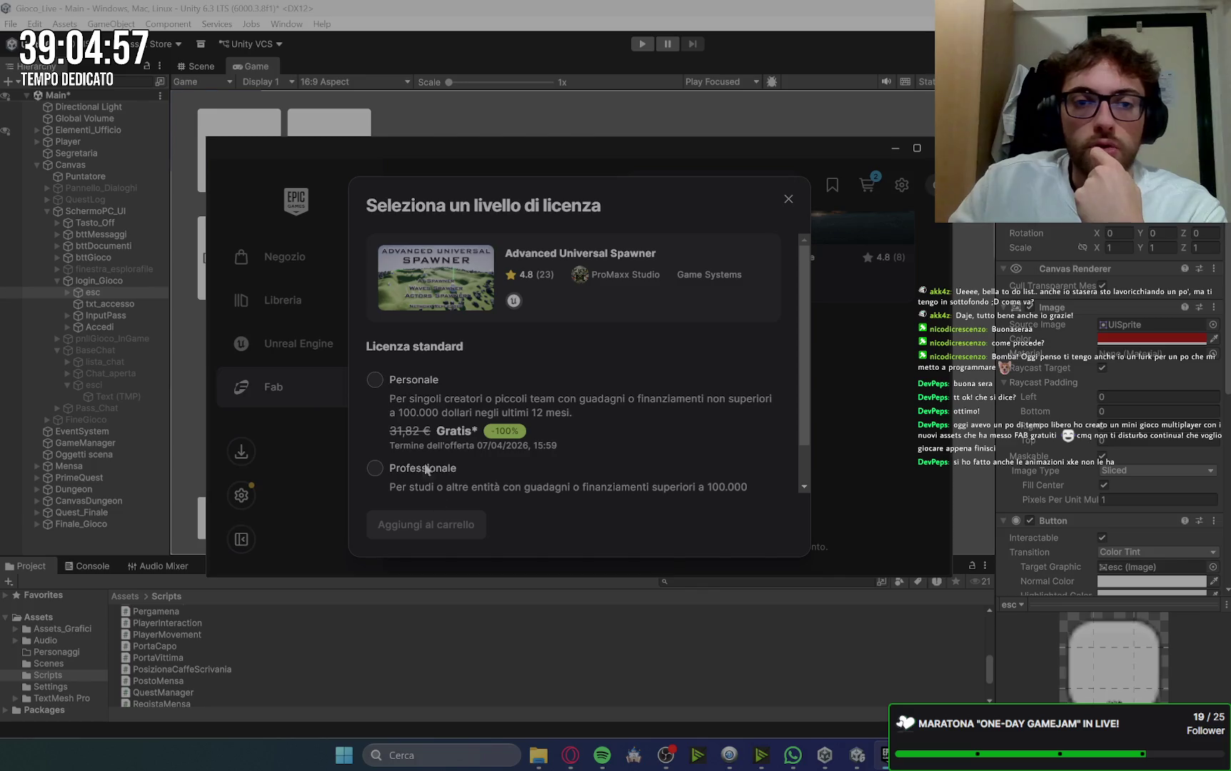
click(376, 382)
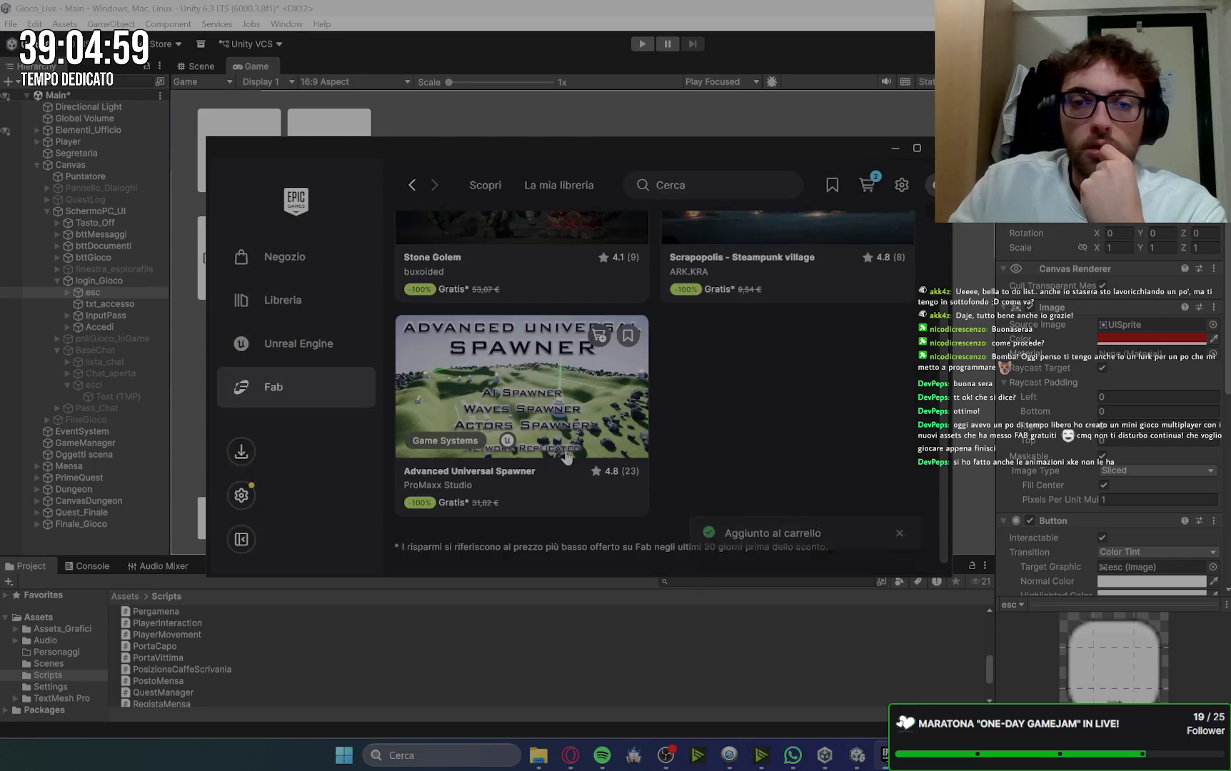
click(867, 185)
scroll(757, 392, down, 2)
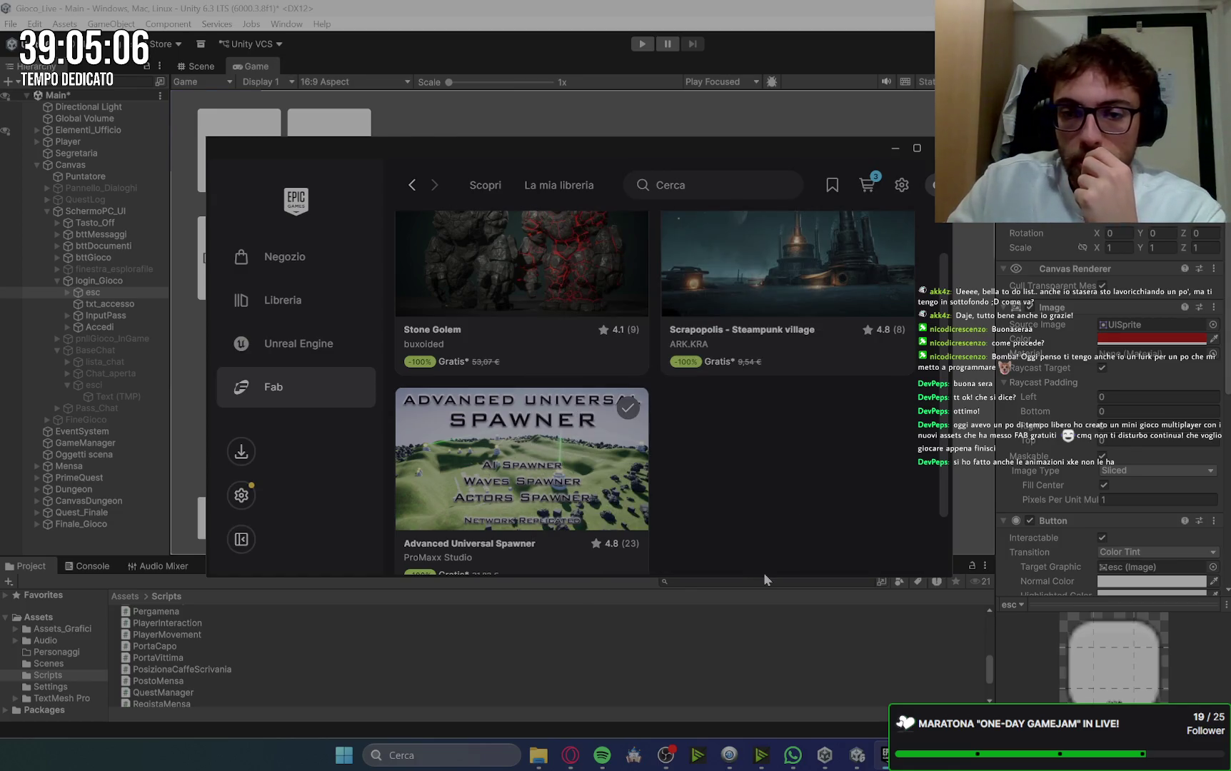
drag(764, 577, 768, 665)
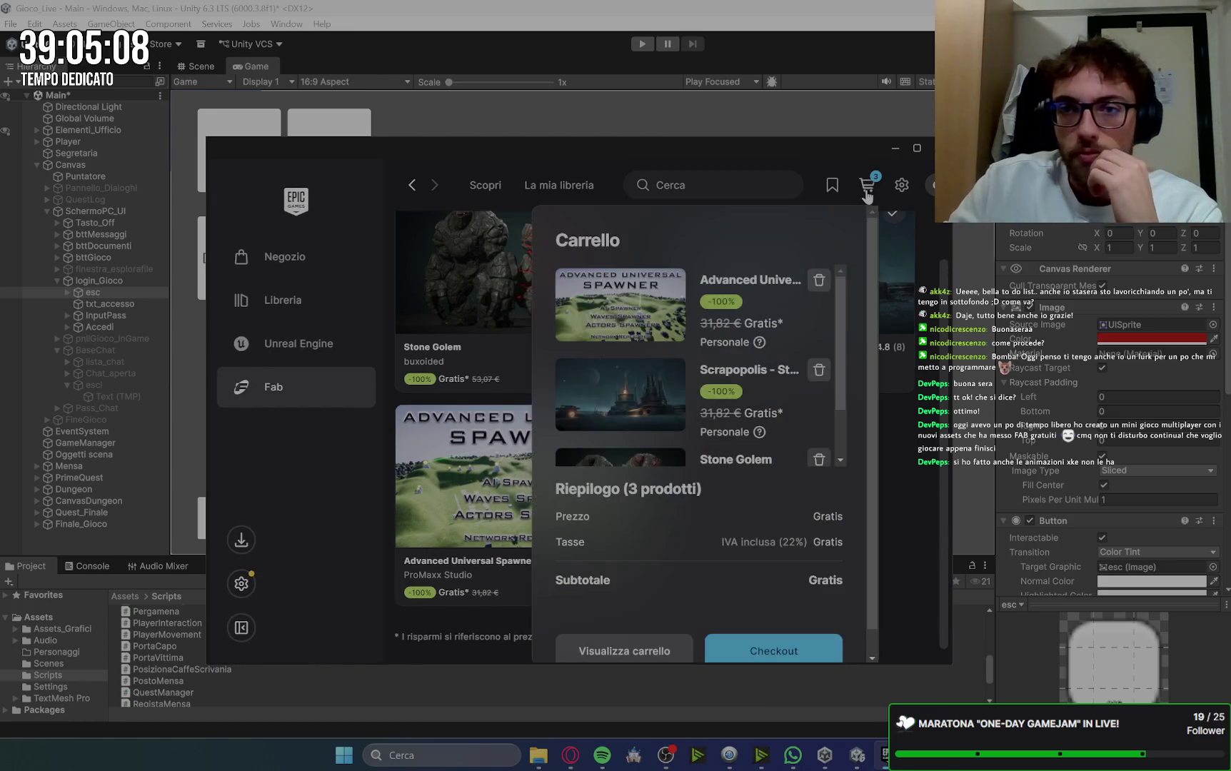
click(778, 652)
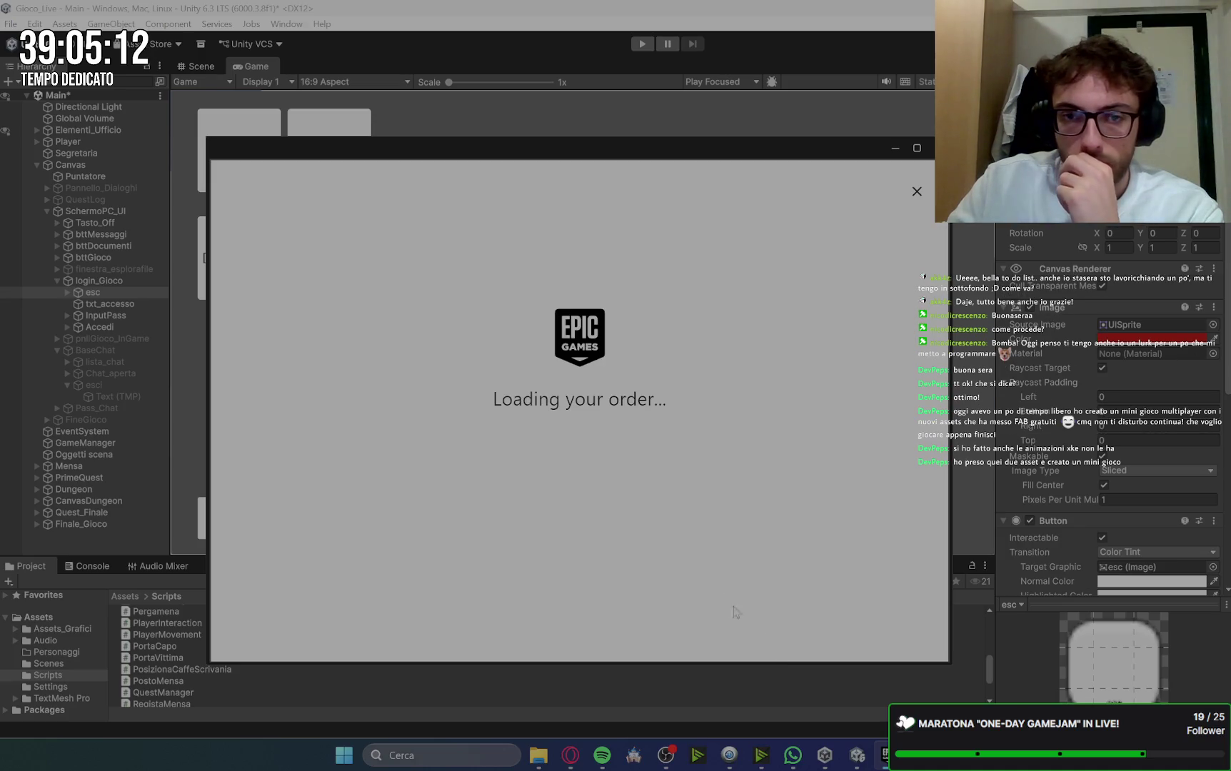
Step: Drag the Epic Games Launcher window off-screen to reveal Unity's Game view
drag(721, 150, 1230, 152)
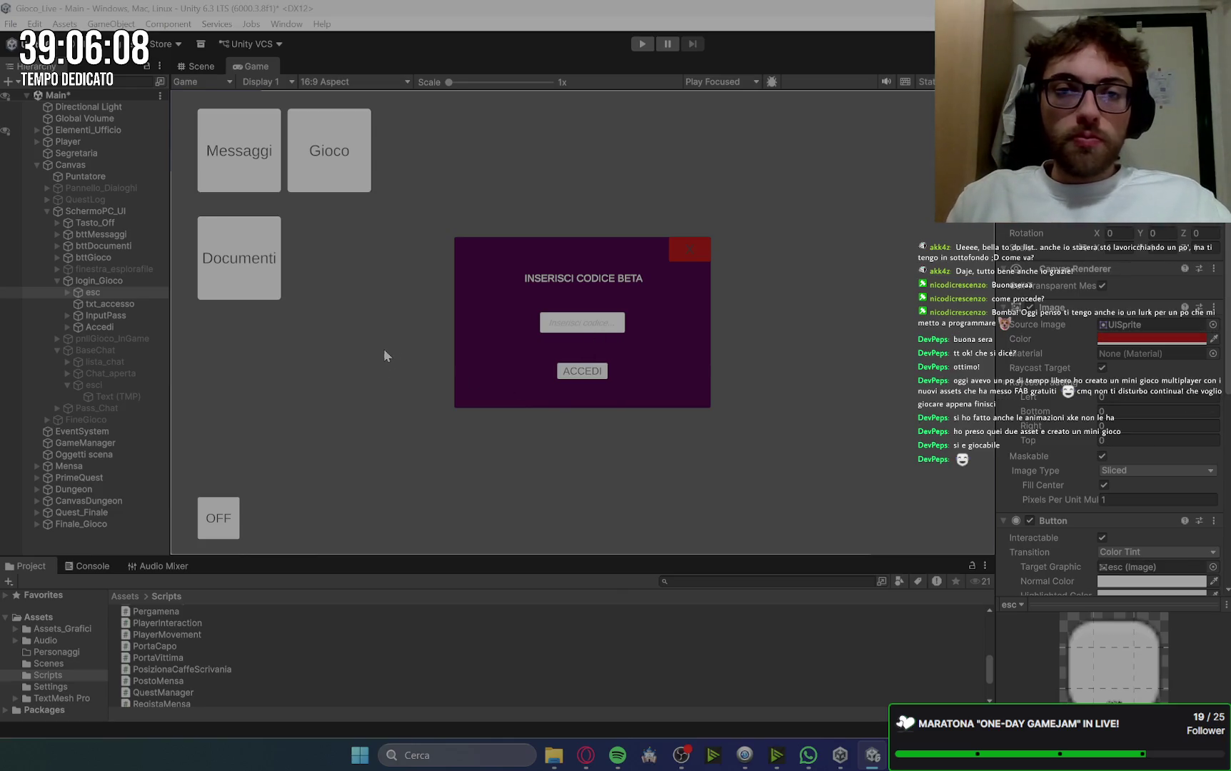
Step: Centre-align the INSERISCI CODICE BETA title text in txt_accesso
click(114, 303)
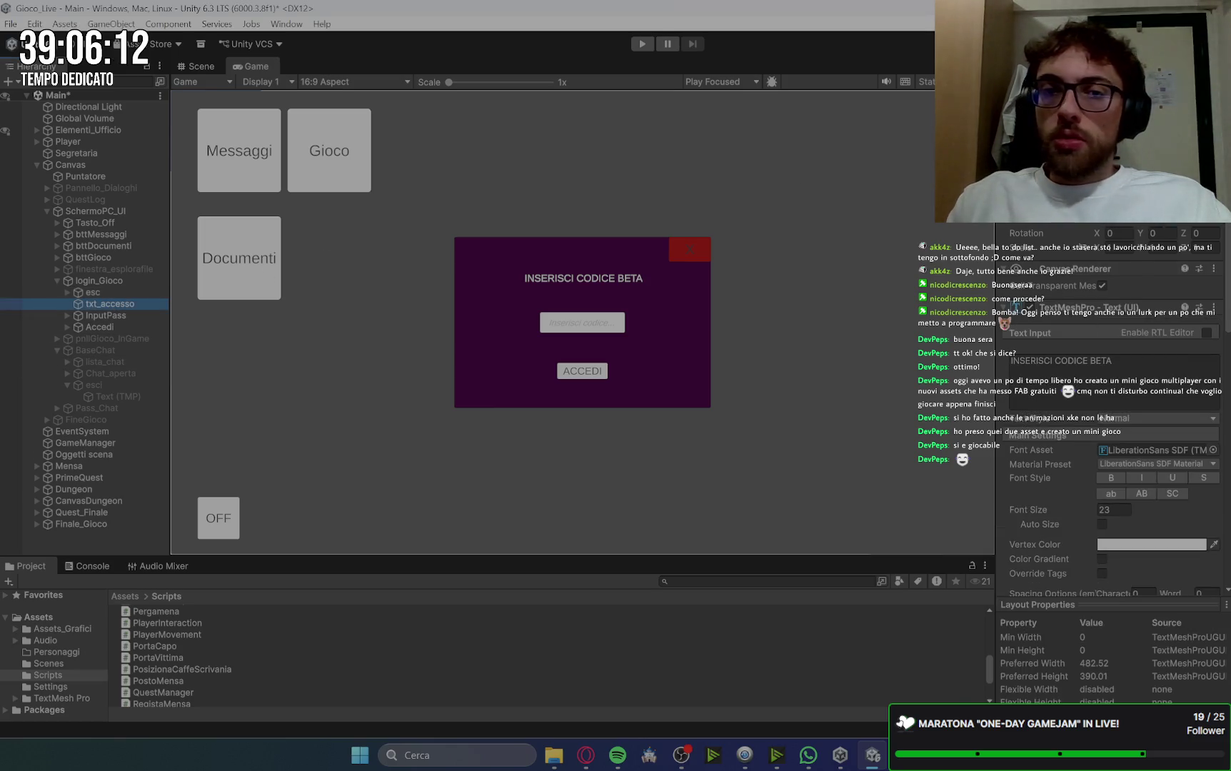
click(1071, 361)
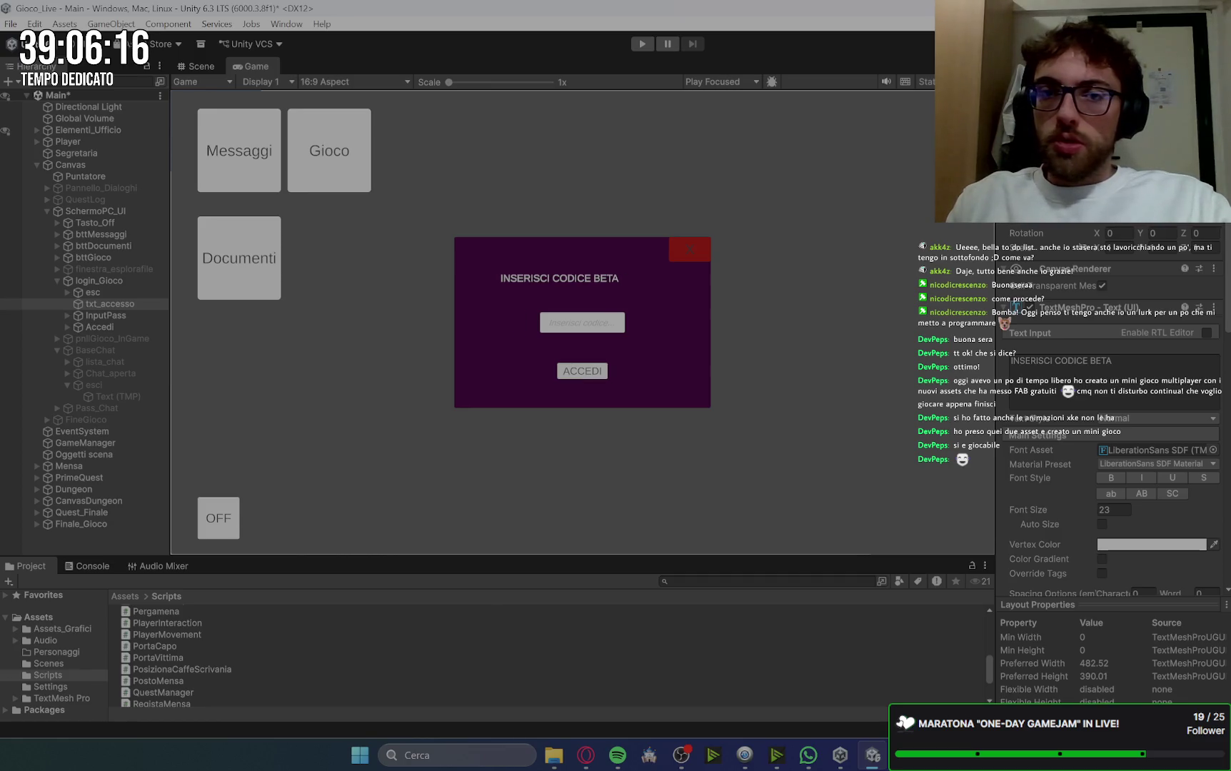
scroll(1071, 551, down, 3)
scroll(1100, 486, down, 2)
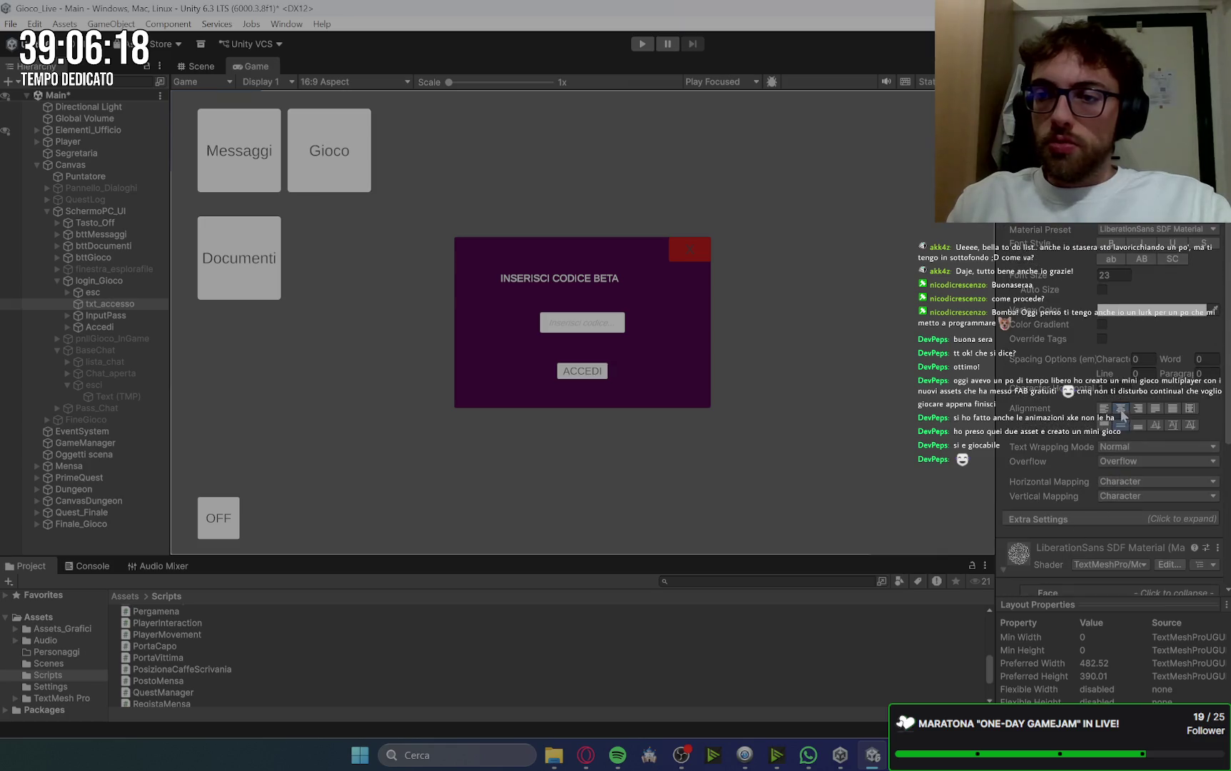
Step: Stretch the title's box wider and taller across the top of the login panel
click(197, 66)
scroll(687, 217, up, 3)
scroll(690, 218, down, 5)
drag(470, 282, 454, 287)
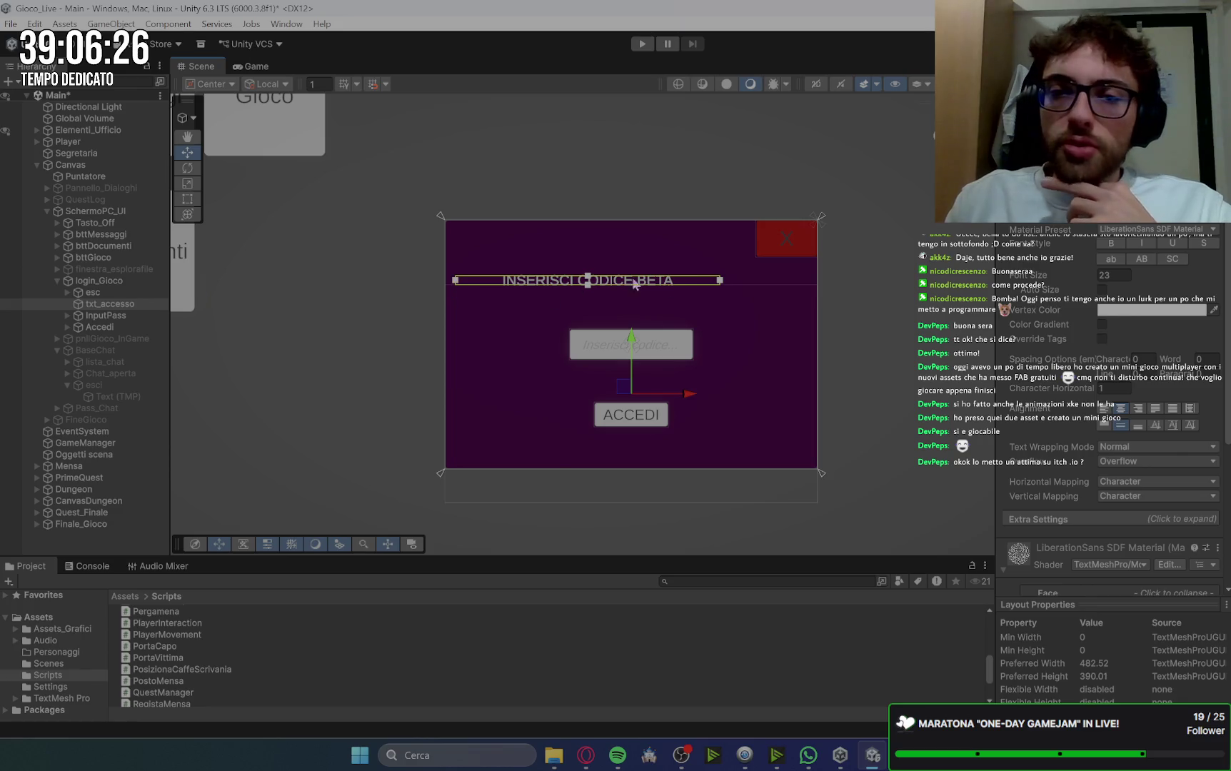
drag(720, 281, 810, 291)
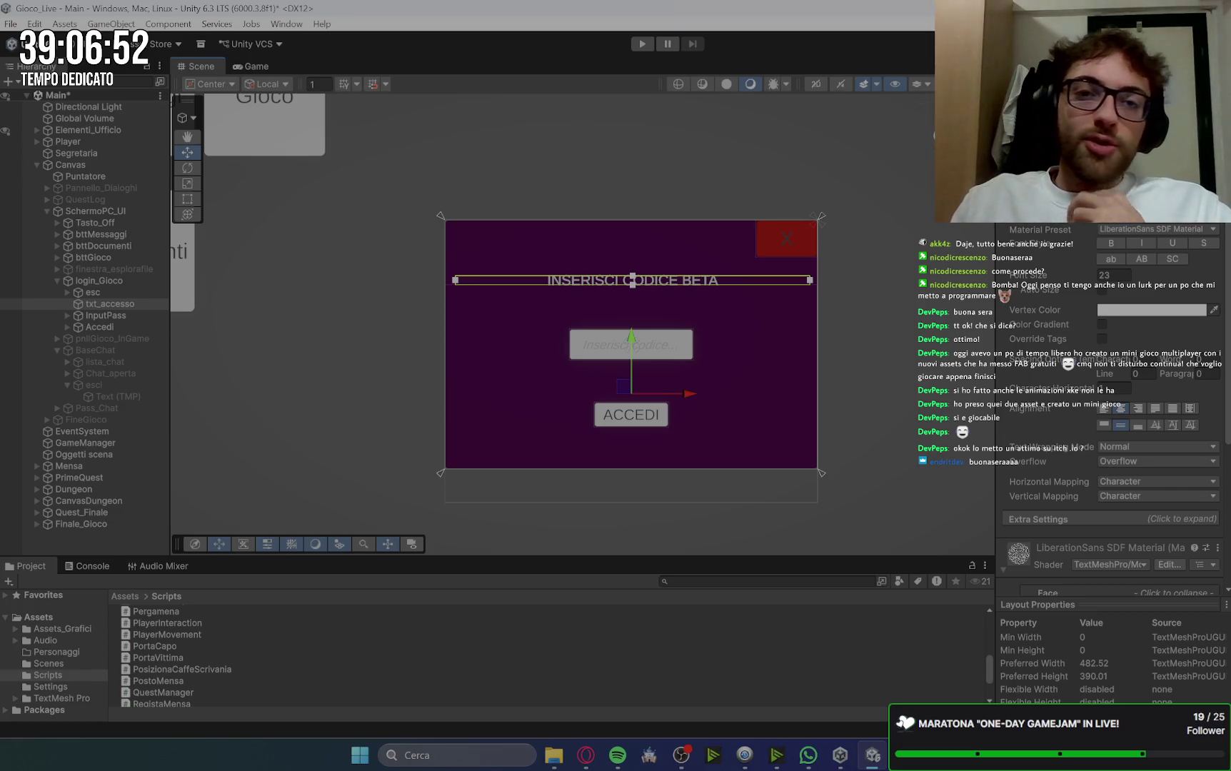
drag(634, 277, 634, 258)
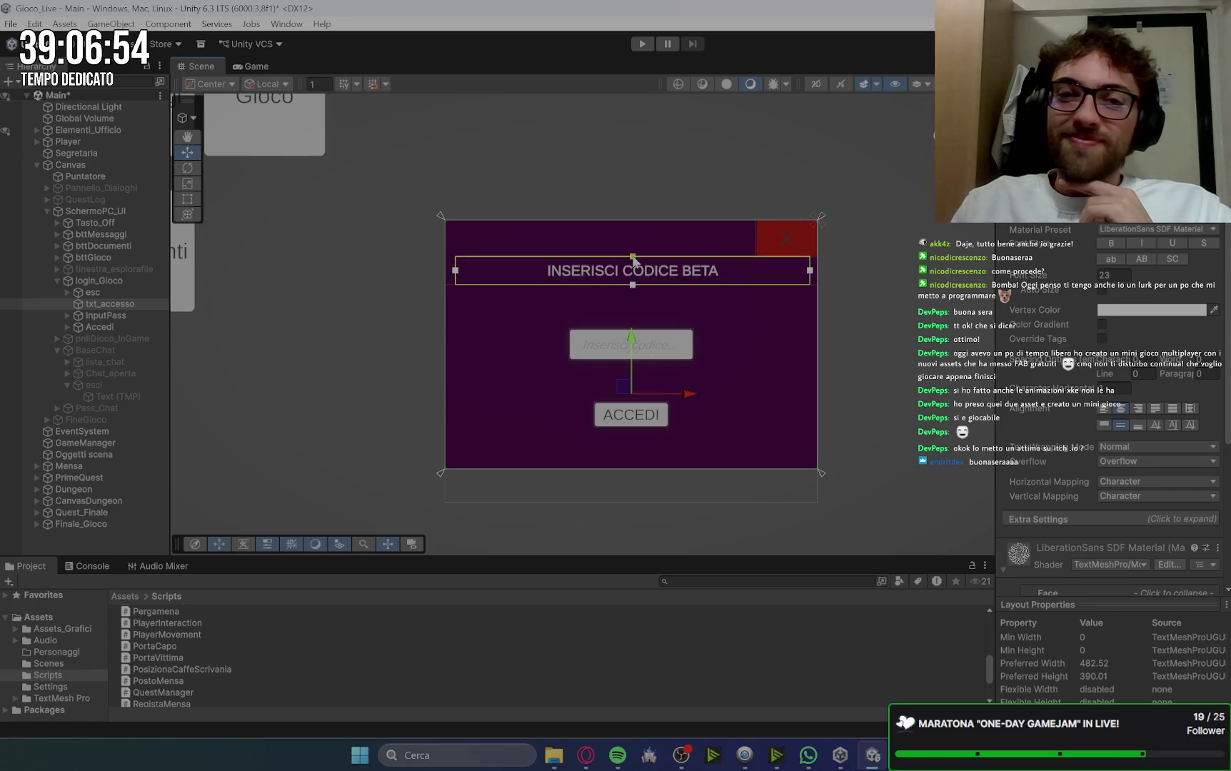
click(252, 66)
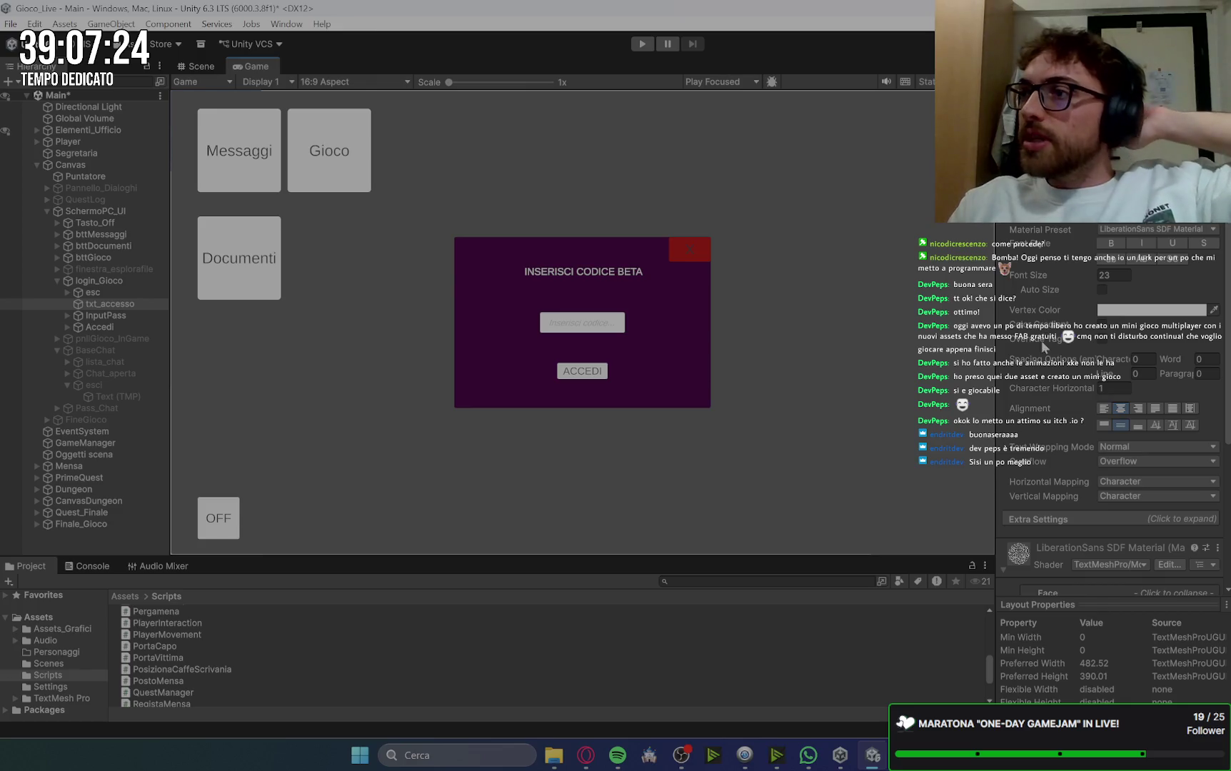
Step: Set the InputPass code field's width to 80, toggling undo/redo to compare the enlarged and original sizes
scroll(1054, 333, up, 5)
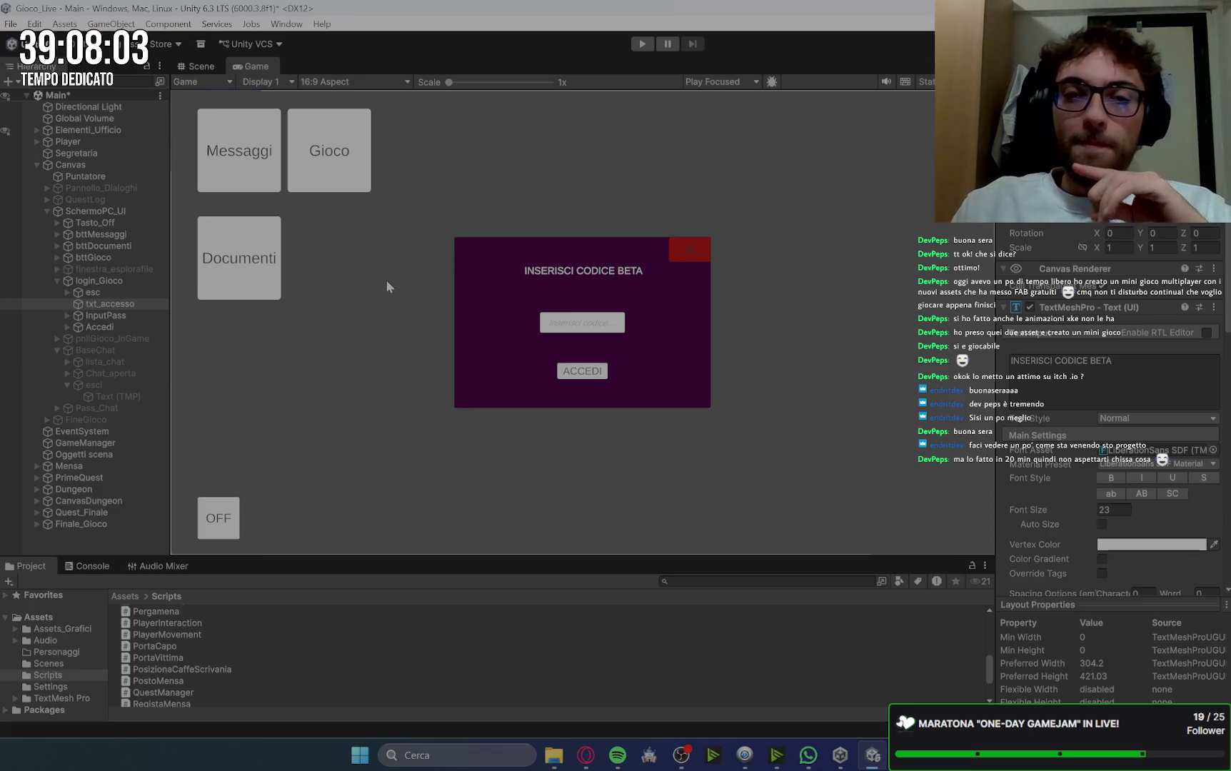
click(105, 318)
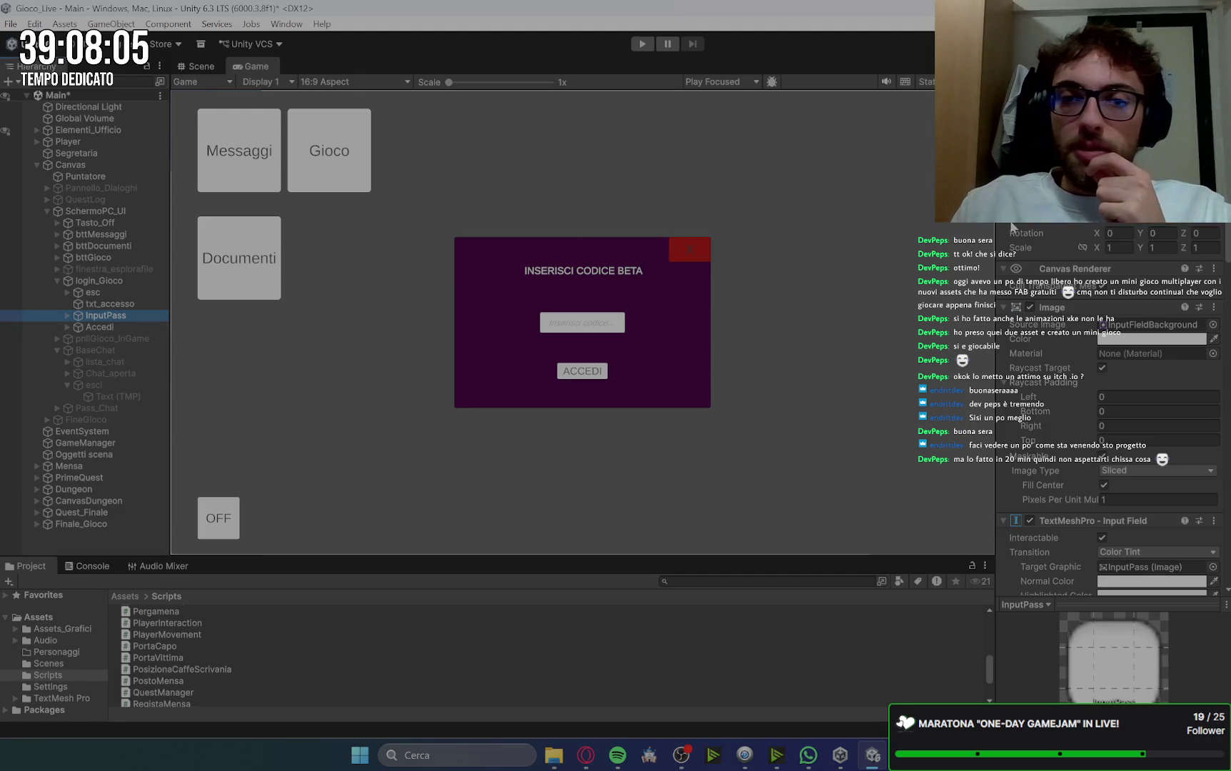
click(1114, 218)
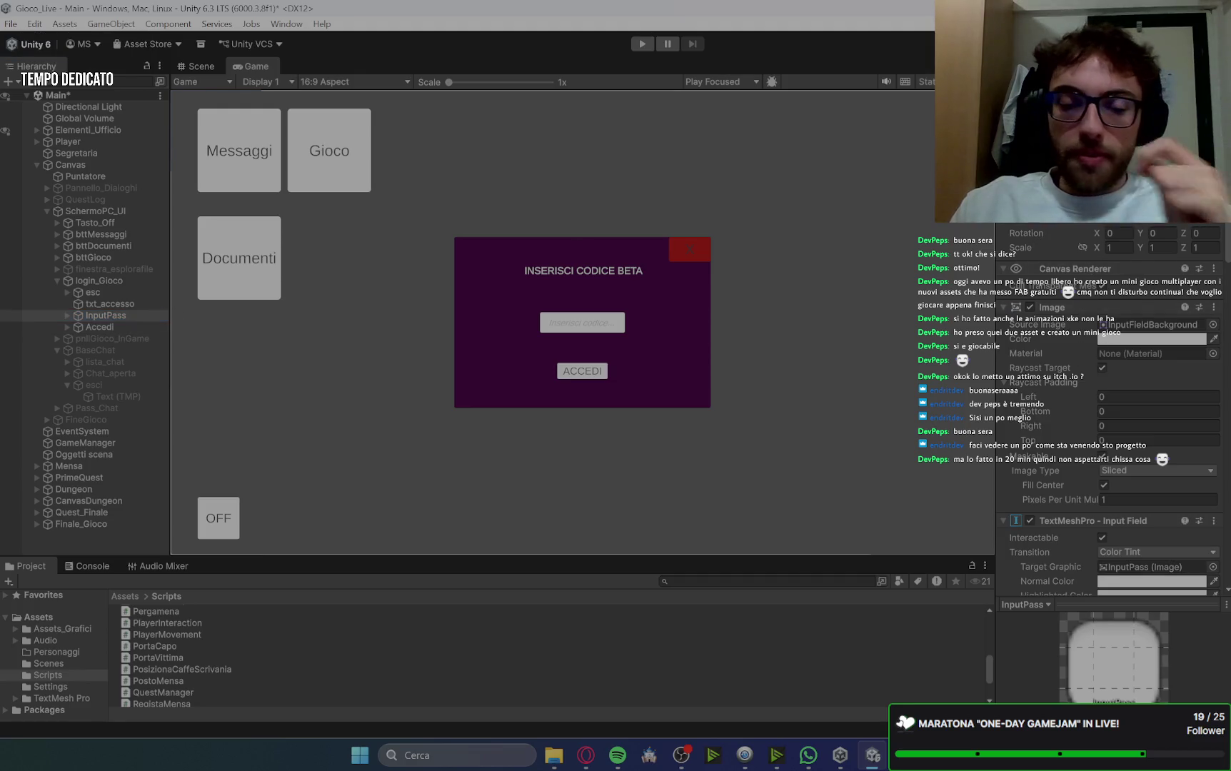
text(80)
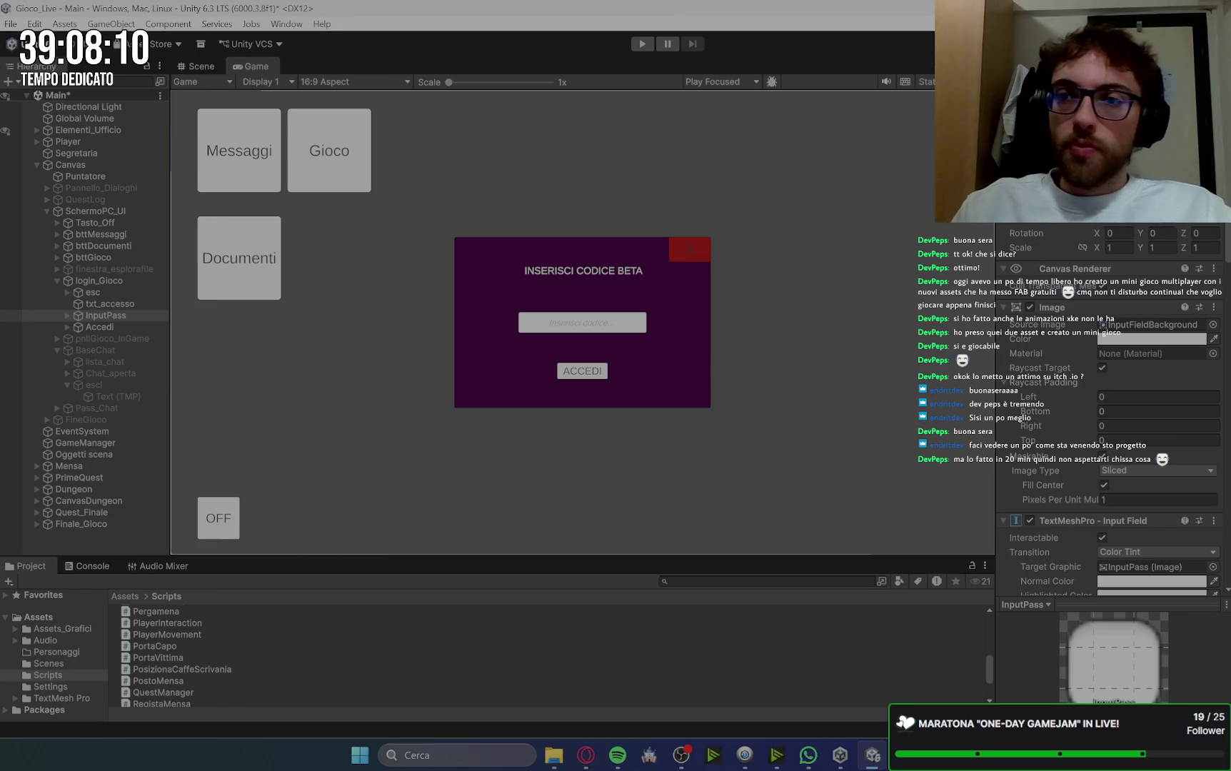
key(BackSpace)
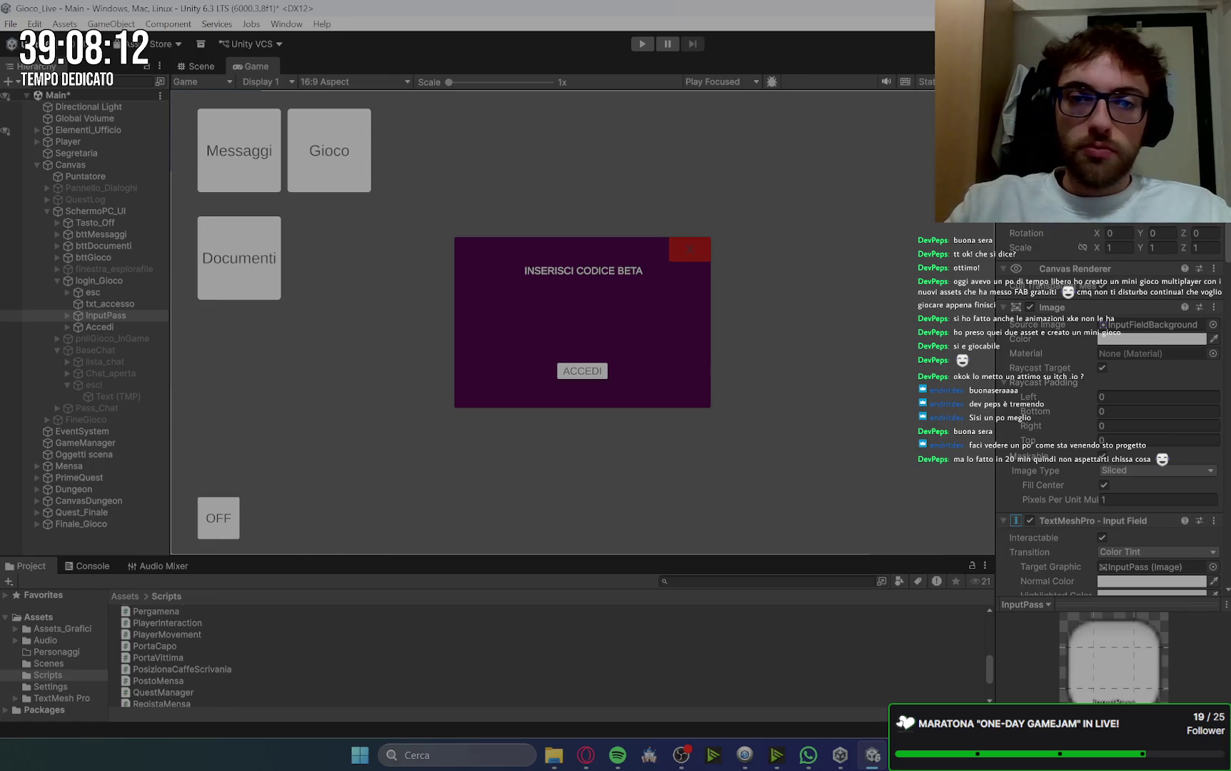
key(ctrl+z)
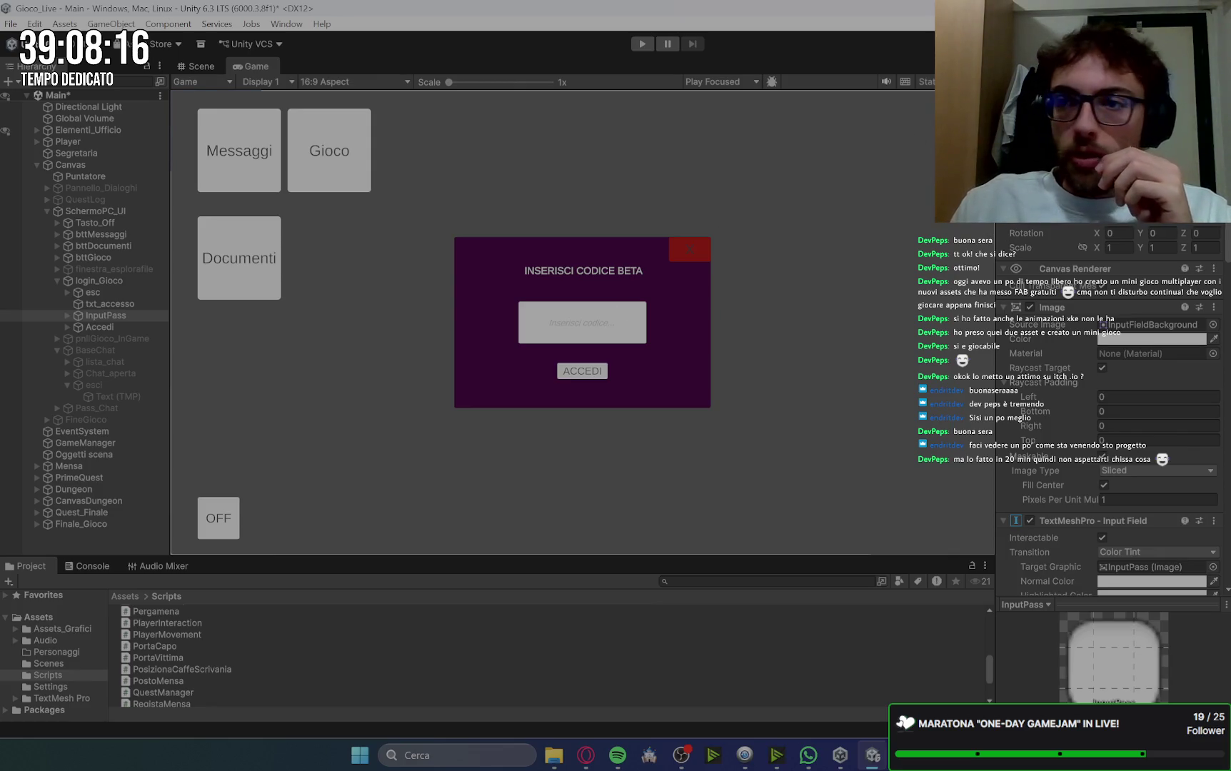
key(ctrl+y)
key(ctrl+z)
key(ctrl+y)
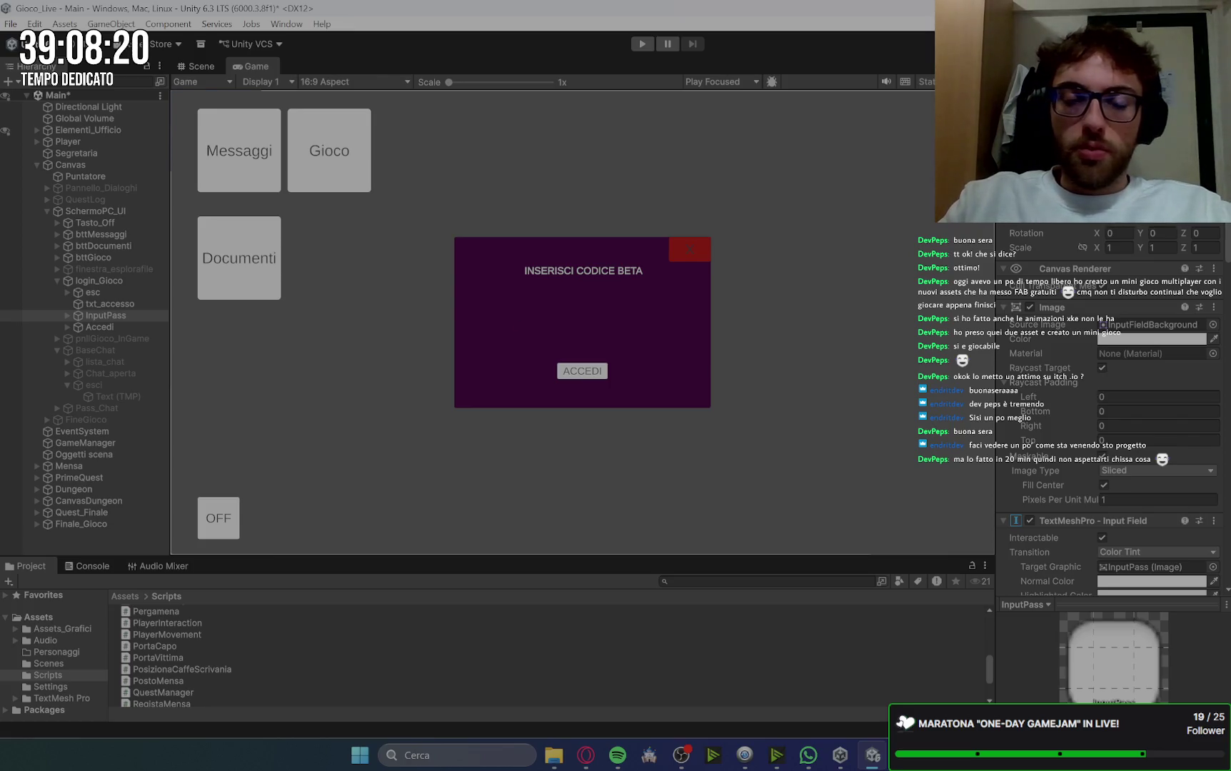
key(alt+shift+a)
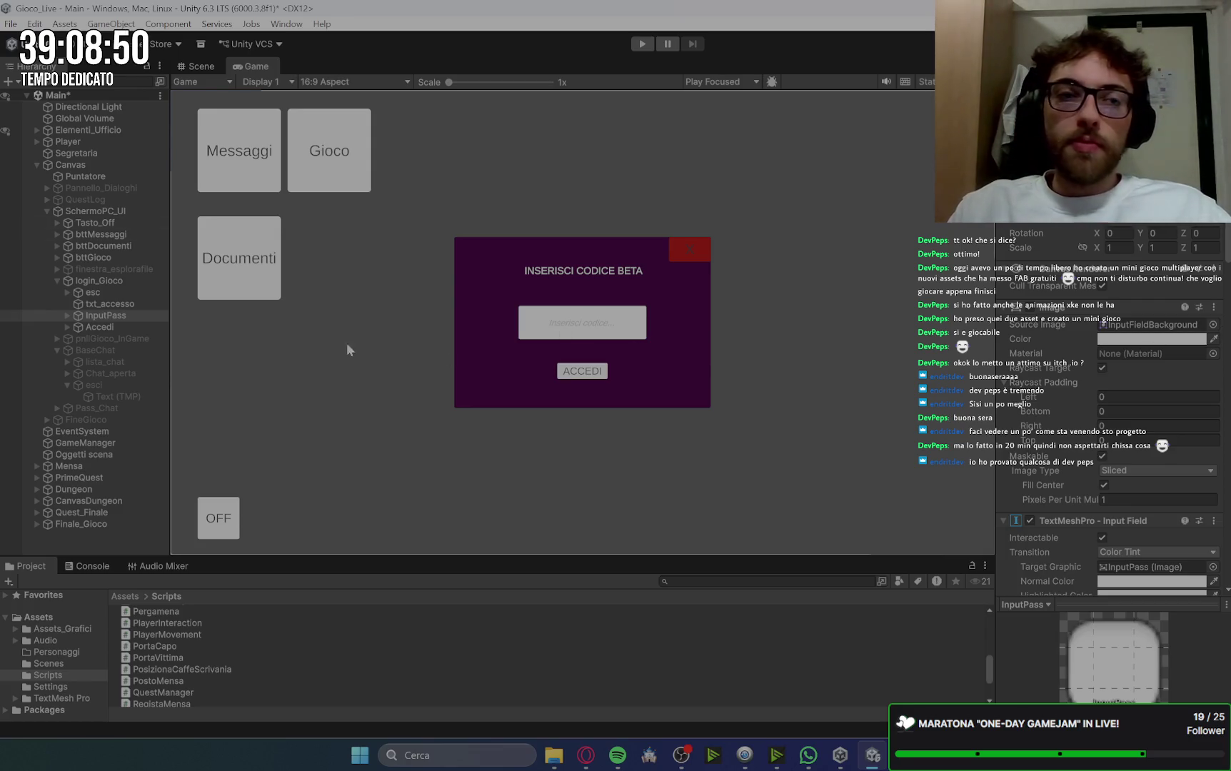
click(107, 327)
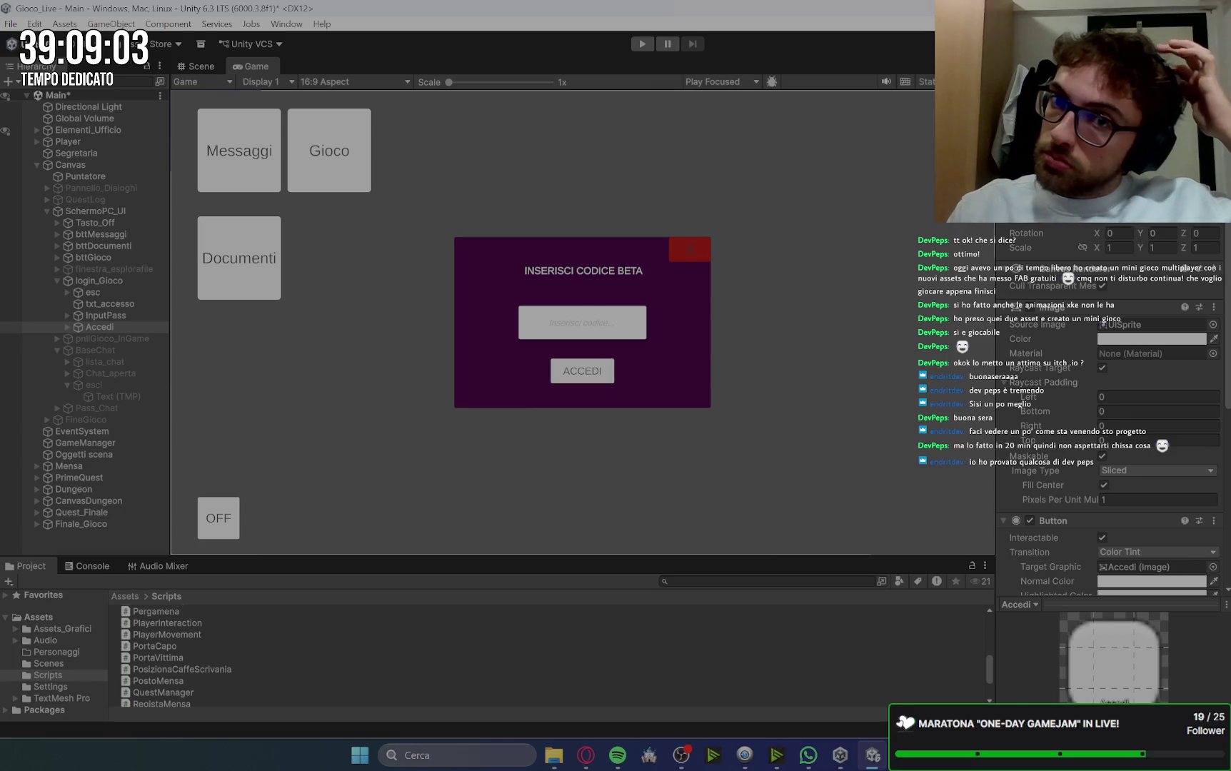
Step: Set the code field's 'Inserisci codice...' placeholder font size to 30
click(116, 316)
click(68, 315)
click(112, 328)
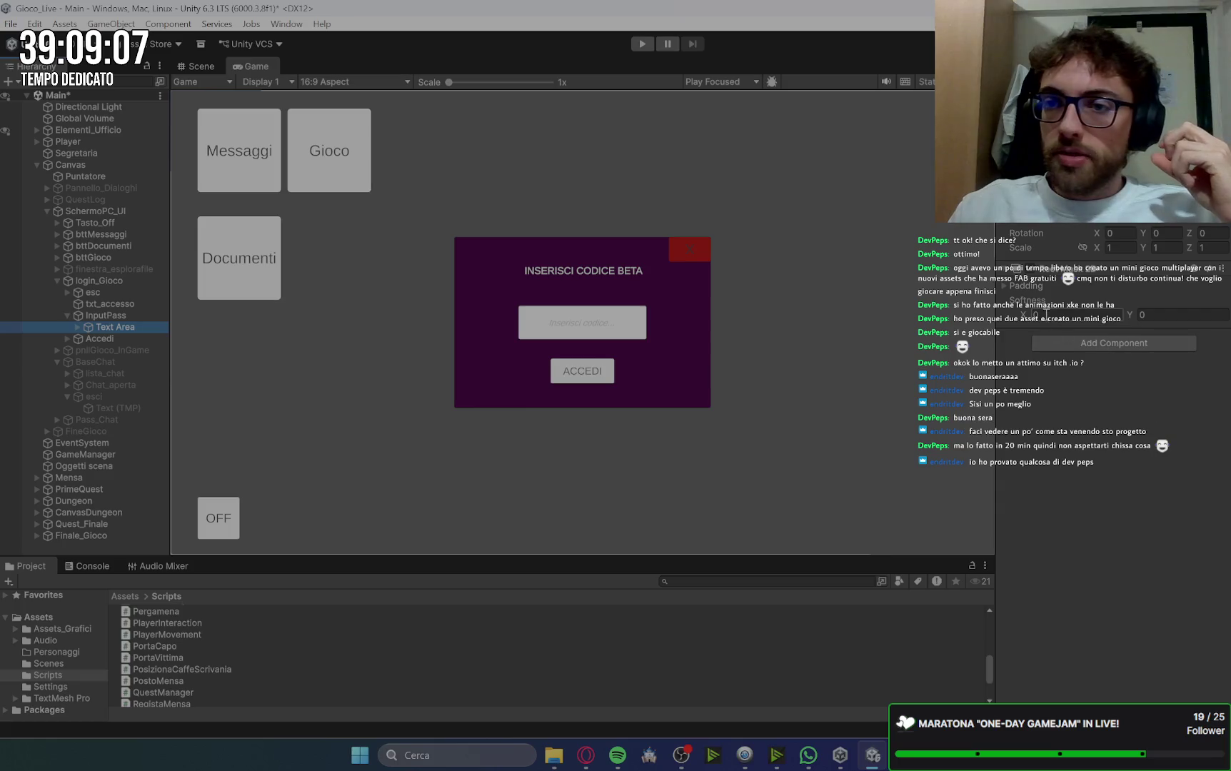
click(77, 327)
click(125, 340)
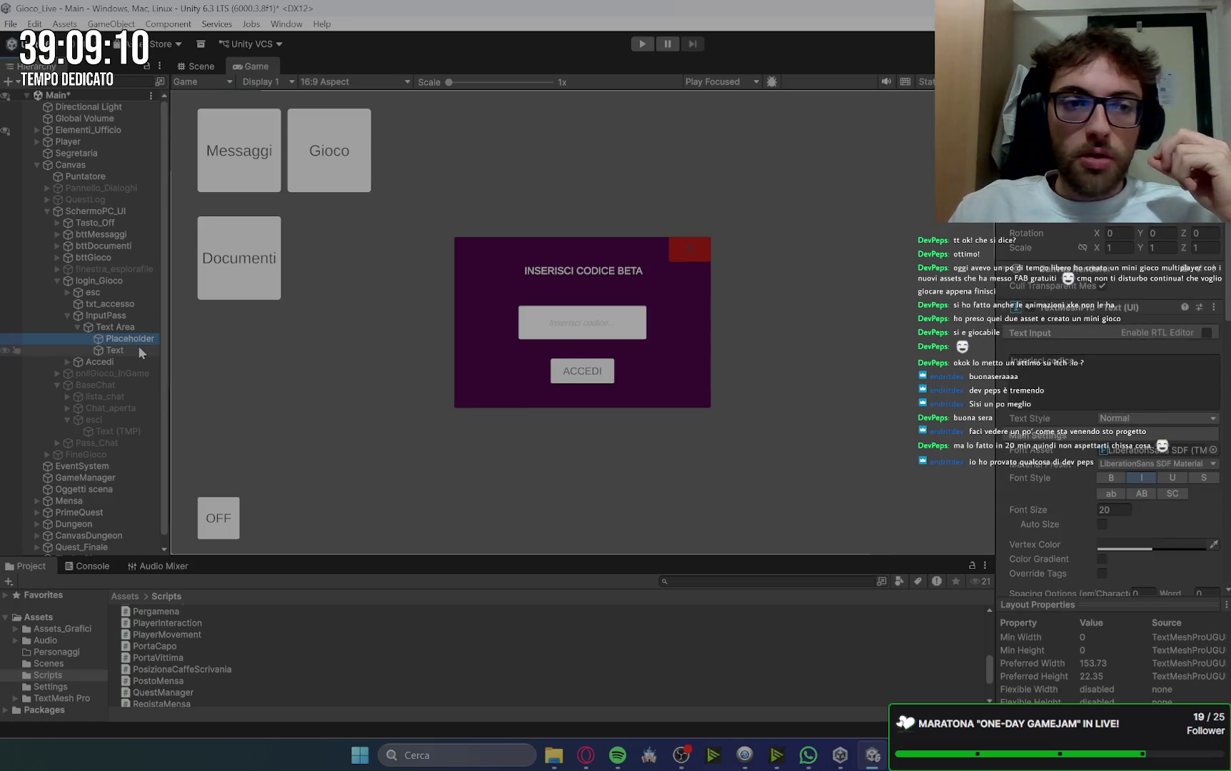
click(1113, 509)
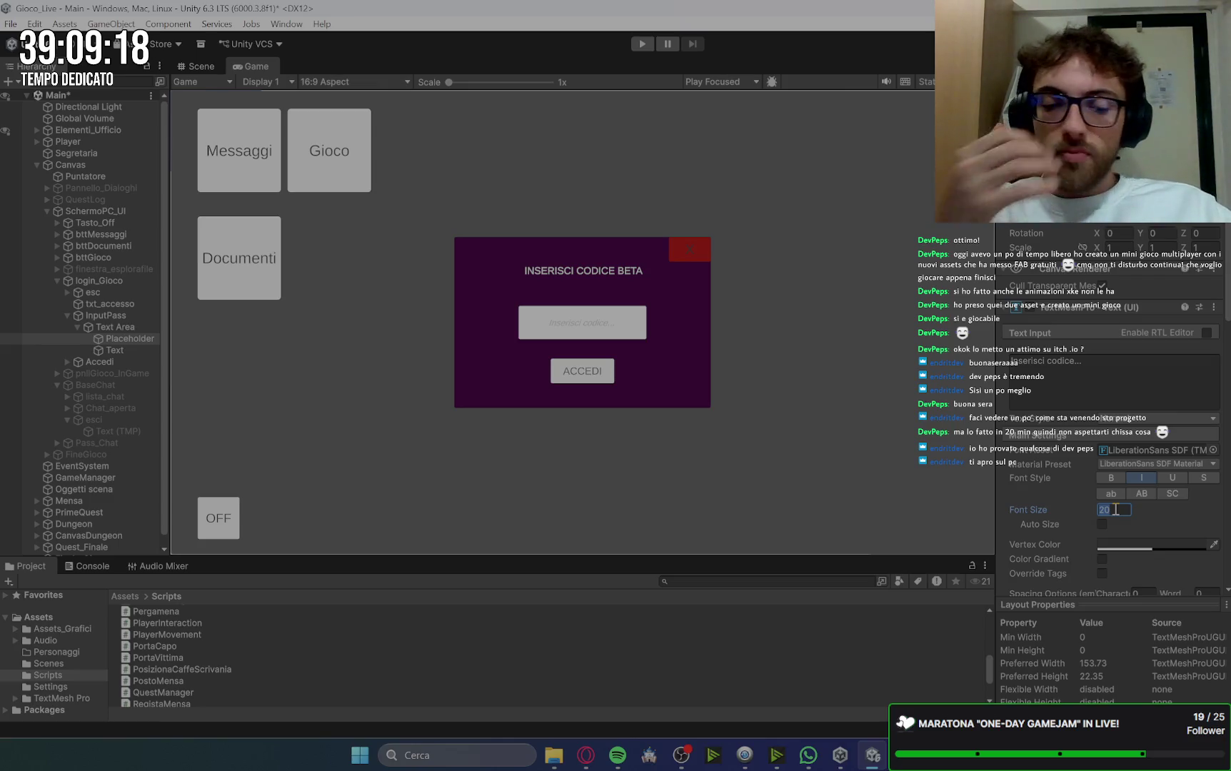
text(40)
key(BackSpace)
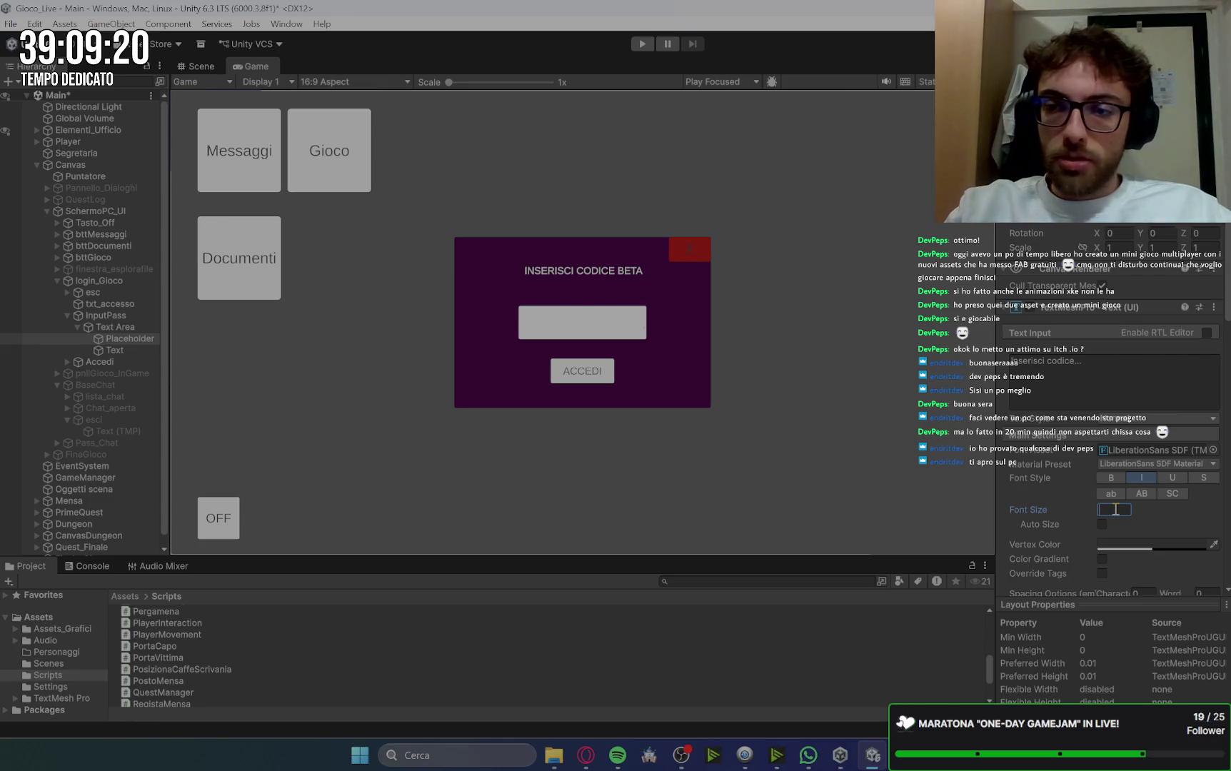
text(30)
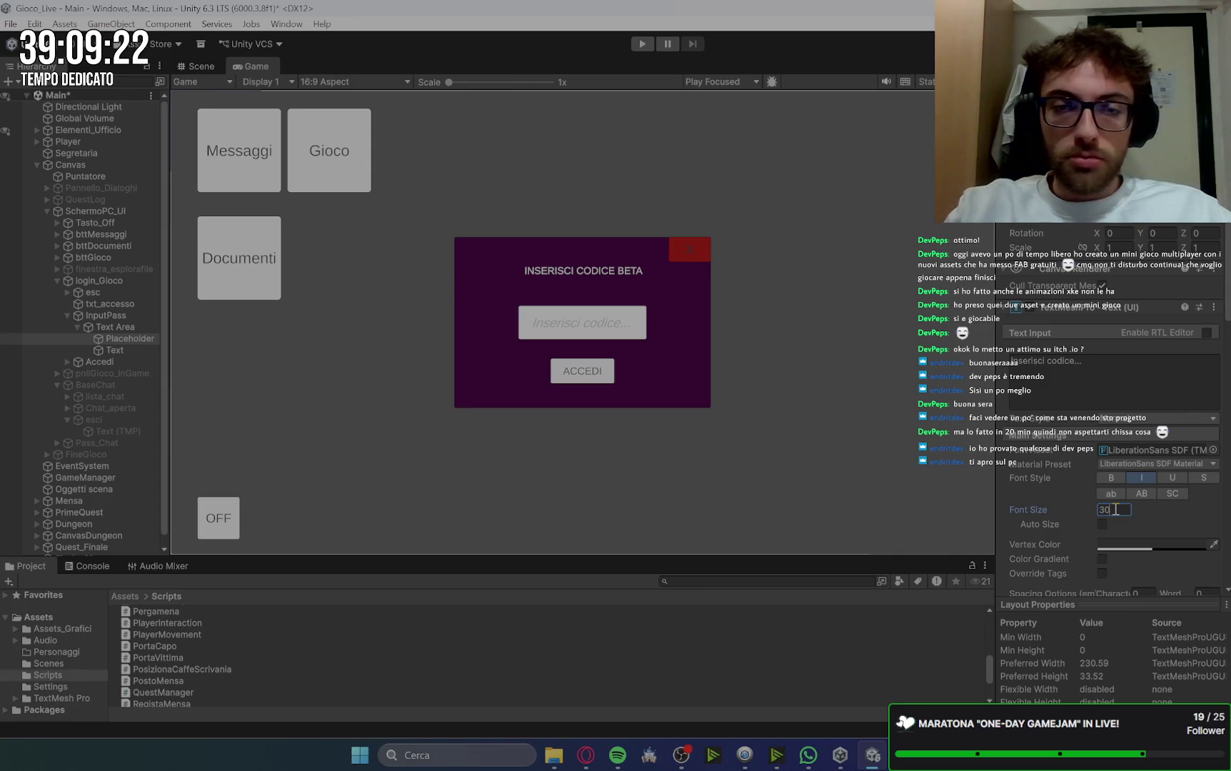
Step: Give the field's input Text font size 30 as well
click(119, 351)
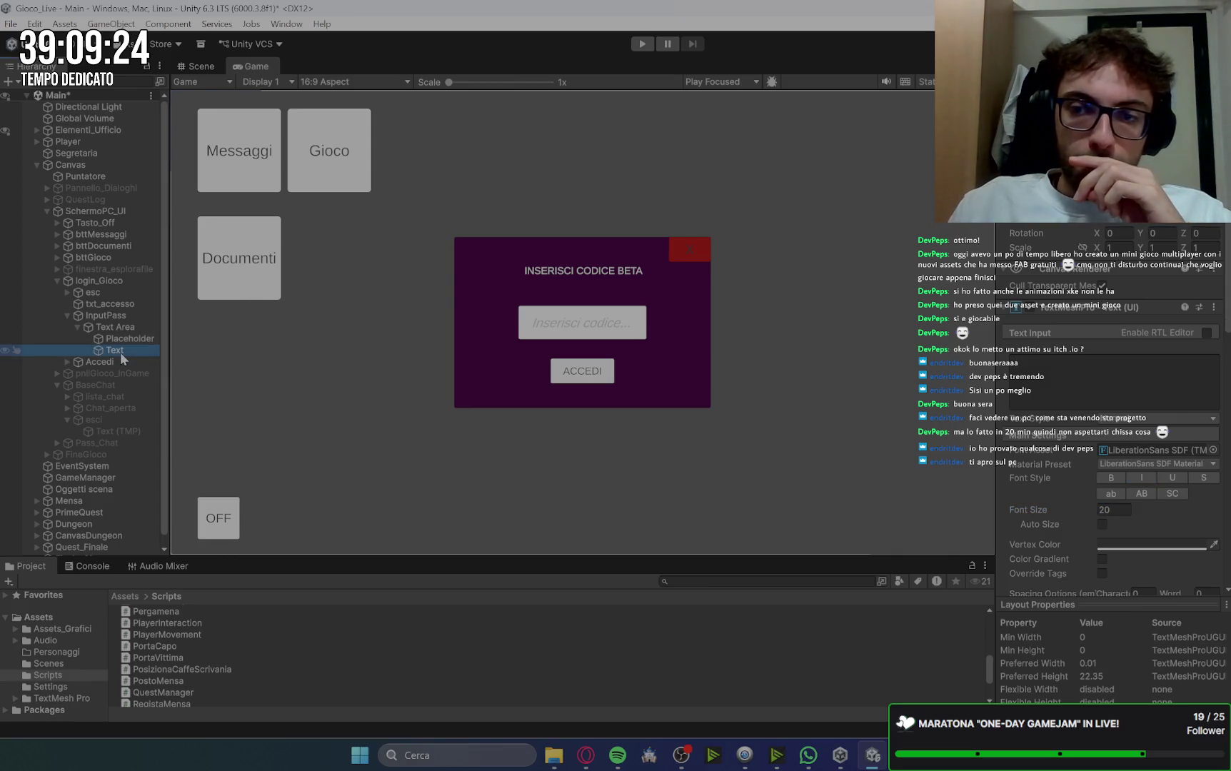
click(1130, 510)
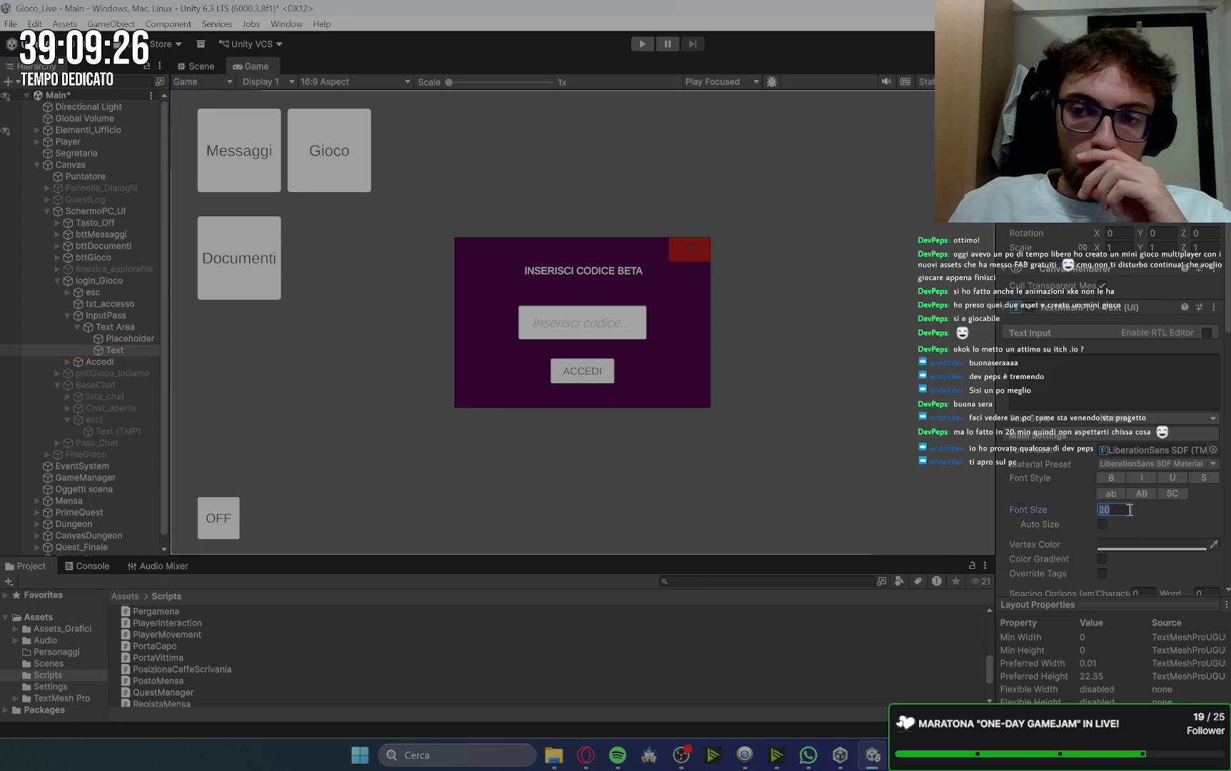
text(30)
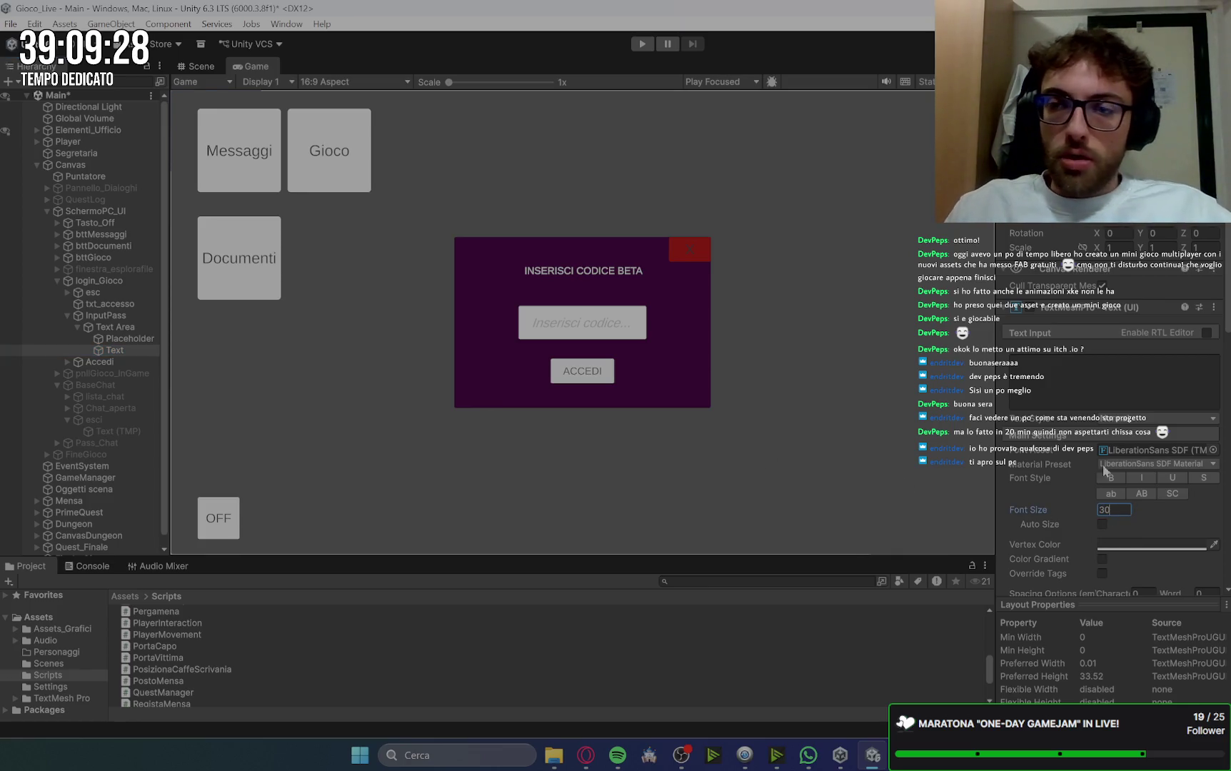